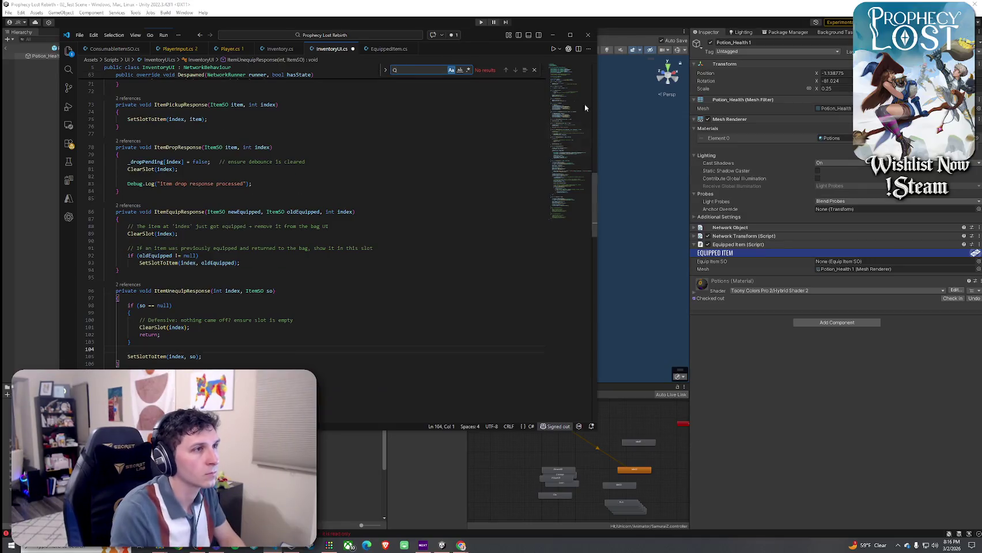
- Search for 'Eq' and jump to the ItemEquipResponse definition
{"action": "left_click_drag", "start_coordinate": [579, 76], "coordinate": [582, 124]}
{"action": "scroll", "coordinate": [438, 83], "scroll_direction": "up", "scroll_amount": 10}
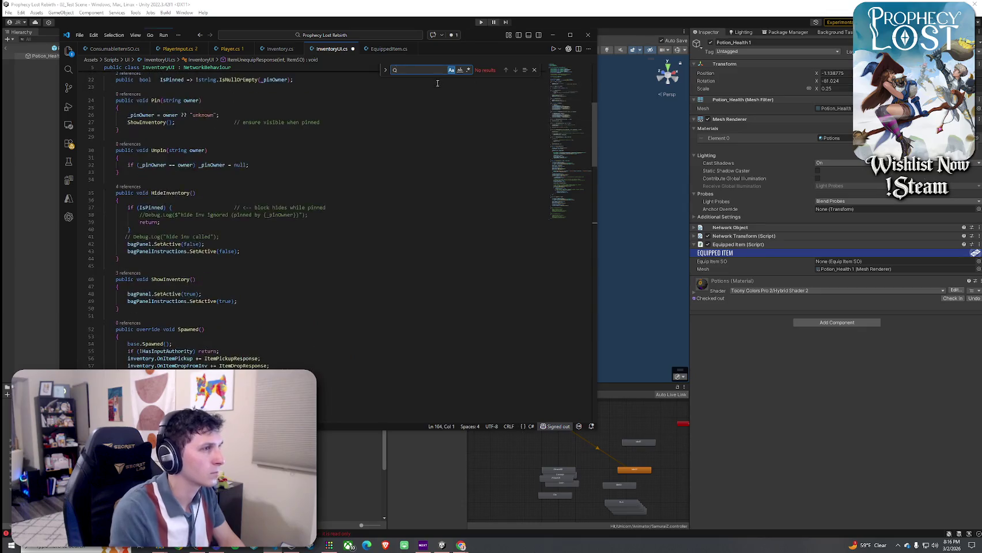
{"action": "type", "text": "Equip"}
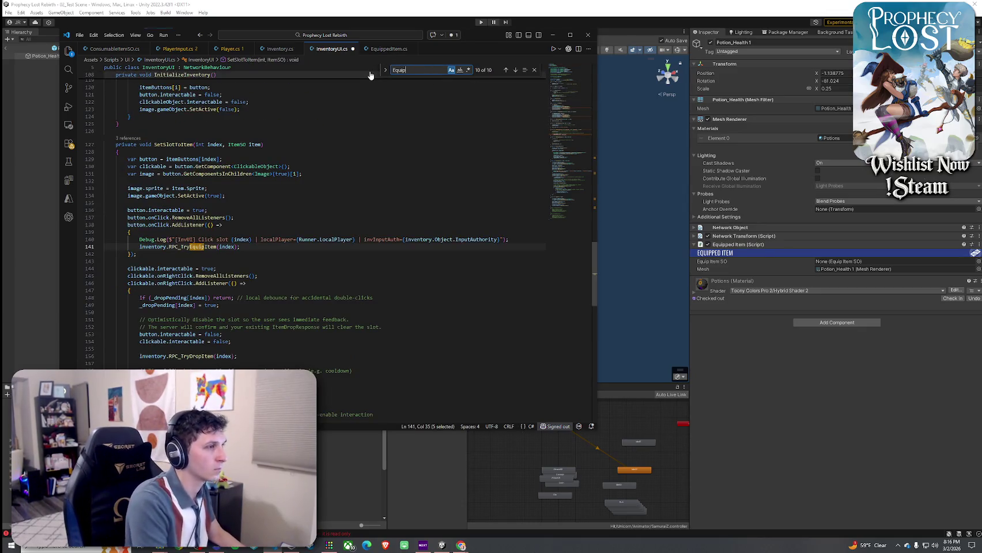
{"action": "left_click", "coordinate": [515, 69]}
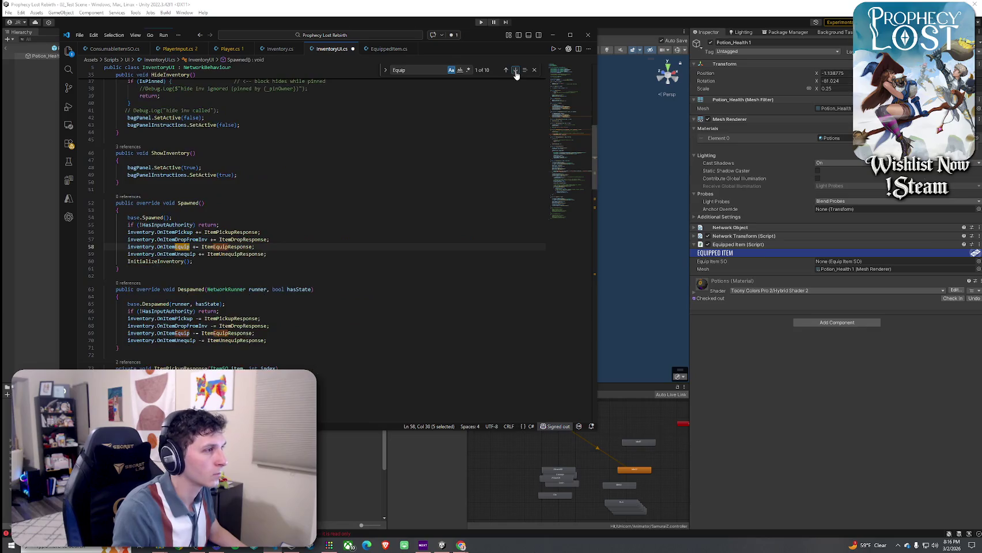
{"action": "right_click", "coordinate": [243, 248]}
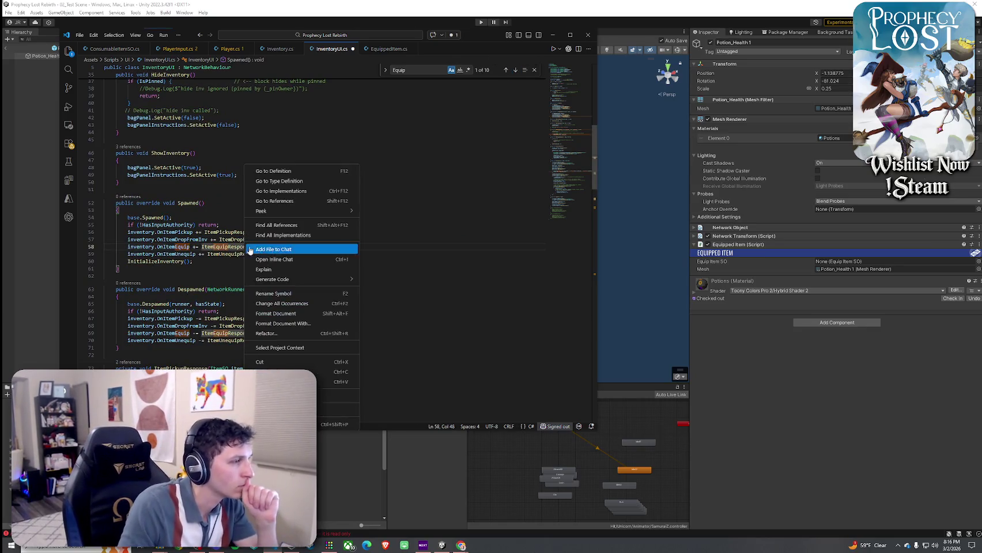
{"action": "left_click", "coordinate": [287, 170]}
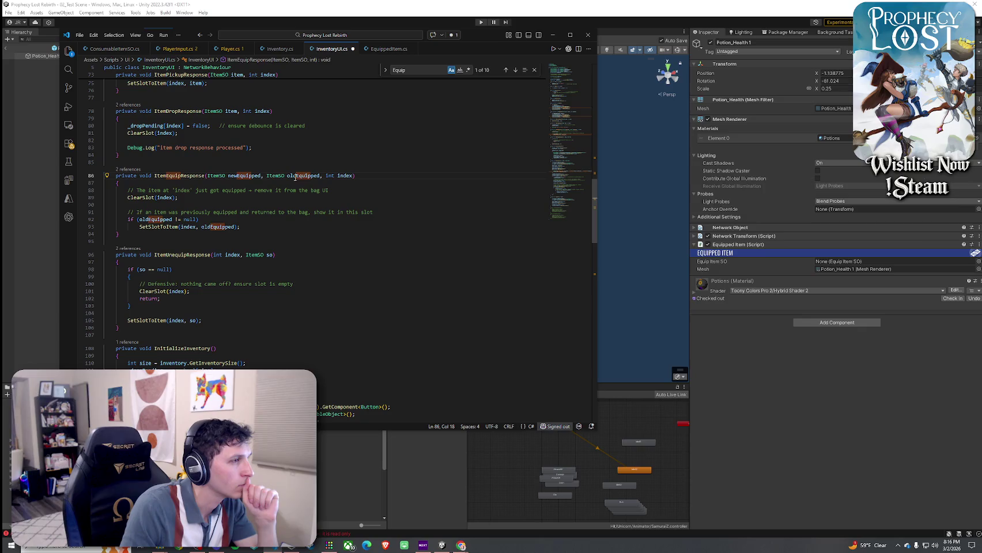
- Save InventoryUI.cs, let Unity recompile, then return to EquipmentUI.cs in the code editor
{"action": "left_click", "coordinate": [80, 35]}
{"action": "left_click", "coordinate": [98, 178]}
{"action": "left_click", "coordinate": [282, 4]}
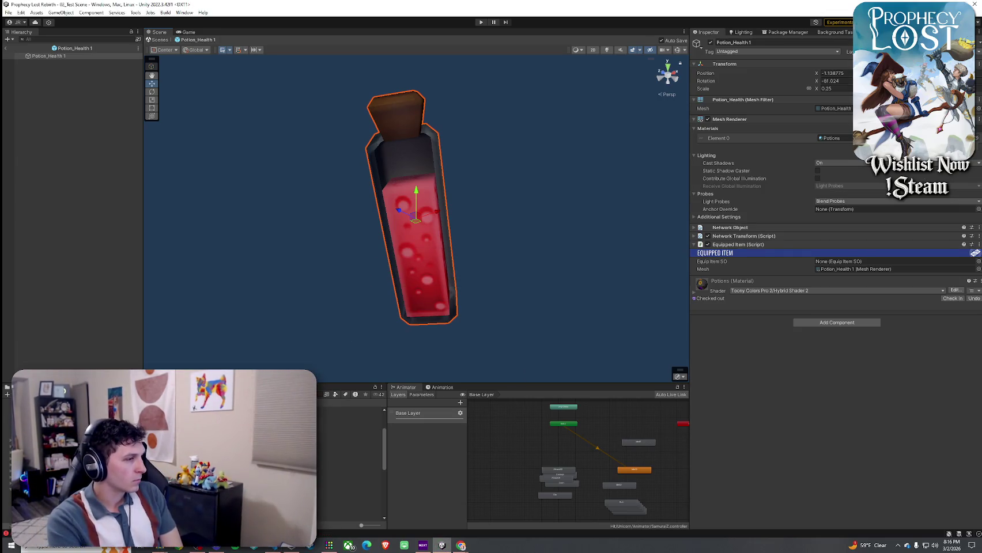
{"action": "key", "text": "alt+Tab"}
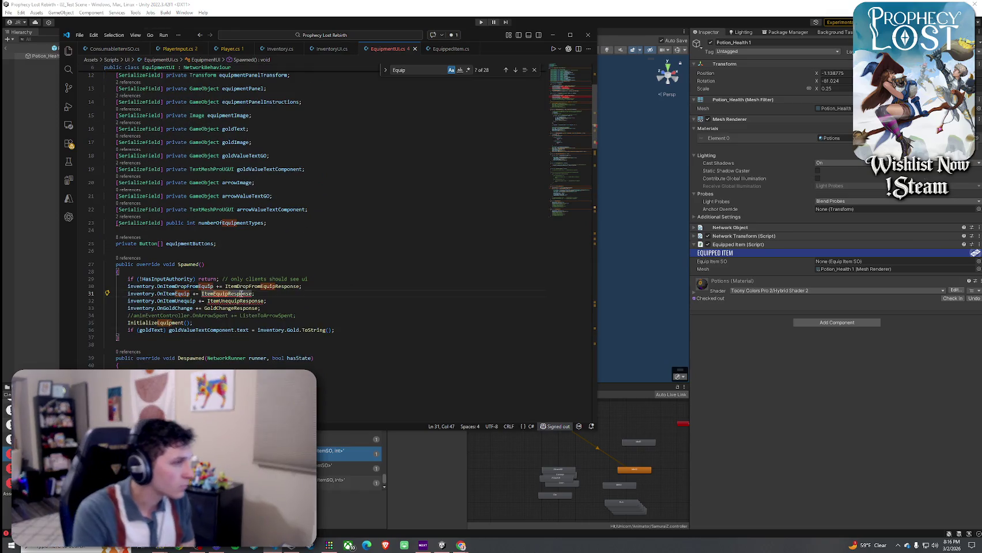
- Change both ItemEquipResponse parameter types from EquipItemSO to ItemSO
{"action": "right_click", "coordinate": [229, 293]}
{"action": "left_click", "coordinate": [307, 171]}
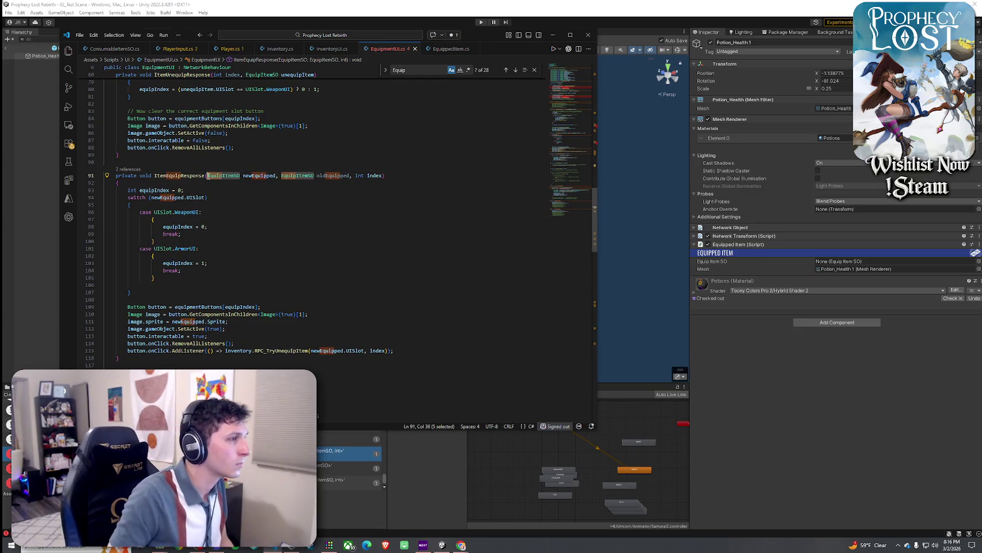
{"action": "left_click", "coordinate": [206, 175]}
{"action": "key", "text": "Delete"}
{"action": "key", "text": "Delete"}
{"action": "key", "text": "Delete"}
{"action": "left_click", "coordinate": [266, 175]}
{"action": "key", "text": "Delete"}
{"action": "key", "text": "Delete"}
{"action": "key", "text": "Delete"}
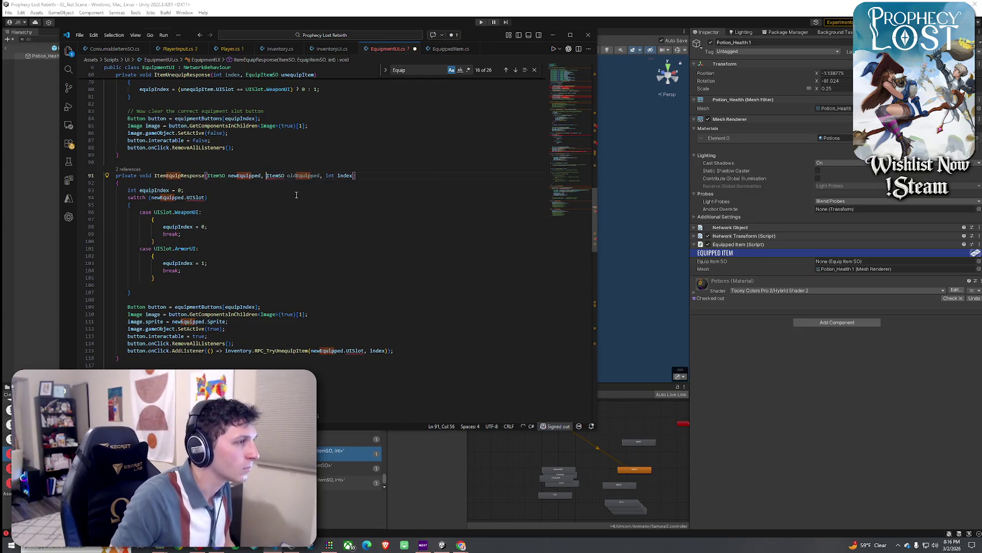
{"action": "key", "text": "Up"}
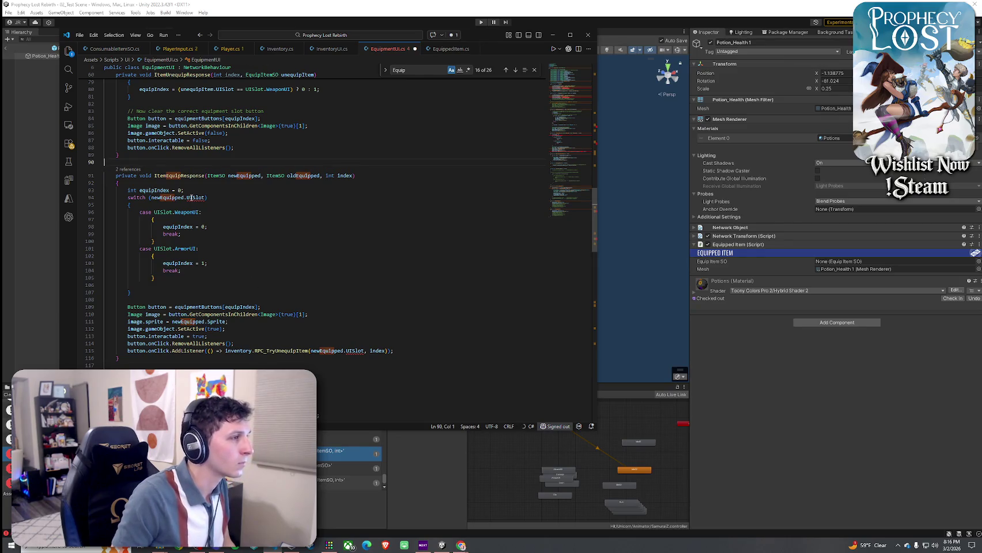
- Check the UISlot reference on line 94, then go to the ItemSO class definition
{"action": "mouse_move", "coordinate": [191, 198]}
{"action": "double_click", "coordinate": [195, 198]}
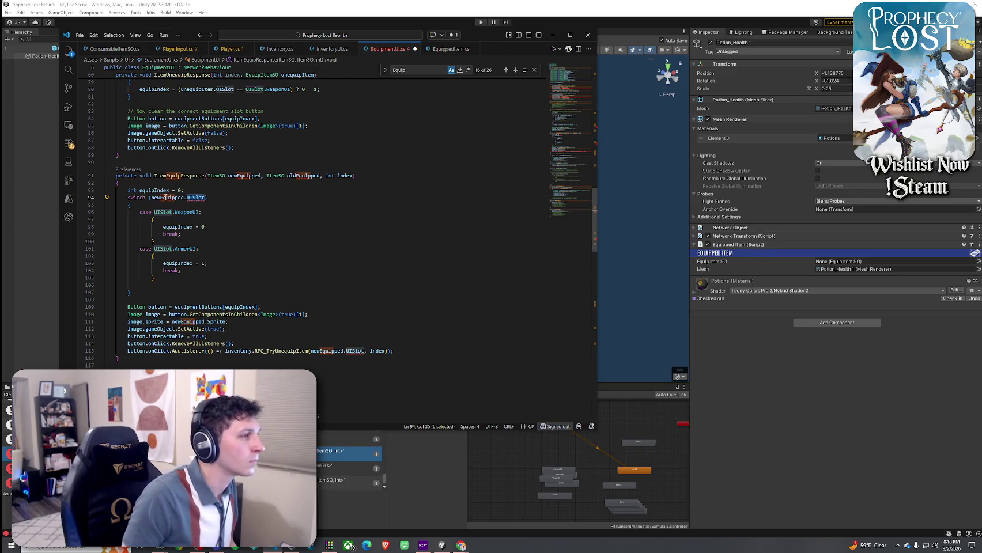
{"action": "left_click", "coordinate": [170, 198]}
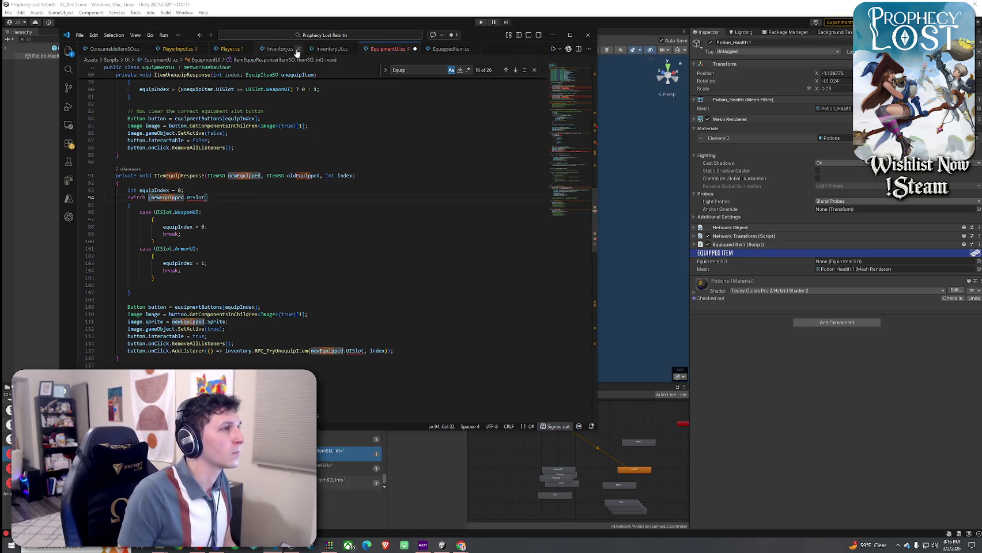
{"action": "right_click", "coordinate": [194, 198]}
{"action": "left_click", "coordinate": [176, 190]}
{"action": "right_click", "coordinate": [175, 175]}
{"action": "key", "text": "Escape"}
{"action": "double_click", "coordinate": [216, 176]}
{"action": "right_click", "coordinate": [216, 175]}
{"action": "left_click", "coordinate": [242, 160]}
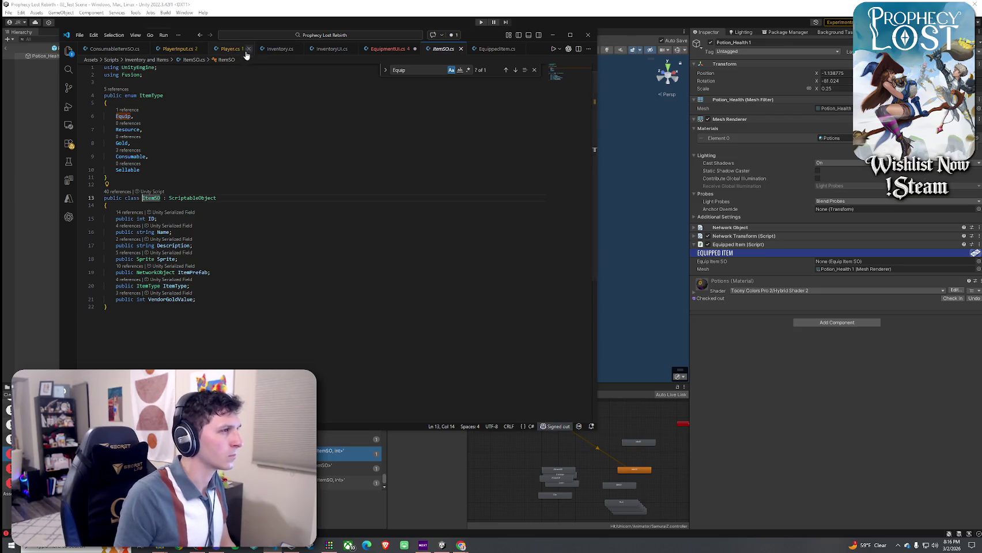
- Delete the 'public UISlot UISlot;' field from the EquipItemSO class
{"action": "left_click", "coordinate": [503, 50]}
{"action": "left_click", "coordinate": [190, 154]}
{"action": "left_click", "coordinate": [166, 142], "text": "ctrl"}
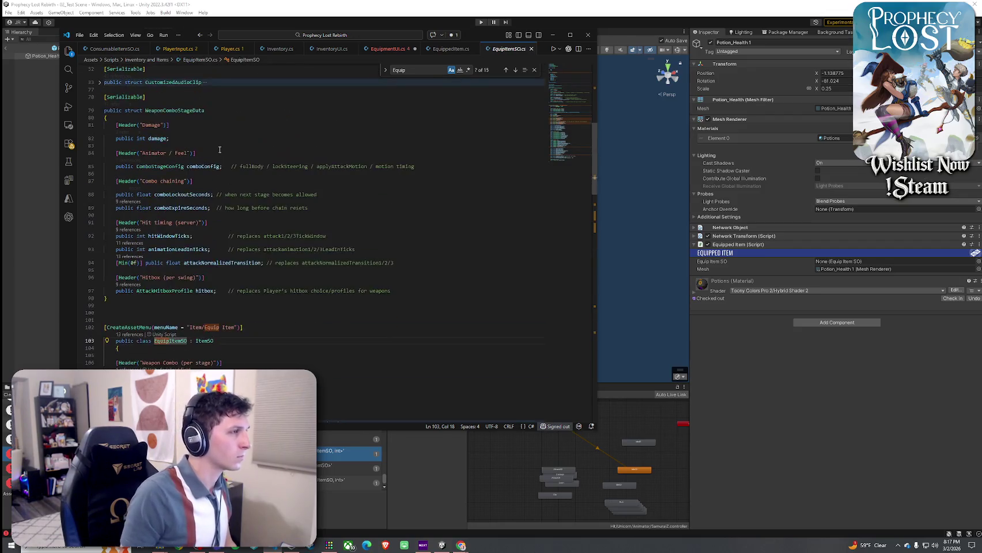
{"action": "scroll", "coordinate": [218, 180], "scroll_direction": "down", "scroll_amount": 8}
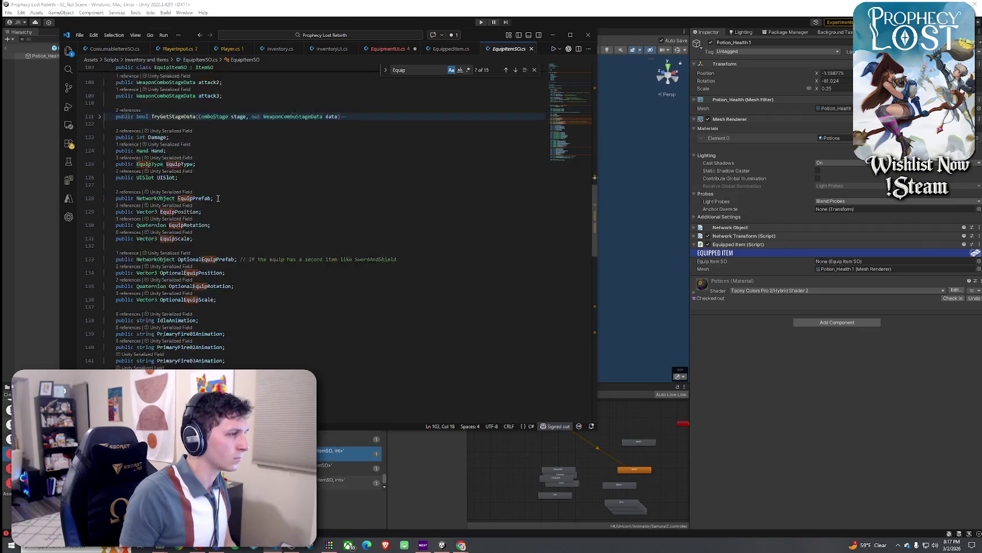
{"action": "scroll", "coordinate": [175, 186], "scroll_direction": "down", "scroll_amount": 11}
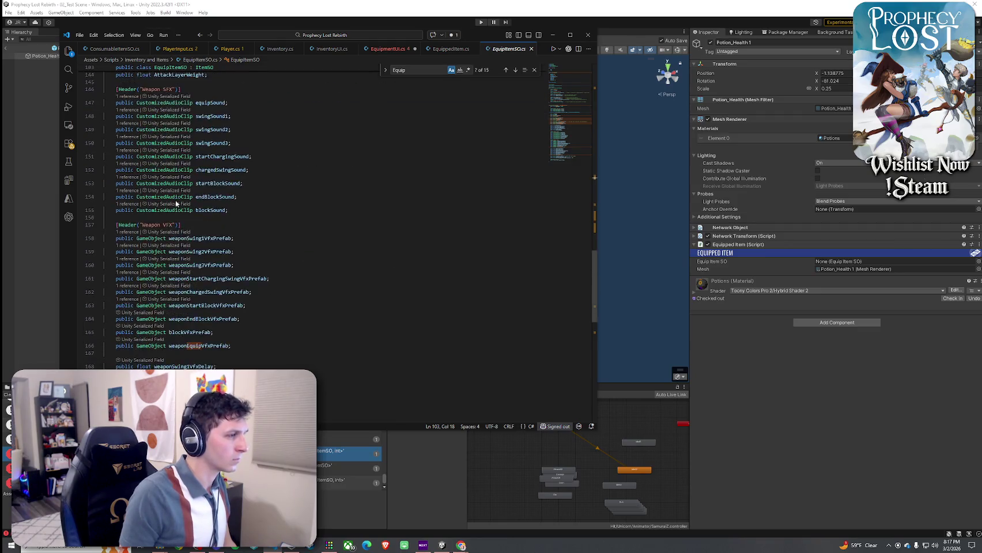
{"action": "scroll", "coordinate": [175, 201], "scroll_direction": "up", "scroll_amount": 15}
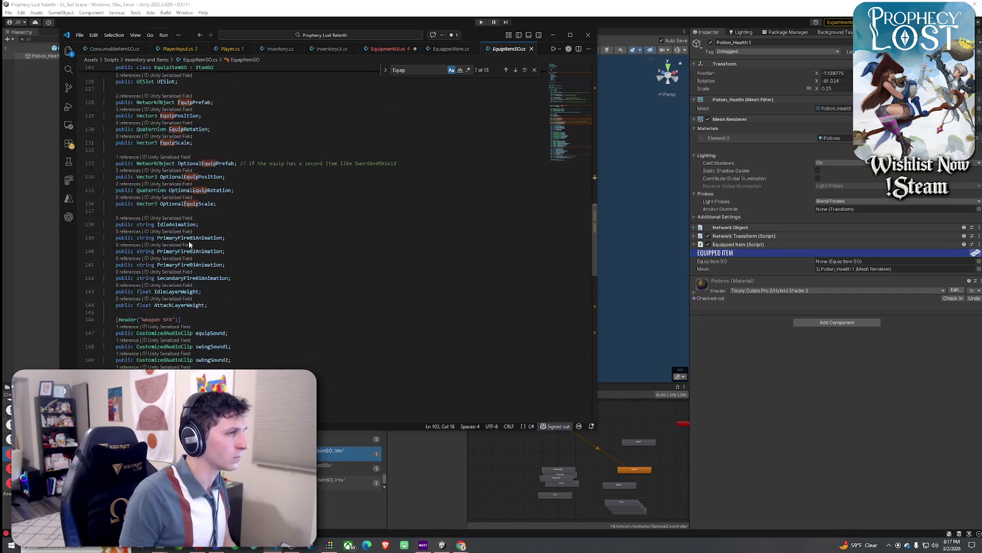
{"action": "left_click_drag", "start_coordinate": [186, 234], "coordinate": [104, 235]}
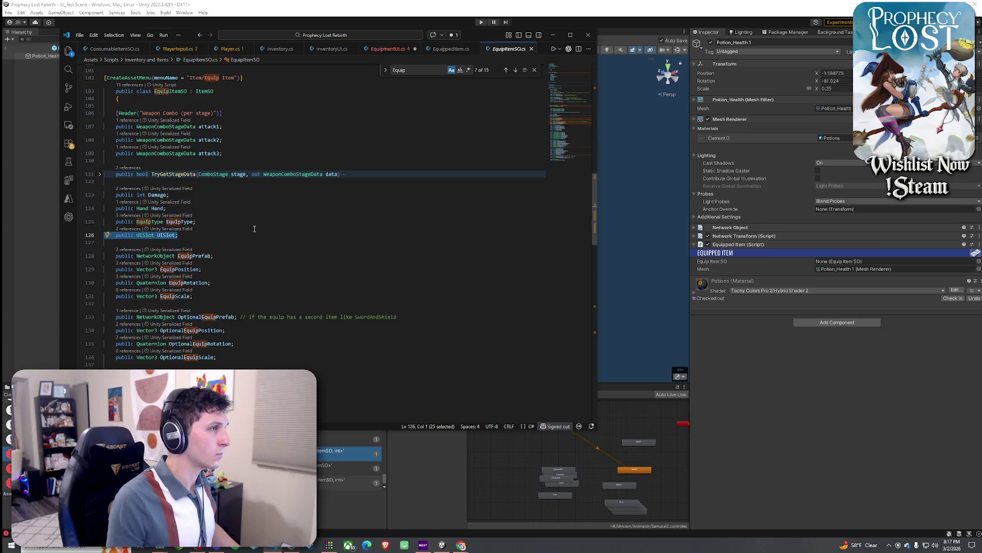
{"action": "key", "text": "BackSpace"}
{"action": "key", "text": "BackSpace"}
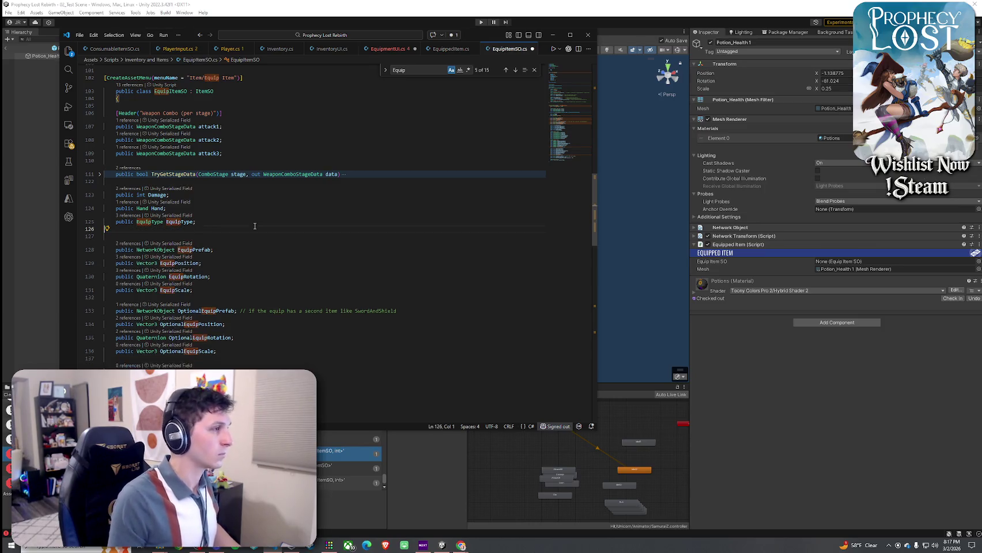
- Look over the open scripts, then open ItemSO from EquipItemSO's base class reference
{"action": "left_click", "coordinate": [281, 49]}
{"action": "left_click", "coordinate": [391, 49]}
{"action": "left_click", "coordinate": [276, 50]}
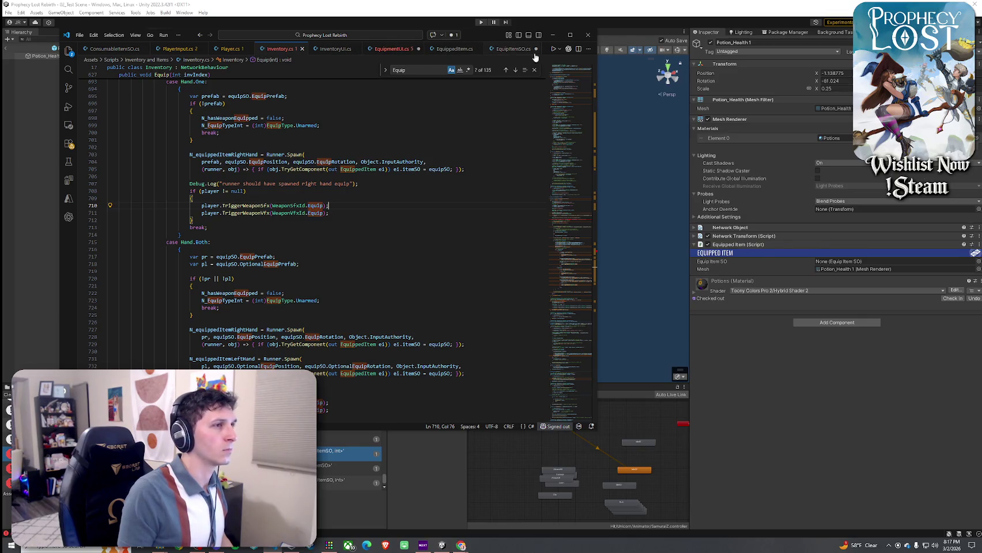
{"action": "left_click", "coordinate": [383, 50]}
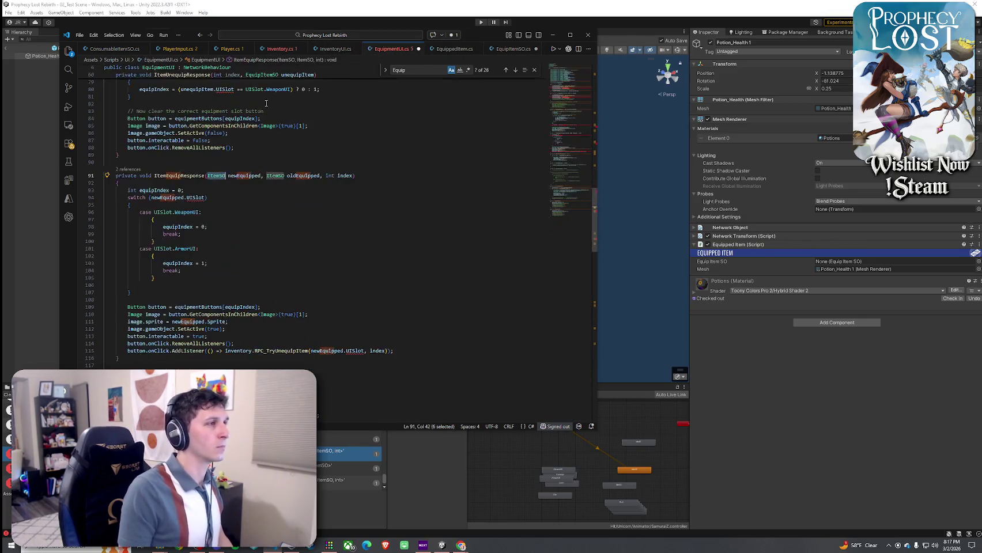
{"action": "left_click", "coordinate": [461, 51]}
{"action": "left_click", "coordinate": [512, 49]}
{"action": "scroll", "coordinate": [215, 157], "scroll_direction": "up", "scroll_amount": 10}
{"action": "scroll", "coordinate": [215, 157], "scroll_direction": "down", "scroll_amount": 10}
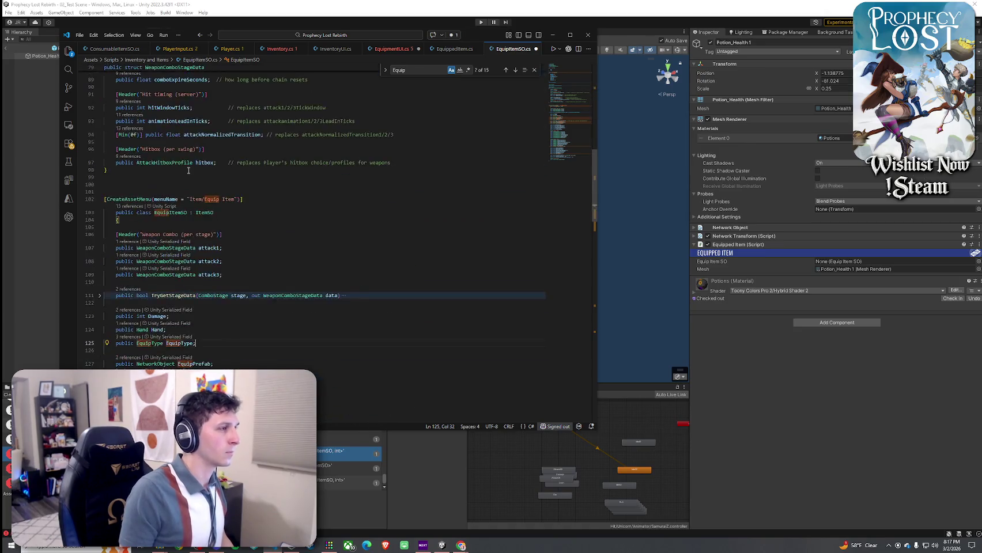
{"action": "scroll", "coordinate": [188, 171], "scroll_direction": "down", "scroll_amount": 3}
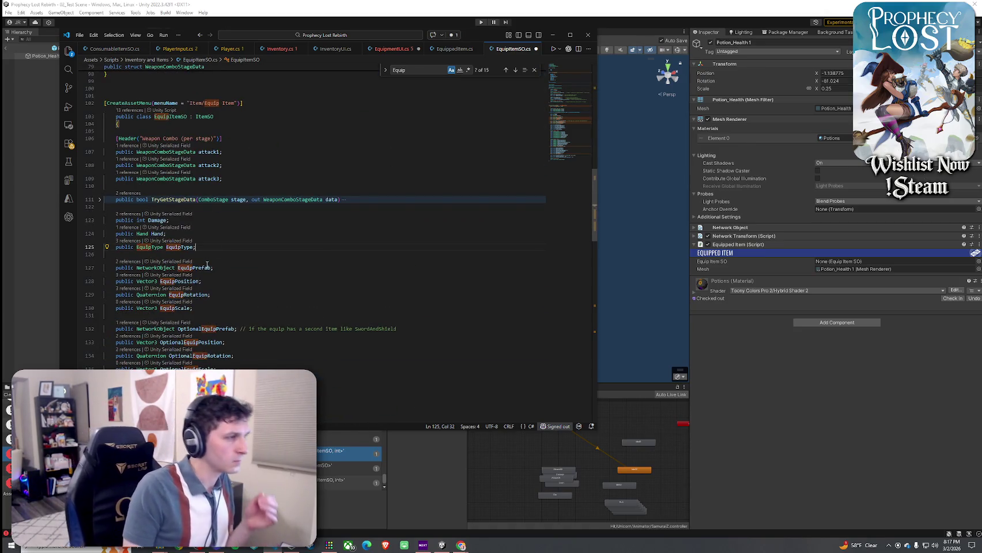
{"action": "scroll", "coordinate": [216, 190], "scroll_direction": "up", "scroll_amount": 2}
{"action": "left_click", "coordinate": [209, 156]}
{"action": "left_click", "coordinate": [209, 155], "text": "ctrl"}
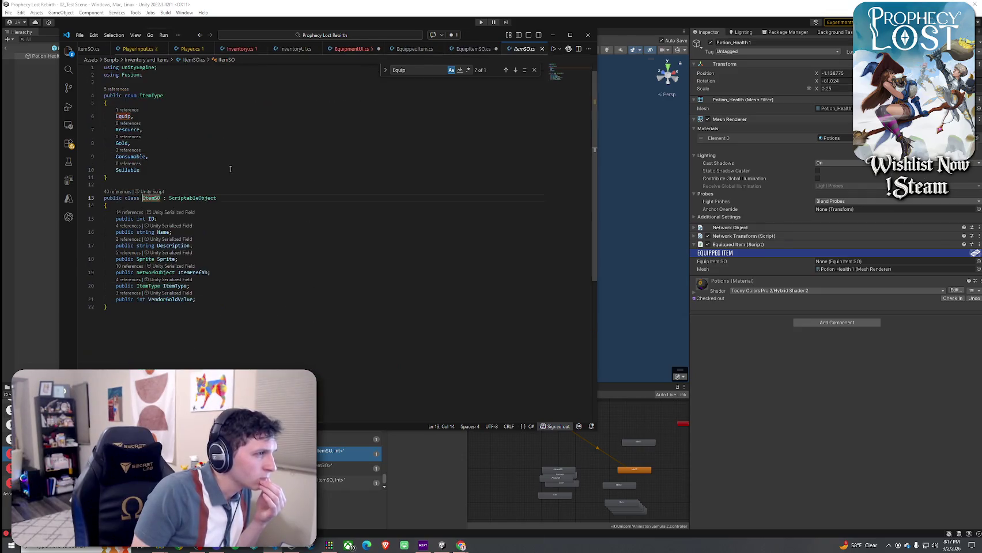
- Add 'public UISlot UISlot;' below Description in ItemSO, save, and return to EquipmentUI
{"action": "left_click", "coordinate": [212, 300]}
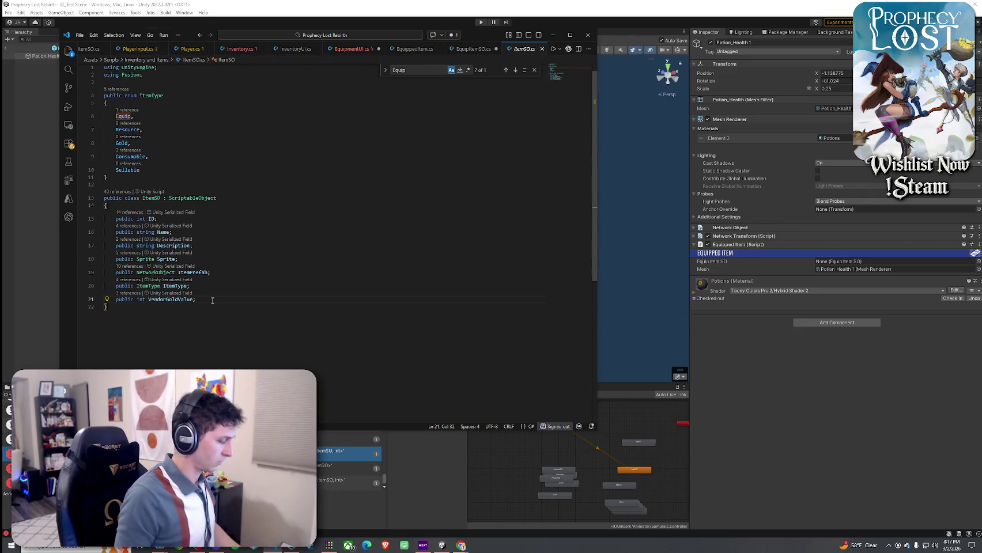
{"action": "left_click", "coordinate": [203, 250]}
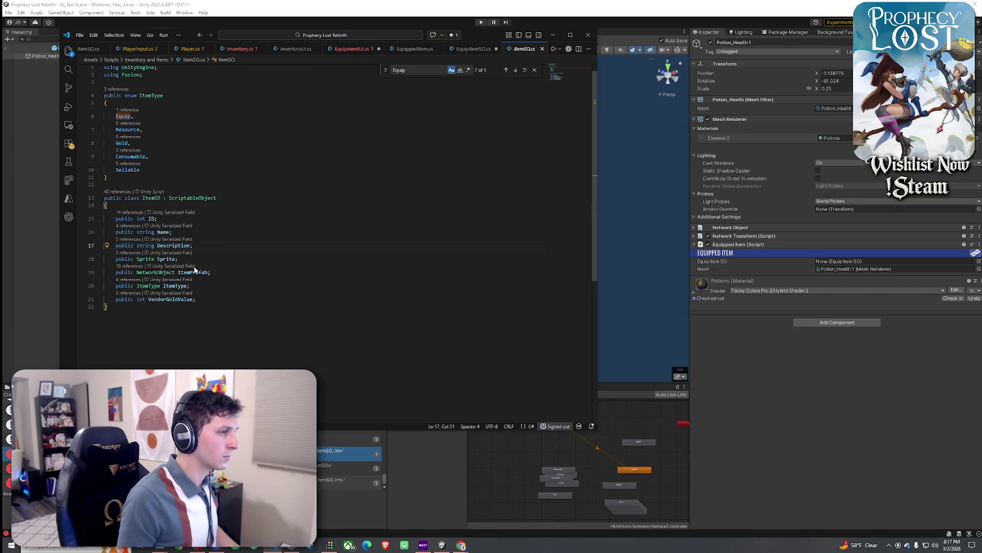
{"action": "key", "text": "Return"}
{"action": "type", "text": "public UISlot UISlot;"}
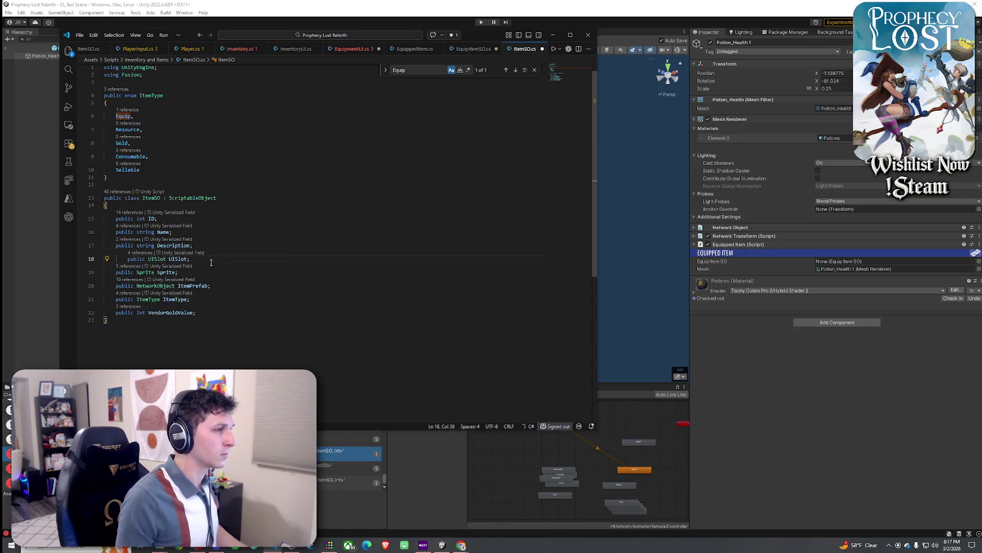
{"action": "left_click", "coordinate": [79, 35]}
{"action": "left_click", "coordinate": [109, 190]}
{"action": "key", "text": "F4"}
{"action": "key", "text": "F4"}
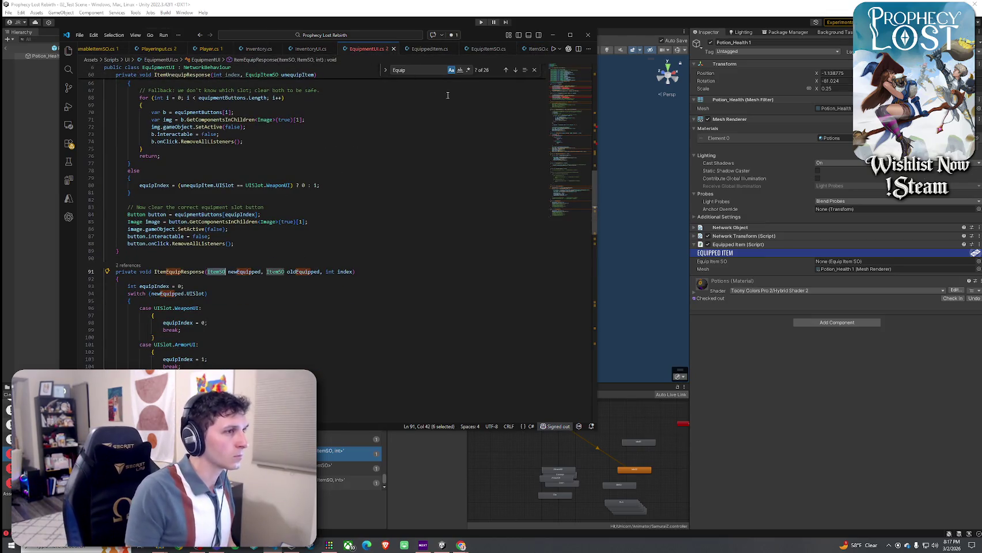
- Change ItemUnequipResponse's EquipItemSO parameter type to ItemSO
{"action": "left_click", "coordinate": [570, 95]}
{"action": "right_click", "coordinate": [257, 168]}
{"action": "left_click", "coordinate": [274, 176]}
{"action": "left_click", "coordinate": [257, 175]}
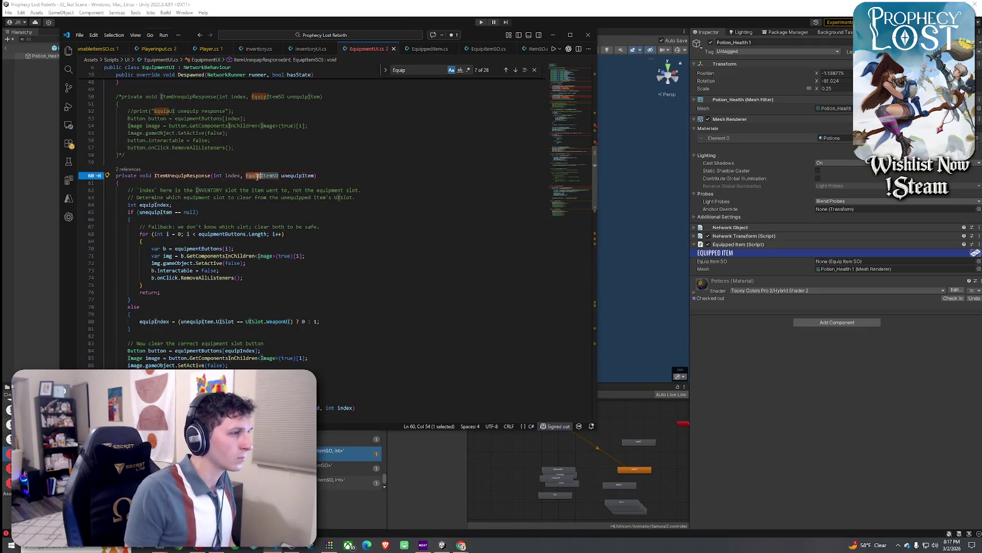
{"action": "key", "text": "BackSpace"}
{"action": "key", "text": "BackSpace"}
{"action": "key", "text": "BackSpace"}
{"action": "key", "text": "Delete"}
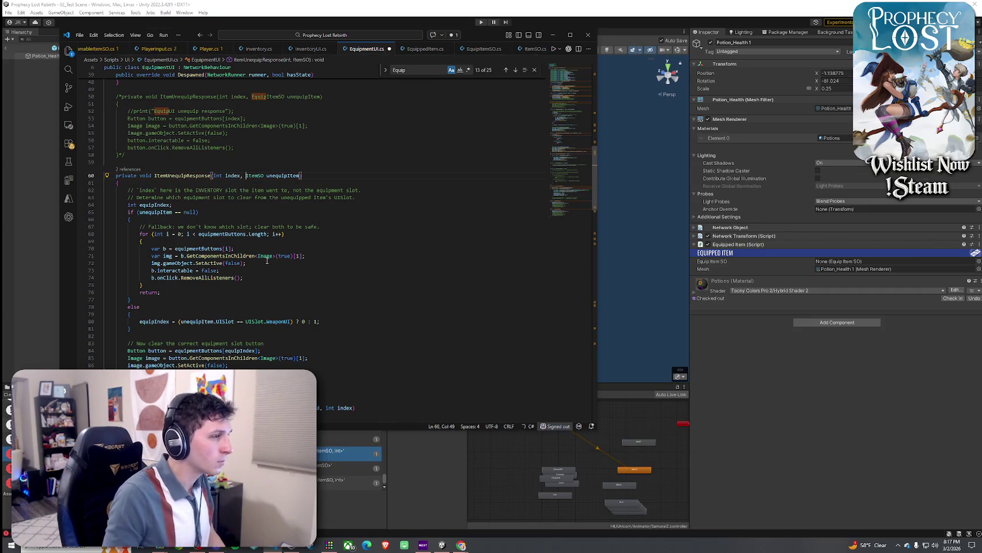
- Find EquipItemSO, delete the commented-out old ItemUnequipResponse block, and clear the search
{"action": "scroll", "coordinate": [255, 270], "scroll_direction": "down", "scroll_amount": 3}
{"action": "scroll", "coordinate": [250, 275], "scroll_direction": "down", "scroll_amount": 3}
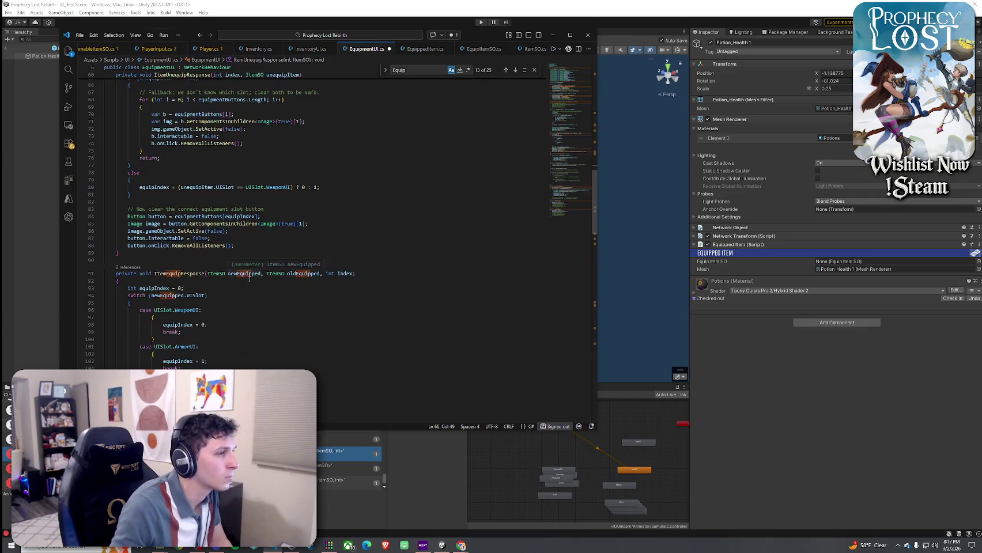
{"action": "left_click", "coordinate": [277, 275]}
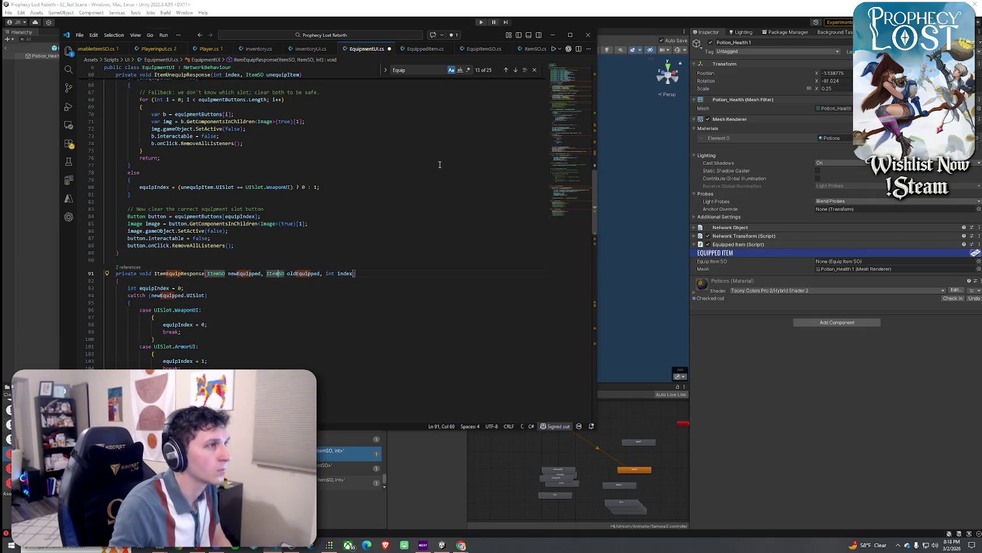
{"action": "key", "text": "ctrl+f"}
{"action": "type", "text": "Equi"}
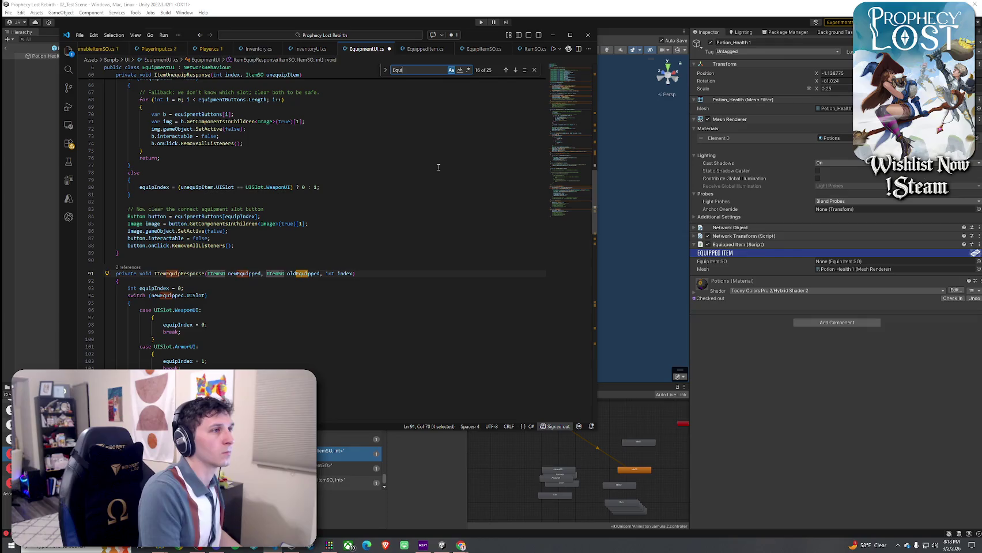
{"action": "type", "text": "pItemSO"}
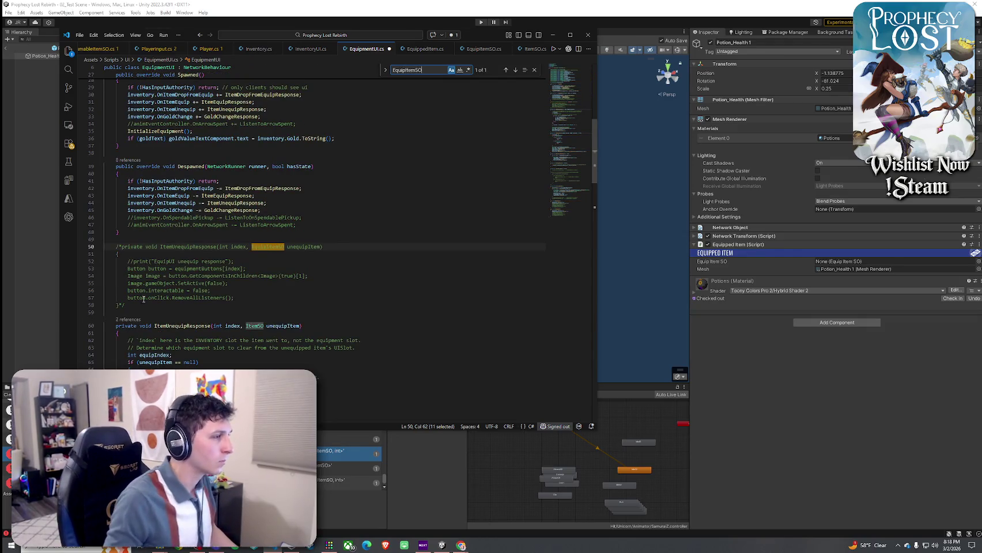
{"action": "left_click_drag", "start_coordinate": [104, 324], "coordinate": [101, 243]}
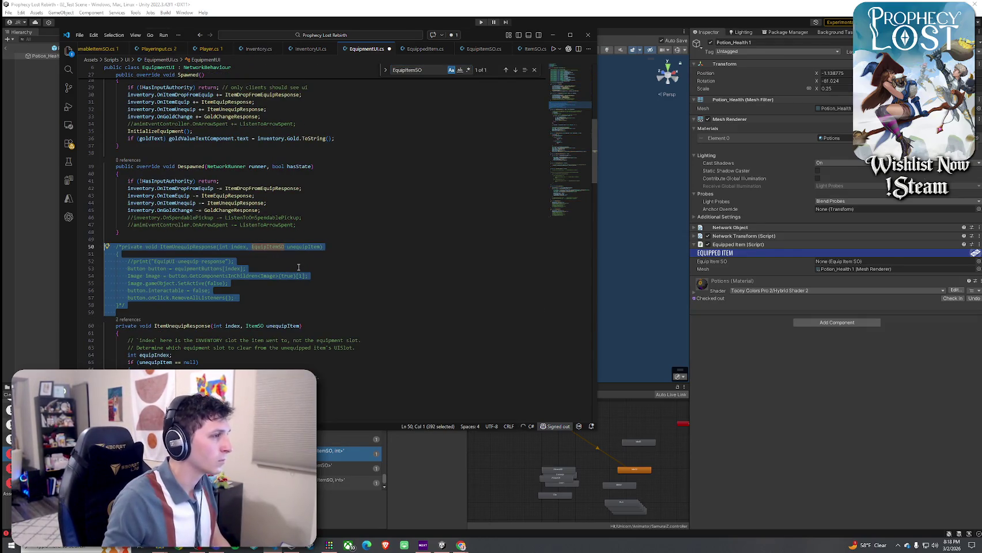
{"action": "key", "text": "BackSpace"}
{"action": "key", "text": "BackSpace"}
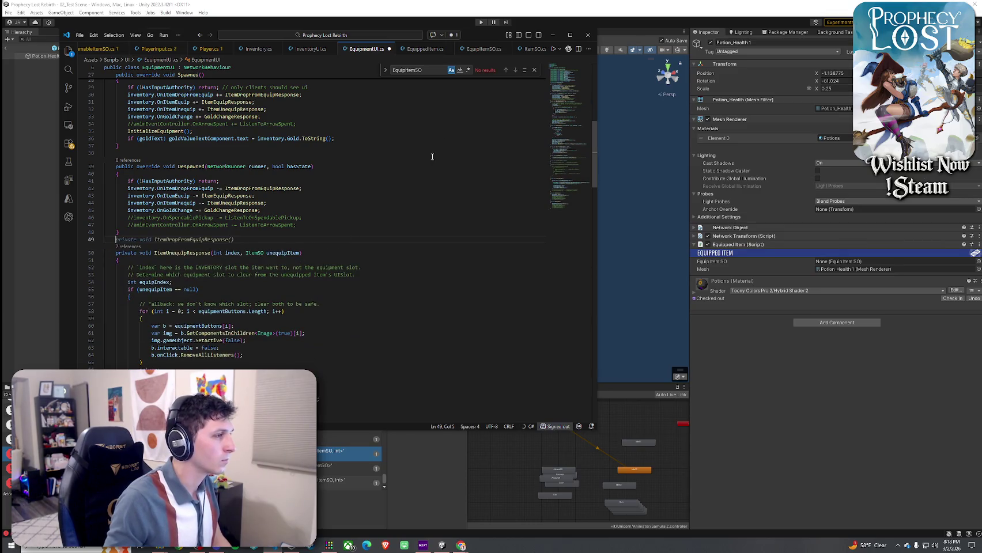
{"action": "left_click", "coordinate": [427, 69]}
{"action": "key", "text": "ctrl+a"}
{"action": "key", "text": "BackSpace"}
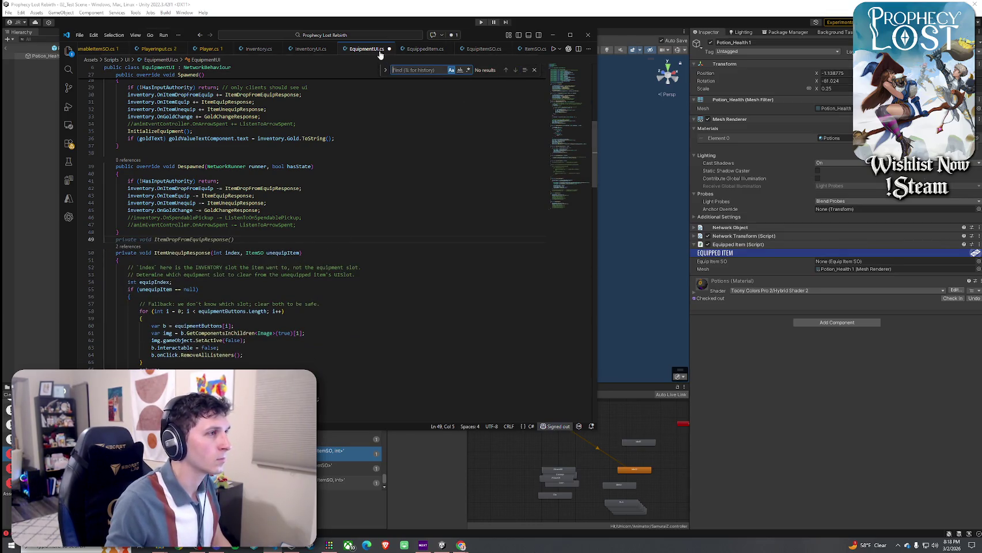
{"action": "left_click", "coordinate": [80, 34]}
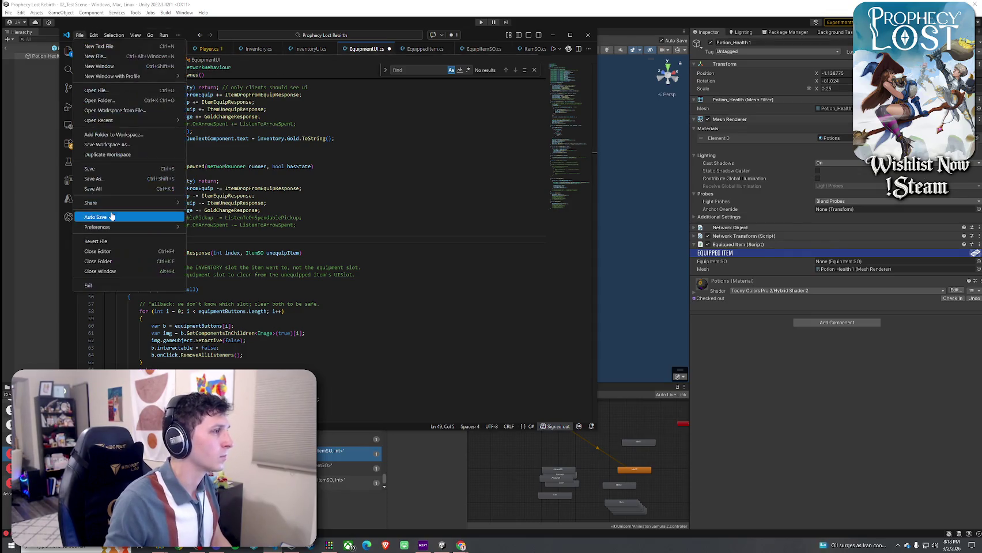
- Save EquipmentUI.cs, let Unity recompile, then review ItemSO.cs and open EquippedItem.cs
{"action": "left_click", "coordinate": [101, 193]}
{"action": "left_click", "coordinate": [305, 3]}
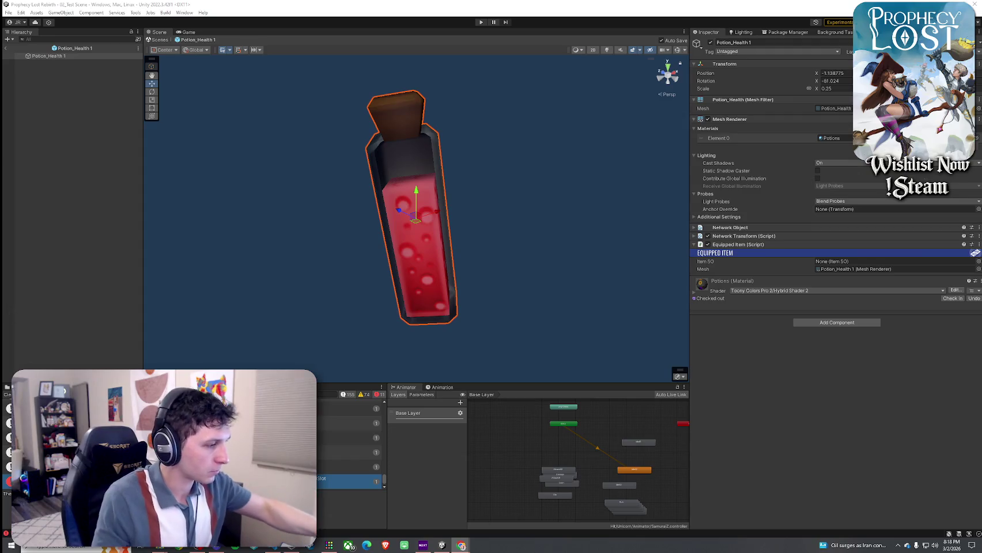
{"action": "key", "text": "alt+Tab"}
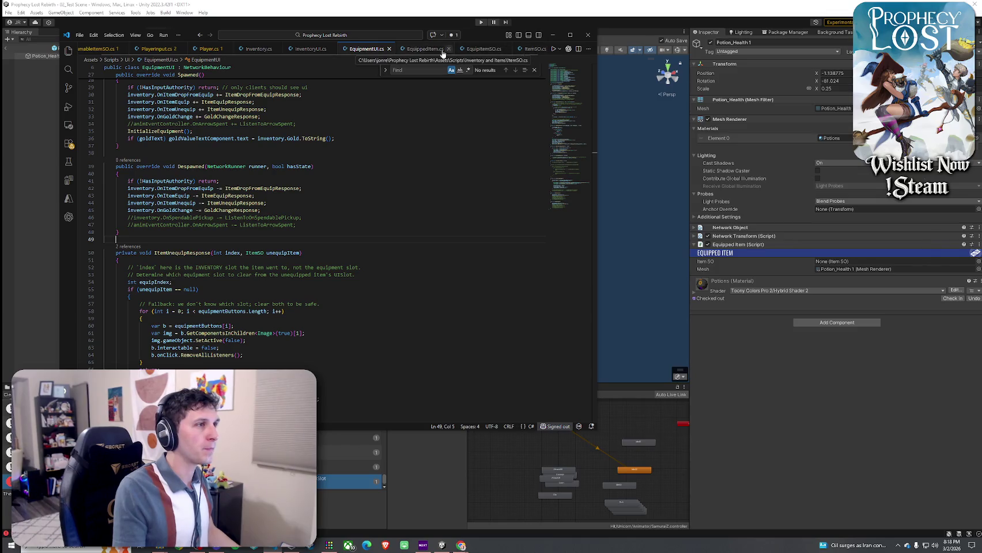
{"action": "left_click", "coordinate": [526, 52]}
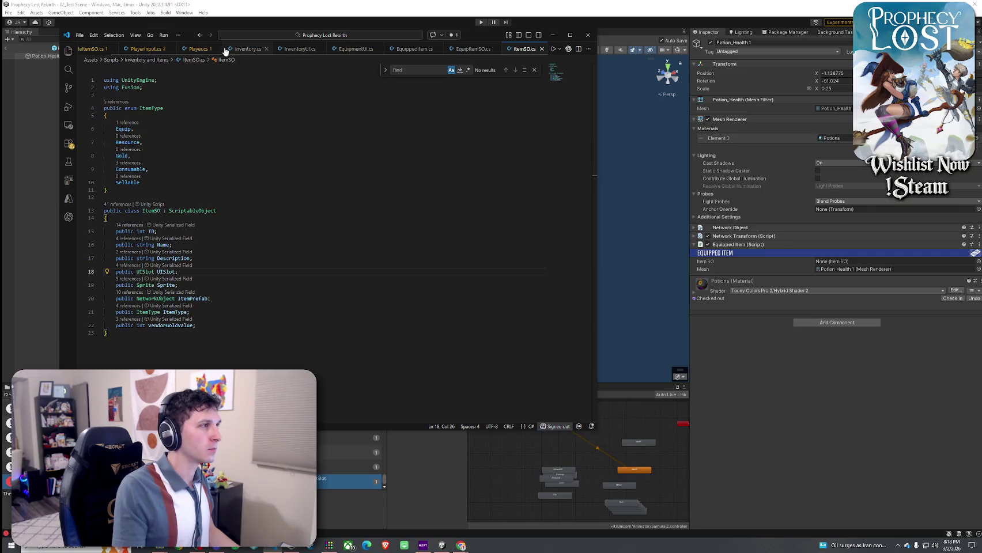
{"action": "left_click", "coordinate": [413, 48]}
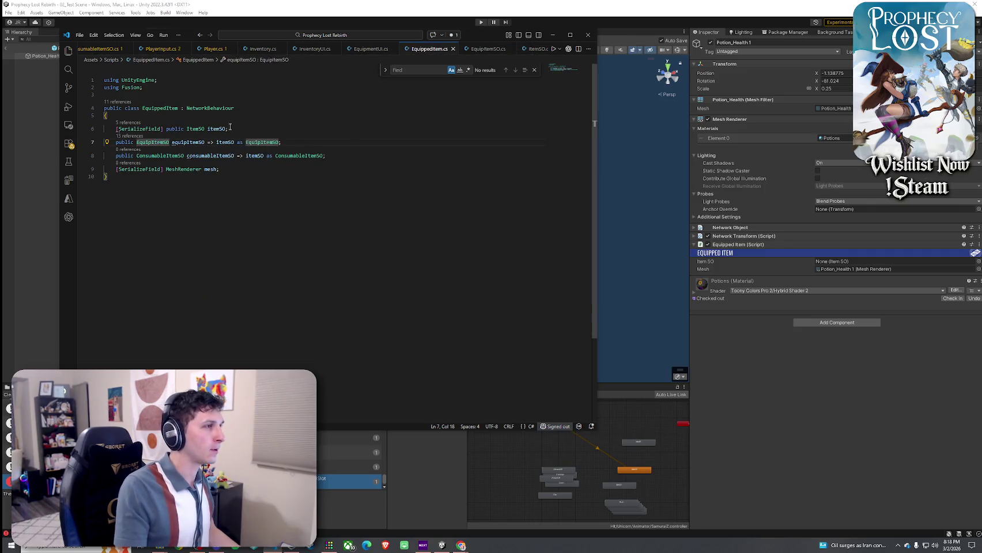
- Make itemSO a property with { get; private set; } and remove the extra semicolon
{"action": "left_click", "coordinate": [229, 127]}
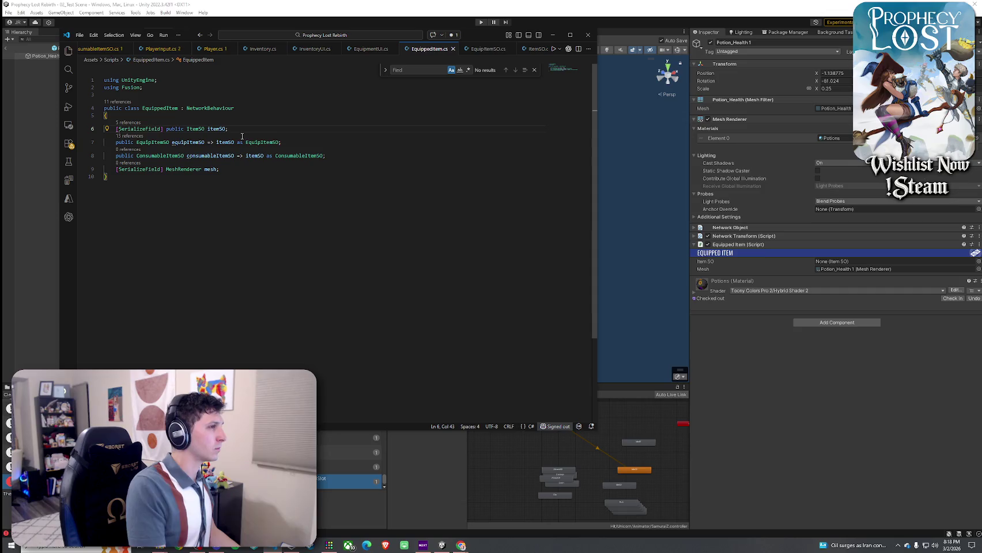
{"action": "type", "text": "{get; private set;"}
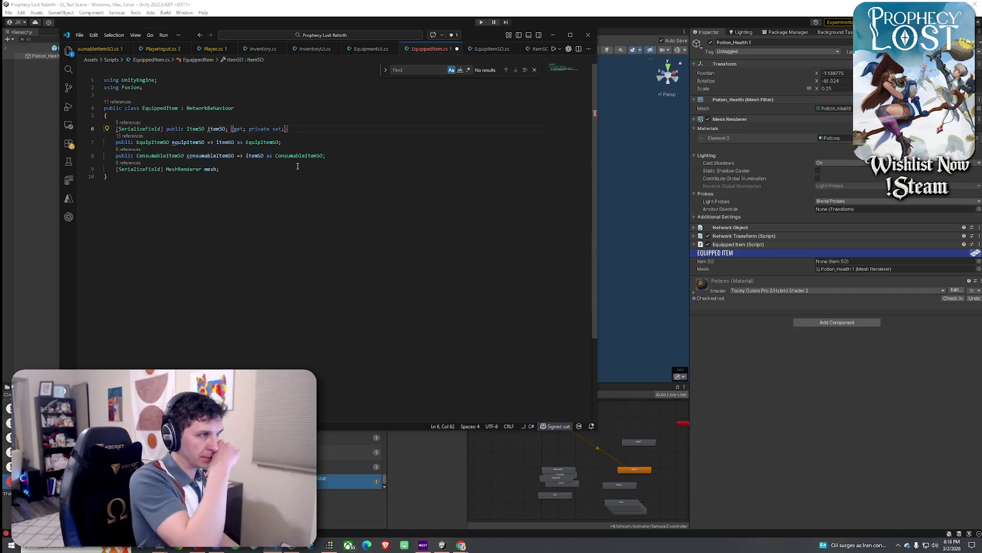
{"action": "left_click", "coordinate": [227, 129]}
{"action": "key", "text": "BackSpace"}
- Add blank lines around the itemSO, ConsumableItemSO and mesh declarations
{"action": "left_click", "coordinate": [275, 193]}
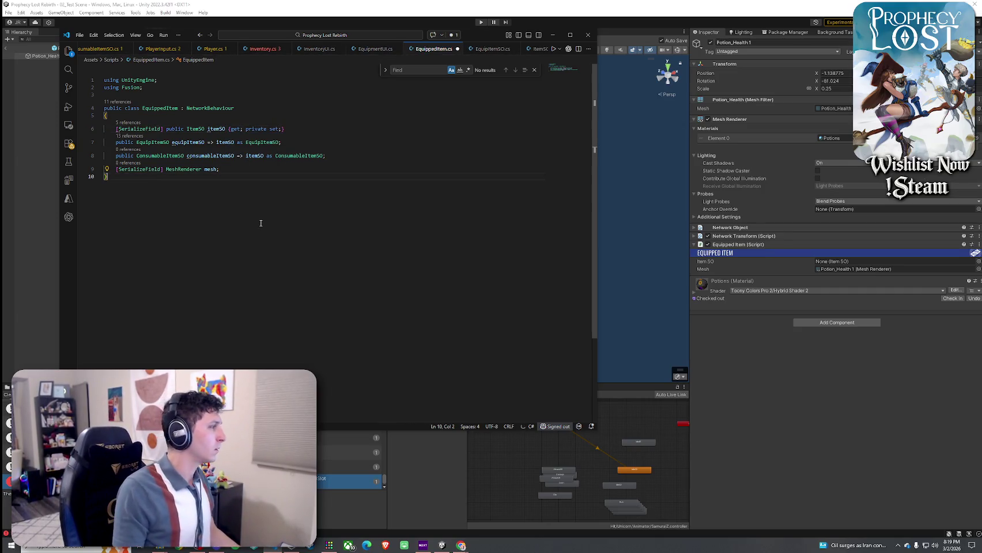
{"action": "left_click", "coordinate": [333, 156]}
{"action": "key", "text": "Return"}
{"action": "left_click", "coordinate": [288, 129]}
{"action": "key", "text": "Return"}
{"action": "left_click", "coordinate": [344, 195]}
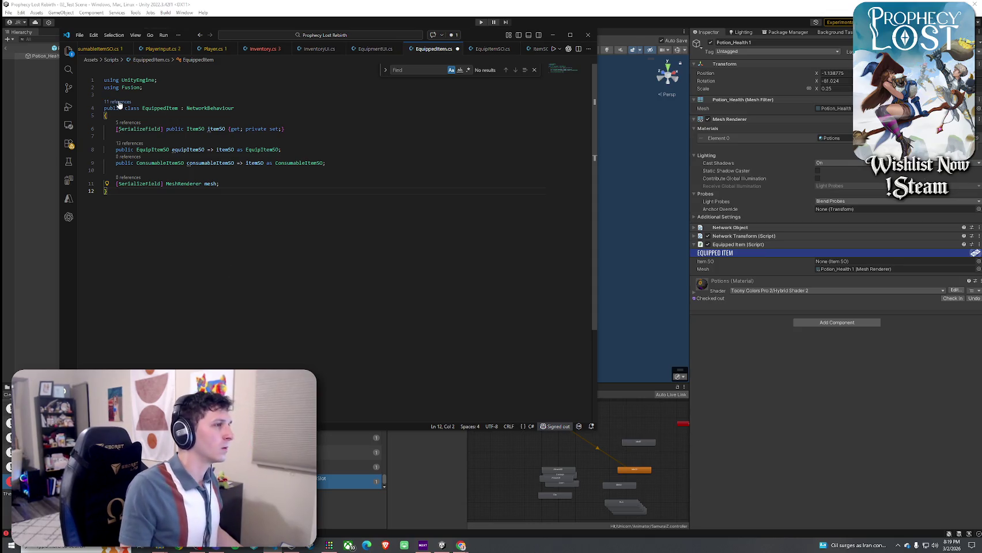
{"action": "left_click", "coordinate": [164, 184]}
{"action": "type", "text": "rivate"}
{"action": "key", "text": "BackSpace"}
{"action": "key", "text": "BackSpace"}
{"action": "key", "text": "BackSpace"}
{"action": "key", "text": "BackSpace"}
- Save EquippedItem.cs and check the resulting ei.ItemSO access error in Inventory.cs
{"action": "left_click", "coordinate": [79, 35]}
{"action": "left_click", "coordinate": [110, 186]}
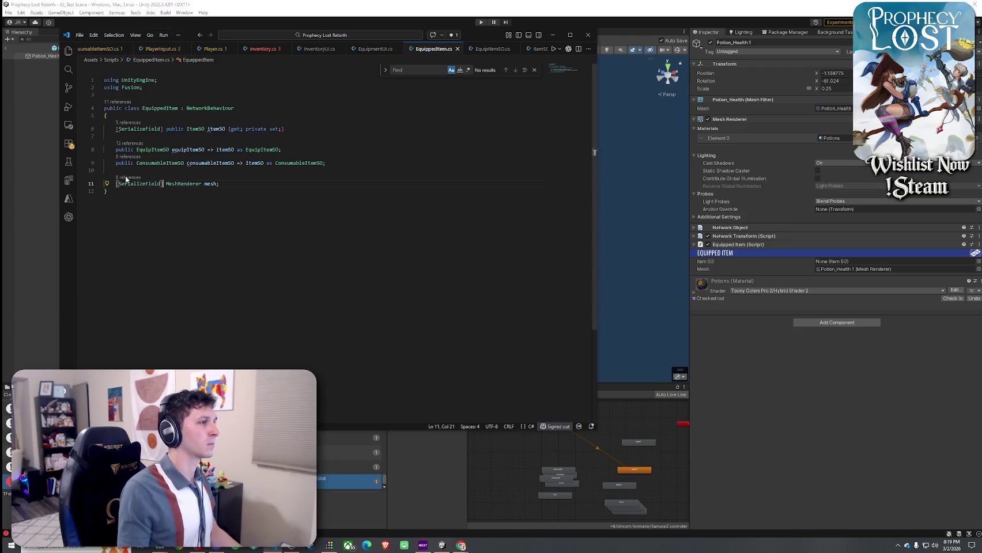
{"action": "left_click", "coordinate": [262, 48]}
{"action": "mouse_move", "coordinate": [406, 170]}
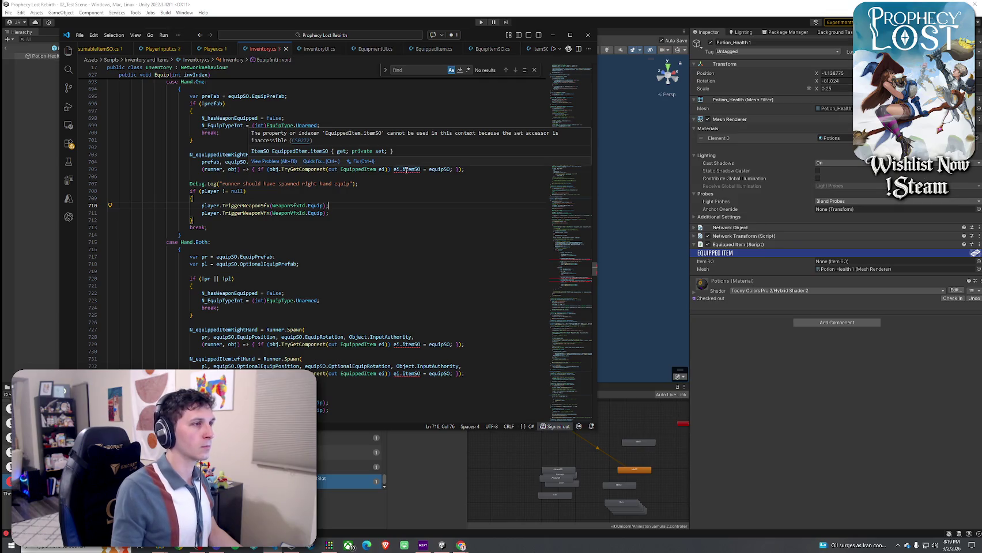
{"action": "left_click", "coordinate": [326, 162]}
{"action": "key", "text": "Escape"}
{"action": "mouse_move", "coordinate": [406, 168]}
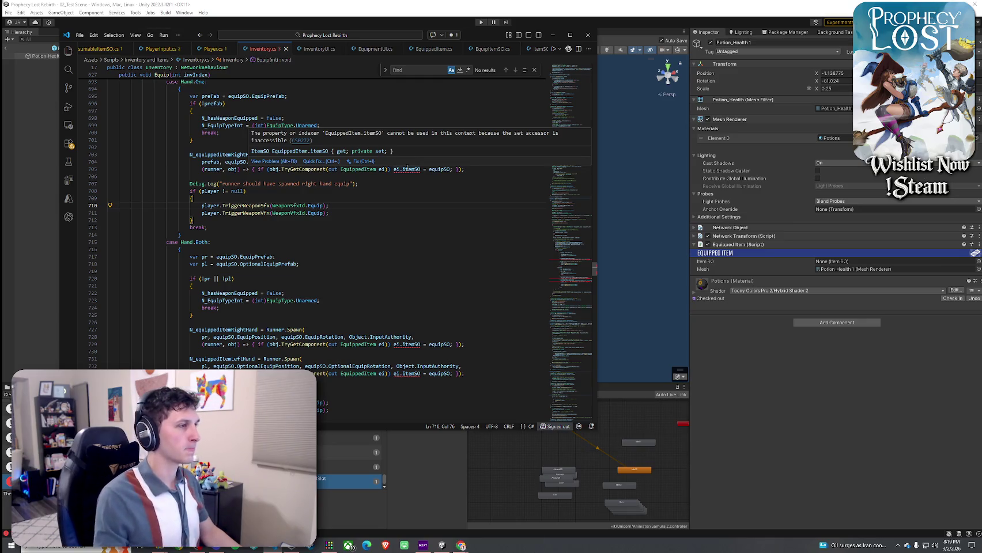
{"action": "triple_click", "coordinate": [365, 133]}
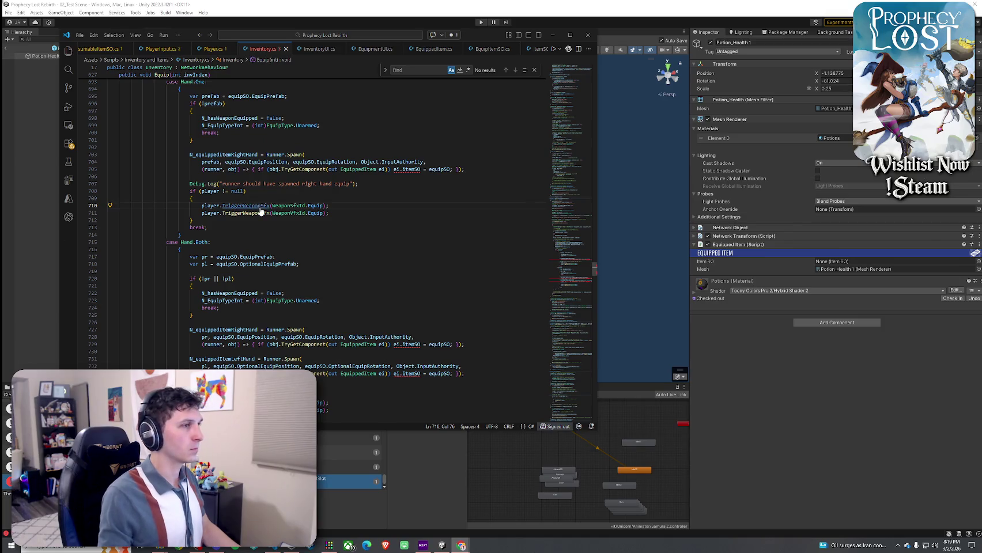
{"action": "left_click_drag", "start_coordinate": [255, 177], "coordinate": [107, 155]}
{"action": "key", "text": "alt+Tab"}
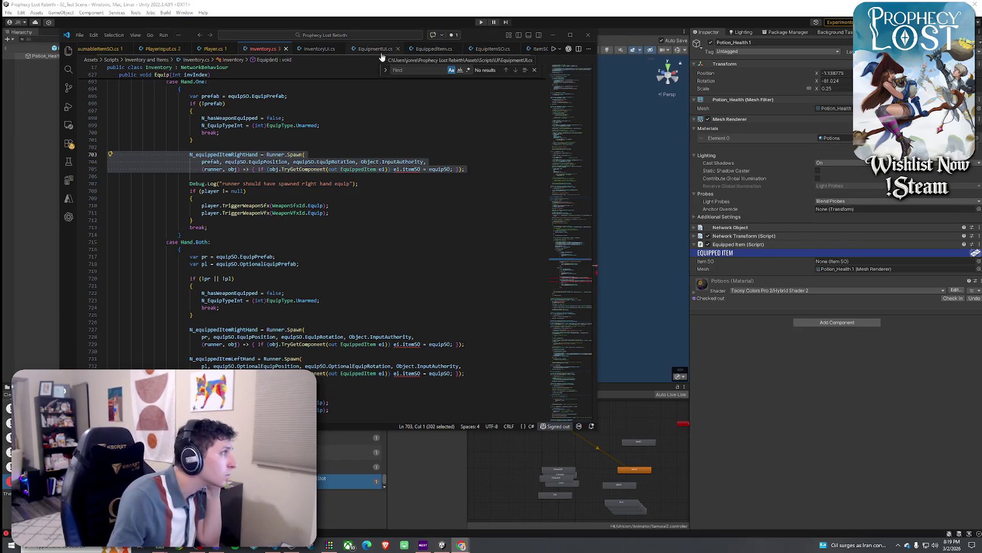
{"action": "left_click", "coordinate": [432, 49]}
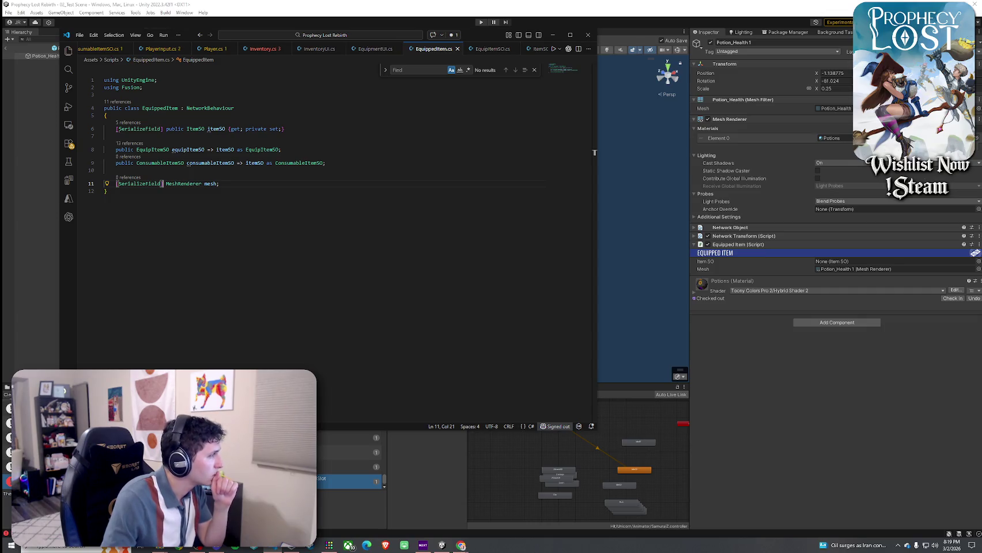
- Add a public void Initialize(ItemSO so) method setting itemSO = so below the mesh field
{"action": "left_click", "coordinate": [461, 545]}
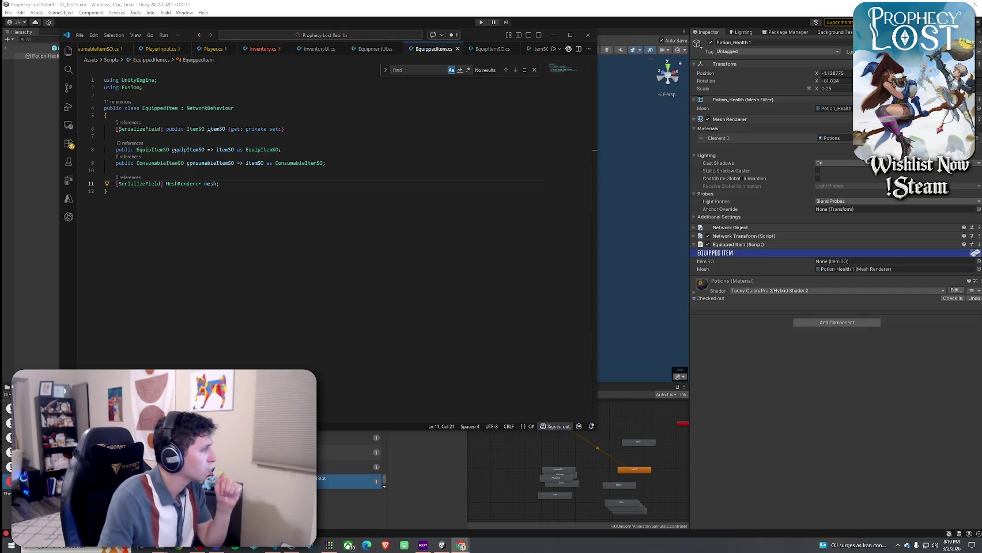
{"action": "left_click", "coordinate": [241, 185]}
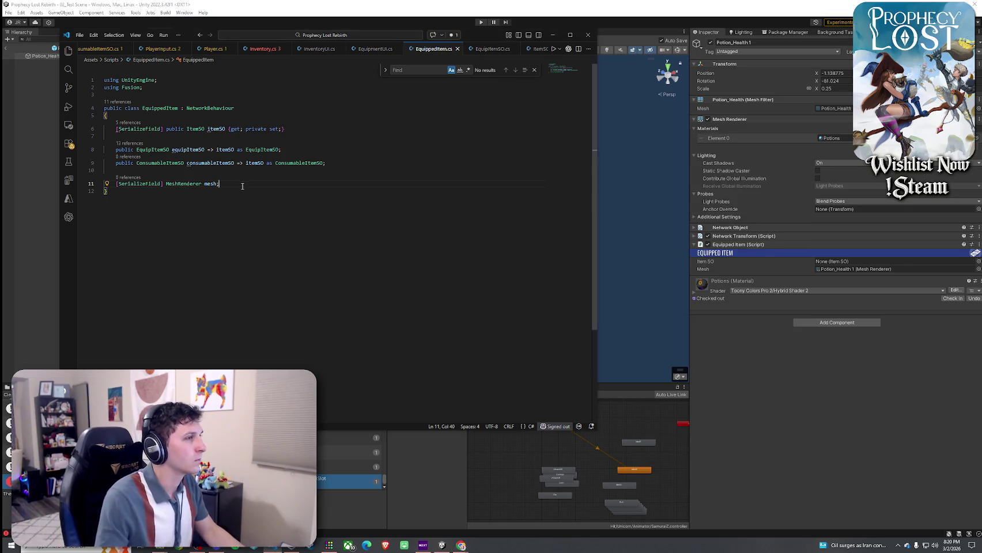
{"action": "key", "text": "Return"}
{"action": "key", "text": "Return"}
{"action": "type", "text": "public void Initialize"}
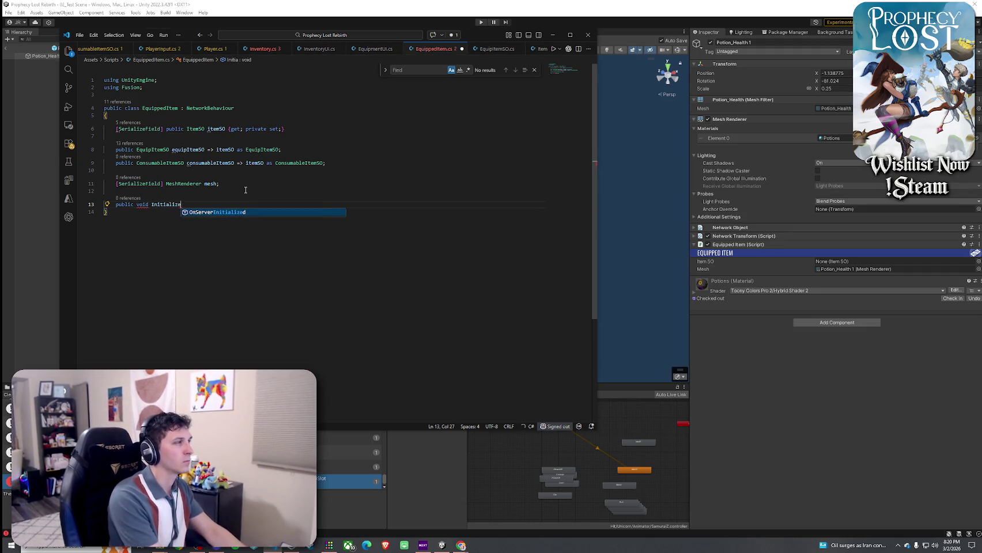
{"action": "type", "text": "(Item"}
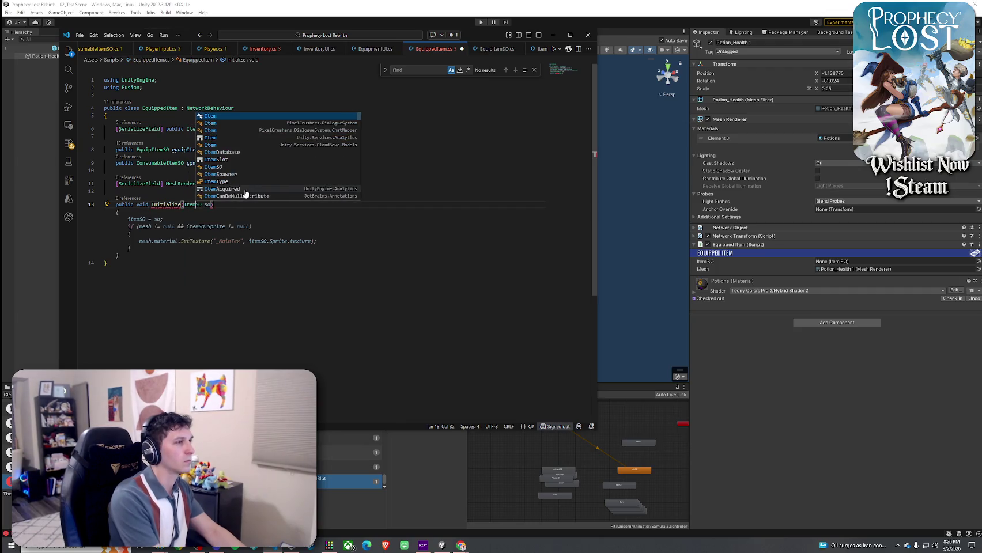
{"action": "key", "text": "Escape"}
{"action": "key", "text": "Tab"}
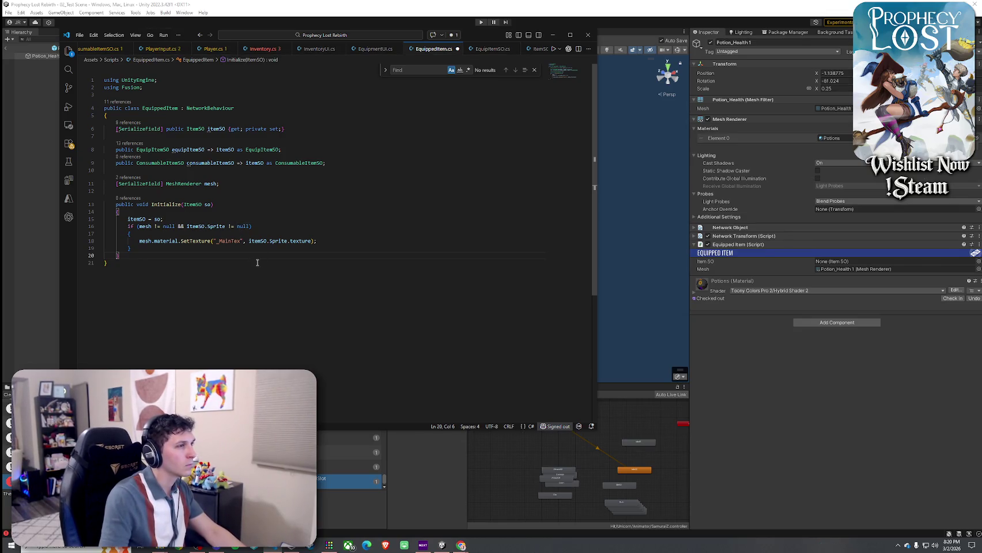
- Delete the texture-setting if-block, save EquippedItem.cs, and return to Inventory.cs
{"action": "left_click_drag", "start_coordinate": [151, 249], "coordinate": [173, 219]}
{"action": "key", "text": "BackSpace"}
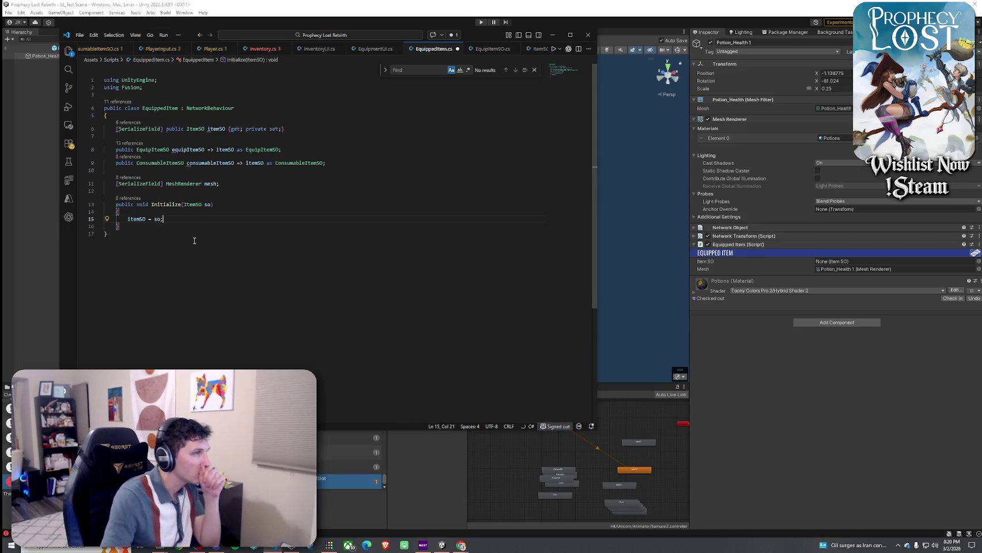
{"action": "left_click", "coordinate": [79, 35]}
{"action": "left_click", "coordinate": [85, 174]}
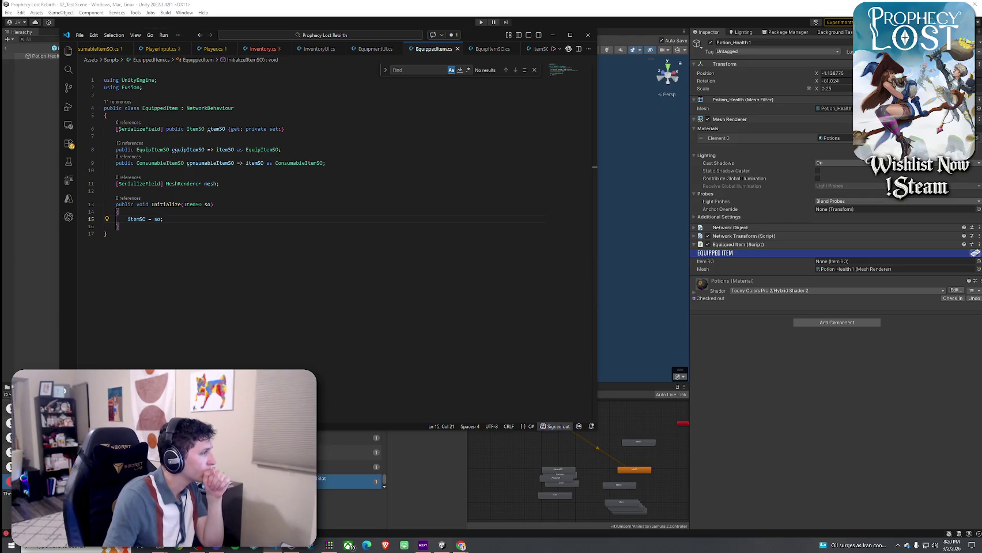
{"action": "left_click", "coordinate": [256, 49]}
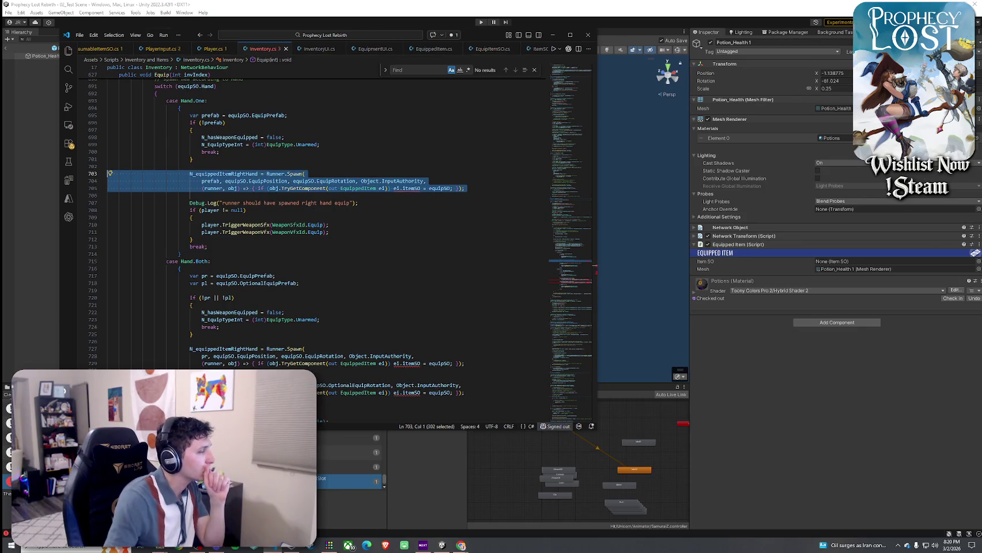
- Replace the itemSO assignment on line 705 with ei.Initialize(equipSO)
{"action": "mouse_move", "coordinate": [422, 180]}
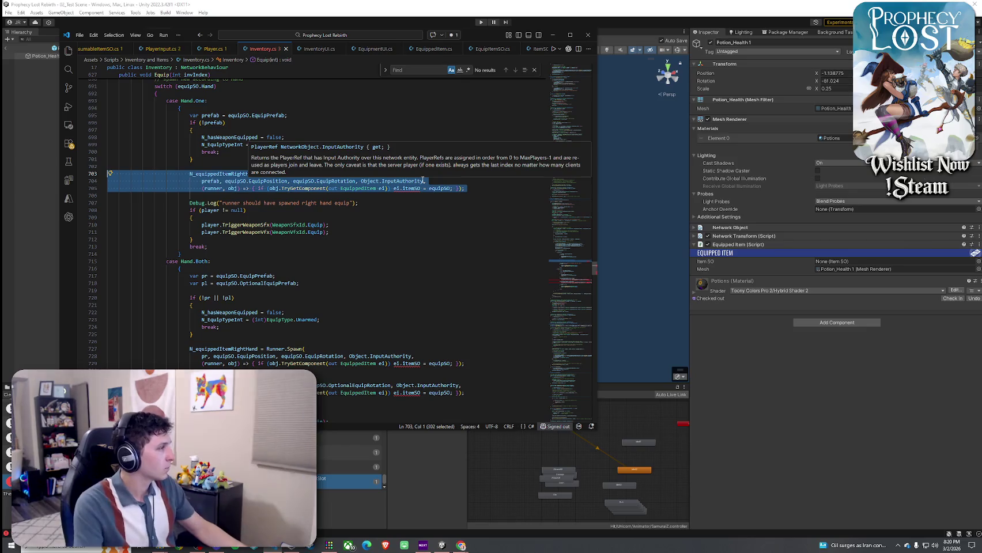
{"action": "double_click", "coordinate": [413, 188]}
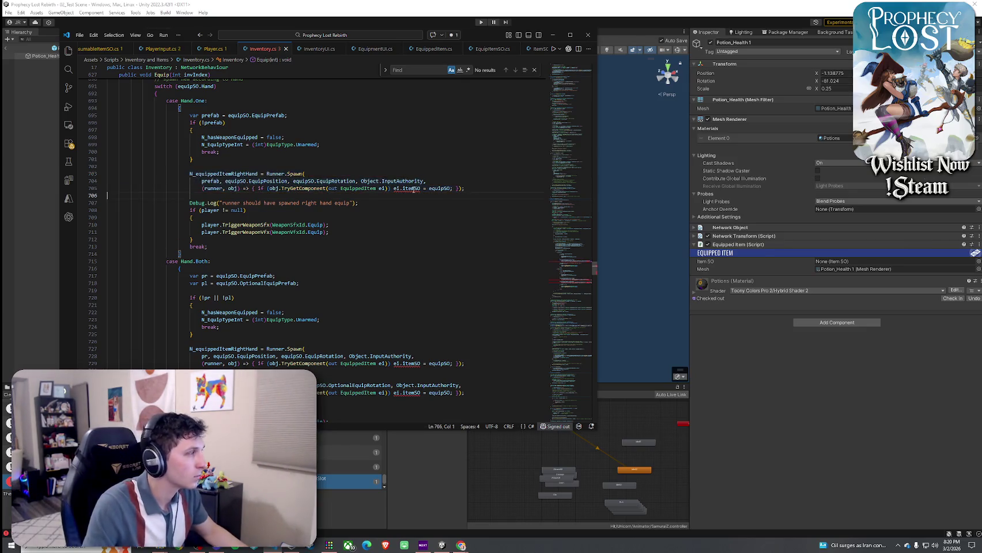
{"action": "type", "text": "Initialize"}
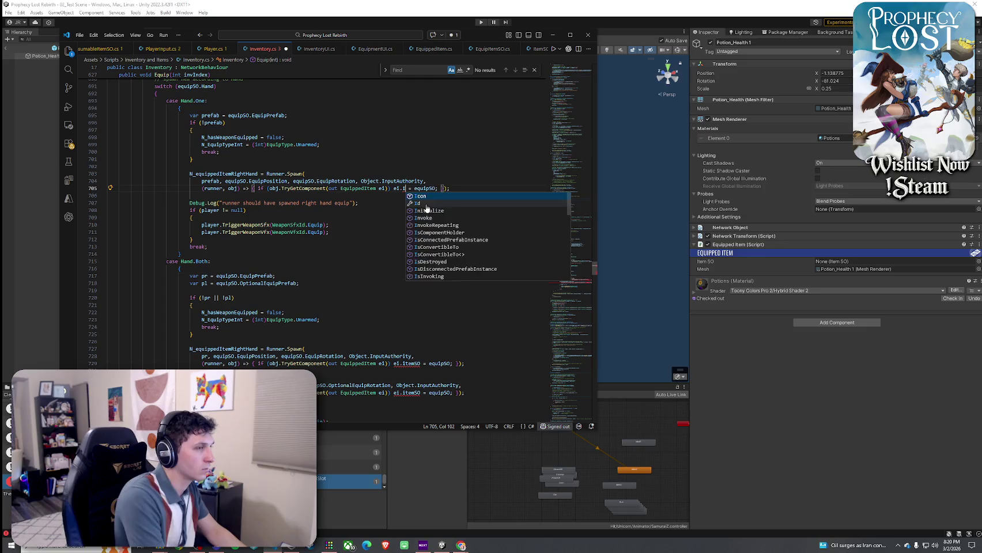
{"action": "type", "text": "(equip"}
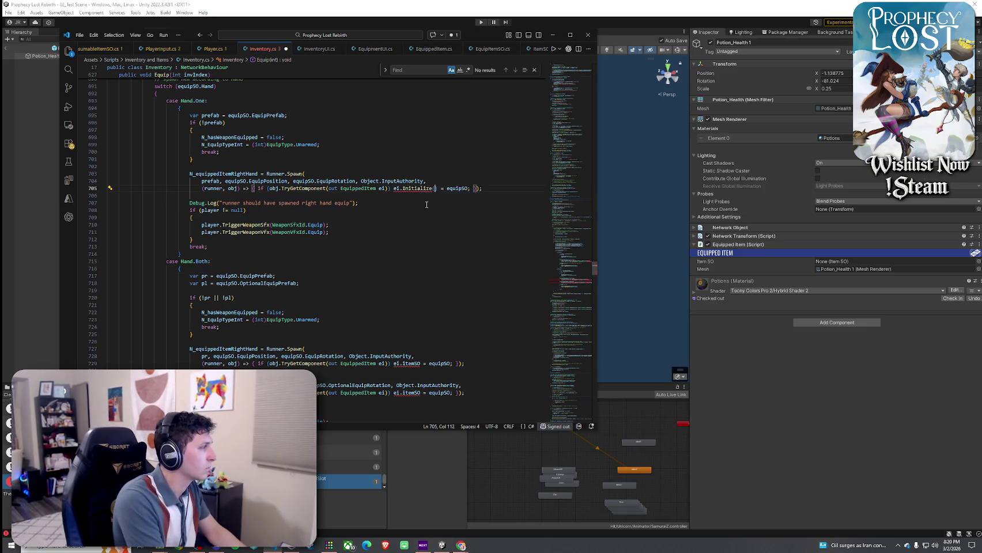
{"action": "type", "text": "SO"}
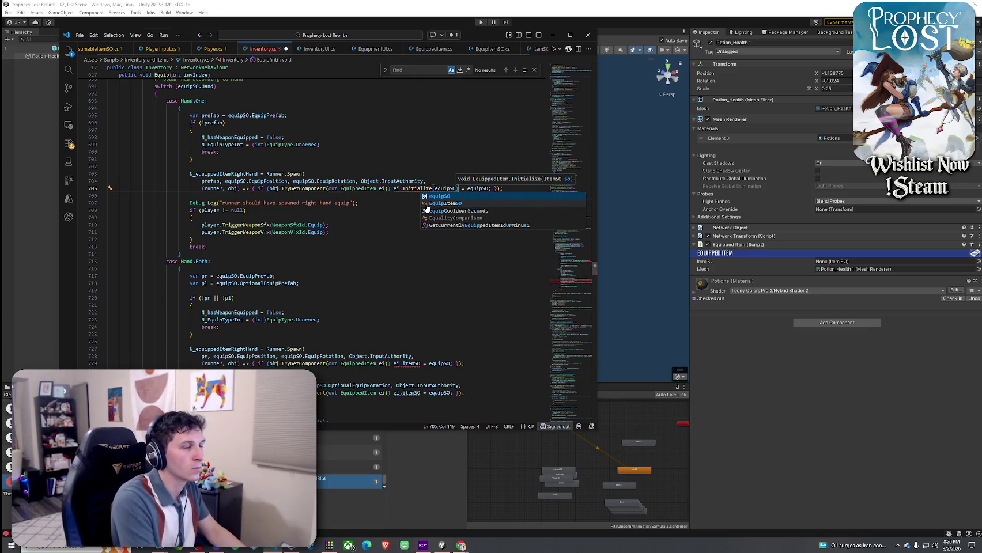
{"action": "left_click", "coordinate": [400, 188]}
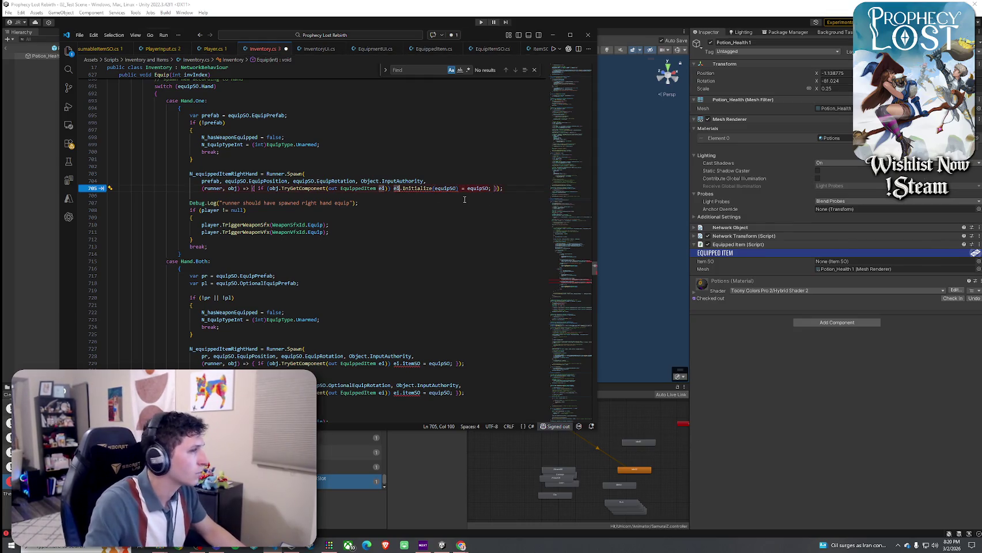
{"action": "key", "text": "Tab"}
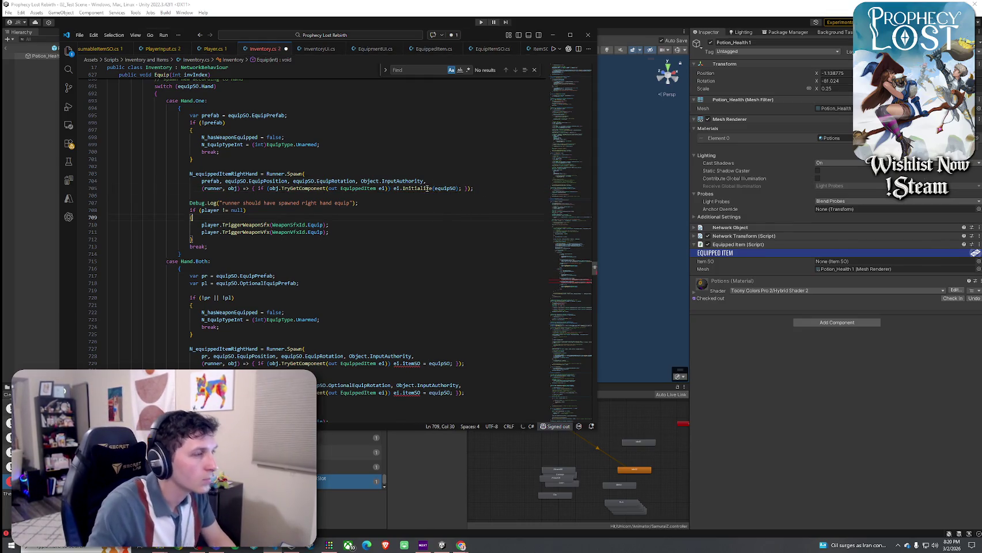
{"action": "double_click", "coordinate": [445, 188]}
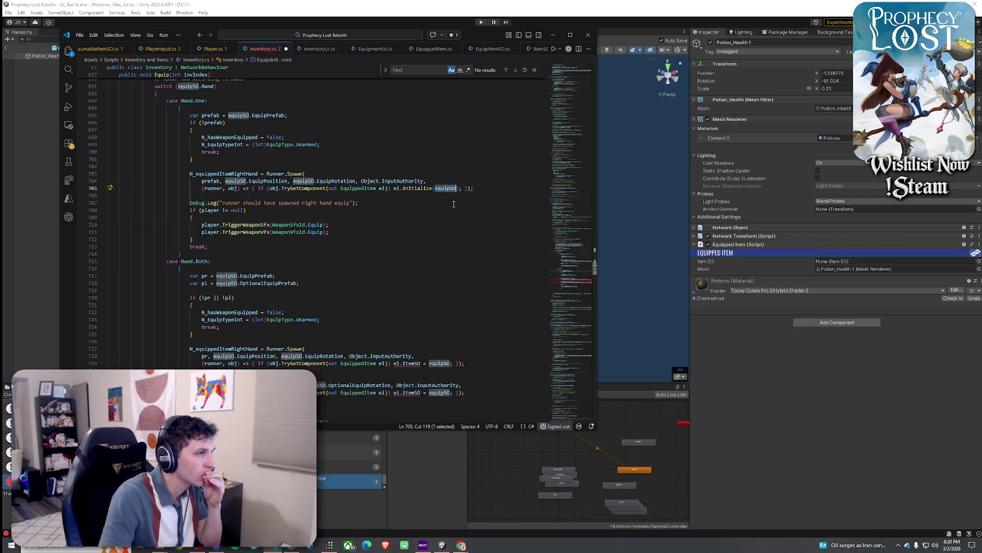
- Paste ei.Initialize(equipSO) over the itemSO assignments on lines 729 and 733
{"action": "scroll", "coordinate": [453, 203], "scroll_direction": "up", "scroll_amount": 3}
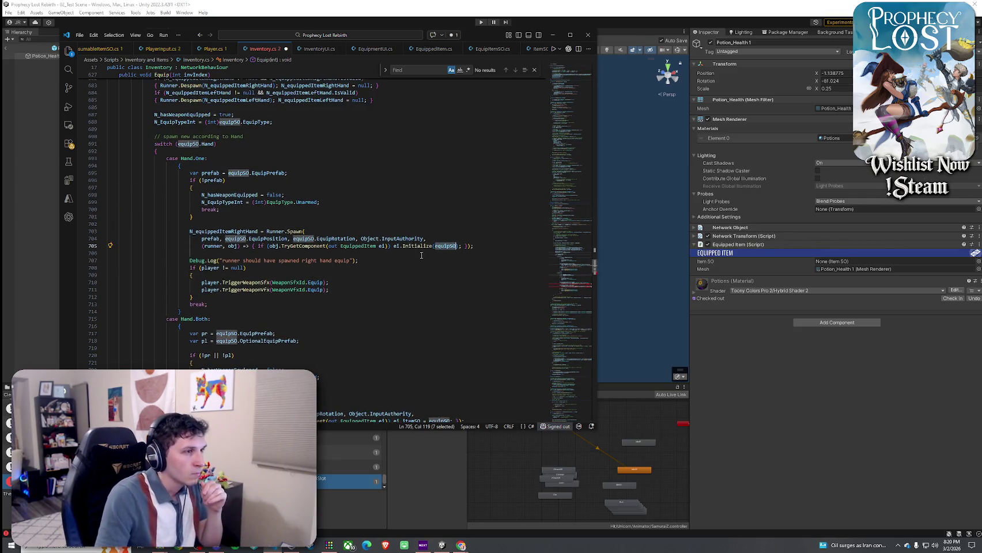
{"action": "scroll", "coordinate": [416, 249], "scroll_direction": "down", "scroll_amount": 3}
{"action": "left_click_drag", "start_coordinate": [393, 169], "coordinate": [462, 169]}
{"action": "key", "text": "ctrl+c"}
{"action": "scroll", "coordinate": [462, 231], "scroll_direction": "down", "scroll_amount": 4}
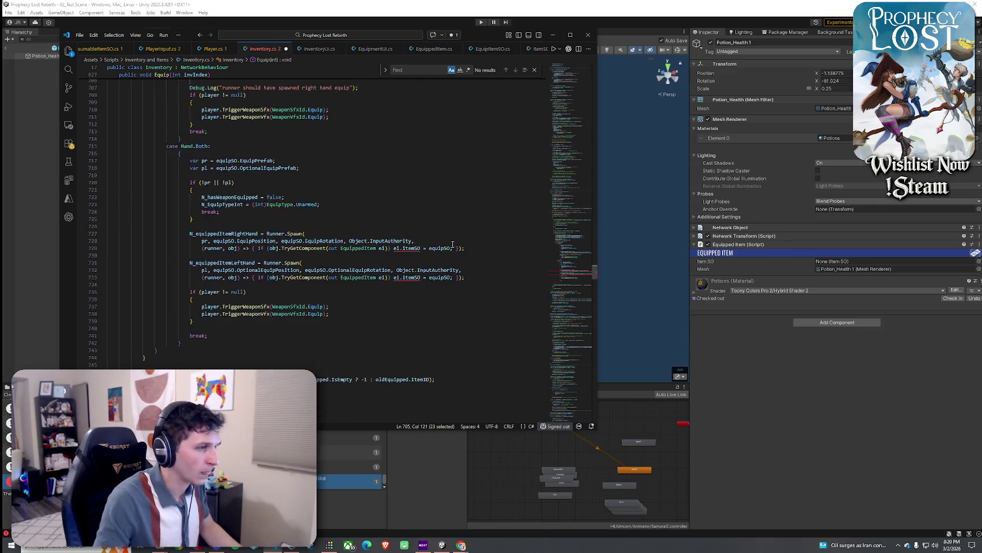
{"action": "left_click_drag", "start_coordinate": [393, 248], "coordinate": [450, 248]}
{"action": "key", "text": "ctrl+v"}
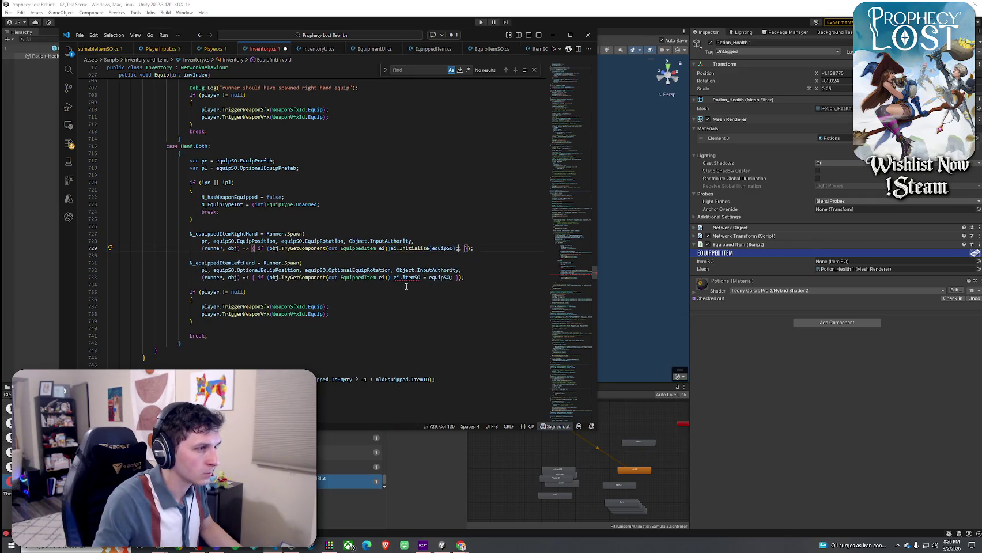
{"action": "key", "text": "Tab"}
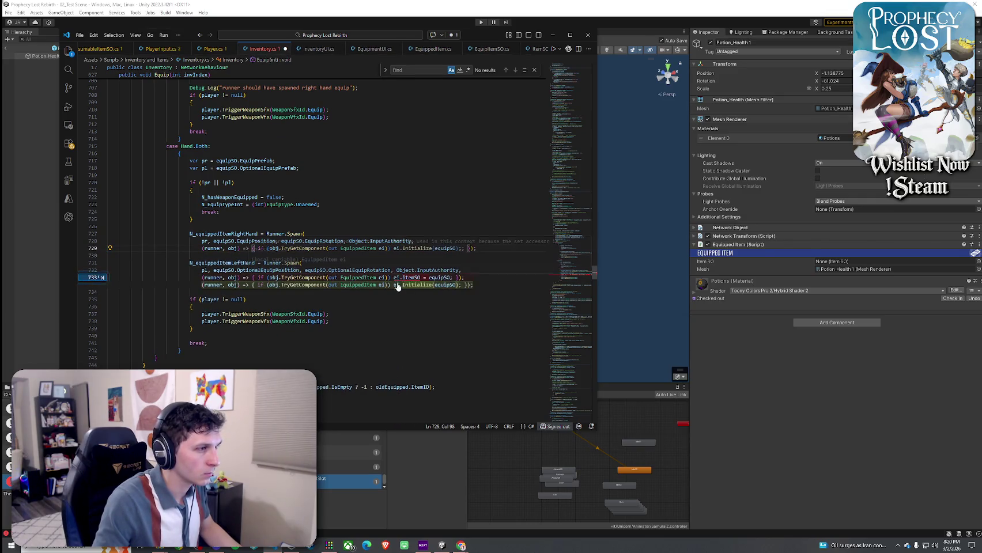
{"action": "key", "text": "Tab"}
- Save Inventory.cs and switch to EquippedItem.cs
{"action": "left_click", "coordinate": [452, 297]}
{"action": "left_click", "coordinate": [79, 34]}
{"action": "left_click", "coordinate": [145, 186]}
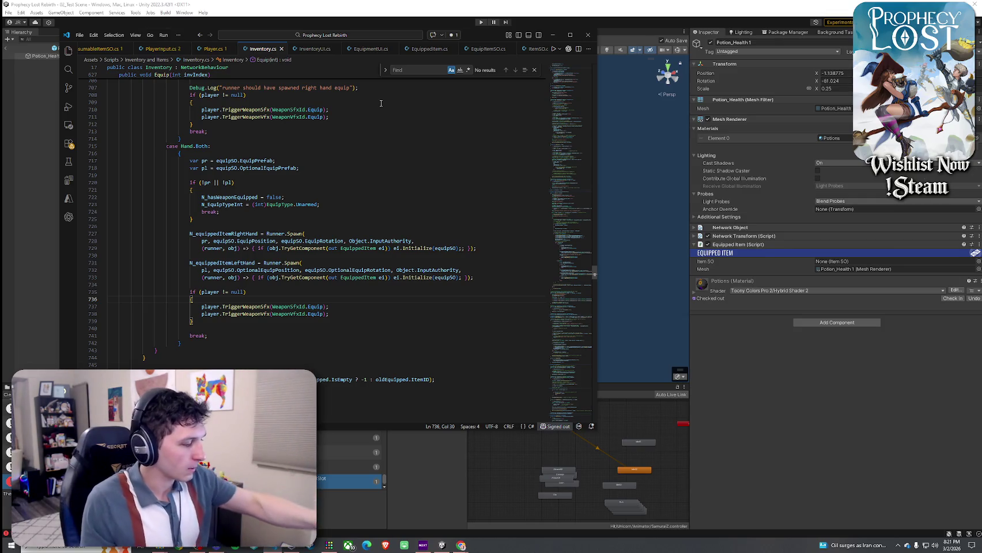
{"action": "left_click", "coordinate": [429, 48]}
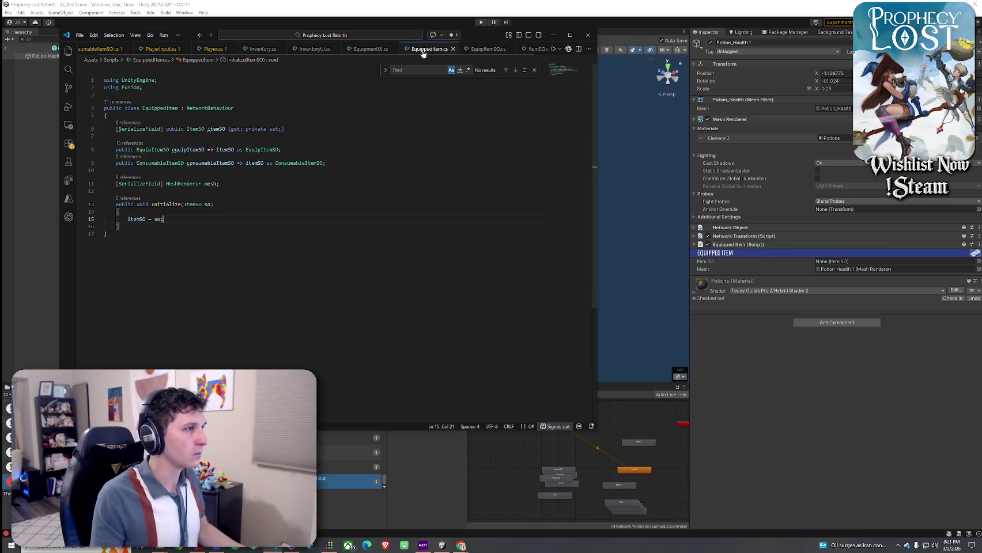
- Save EquippedItem.cs and go to Unity, where Potion_Health 1's Equipped Item shows only Mesh
{"action": "left_click", "coordinate": [79, 35]}
{"action": "left_click", "coordinate": [101, 164]}
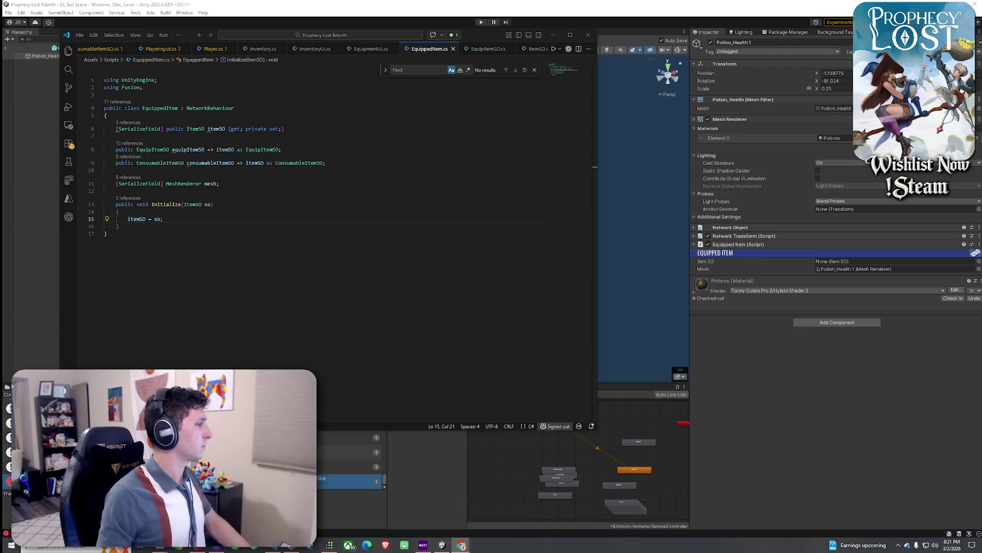
{"action": "left_click", "coordinate": [332, 10]}
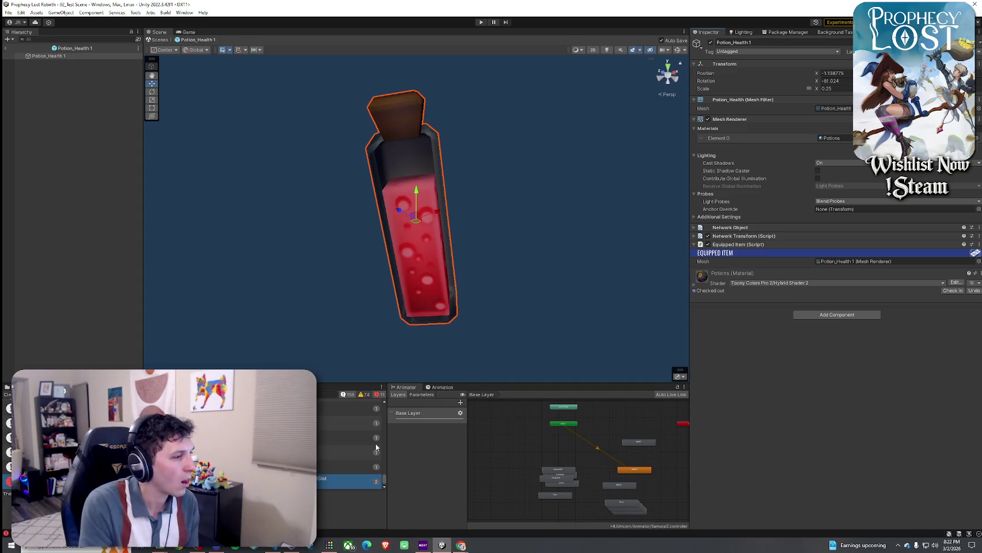
- Return to Visual Studio Code to view EquippedItem.cs with its properties and Initialize method
{"action": "key", "text": "alt+Tab"}
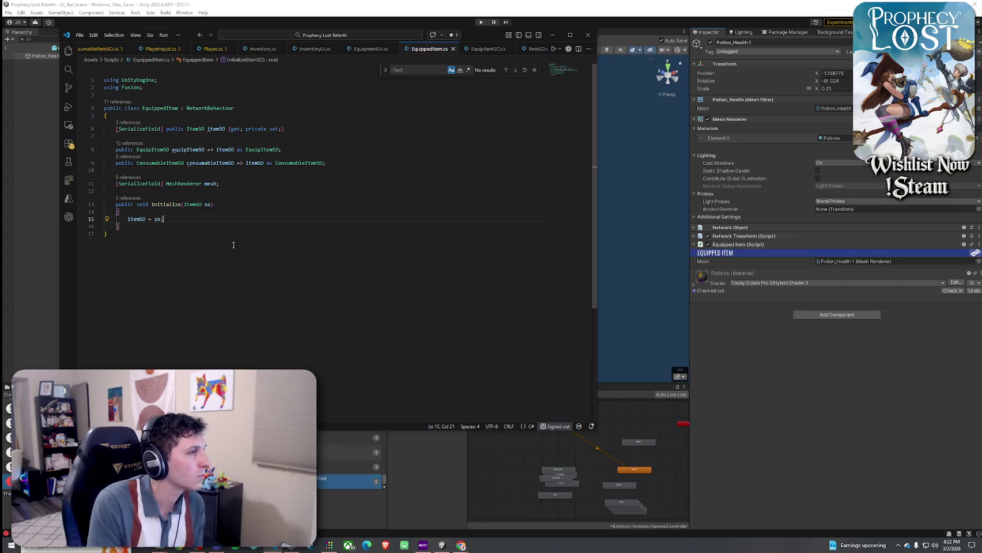
{"action": "mouse_move", "coordinate": [190, 162]}
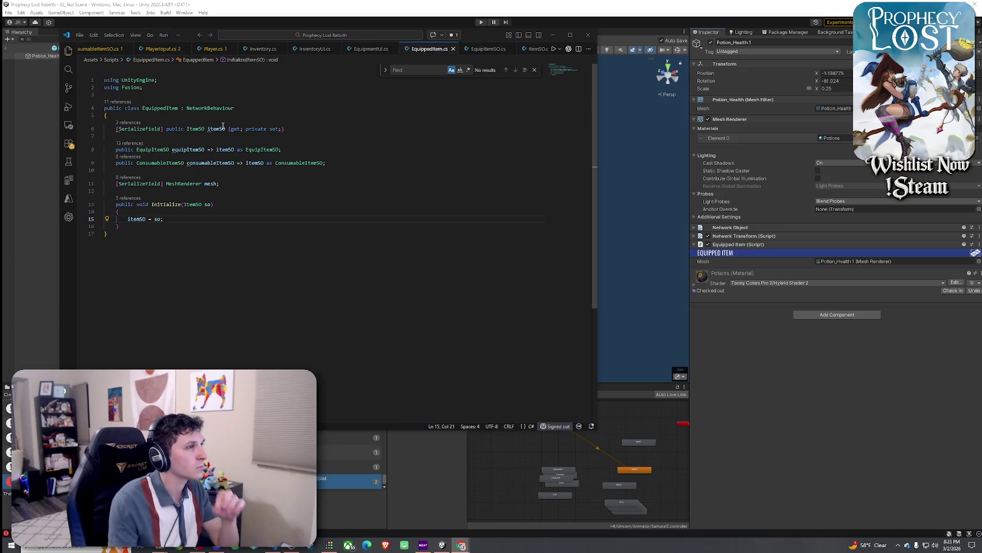
- Make the itemSO field on line 6 private and remove its get/private set accessors
{"action": "double_click", "coordinate": [175, 128]}
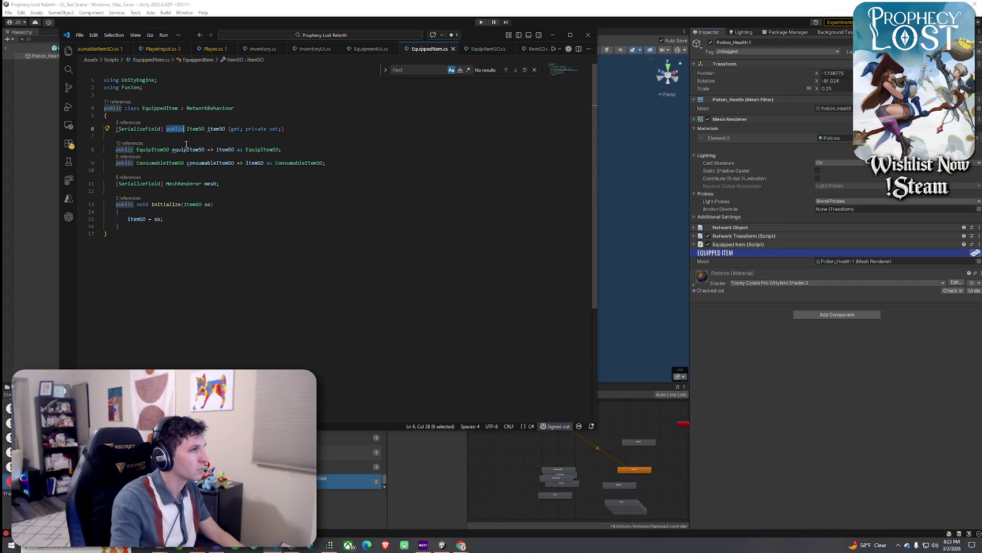
{"action": "type", "text": "private"}
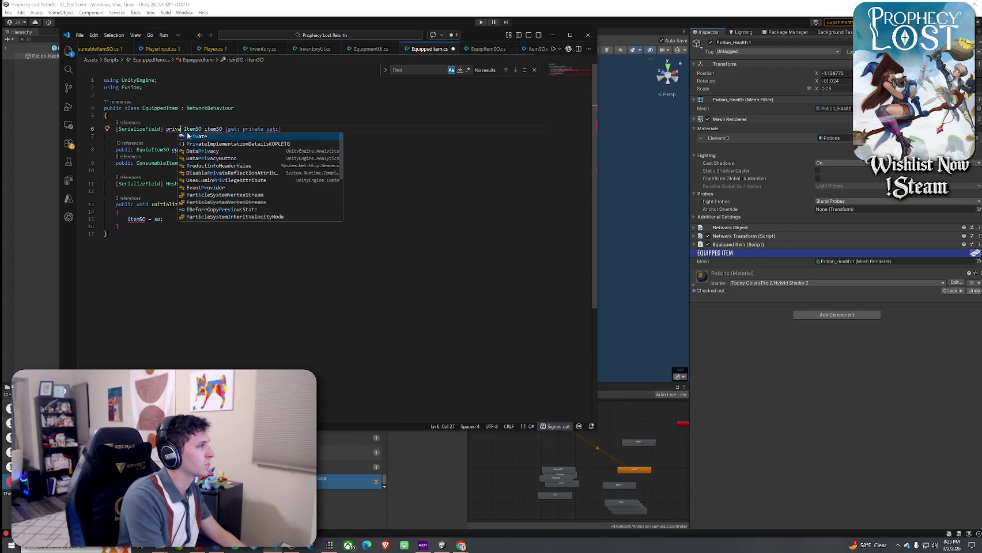
{"action": "key", "text": "Escape"}
{"action": "key", "text": "Up"}
{"action": "left_click_drag", "start_coordinate": [296, 129], "coordinate": [228, 129]}
{"action": "type", "text": ";"}
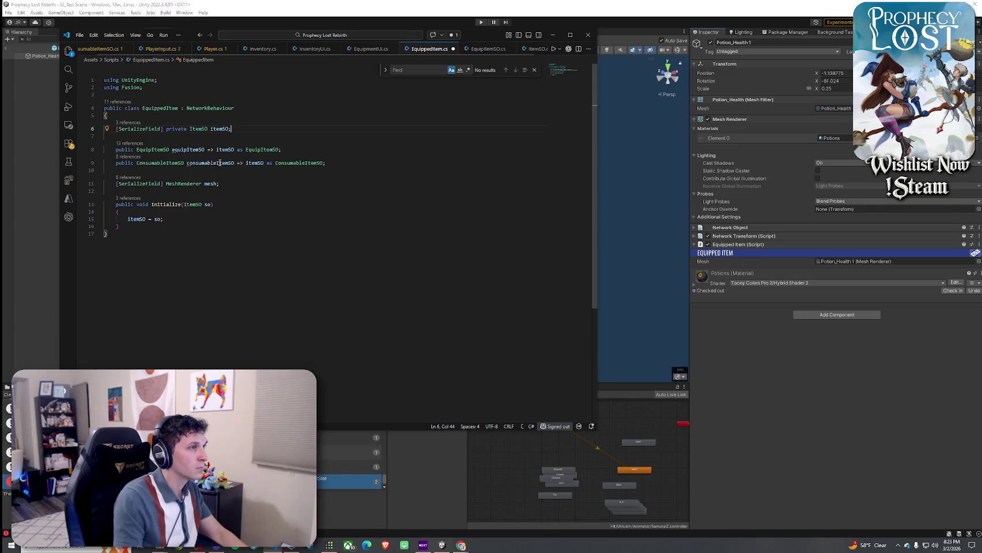
- Add a read-only 'public ItemSO ItemSO => itemSO;' property and save EquippedItem.cs
{"action": "key", "text": "Return"}
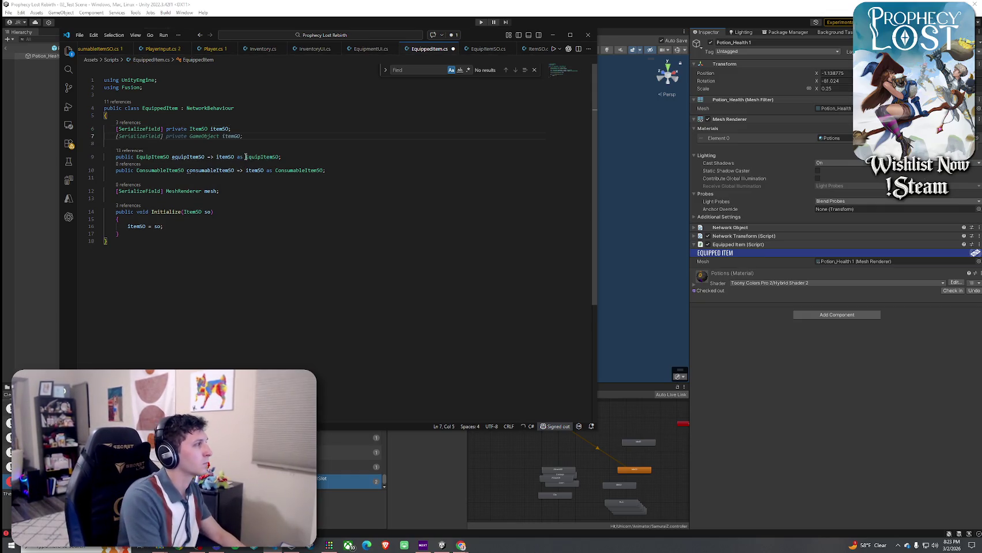
{"action": "type", "text": "public ItemSOP"}
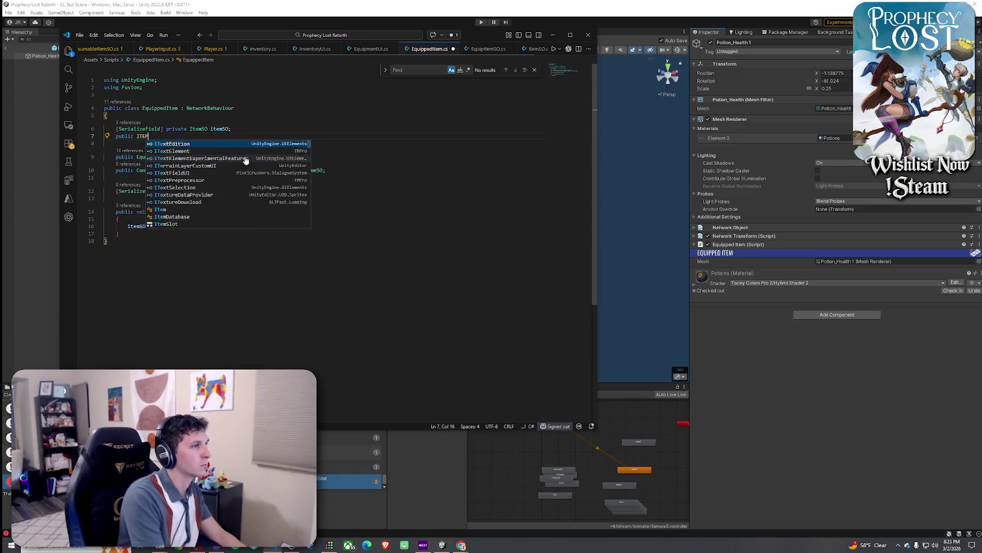
{"action": "key", "text": "BackSpace"}
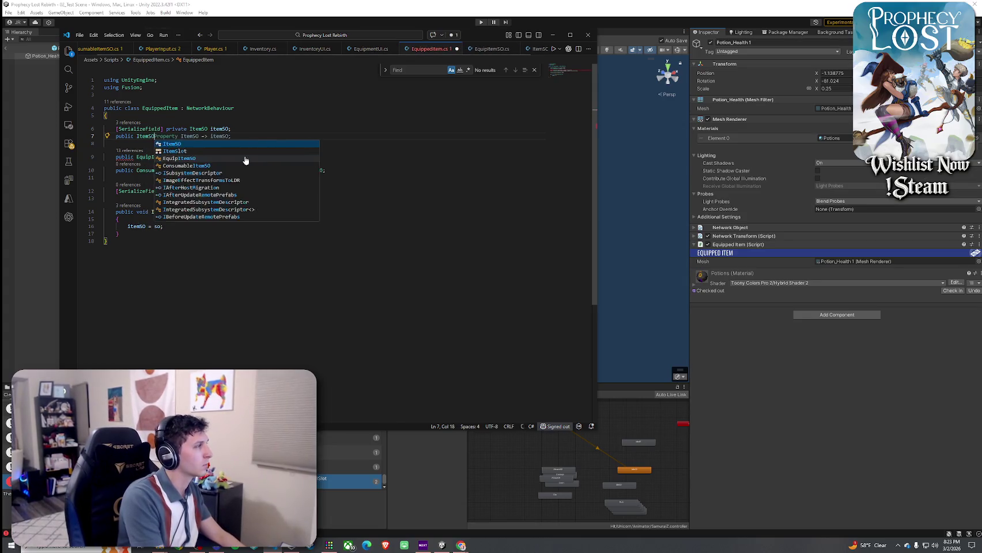
{"action": "type", "text": "Item"}
{"action": "key", "text": "Tab"}
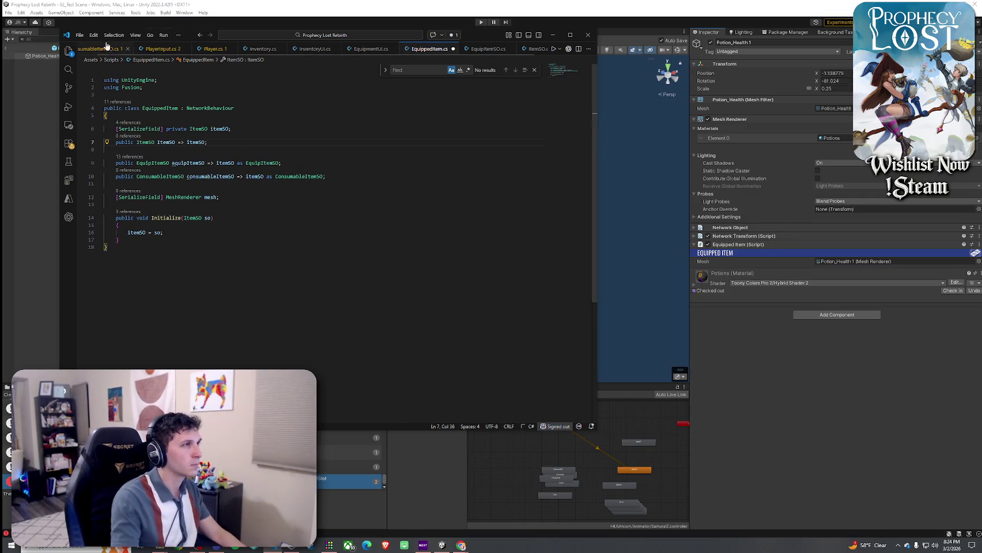
{"action": "left_click", "coordinate": [80, 34]}
{"action": "left_click", "coordinate": [121, 179]}
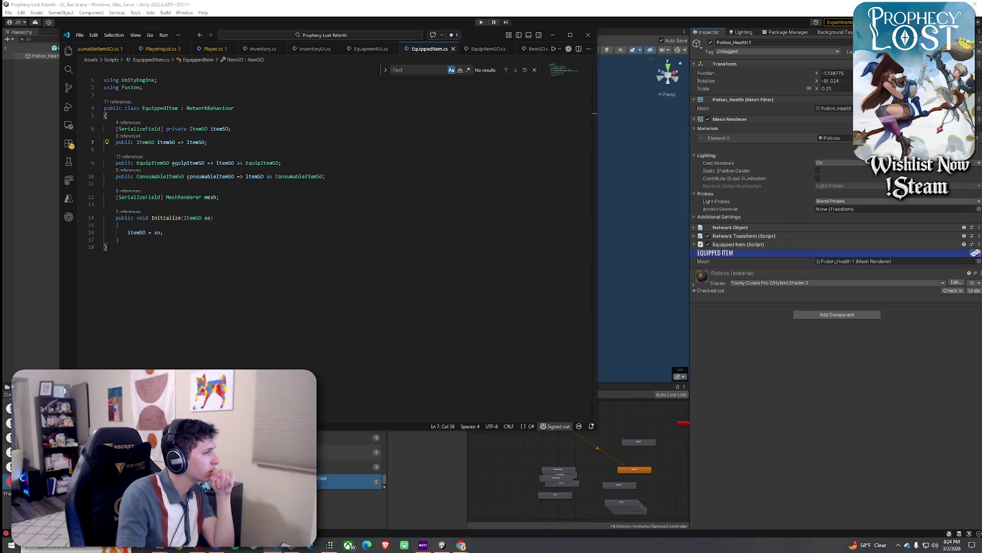
- Copy the ItemSO property name from EquippedItem.cs
{"action": "left_click", "coordinate": [175, 129]}
{"action": "double_click", "coordinate": [169, 142]}
{"action": "right_click", "coordinate": [172, 144]}
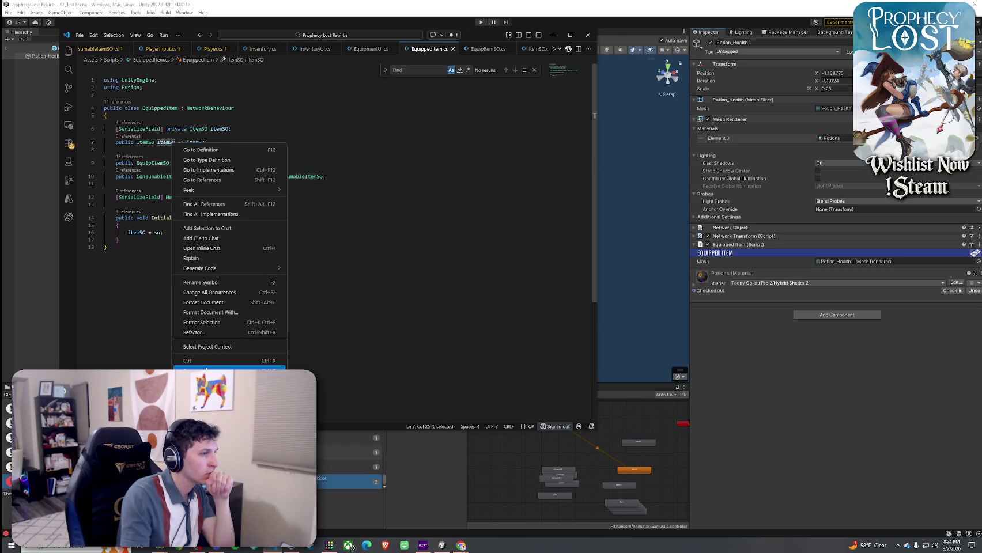
{"action": "left_click", "coordinate": [205, 369]}
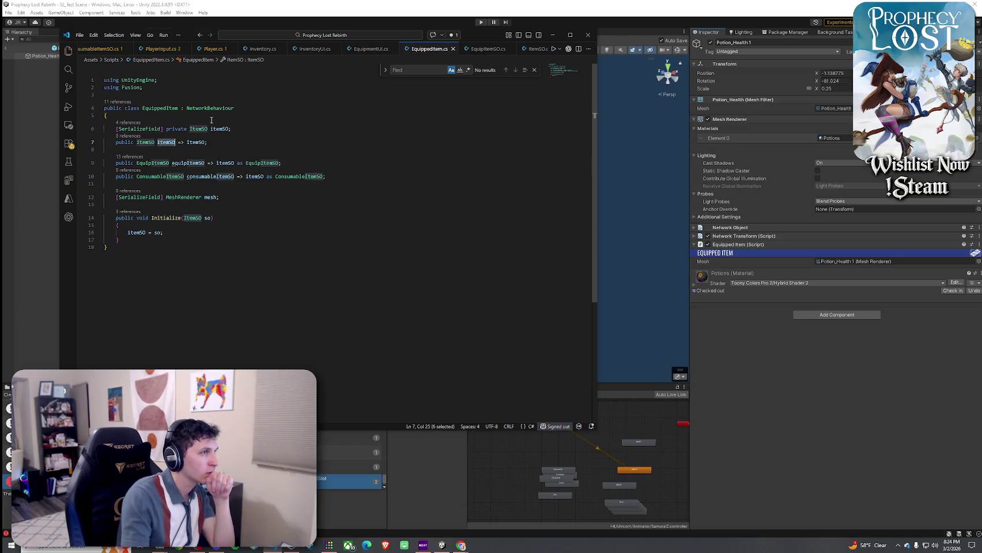
- Review the Initialize call in Inventory.cs, save EquipmentUI.cs, and return to Unity
{"action": "left_click", "coordinate": [263, 50]}
{"action": "left_click", "coordinate": [414, 248]}
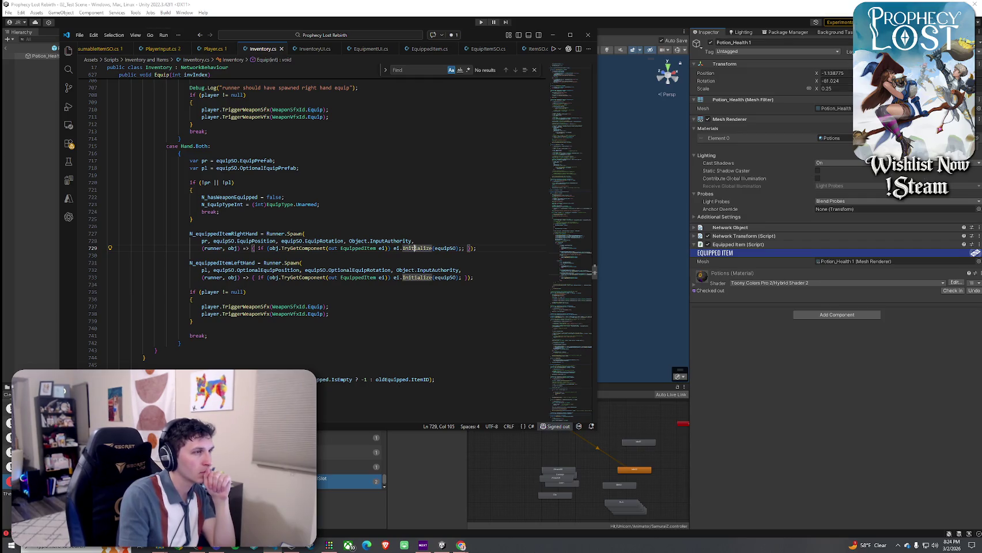
{"action": "left_click", "coordinate": [314, 49]}
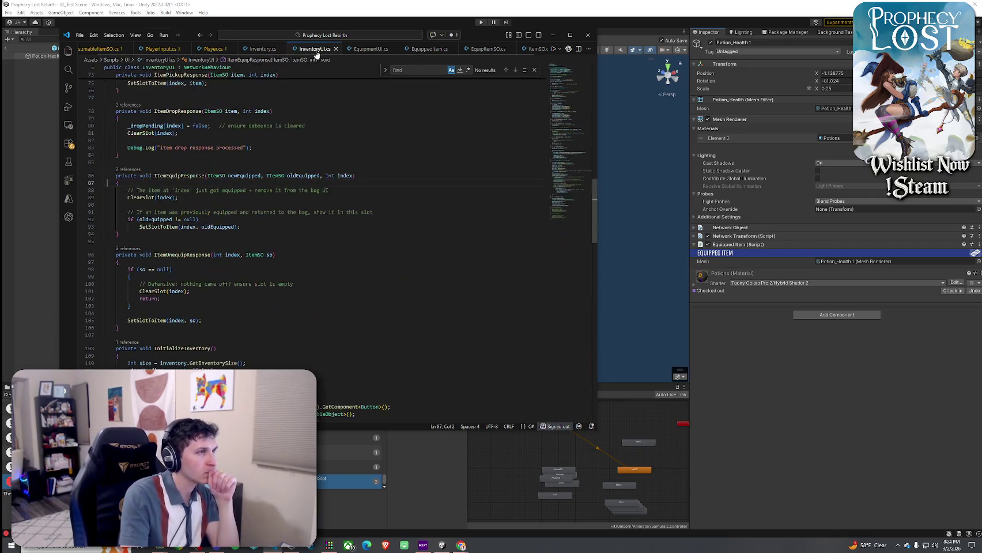
{"action": "left_click", "coordinate": [362, 49]}
{"action": "left_click", "coordinate": [80, 35]}
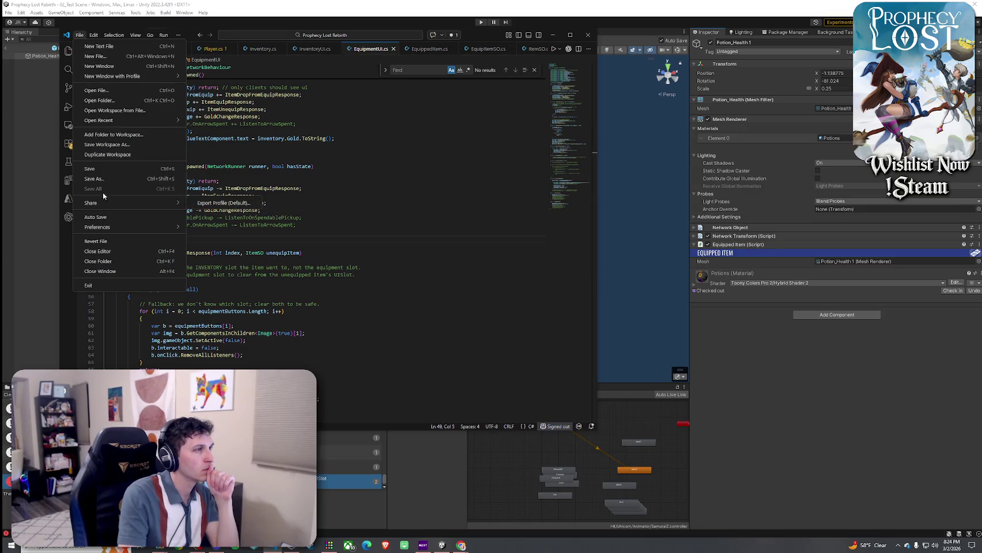
{"action": "left_click", "coordinate": [96, 170]}
{"action": "left_click", "coordinate": [772, 330]}
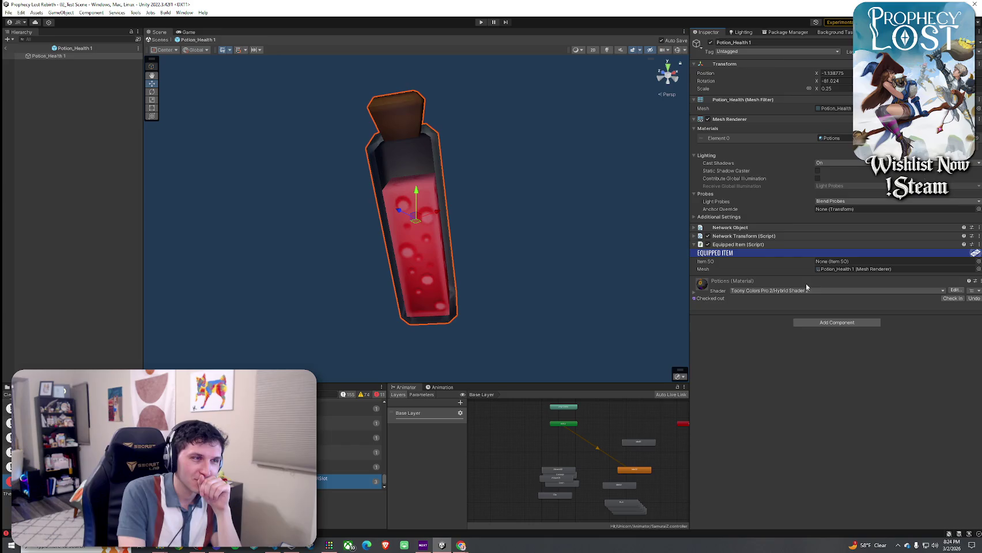
- Set Potion_Health 1's Item SO to 10_Small Healing Potion
{"action": "left_click", "coordinate": [978, 261]}
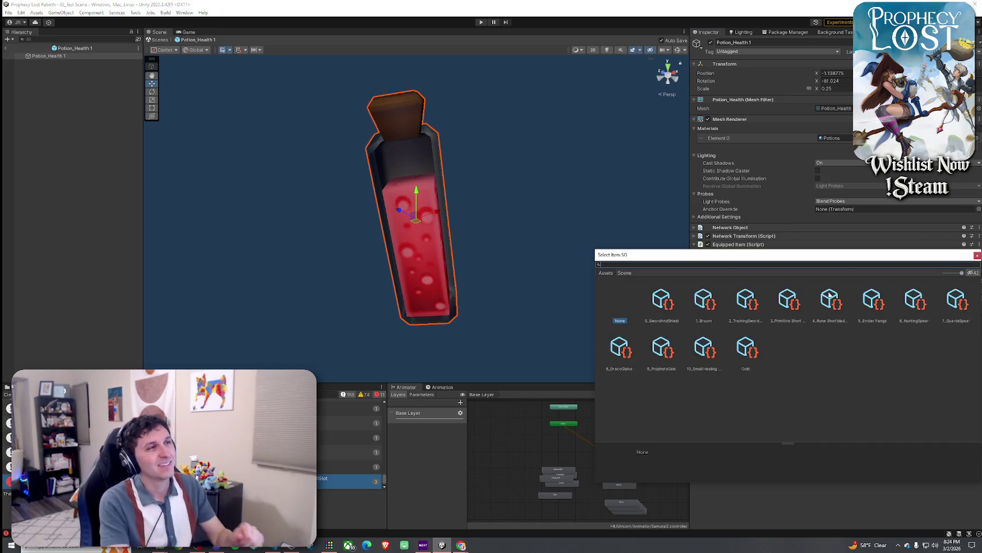
{"action": "left_click", "coordinate": [701, 357]}
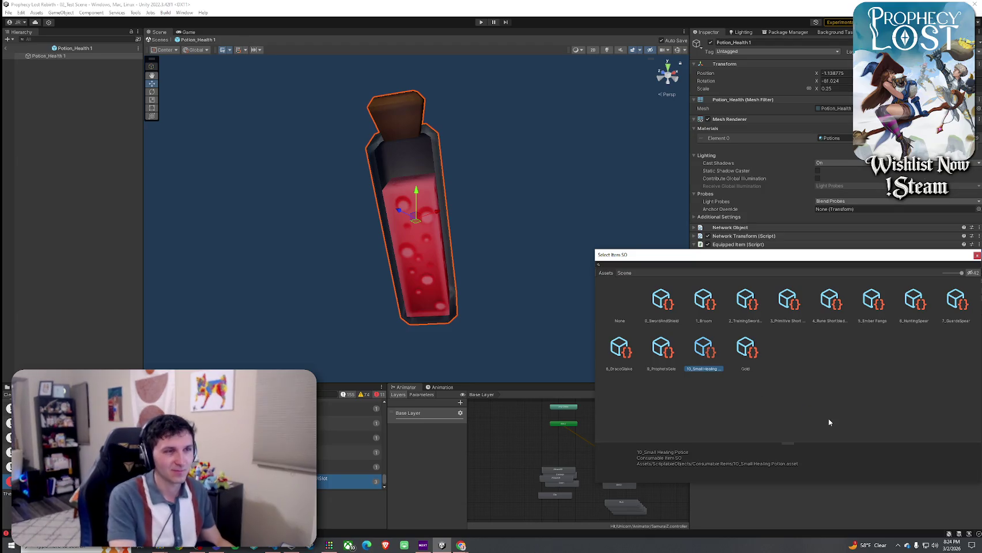
{"action": "key", "text": "Return"}
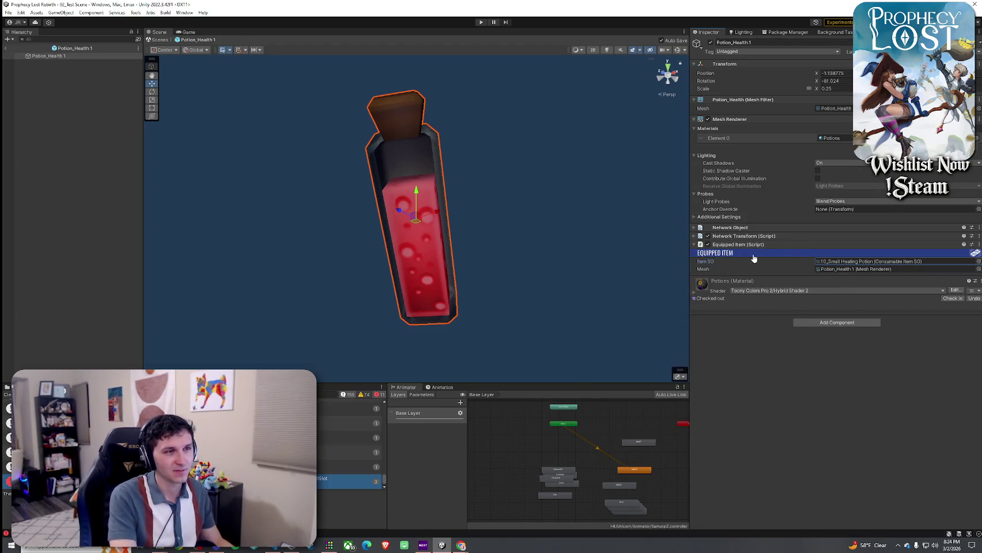
- Open the Broom ITEM prefab from the Project assets
{"action": "left_click", "coordinate": [23, 387]}
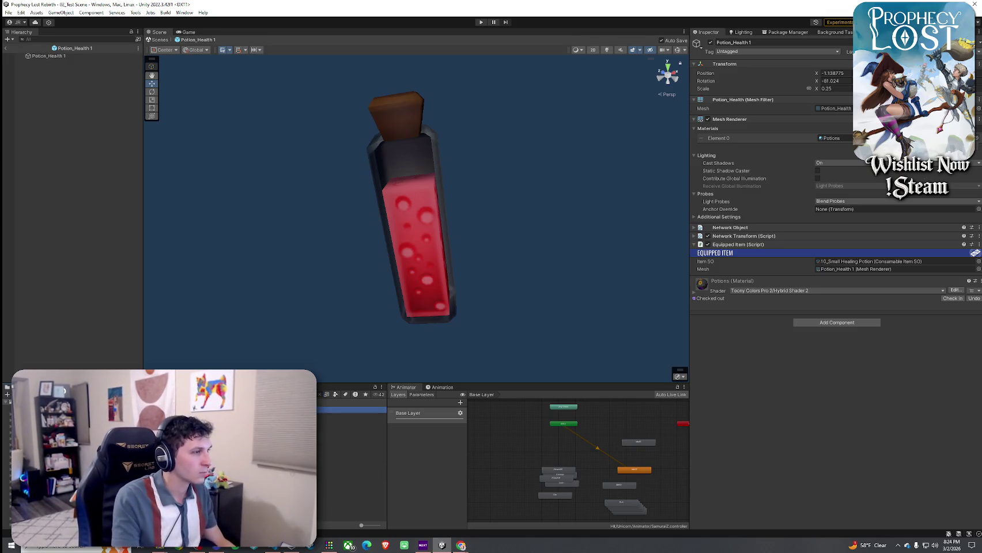
{"action": "double_click", "coordinate": [346, 410]}
{"action": "left_click", "coordinate": [345, 410]}
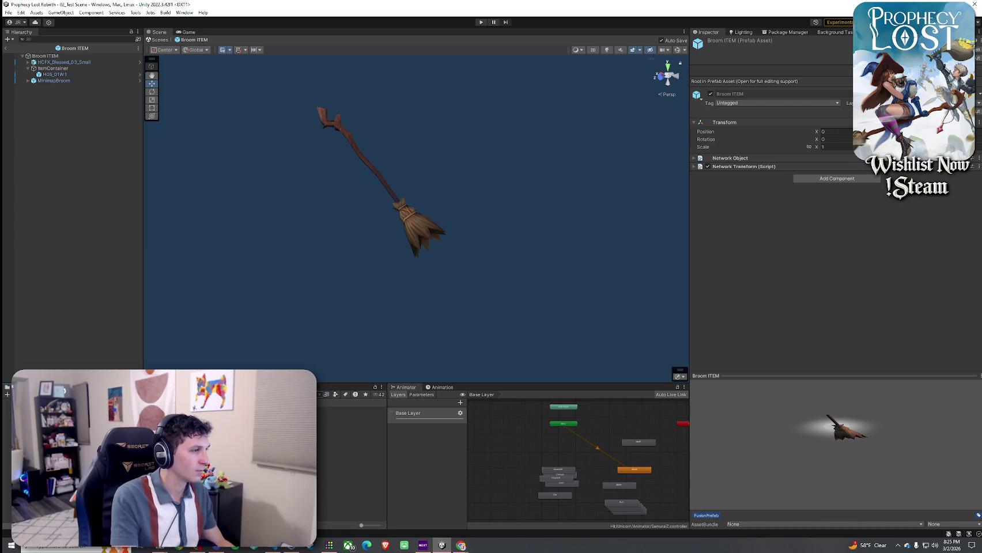
- Assign 1_Broom to the Broom prefab and 8_DracoGlaive to the Draco Glaive prefab
{"action": "left_click", "coordinate": [351, 410]}
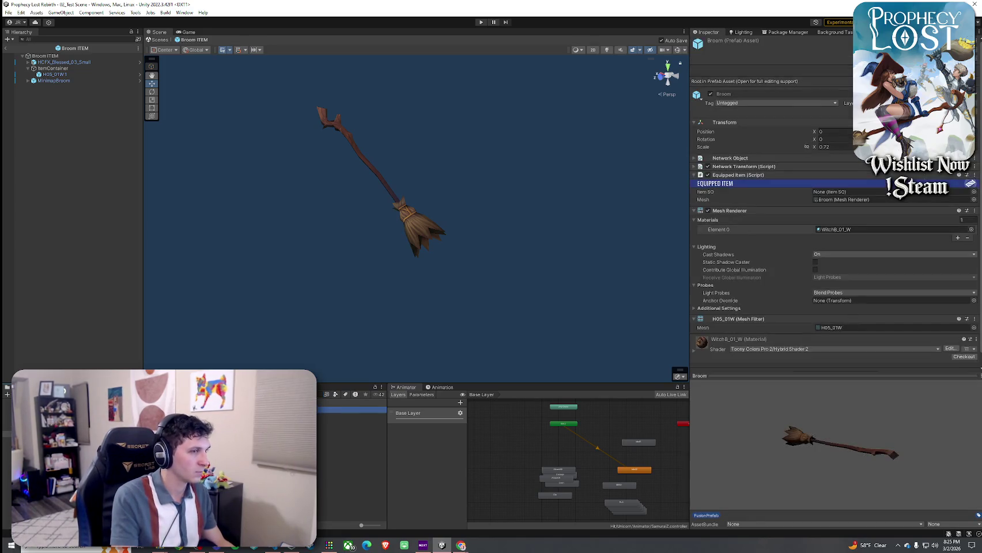
{"action": "scroll", "coordinate": [729, 284], "scroll_direction": "down", "scroll_amount": 1}
{"action": "left_click", "coordinate": [973, 179]}
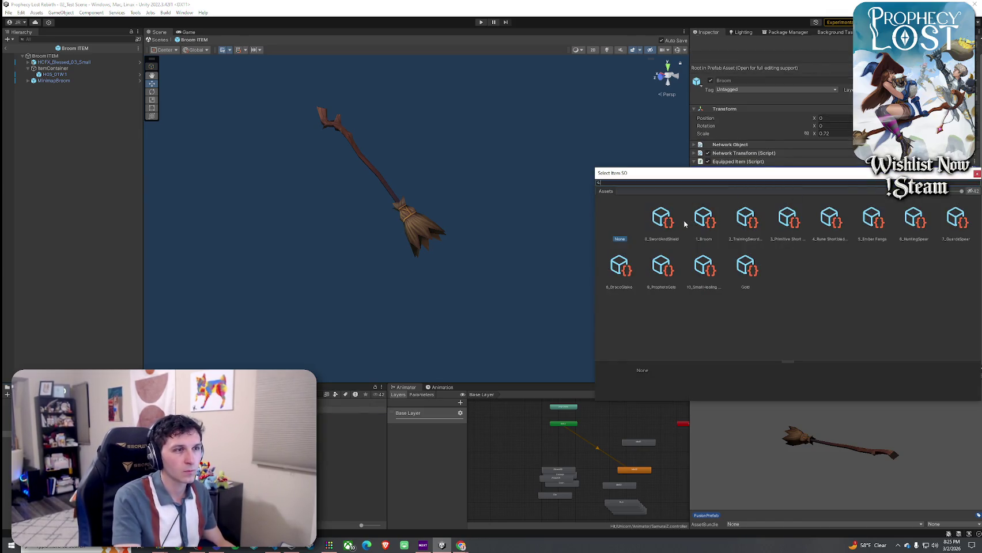
{"action": "double_click", "coordinate": [708, 221]}
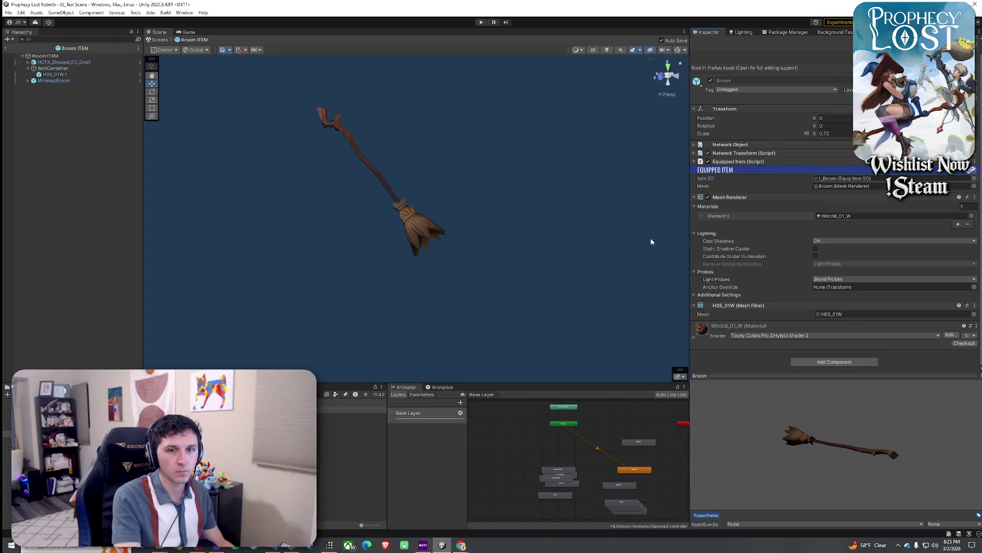
{"action": "left_click", "coordinate": [352, 410]}
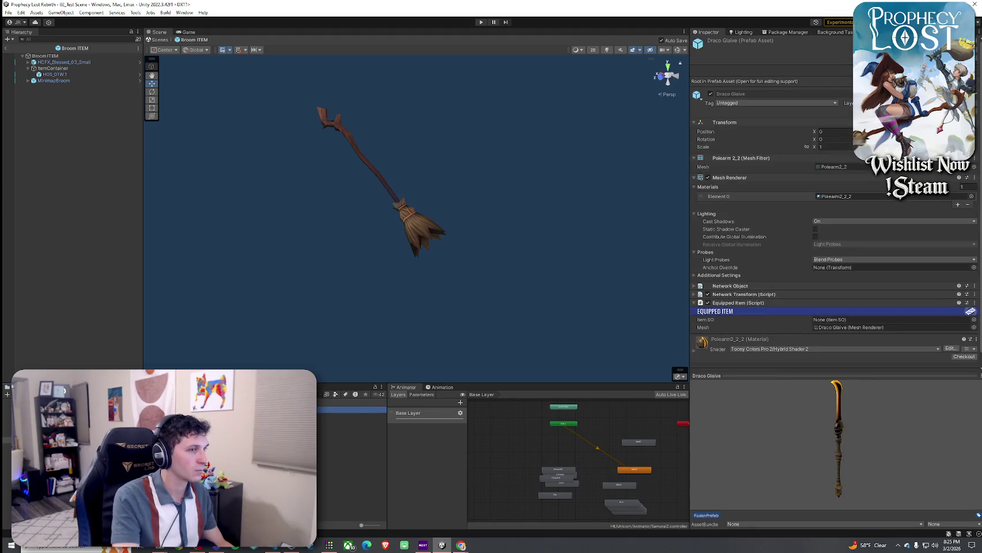
{"action": "left_click", "coordinate": [973, 320]}
{"action": "type", "text": "drac"}
{"action": "double_click", "coordinate": [660, 355]}
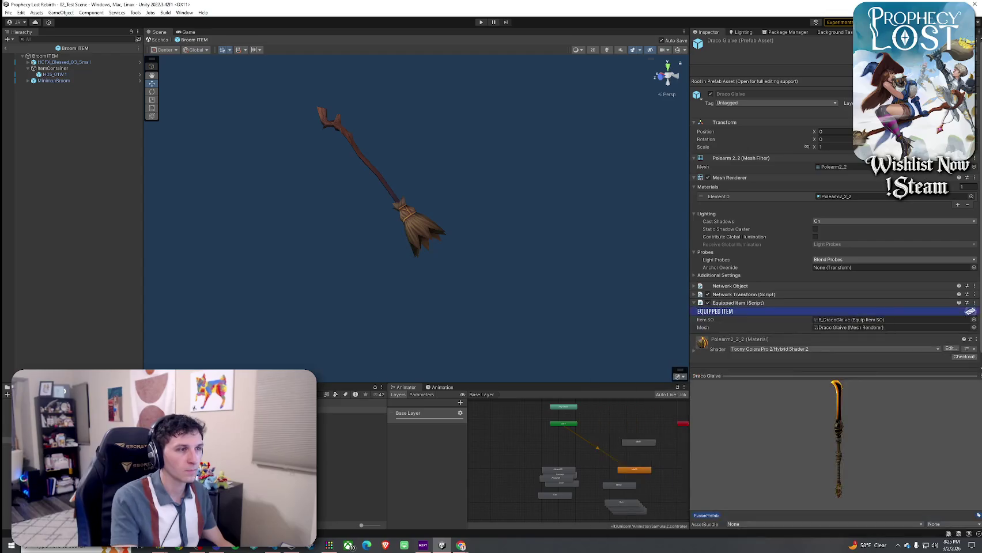
- Assign 5_Ember Fangs as the Ember Fang prefab's Item SO
{"action": "left_click", "coordinate": [351, 410]}
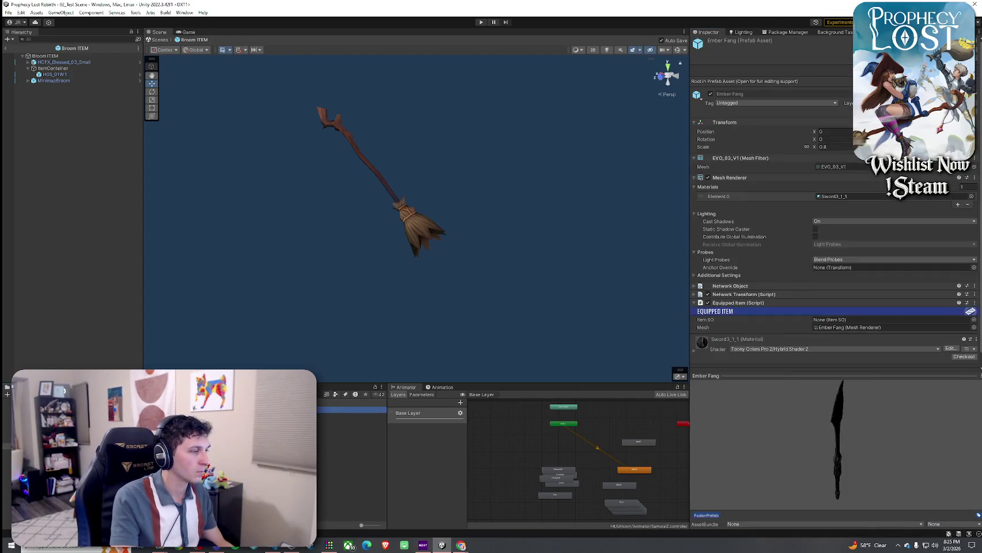
{"action": "left_click", "coordinate": [973, 306]}
{"action": "type", "text": "ember fa"}
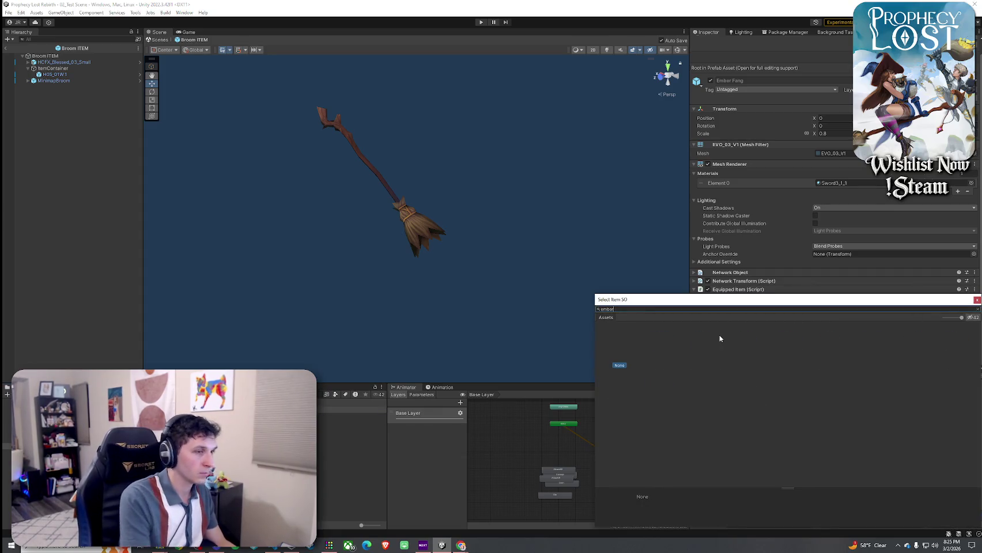
{"action": "left_click", "coordinate": [659, 353]}
{"action": "key", "text": "Return"}
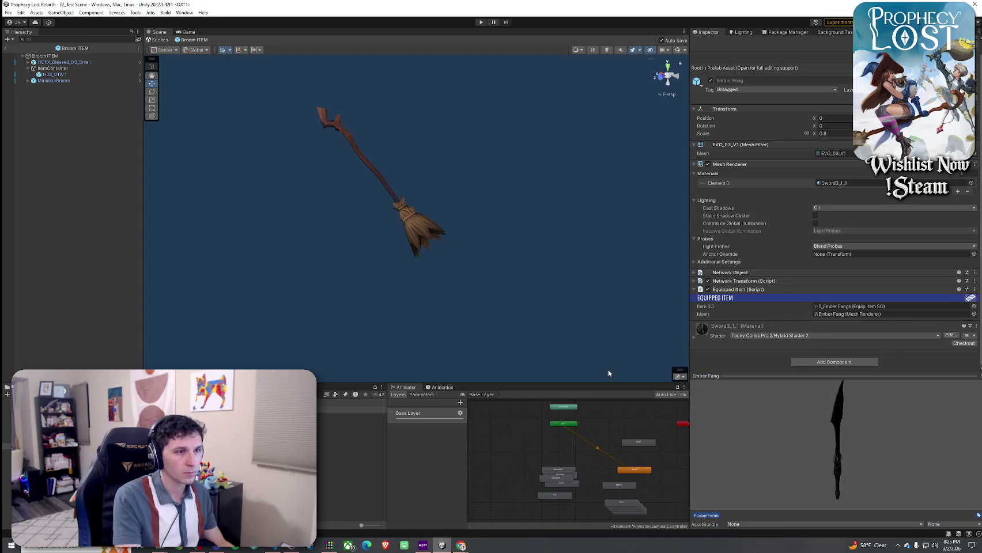
- Assign 7_GuardsSpear to the Guards Spear prefab, then open the Hunting Spear prefab
{"action": "key", "text": "Up"}
{"action": "key", "text": "Up"}
{"action": "key", "text": "Up"}
{"action": "key", "text": "Up"}
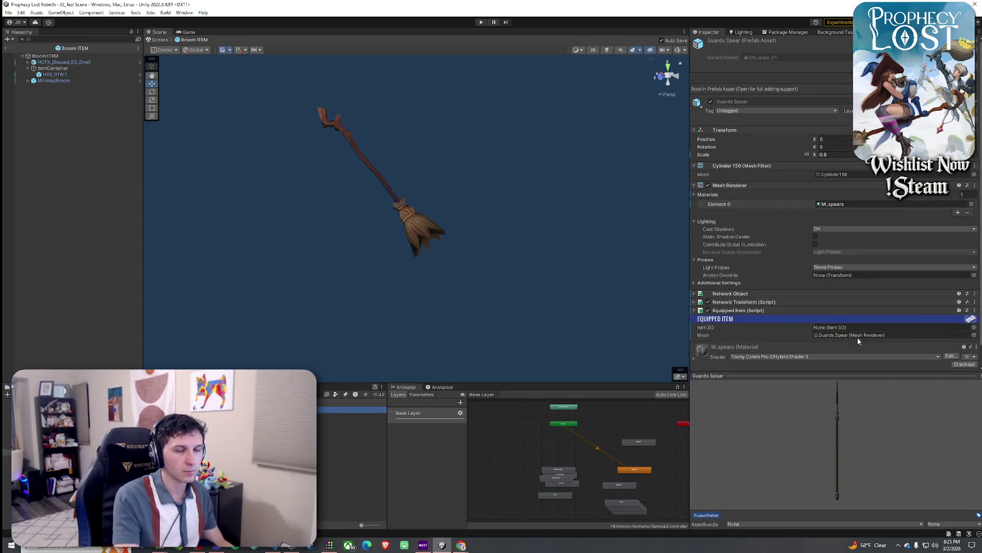
{"action": "left_click", "coordinate": [972, 327]}
{"action": "type", "text": "guar"}
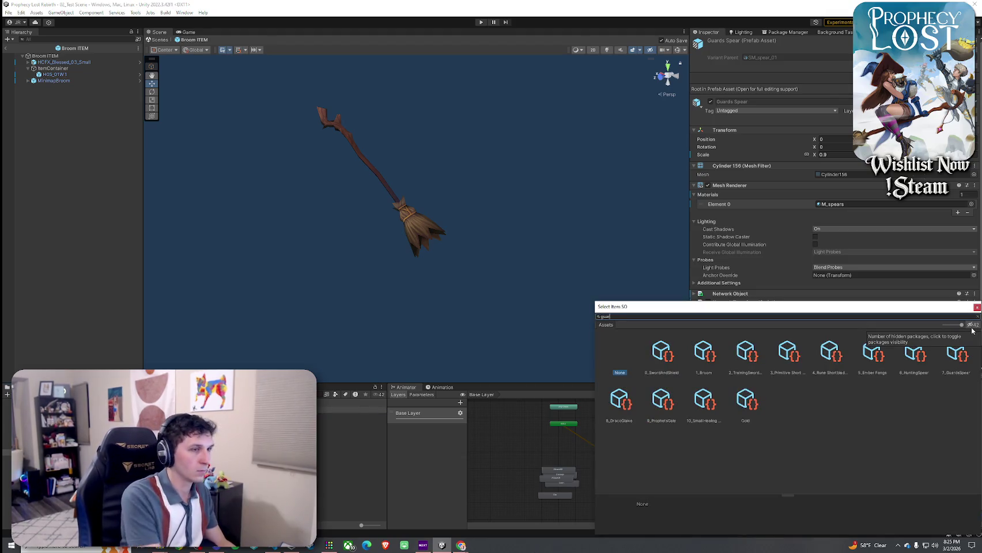
{"action": "left_click", "coordinate": [662, 364]}
{"action": "double_click", "coordinate": [664, 364]}
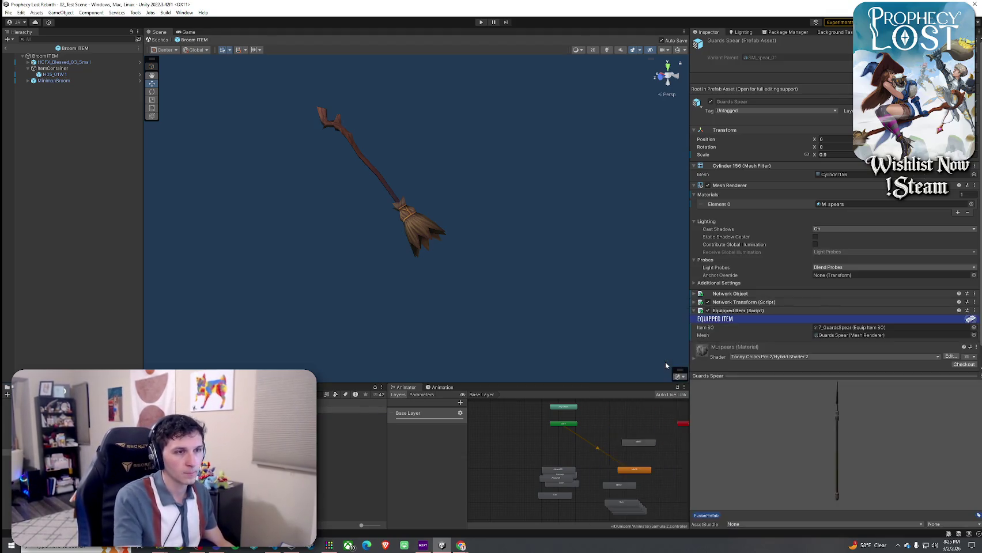
{"action": "double_click", "coordinate": [351, 435]}
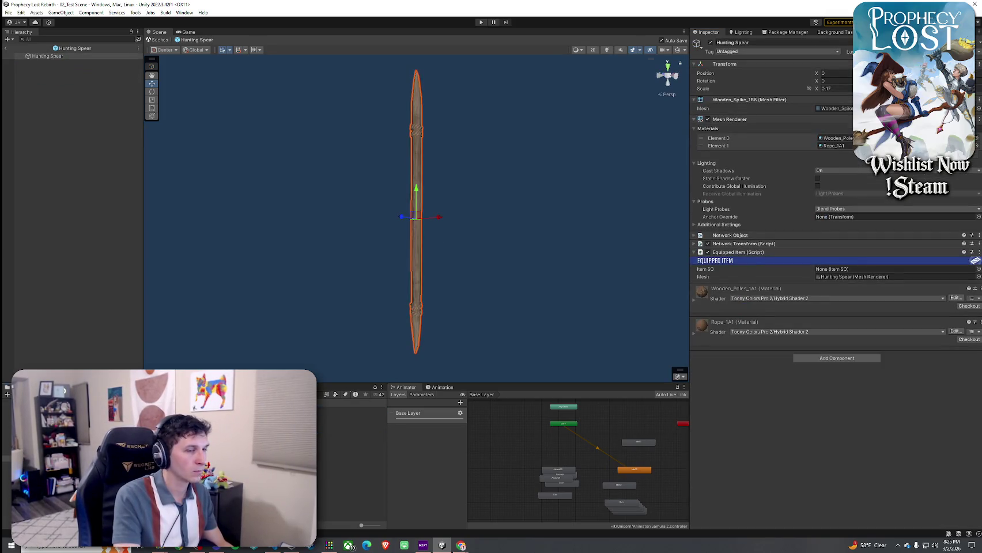
- Assign 6_HuntingSpear as the Hunting Spear's Item SO
{"action": "left_click", "coordinate": [977, 269]}
{"action": "type", "text": "hunting"}
{"action": "left_click", "coordinate": [661, 318]}
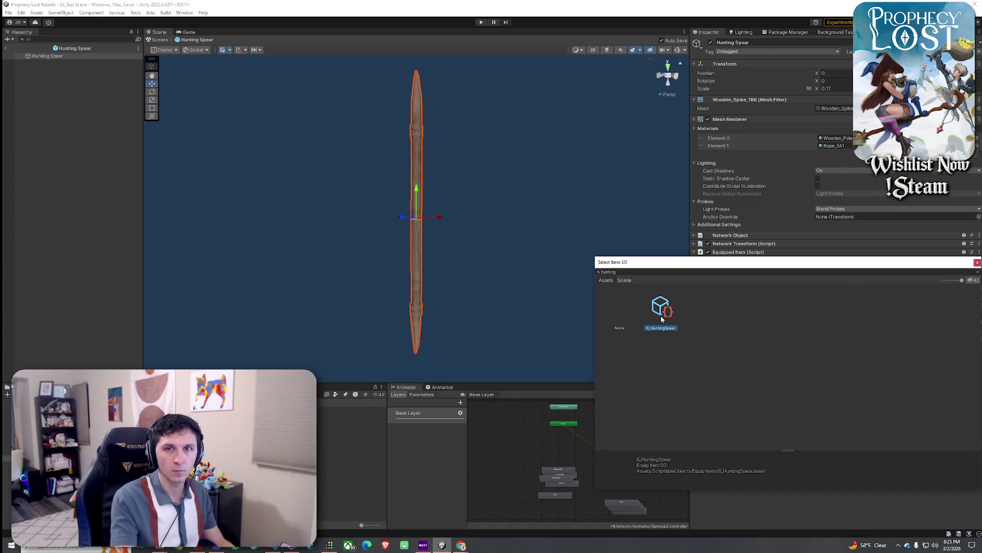
{"action": "double_click", "coordinate": [661, 318]}
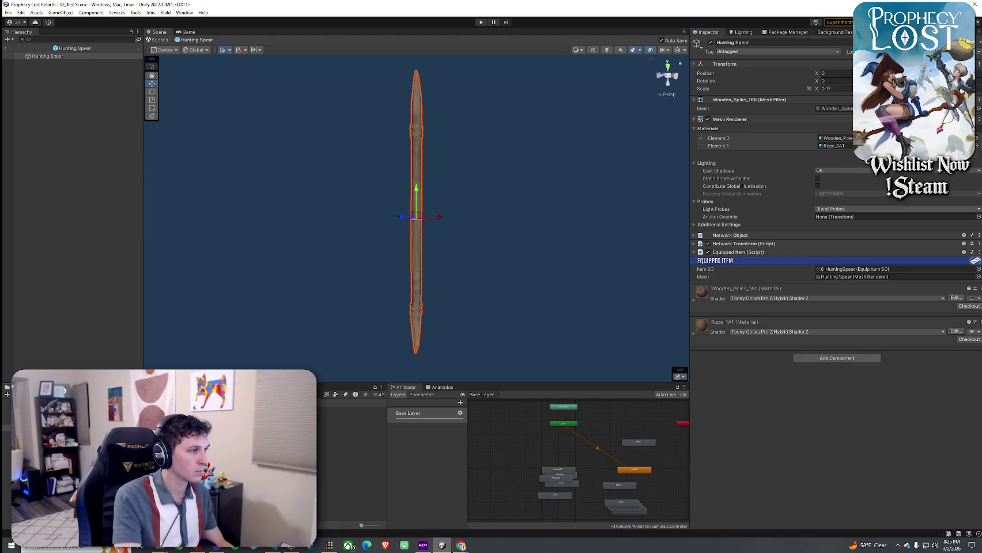
- Give the Knights Shield and Knights Broadsword prefabs the 0_SwordAndShield item SO
{"action": "double_click", "coordinate": [351, 410]}
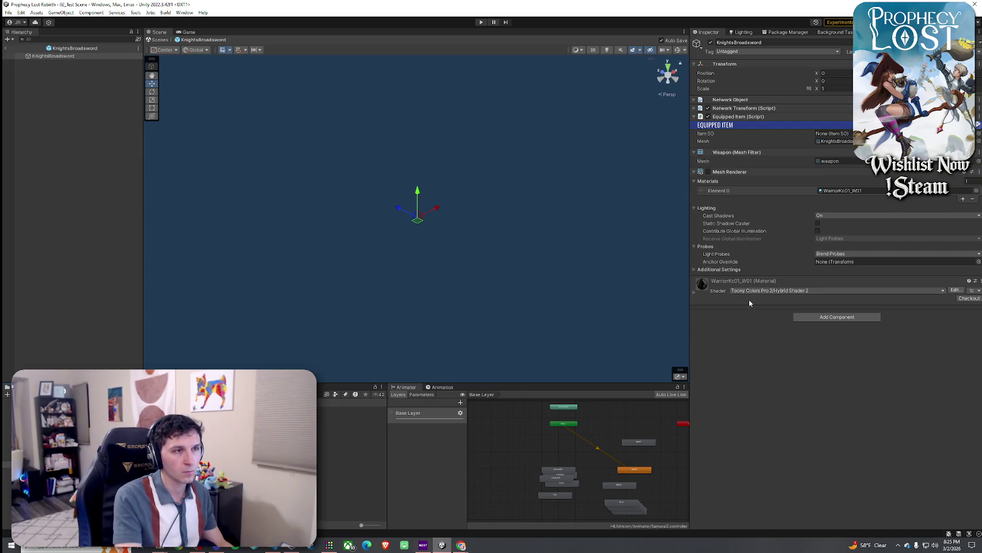
{"action": "double_click", "coordinate": [357, 407]}
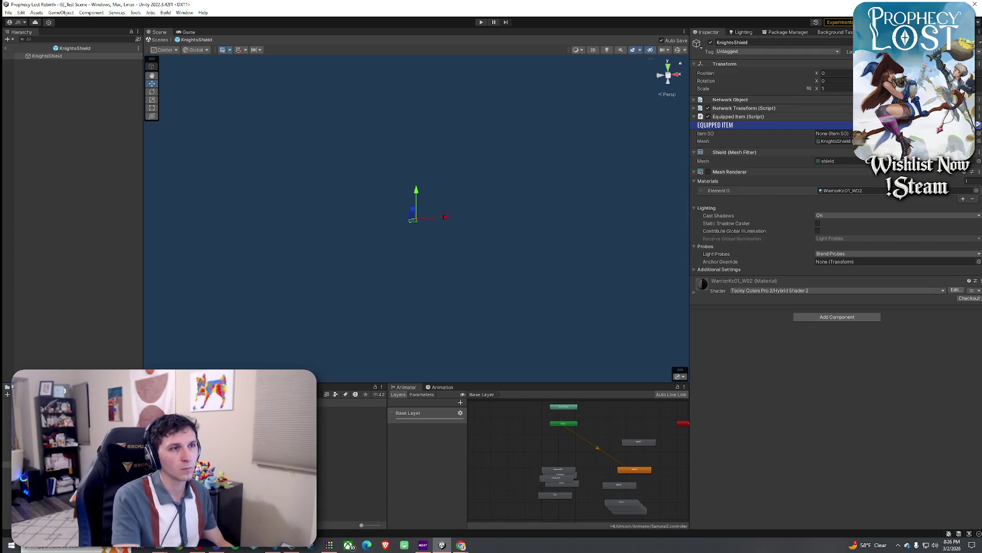
{"action": "left_click", "coordinate": [977, 133]}
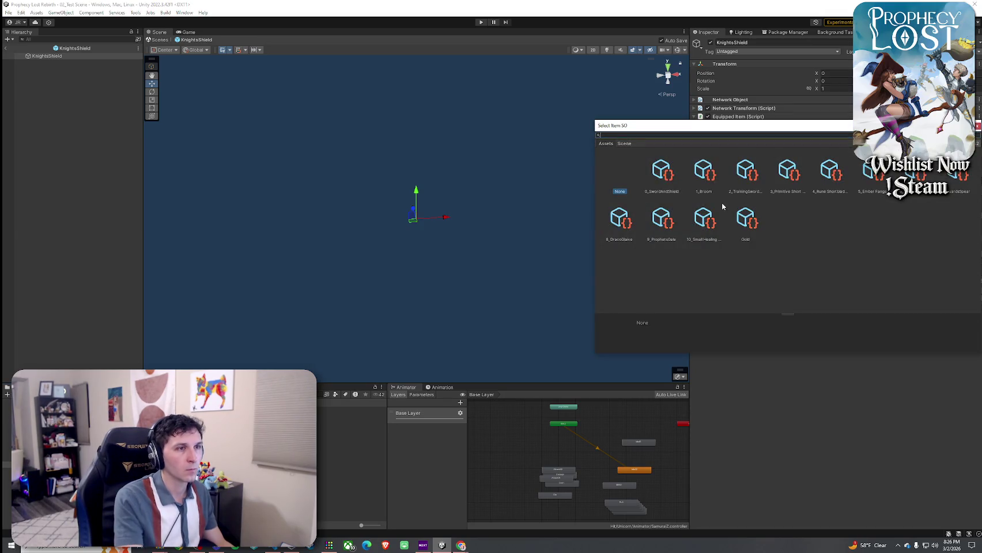
{"action": "type", "text": "knight"}
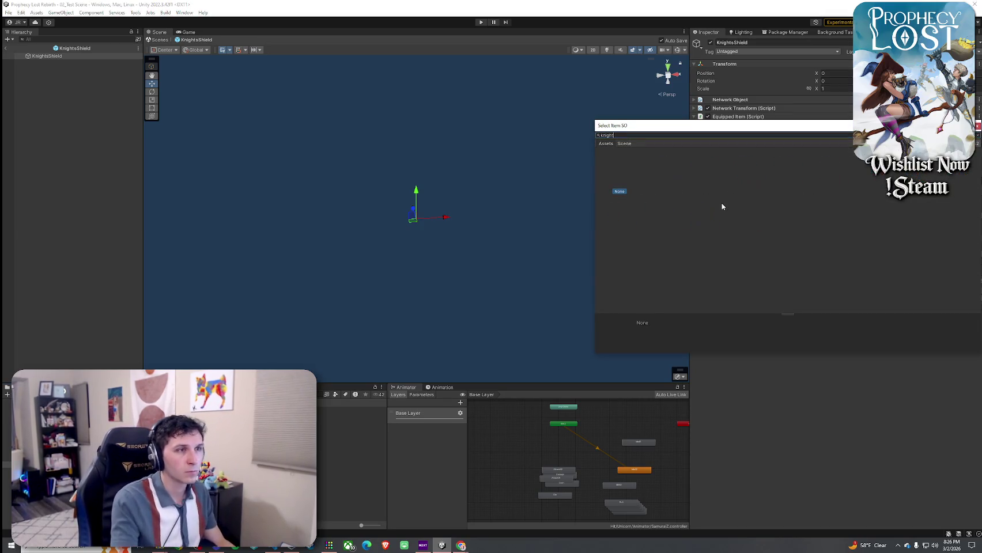
{"action": "key", "text": "BackSpace"}
{"action": "key", "text": "BackSpace"}
{"action": "key", "text": "BackSpace"}
{"action": "type", "text": "sword"}
{"action": "left_click", "coordinate": [662, 182]}
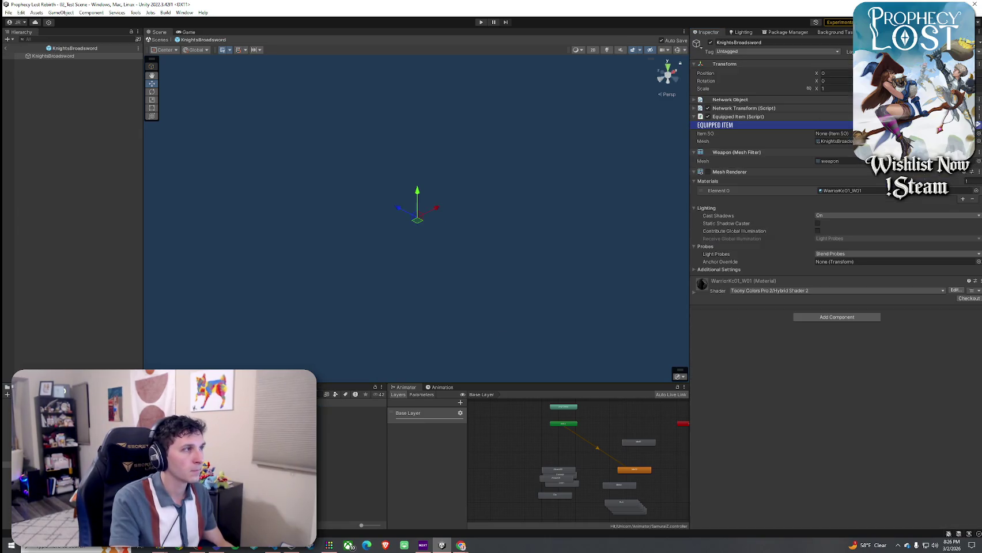
{"action": "left_click", "coordinate": [977, 133]}
{"action": "type", "text": "sword"}
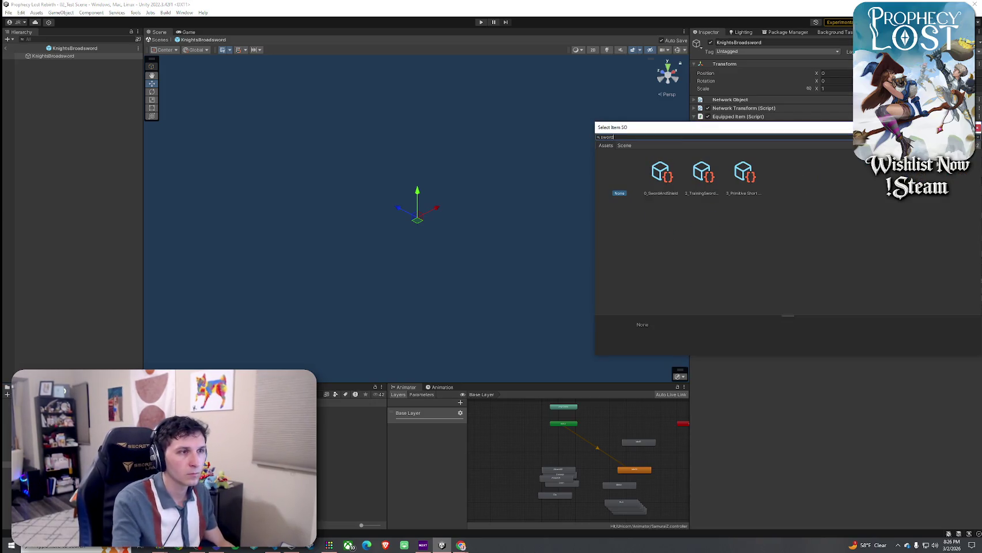
{"action": "double_click", "coordinate": [672, 174]}
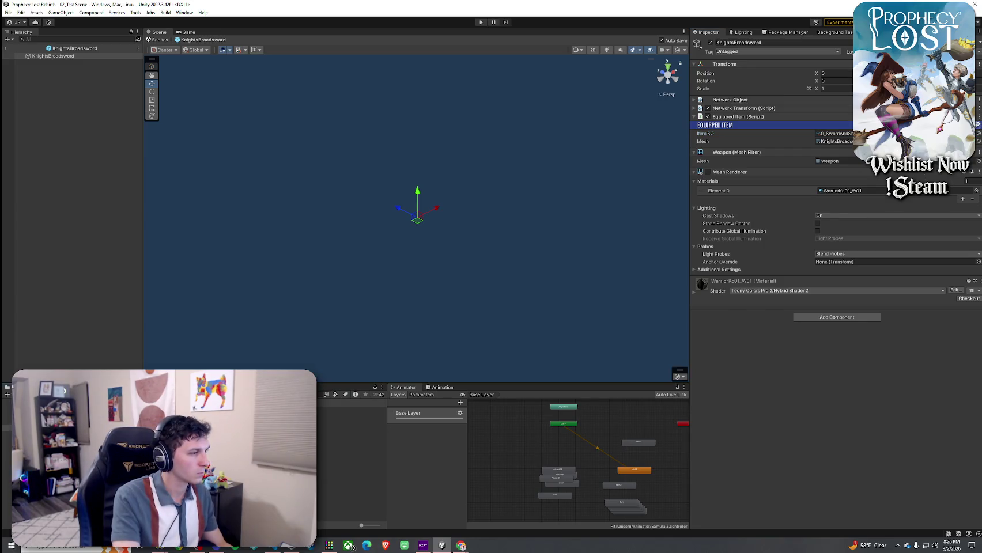
- Assign 3_Primitive Short Swords to the Primitive Short Sword prefab
{"action": "left_click", "coordinate": [347, 410]}
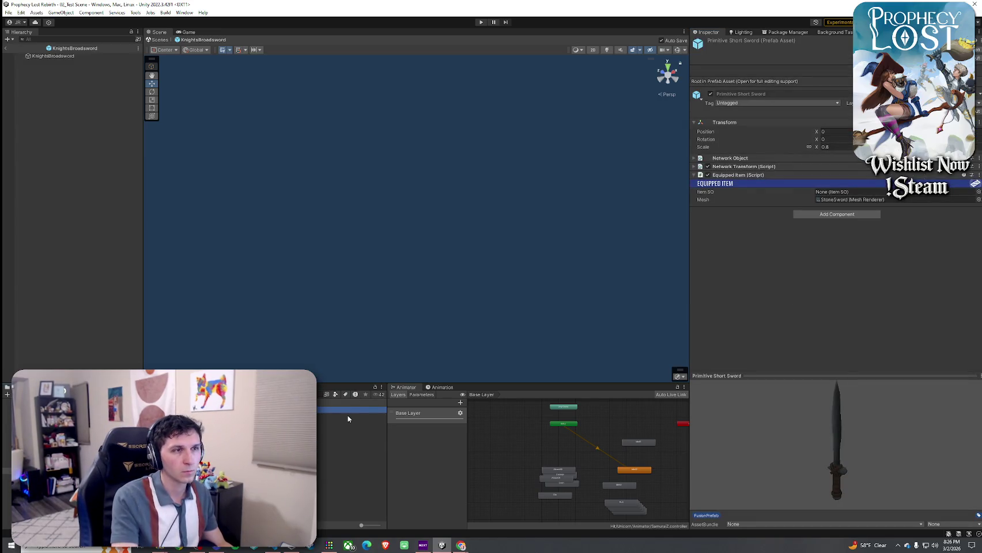
{"action": "left_click", "coordinate": [977, 192]}
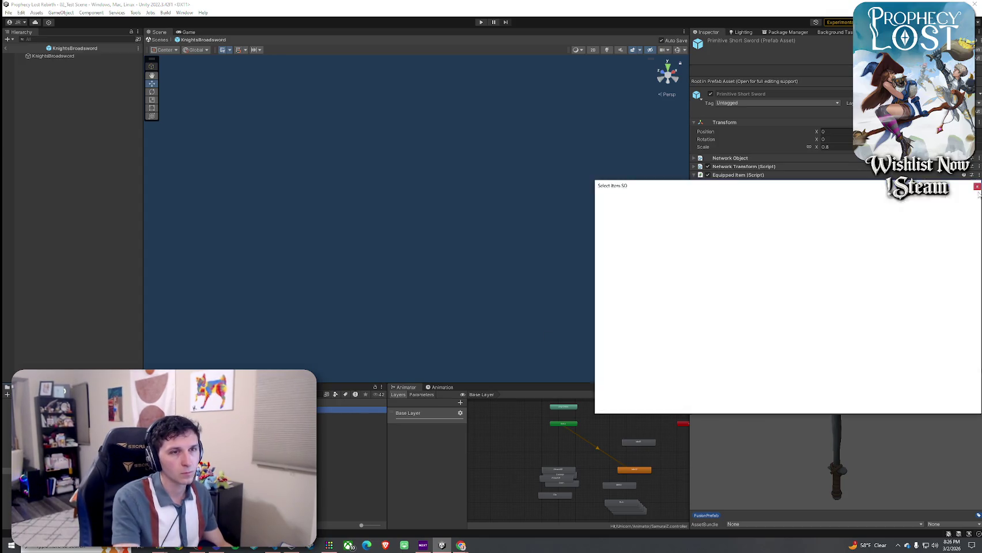
{"action": "type", "text": "primit"}
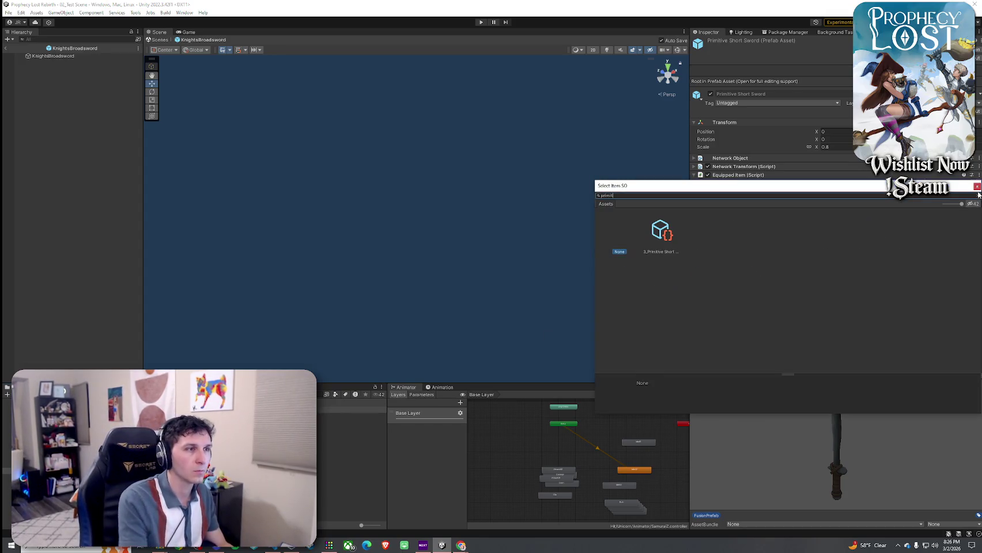
{"action": "double_click", "coordinate": [649, 244]}
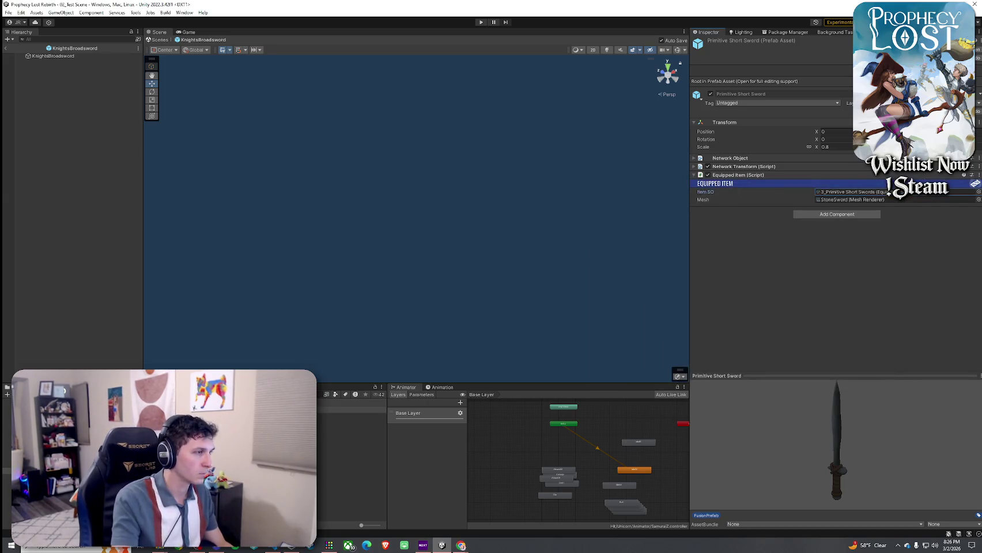
- Assign 9_ProphetsGale as Item SO for both Prophet's Gale and Prophet's Shield
{"action": "left_click", "coordinate": [351, 453]}
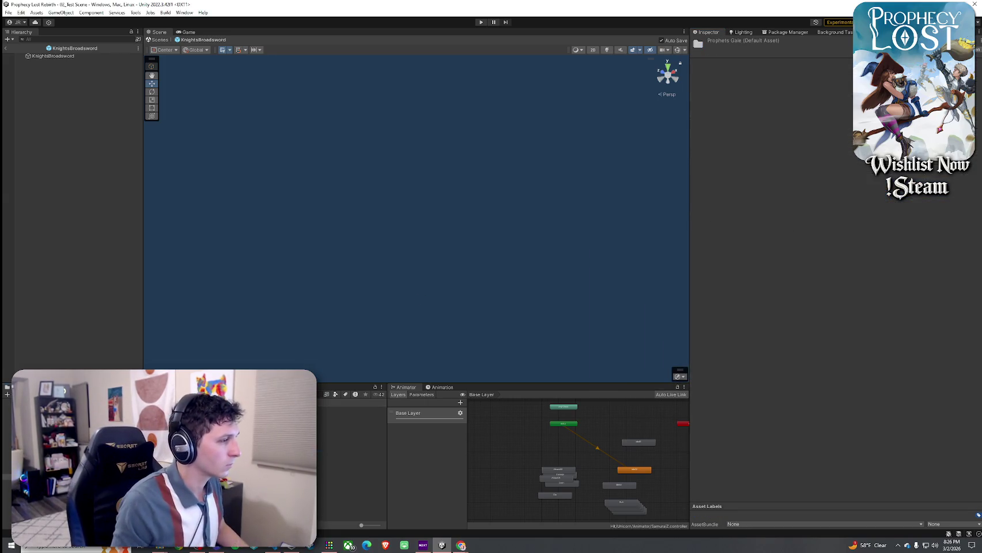
{"action": "left_click", "coordinate": [352, 411]}
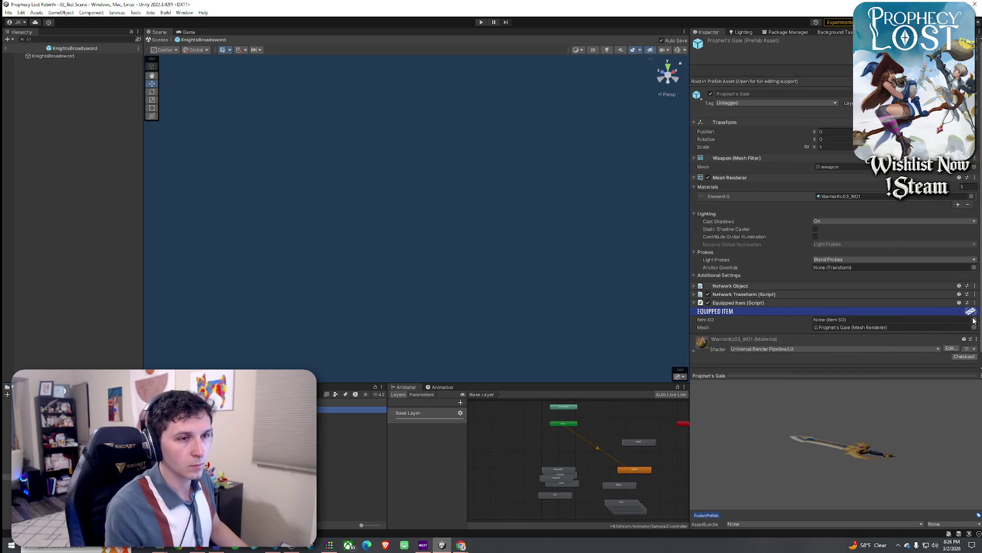
{"action": "left_click", "coordinate": [973, 320]}
{"action": "type", "text": "prophet"}
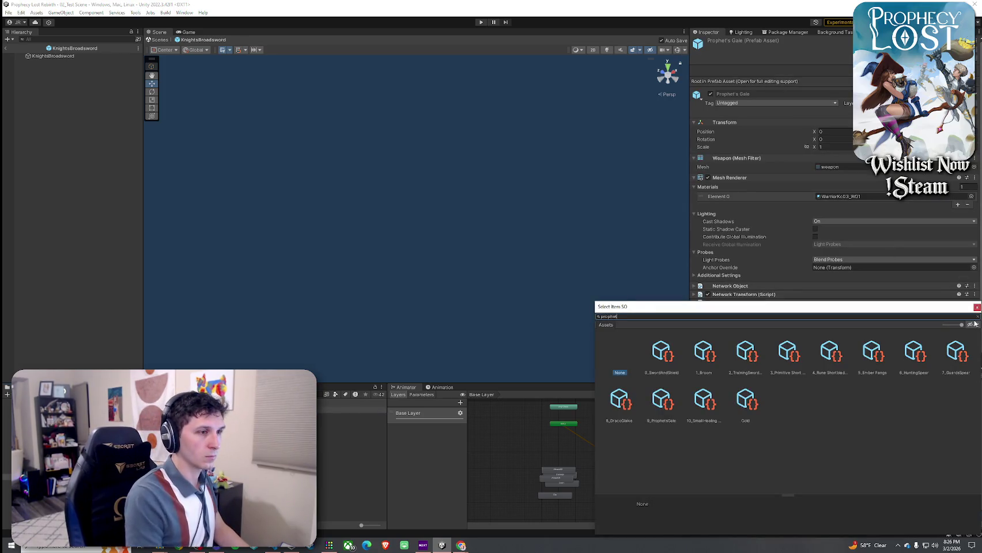
{"action": "key", "text": "Return"}
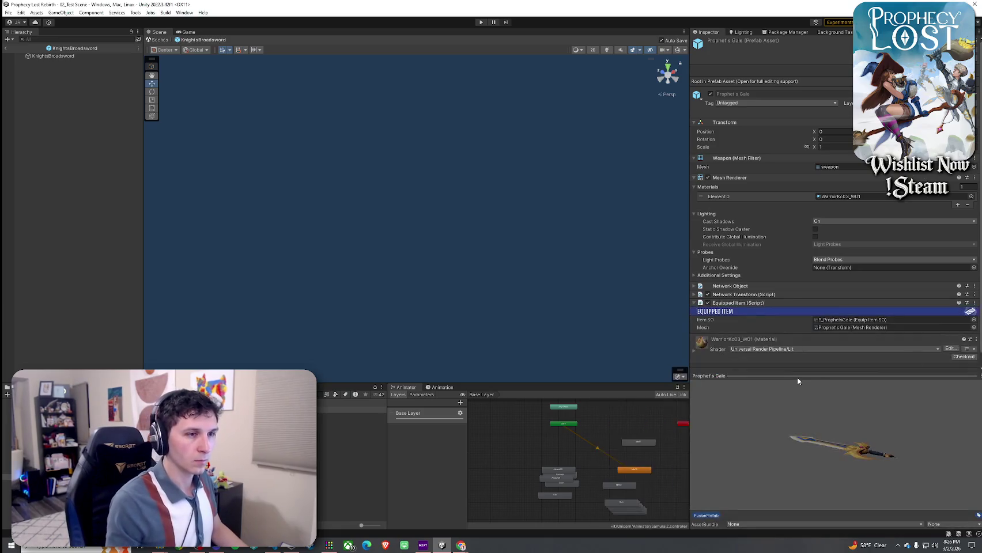
{"action": "left_click", "coordinate": [351, 414]}
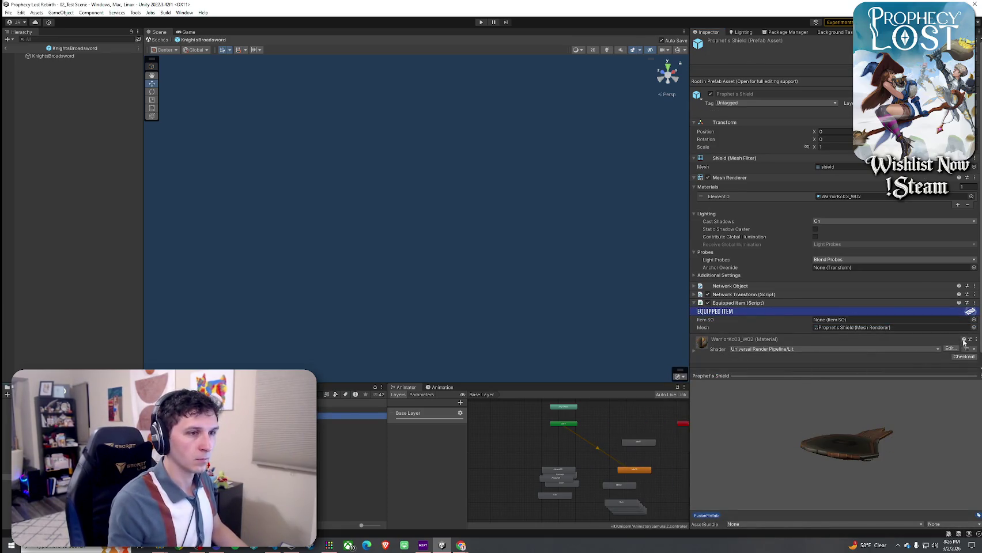
{"action": "left_click", "coordinate": [973, 320]}
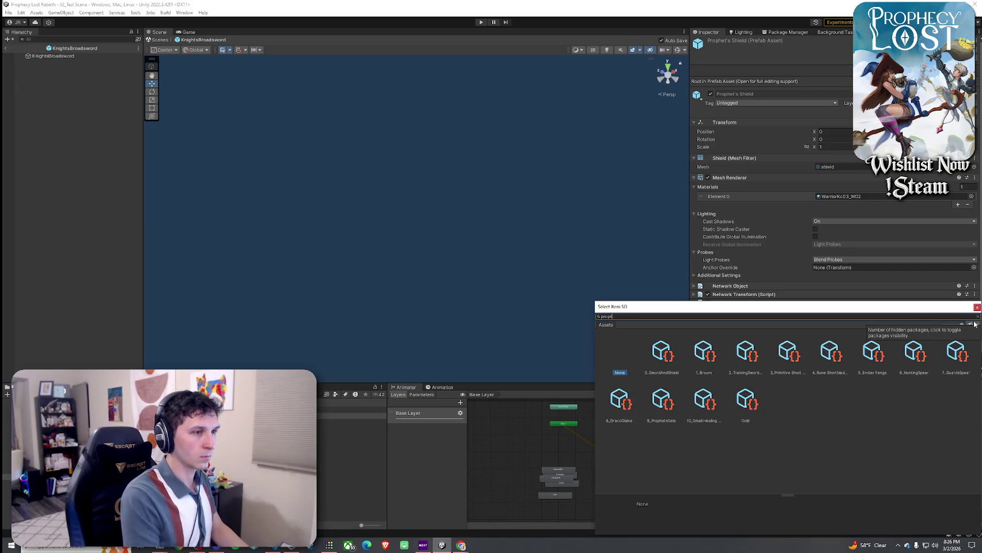
{"action": "type", "text": "he"}
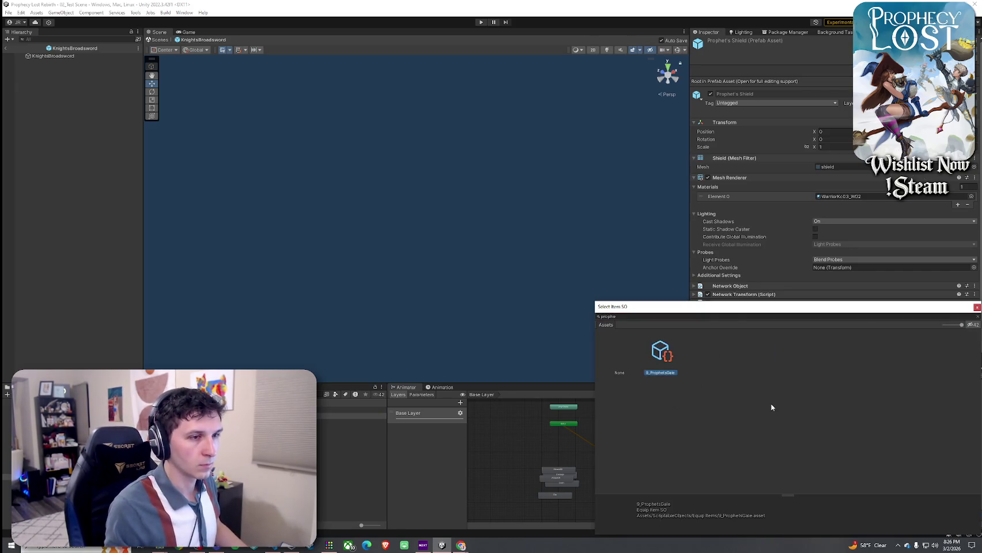
{"action": "key", "text": "Return"}
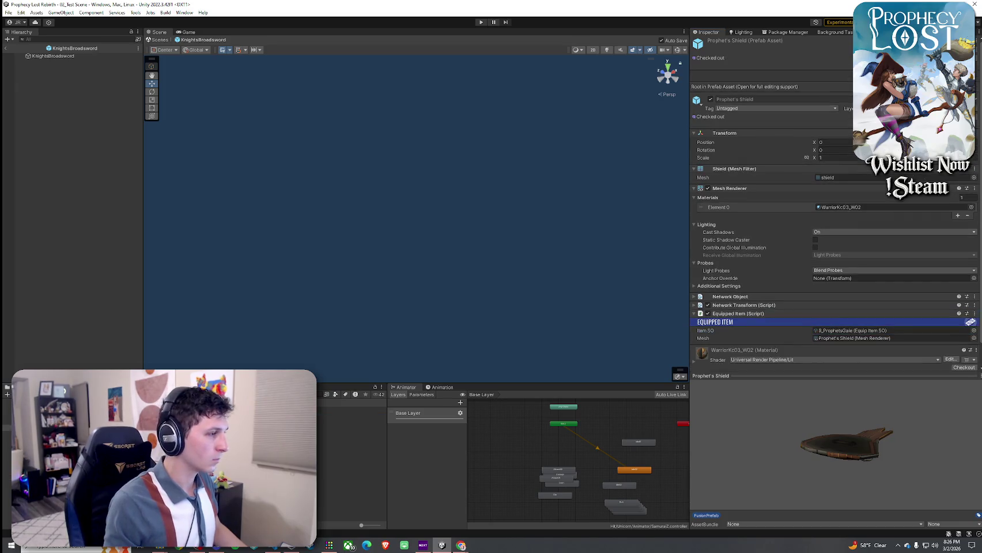
- Assign 4_Rune Shortblades to Rune Shortblade and 2_TrainingSwordAndShield to Wooden Shield
{"action": "left_click", "coordinate": [351, 459]}
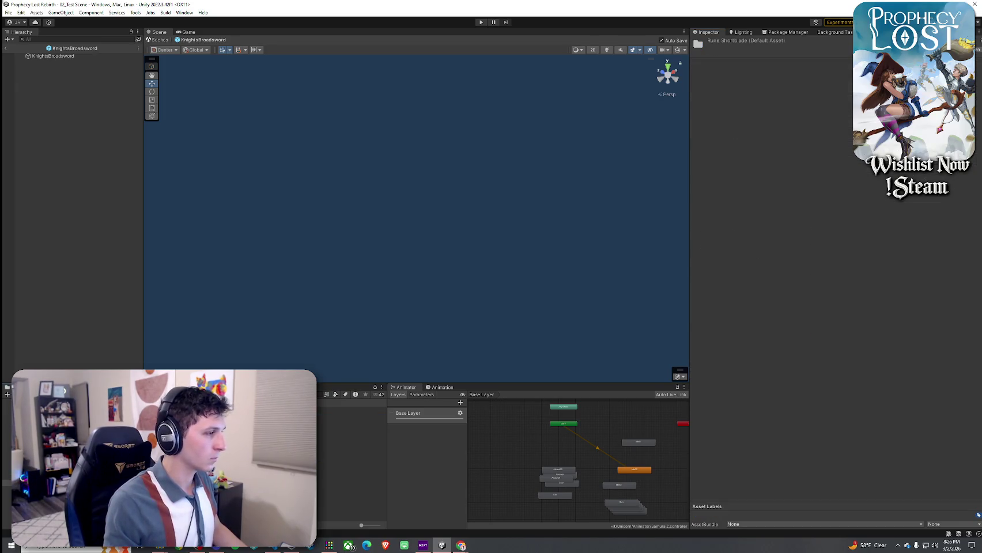
{"action": "left_click", "coordinate": [970, 327]}
{"action": "type", "text": "rune s"}
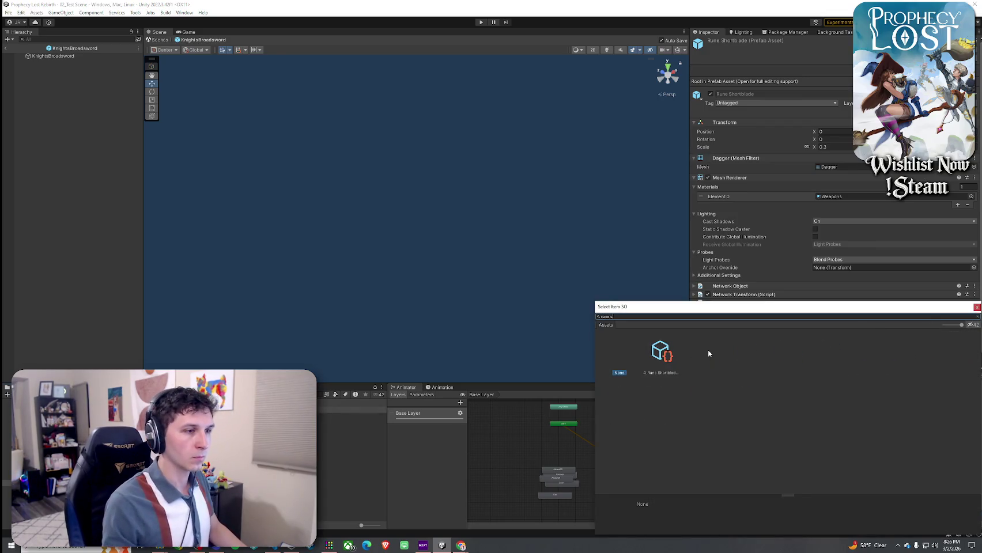
{"action": "double_click", "coordinate": [679, 361]}
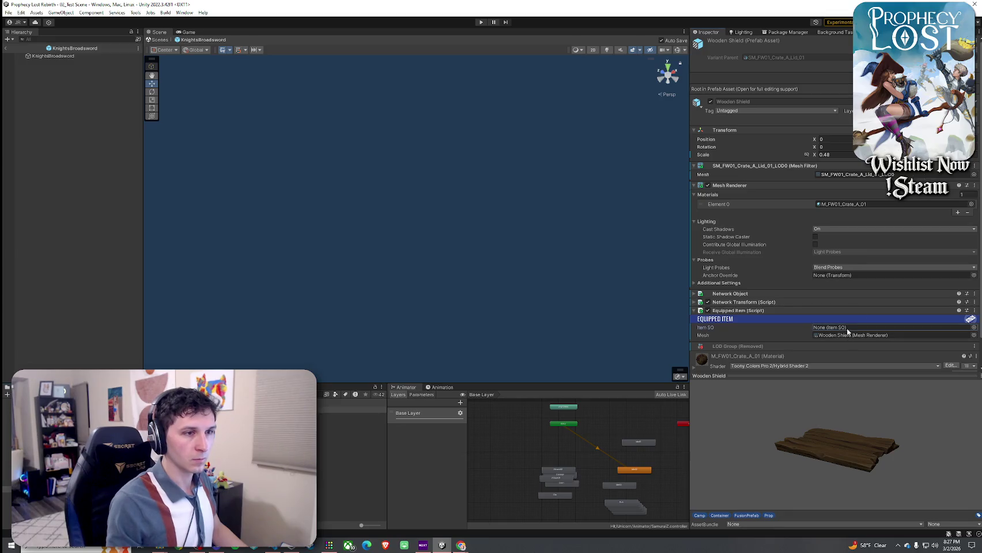
{"action": "left_click", "coordinate": [973, 327]}
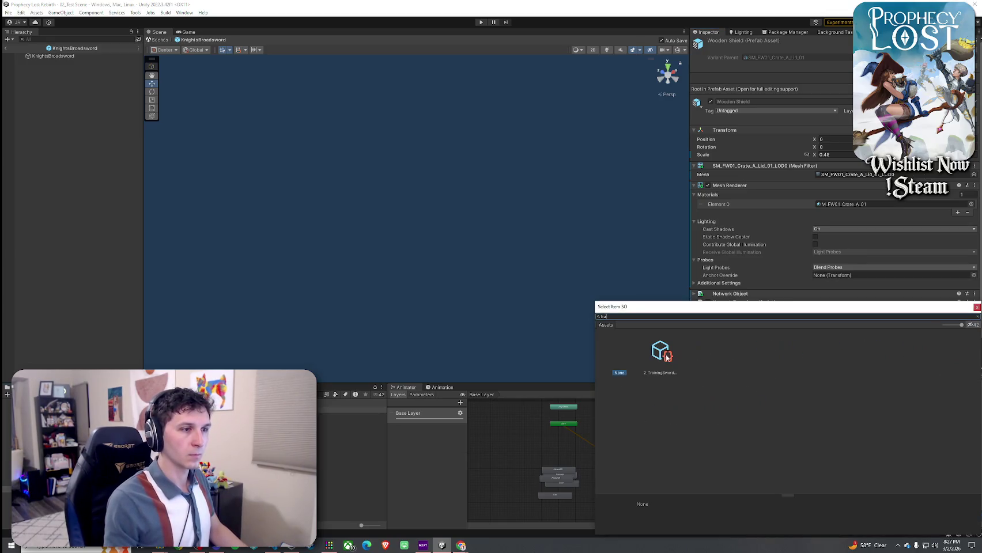
{"action": "double_click", "coordinate": [666, 357]}
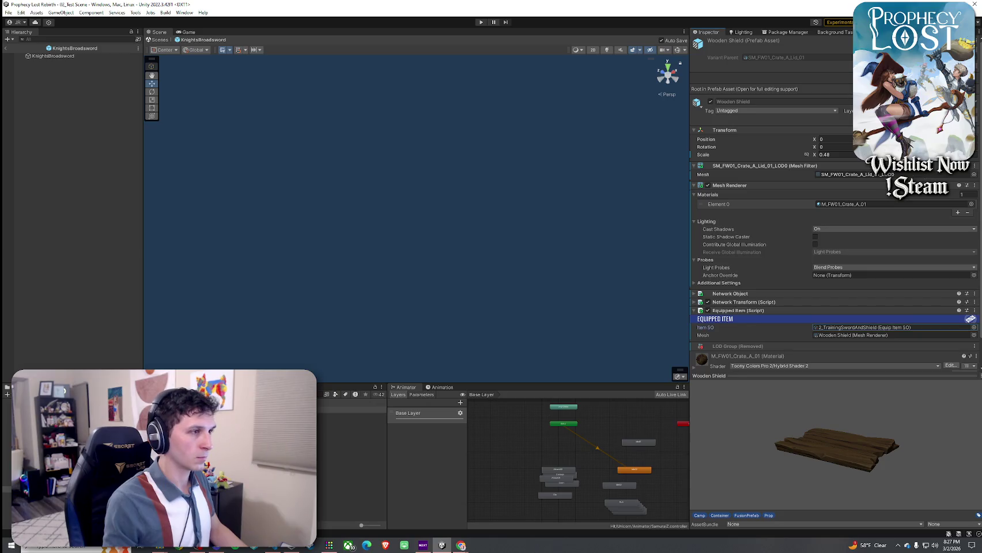
- Give the Wooden Sword 2_TrainingSwordAndShield and return to 02_Test Scene
{"action": "double_click", "coordinate": [326, 407]}
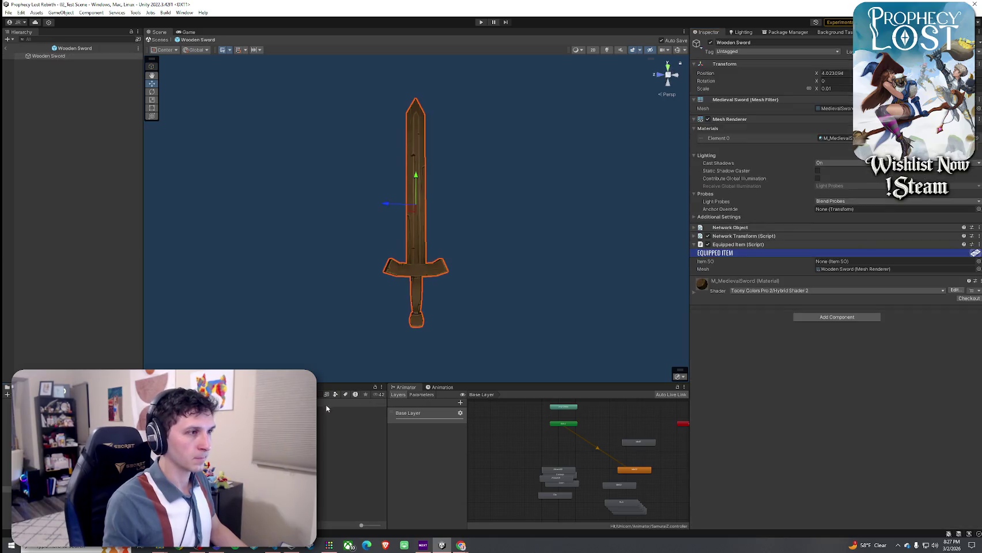
{"action": "left_click", "coordinate": [977, 261]}
{"action": "double_click", "coordinate": [661, 299]}
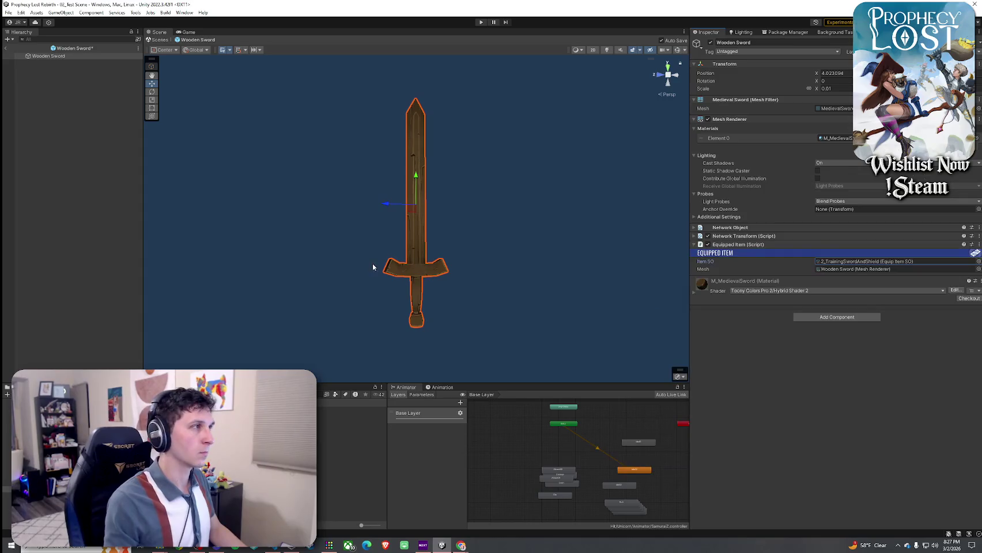
{"action": "left_click", "coordinate": [8, 49]}
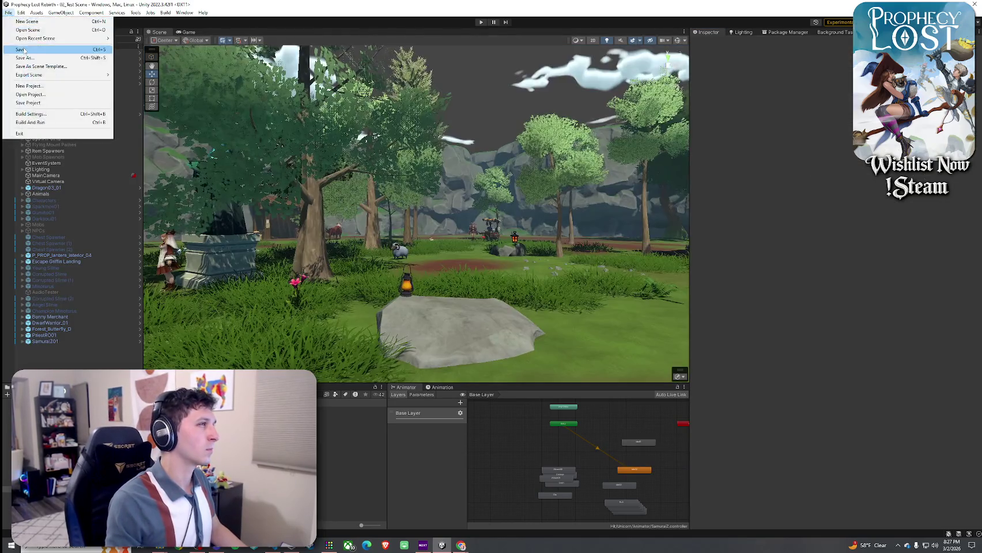
- Enter Play mode, start a game, and run the character forward
{"action": "left_click", "coordinate": [482, 22]}
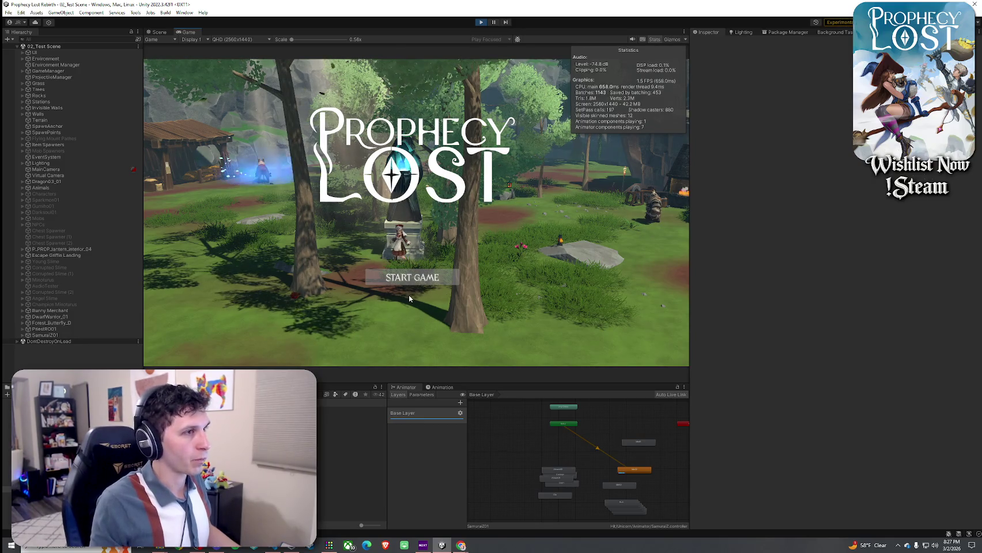
{"action": "left_click", "coordinate": [410, 279]}
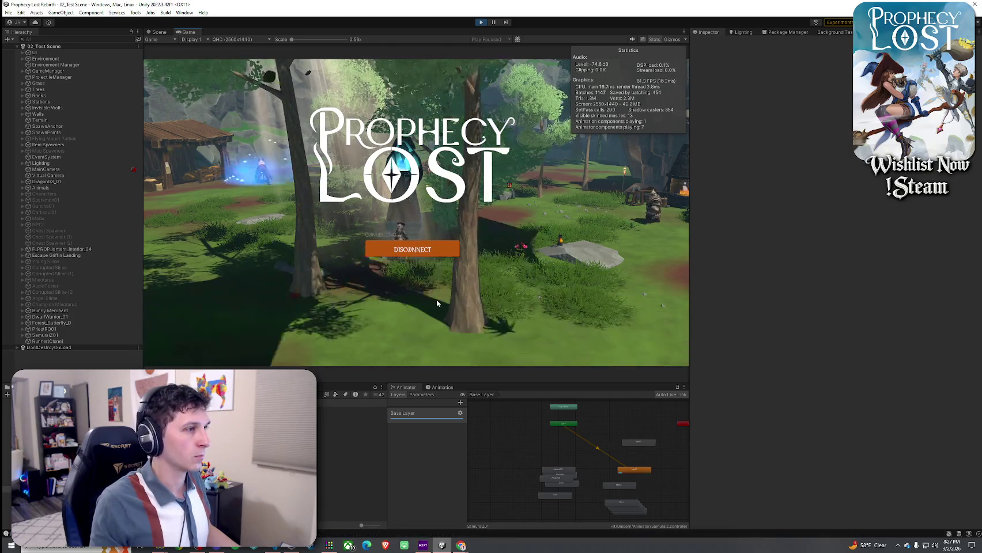
{"action": "key", "text": "w"}
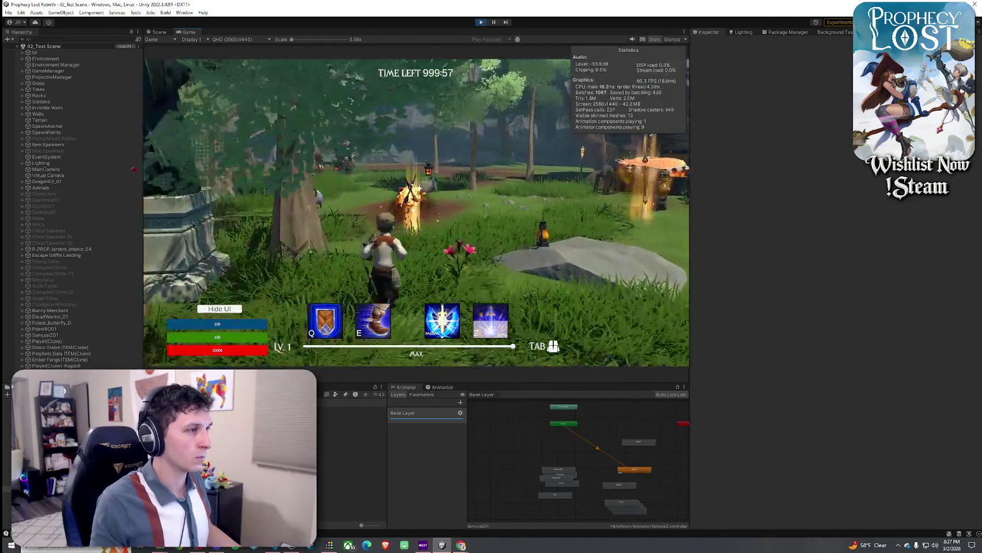
- Open the inventory and drop the first slot's item onto the ground
{"action": "key", "text": "Tab"}
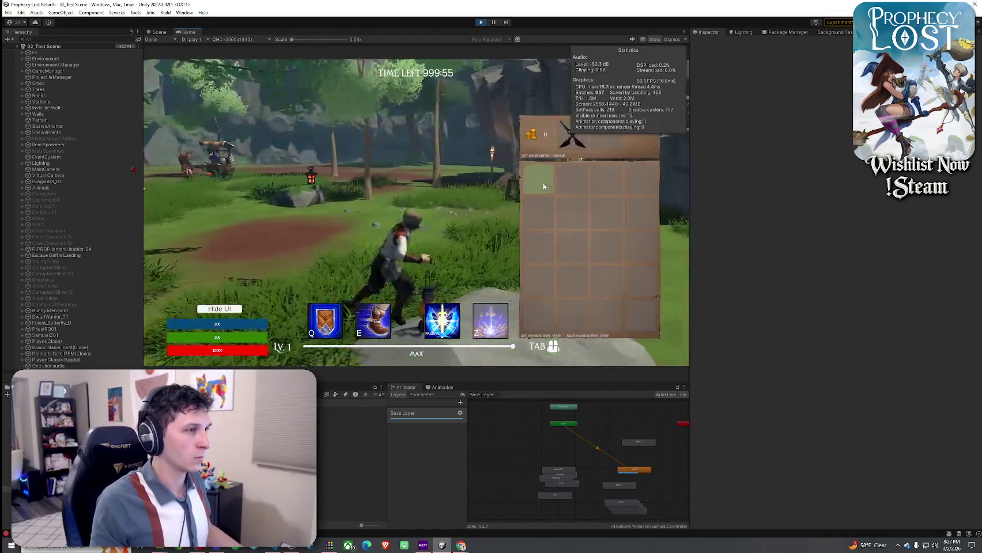
{"action": "key", "text": "Tab"}
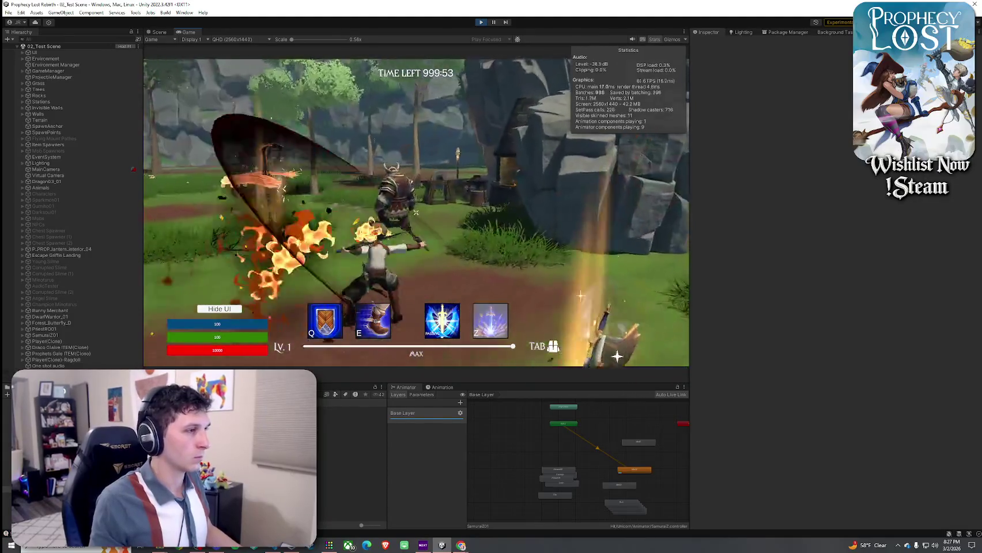
{"action": "key", "text": "Tab"}
{"action": "key", "text": "Tab"}
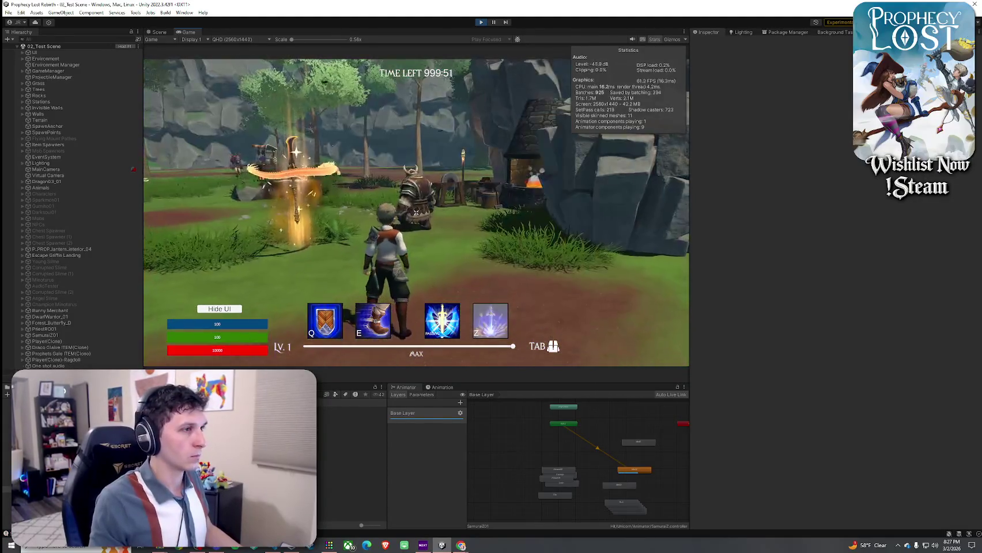
{"action": "key", "text": "Tab"}
{"action": "right_click", "coordinate": [537, 184]}
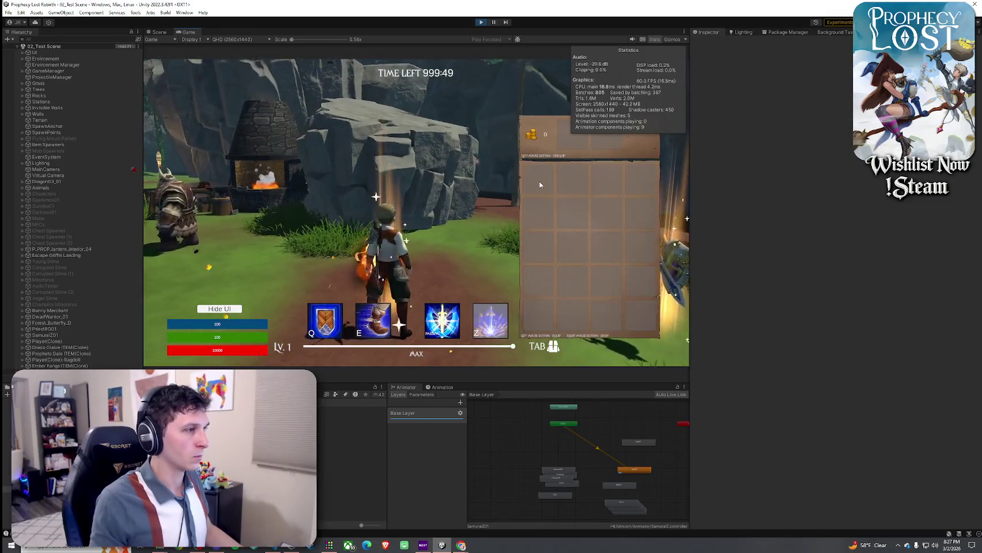
{"action": "key", "text": "Tab"}
{"action": "key", "text": "Tab"}
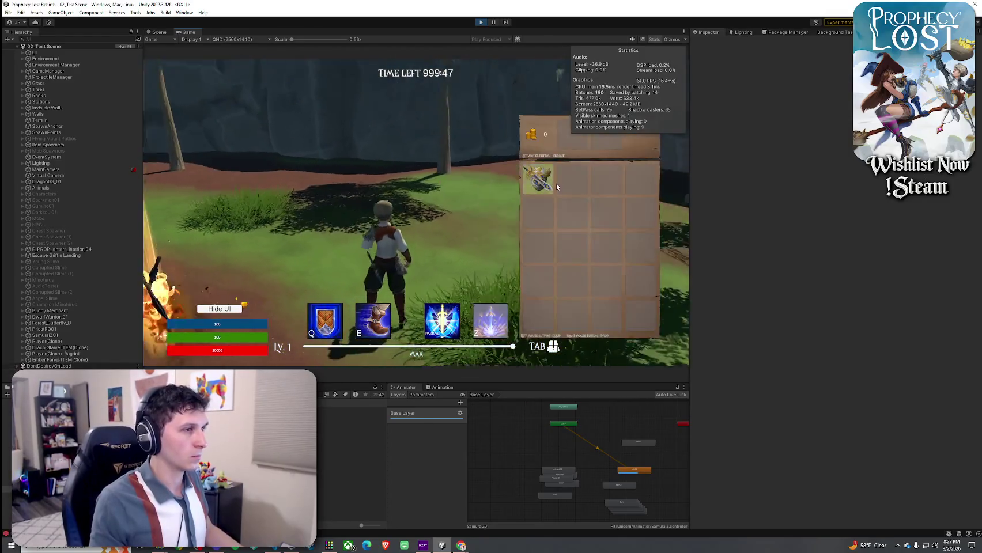
{"action": "key", "text": "Tab"}
- Swing the sword at the orc twice and check the inventory again
{"action": "left_click", "coordinate": [416, 212]}
{"action": "left_click", "coordinate": [416, 212]}
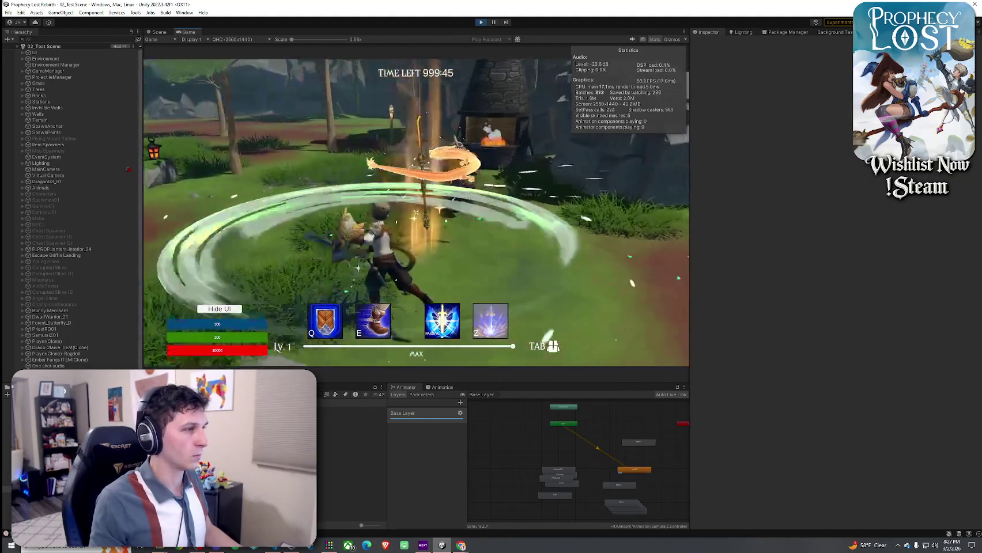
{"action": "key", "text": "Tab"}
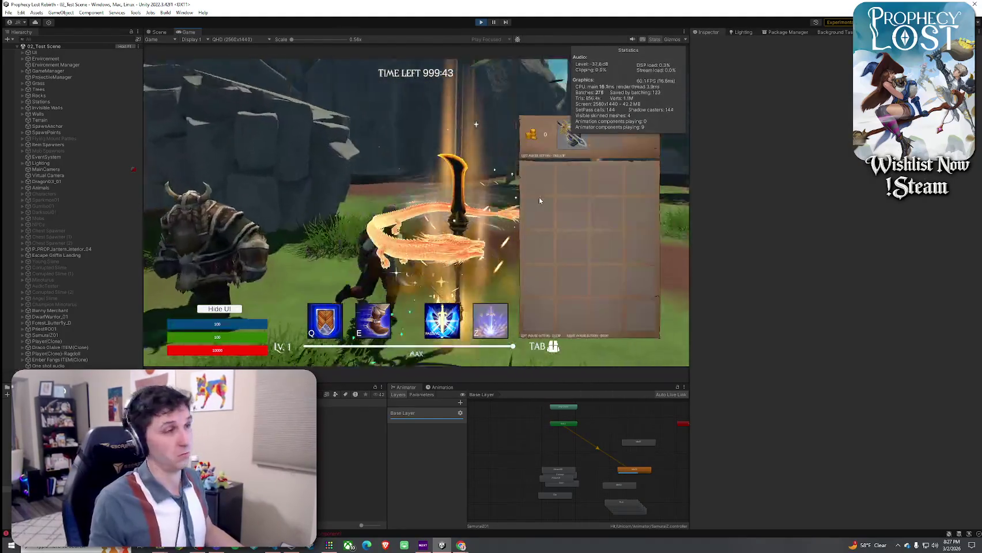
{"action": "key", "text": "Tab"}
{"action": "key", "text": "super"}
{"action": "left_click", "coordinate": [377, 129]}
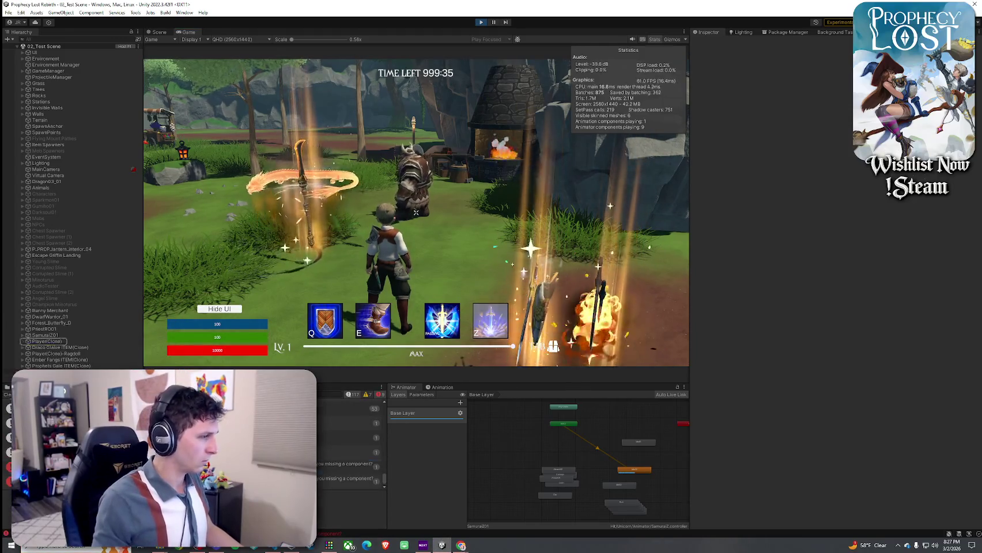
- Inspect the missing-component console warning and Player(Clone)'s components
{"action": "left_click", "coordinate": [345, 478]}
{"action": "left_click", "coordinate": [46, 341]}
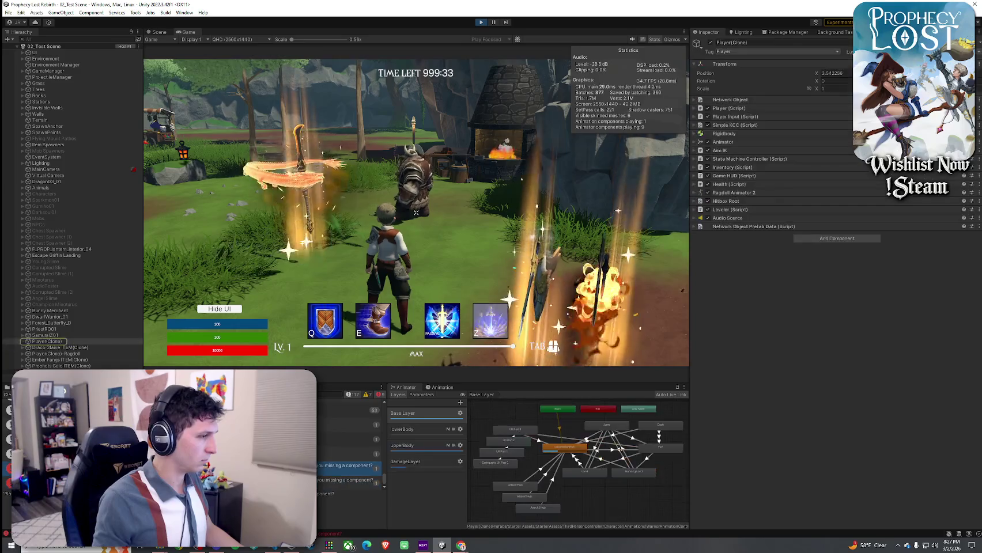
{"action": "left_click", "coordinate": [440, 387]}
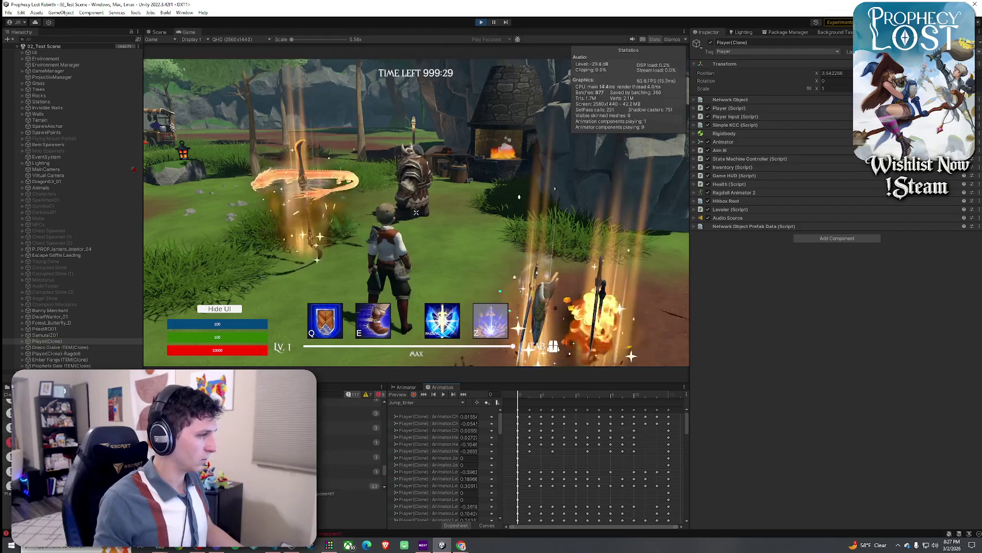
{"action": "left_click", "coordinate": [345, 465]}
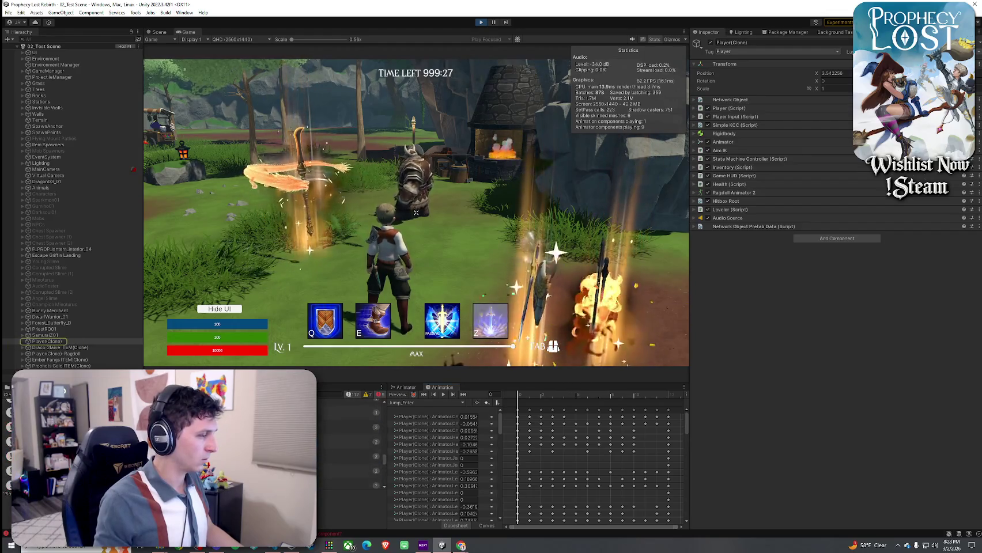
- Filter the console to errors, jump to the source in Inventory.cs, then return to the game
{"action": "left_click", "coordinate": [348, 395]}
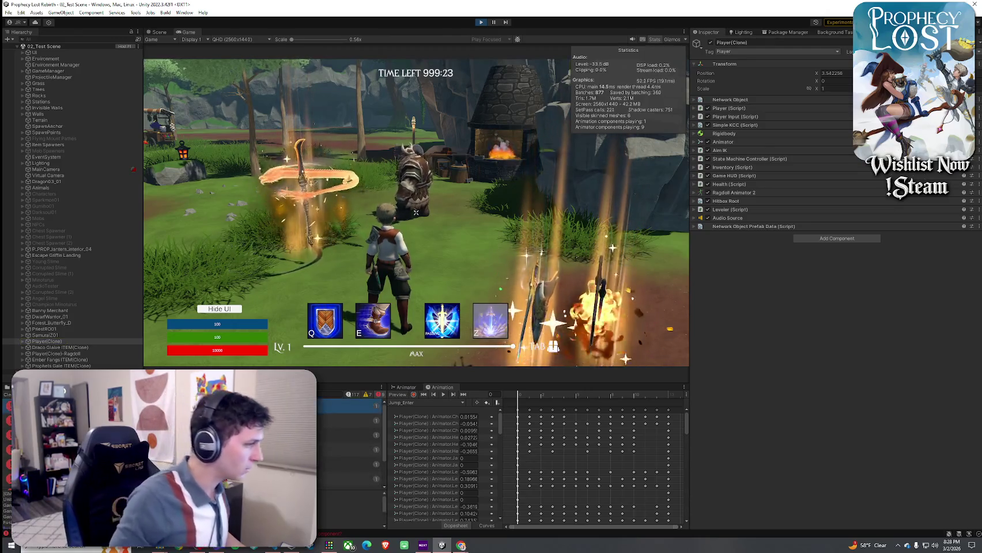
{"action": "key", "text": "Down"}
{"action": "key", "text": "Down"}
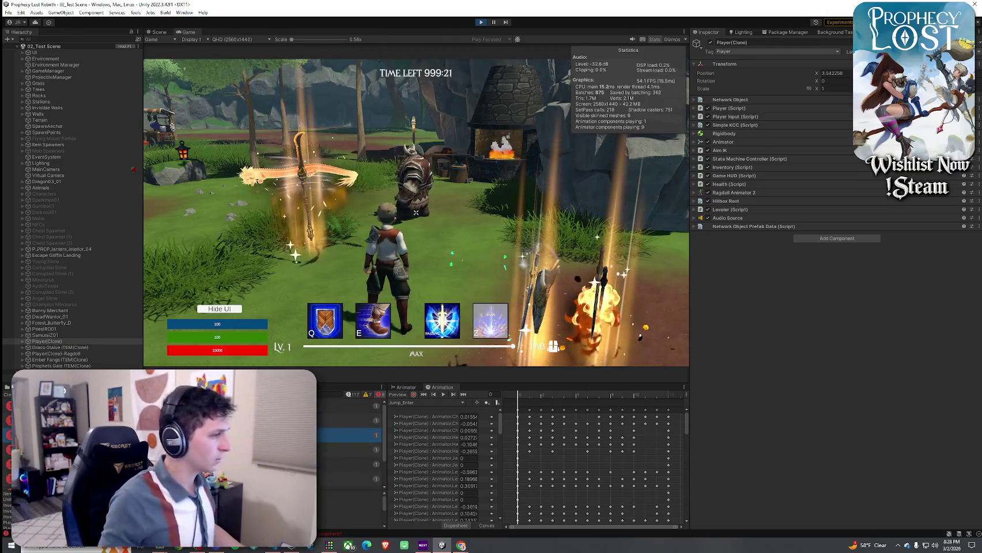
{"action": "key", "text": "Return"}
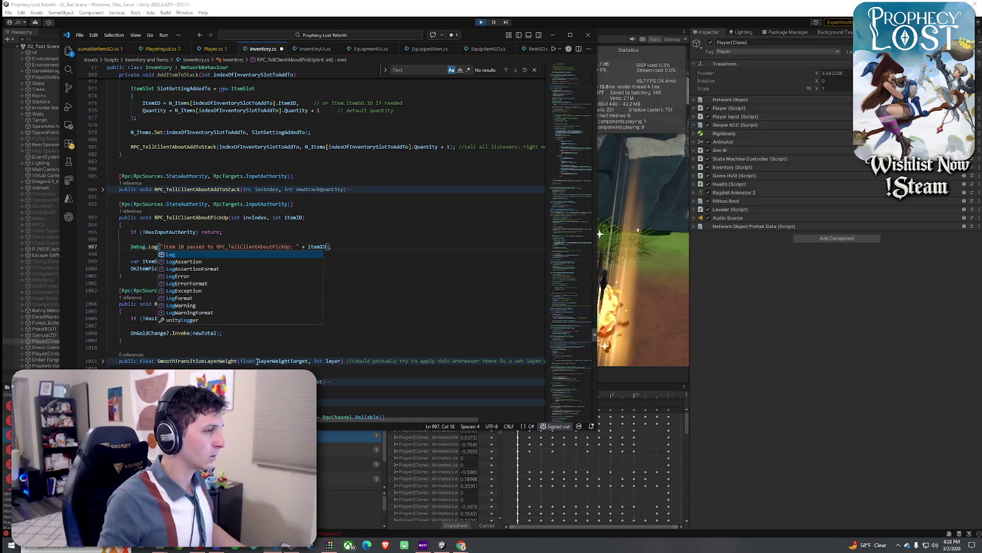
{"action": "key", "text": "alt+Tab"}
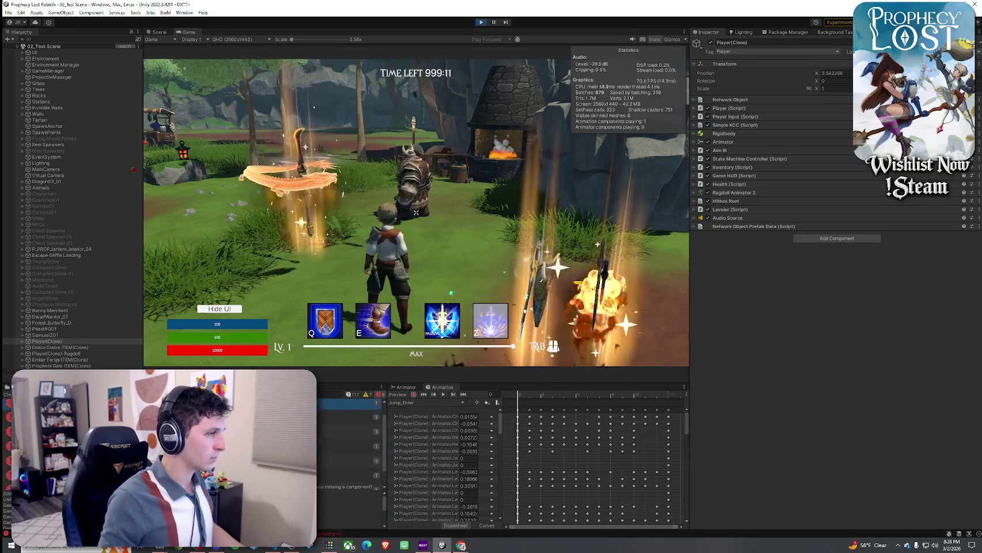
- Take control of the player, attack with the spear and check the inventory
{"action": "left_click", "coordinate": [377, 283]}
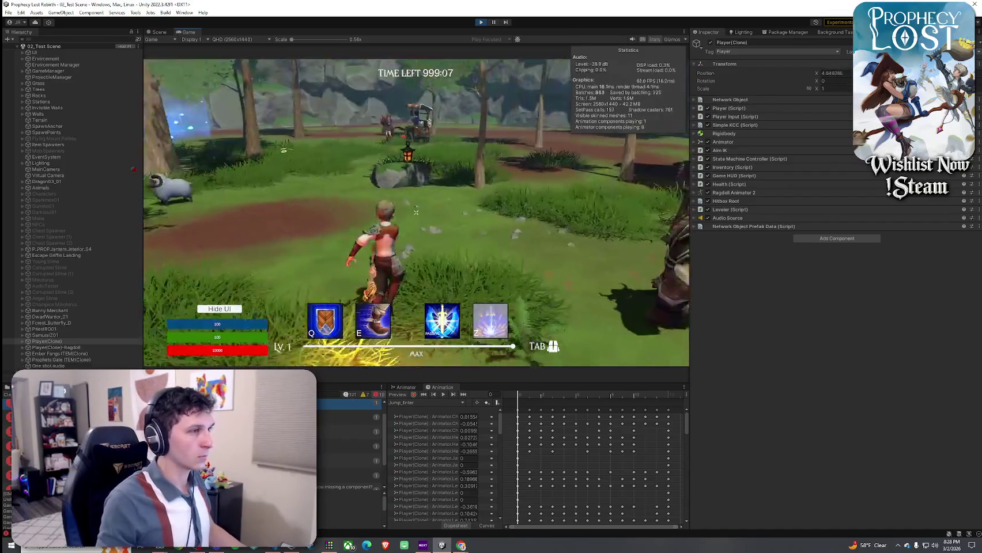
{"action": "left_click", "coordinate": [416, 212]}
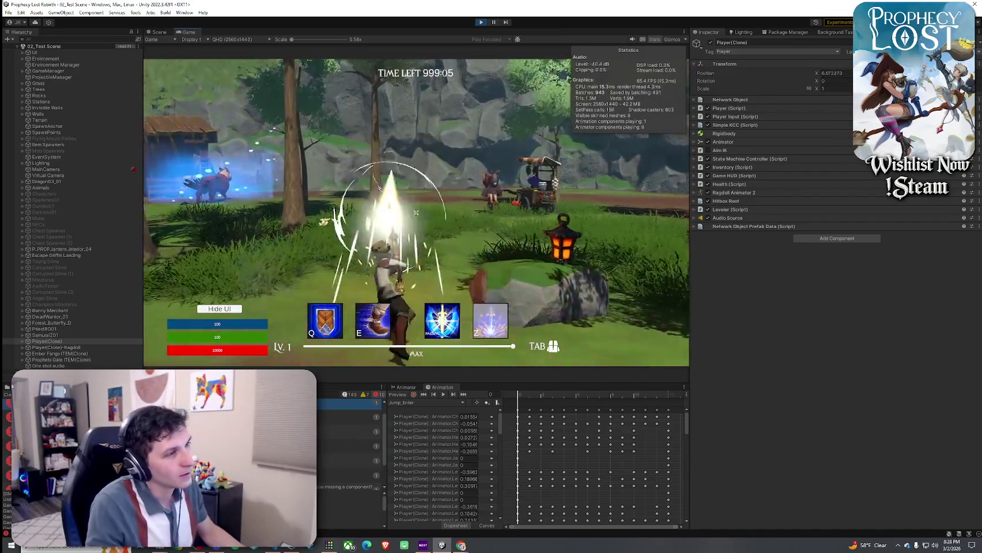
{"action": "key", "text": "Tab"}
{"action": "key", "text": "w"}
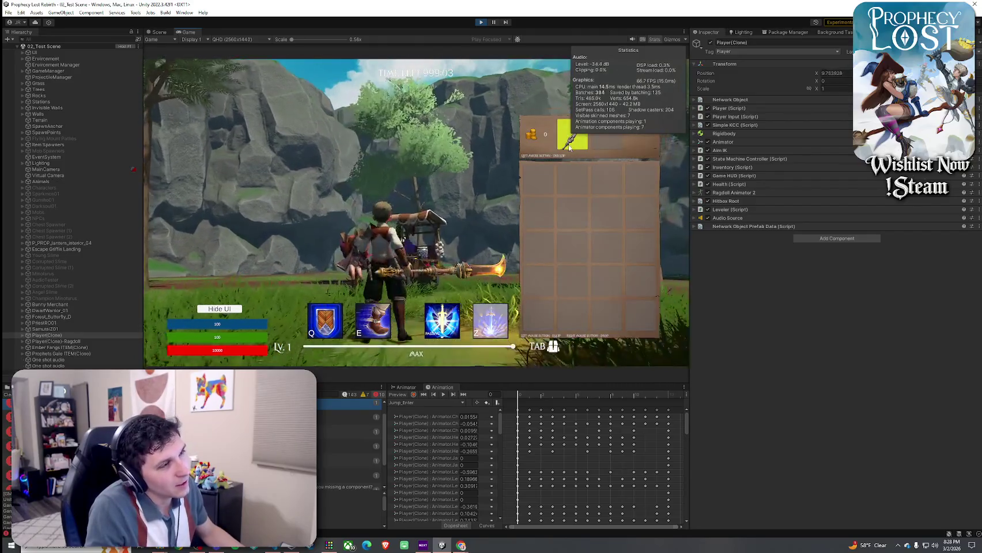
{"action": "key", "text": "Tab"}
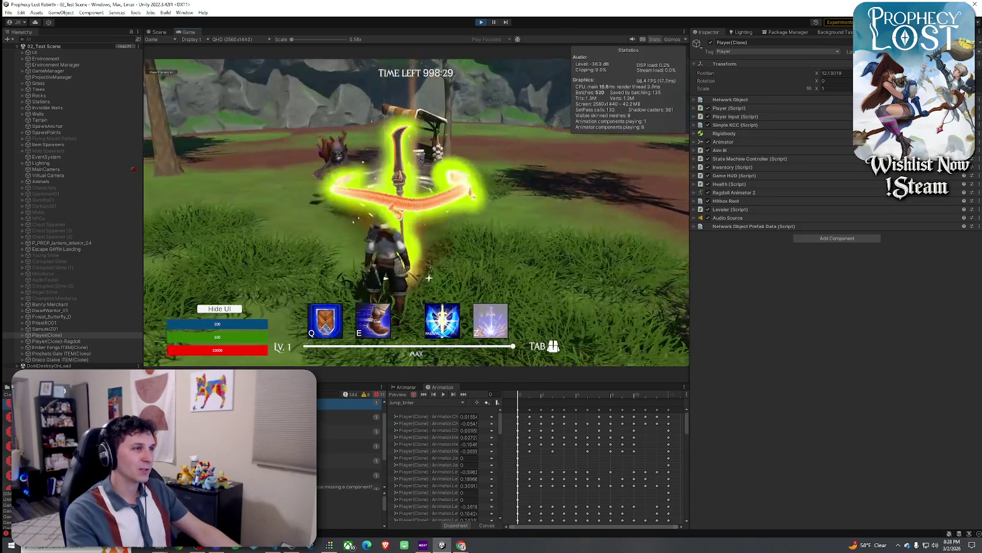
- Pick up the Draco Glaive into the inventory and equip it
{"action": "key", "text": "Tab"}
{"action": "key", "text": "Tab"}
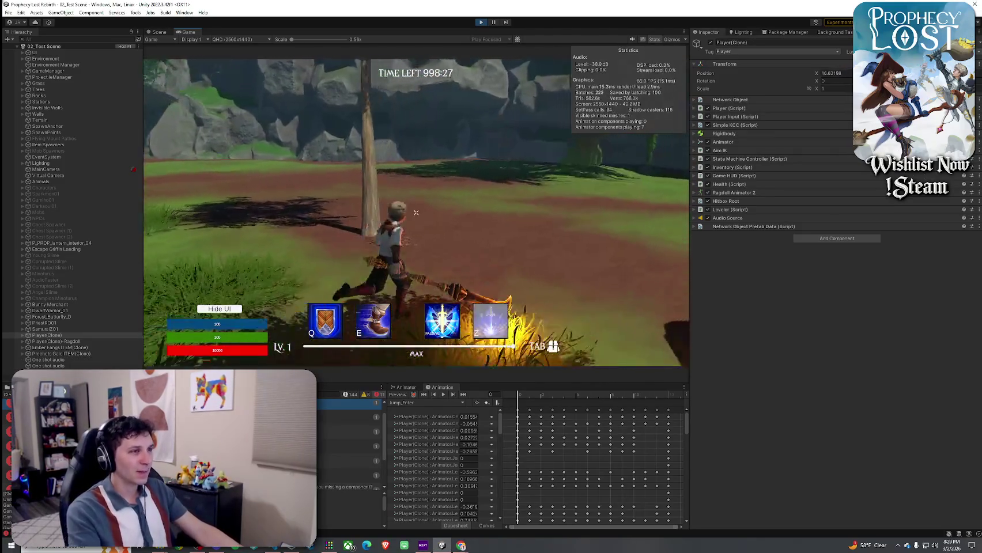
{"action": "left_click", "coordinate": [416, 212]}
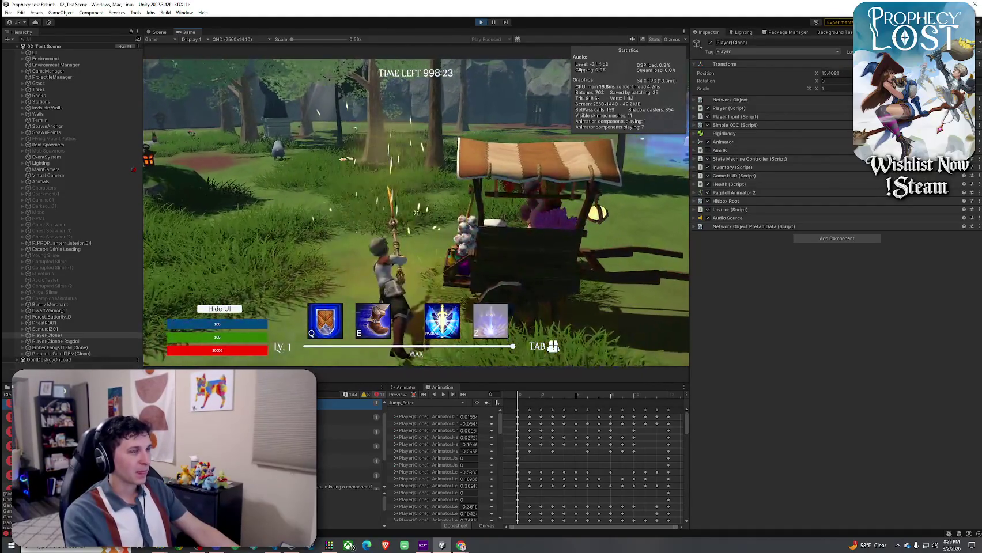
{"action": "left_click", "coordinate": [416, 212]}
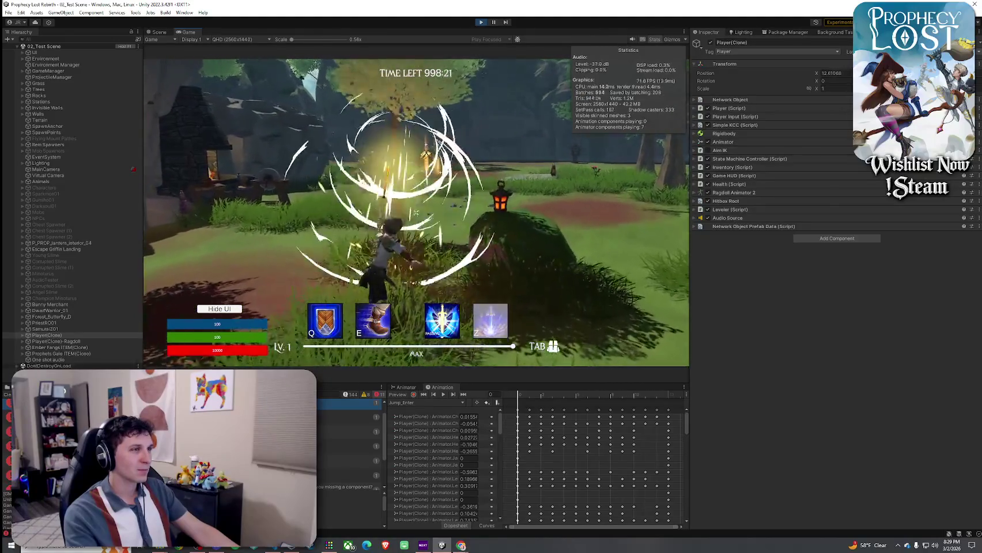
{"action": "key", "text": "w"}
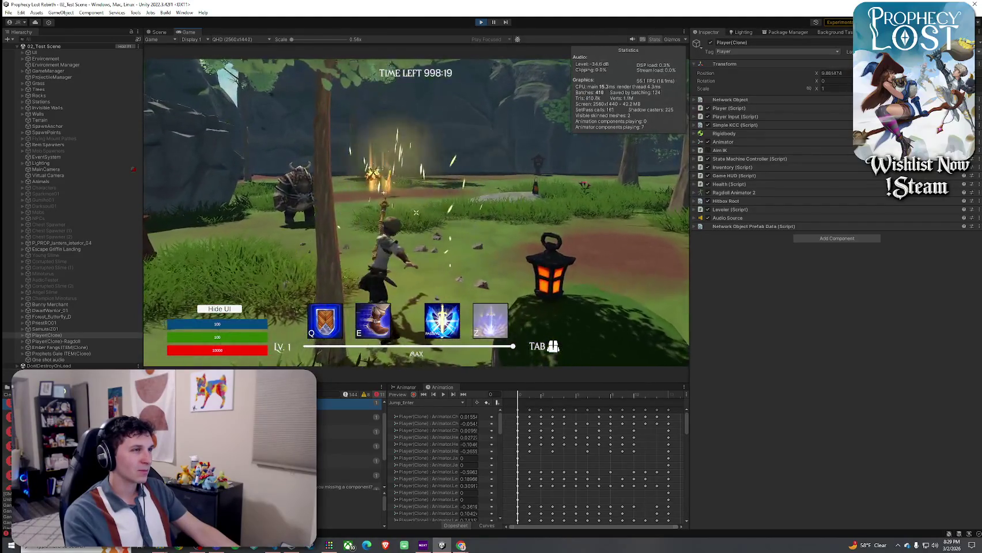
{"action": "key", "text": "Tab"}
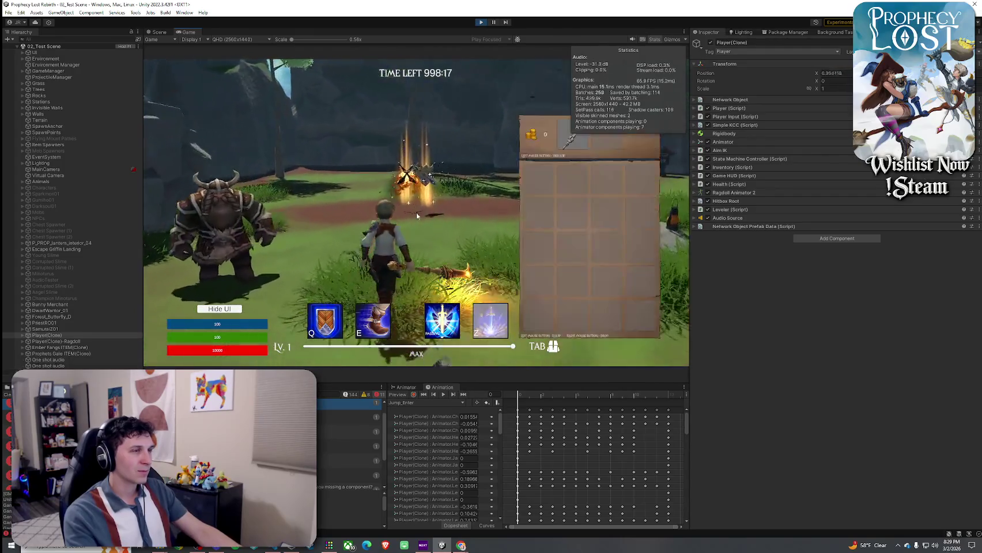
{"action": "key", "text": "w"}
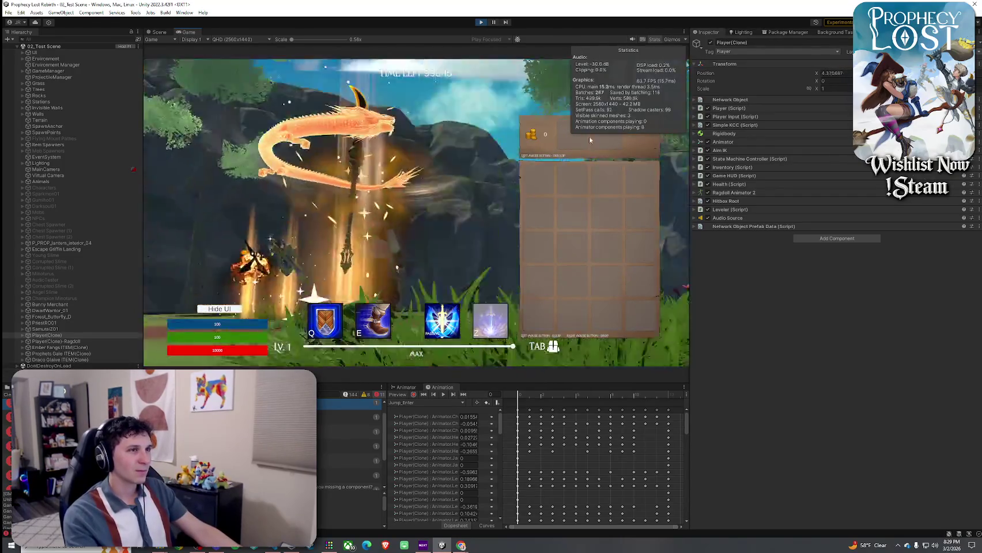
{"action": "left_click", "coordinate": [421, 214]}
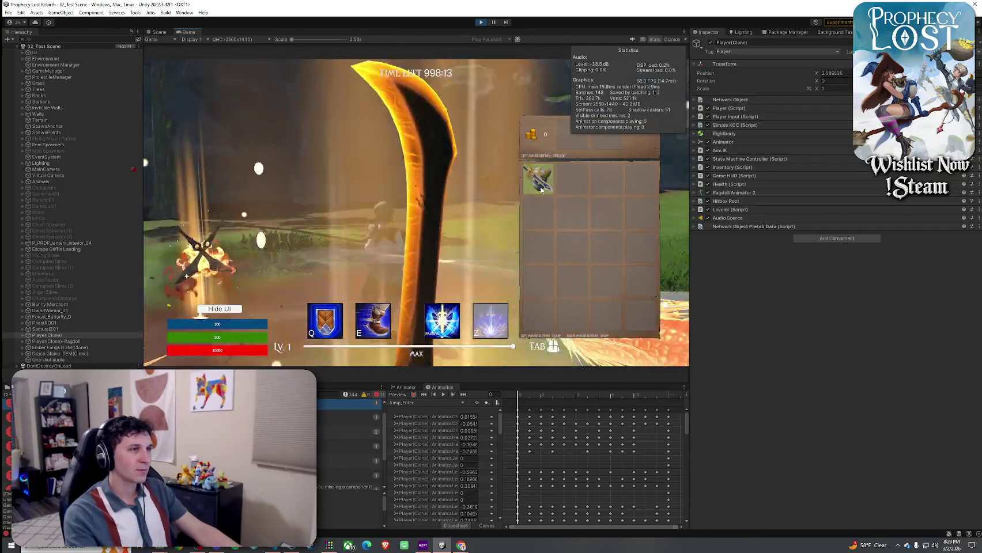
{"action": "key", "text": "Tab"}
{"action": "key", "text": "w"}
- Swing the glaive repeatedly, including spin attacks toward the hut
{"action": "left_click", "coordinate": [415, 213]}
{"action": "key", "text": "w"}
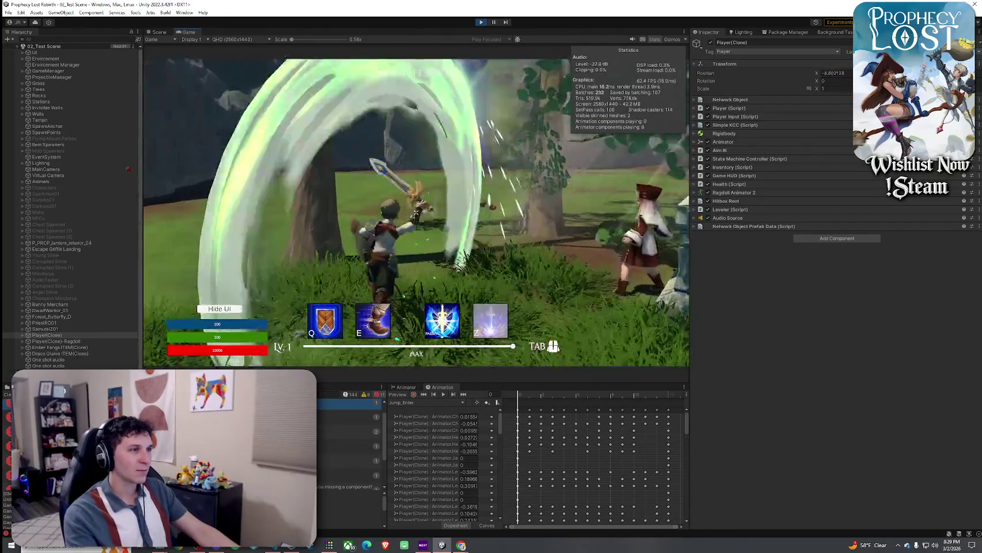
{"action": "left_click", "coordinate": [415, 212]}
{"action": "key", "text": "w"}
{"action": "left_click", "coordinate": [416, 212]}
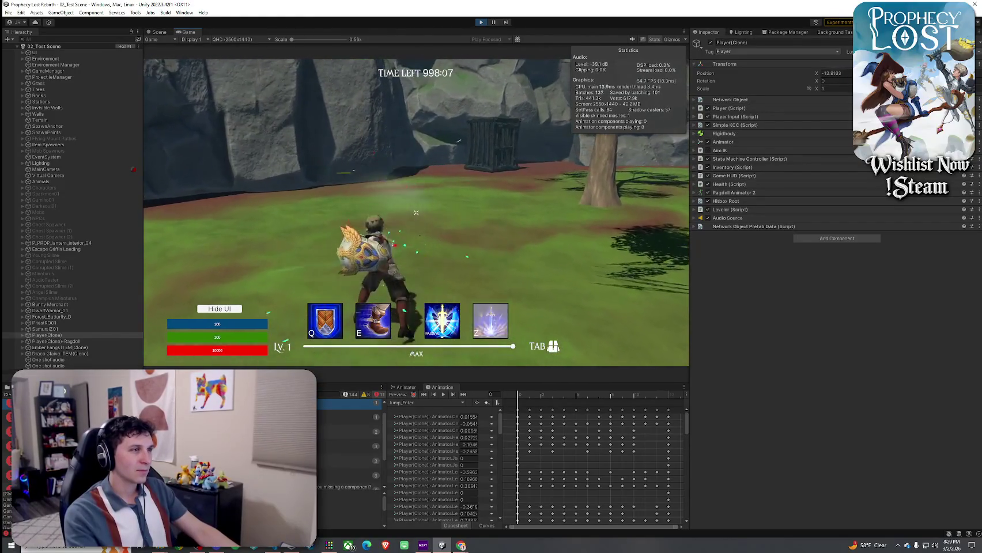
{"action": "left_click", "coordinate": [415, 212]}
{"action": "left_click", "coordinate": [416, 212]}
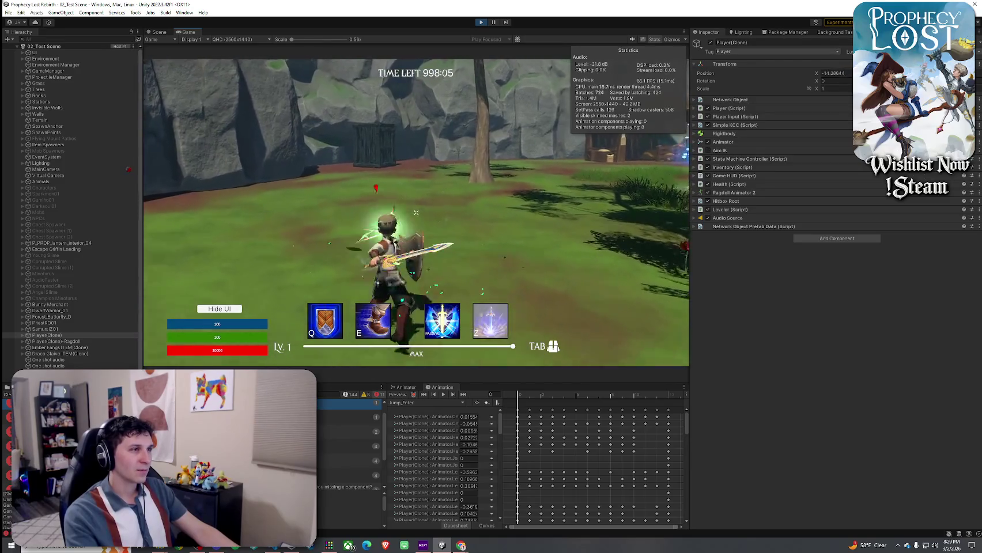
{"action": "left_click", "coordinate": [416, 212]}
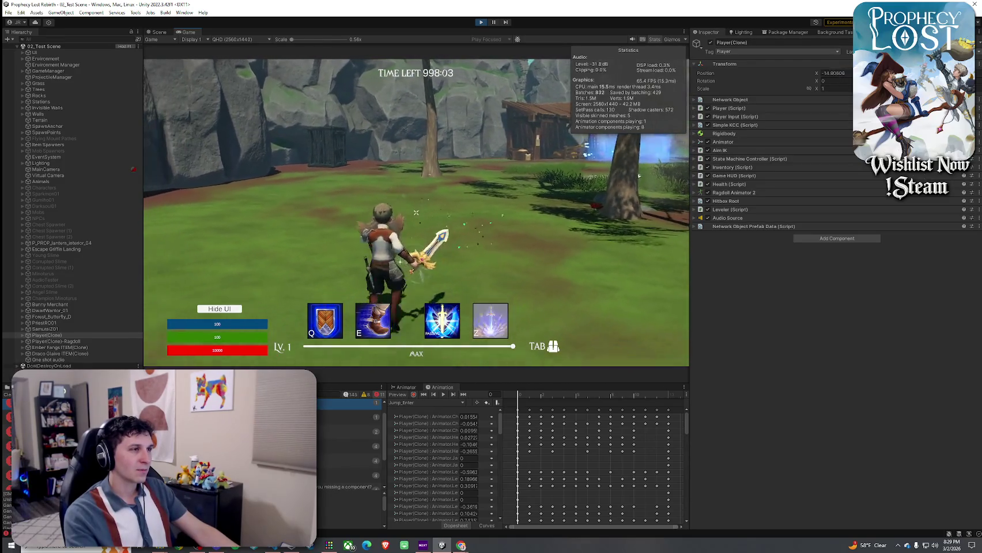
{"action": "left_click", "coordinate": [416, 213]}
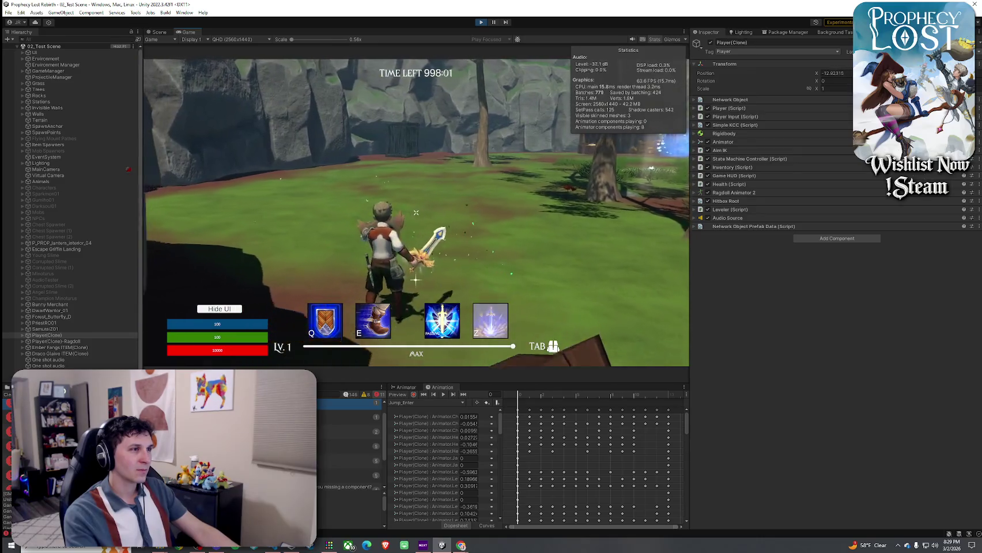
{"action": "left_click", "coordinate": [416, 213]}
{"action": "left_click", "coordinate": [416, 213]}
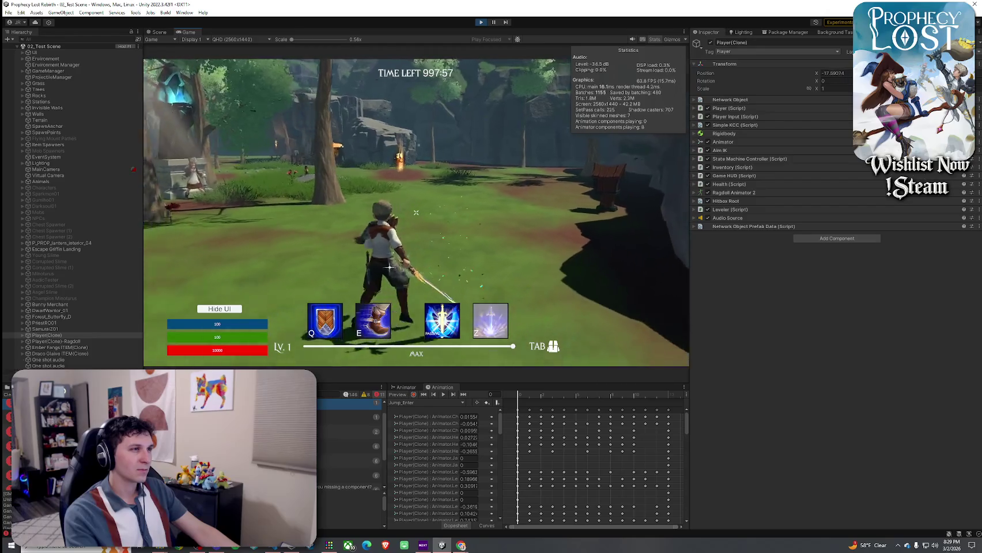
- Run through the level among the trees, testing the green slash, area spell and shooting abilities
{"action": "key", "text": "w"}
{"action": "key", "text": "w"}
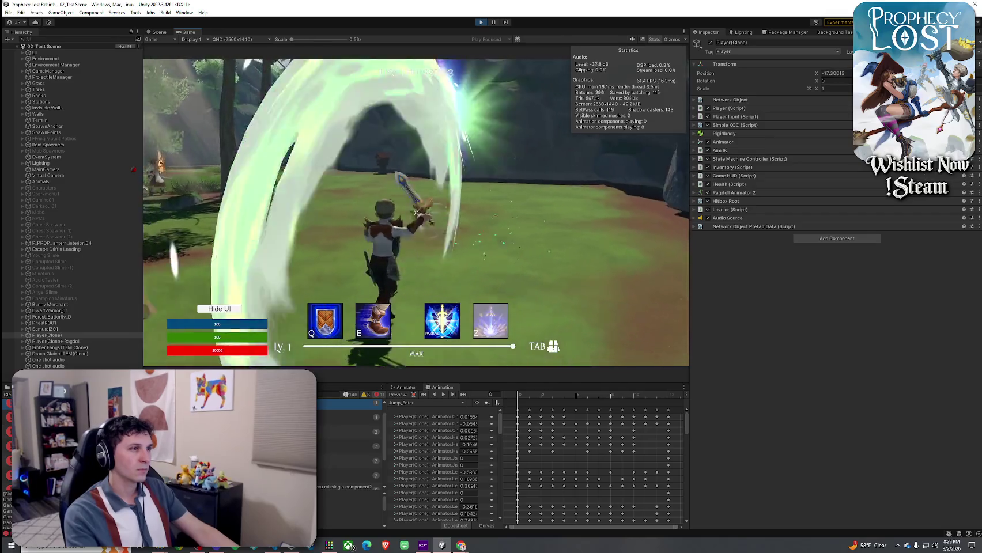
{"action": "key", "text": "w"}
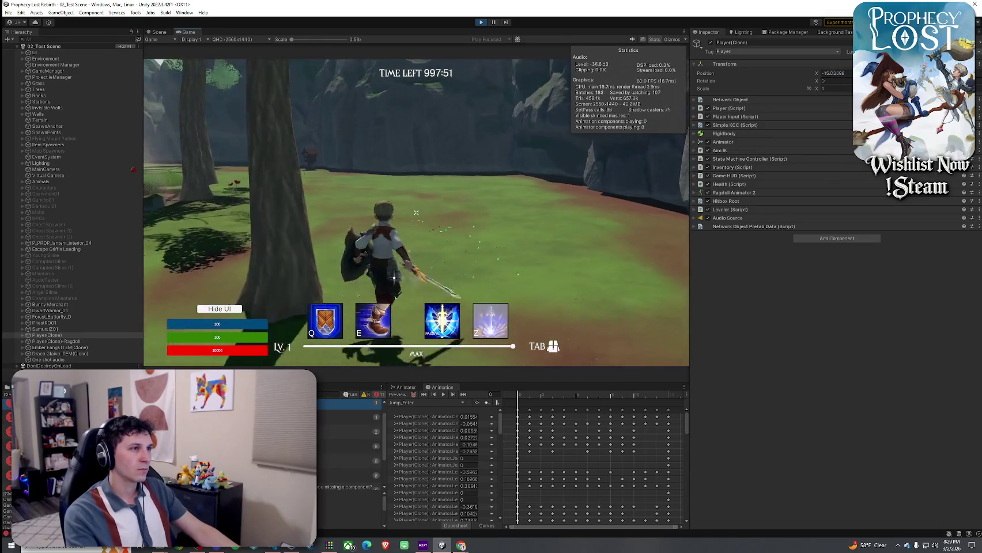
{"action": "left_click", "coordinate": [415, 213]}
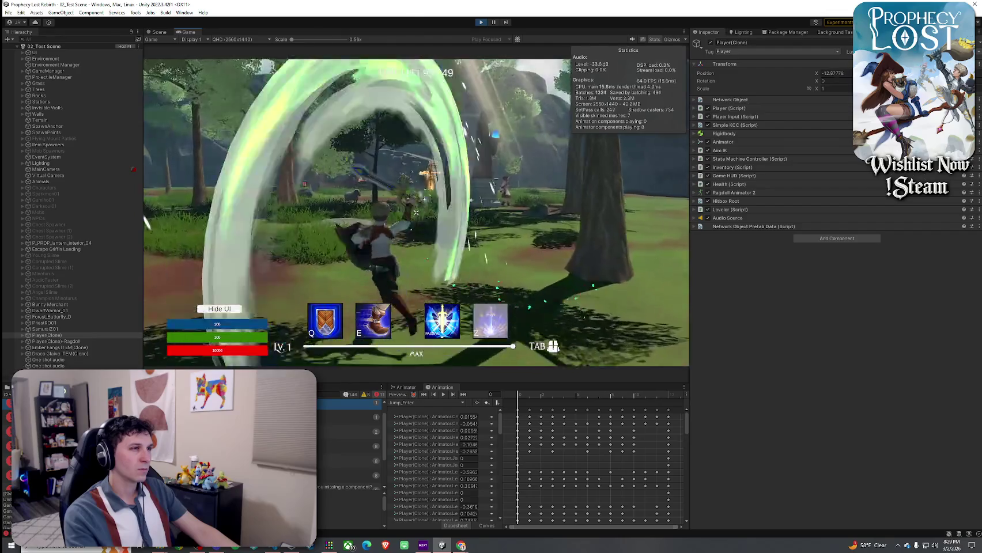
{"action": "key", "text": "w"}
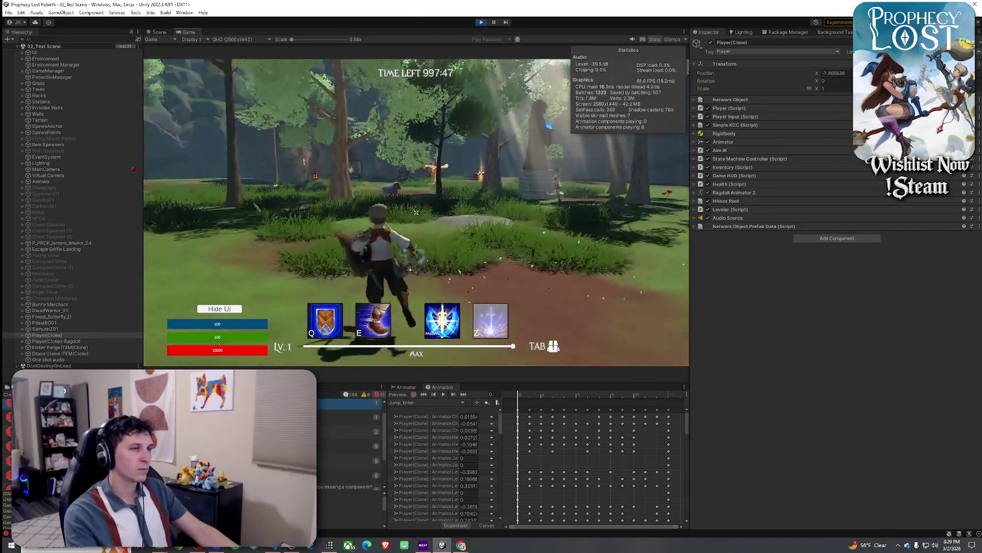
{"action": "key", "text": "w"}
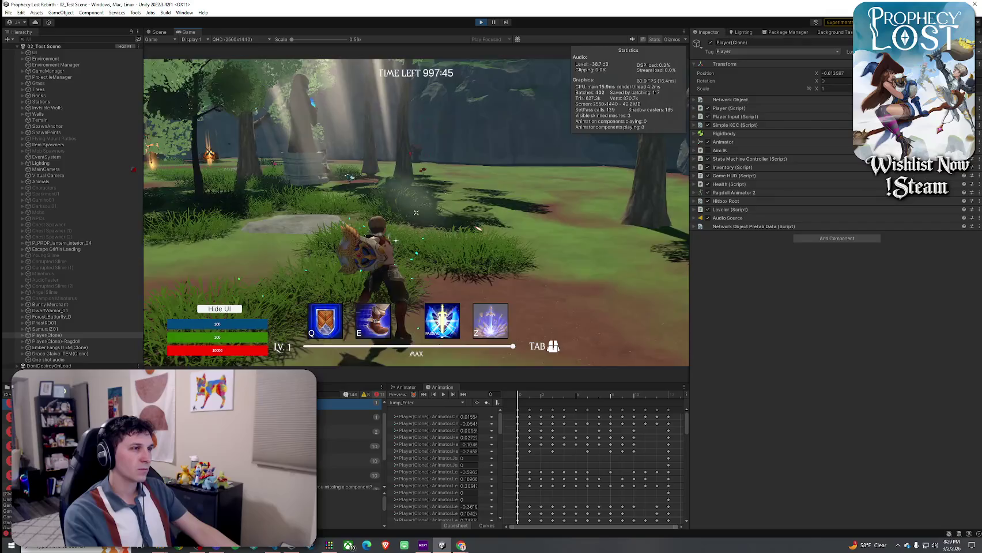
{"action": "key", "text": "w"}
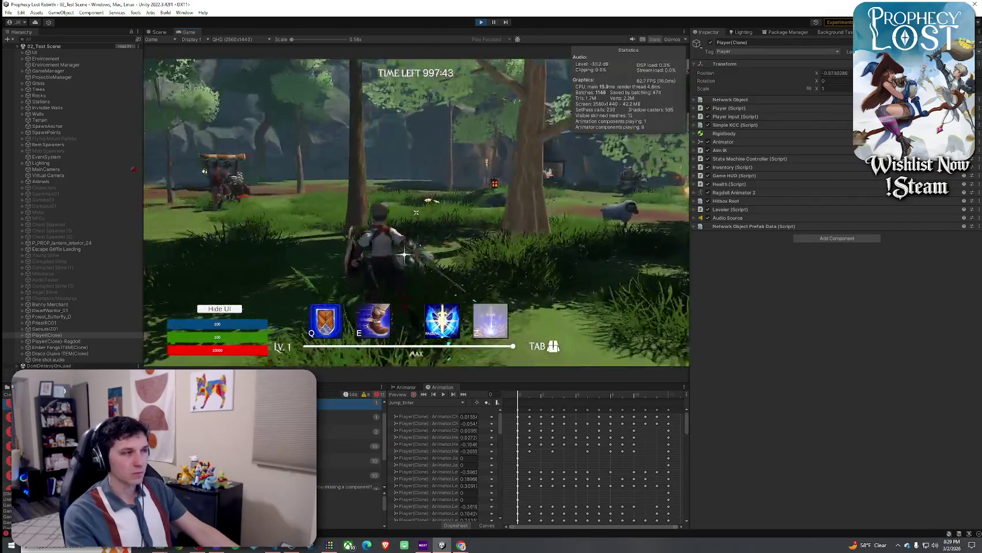
{"action": "key", "text": "w"}
{"action": "key", "text": "z"}
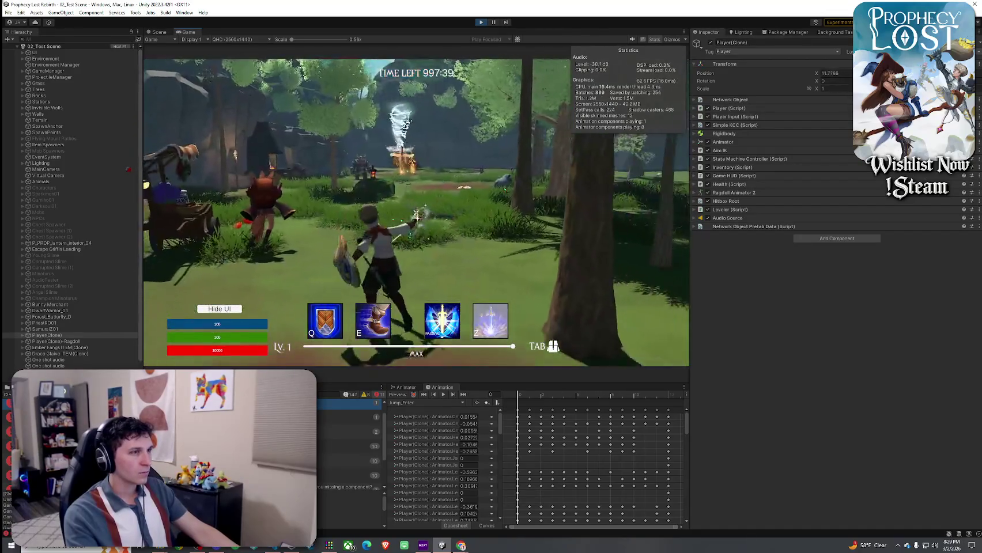
{"action": "key", "text": "w"}
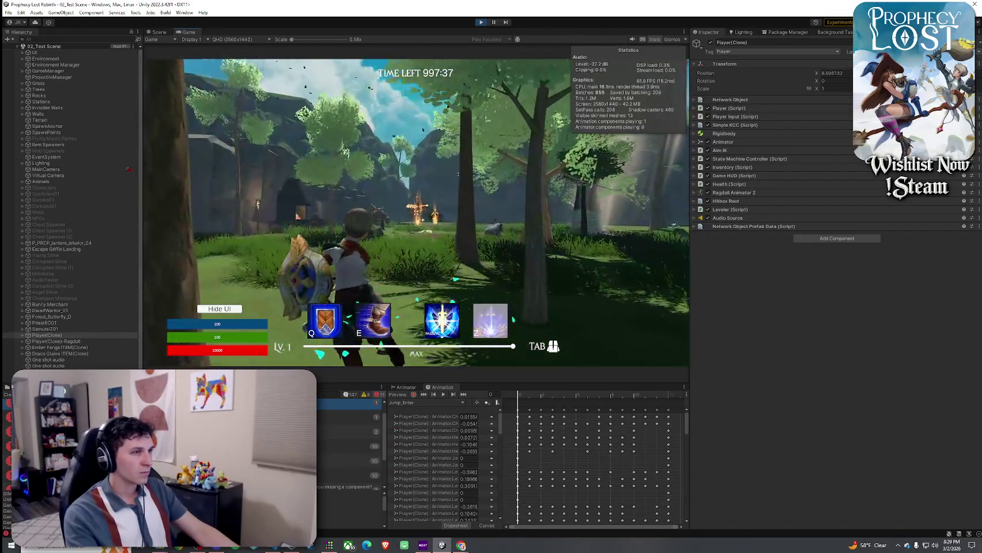
{"action": "key", "text": "w"}
{"action": "key", "text": "w"}
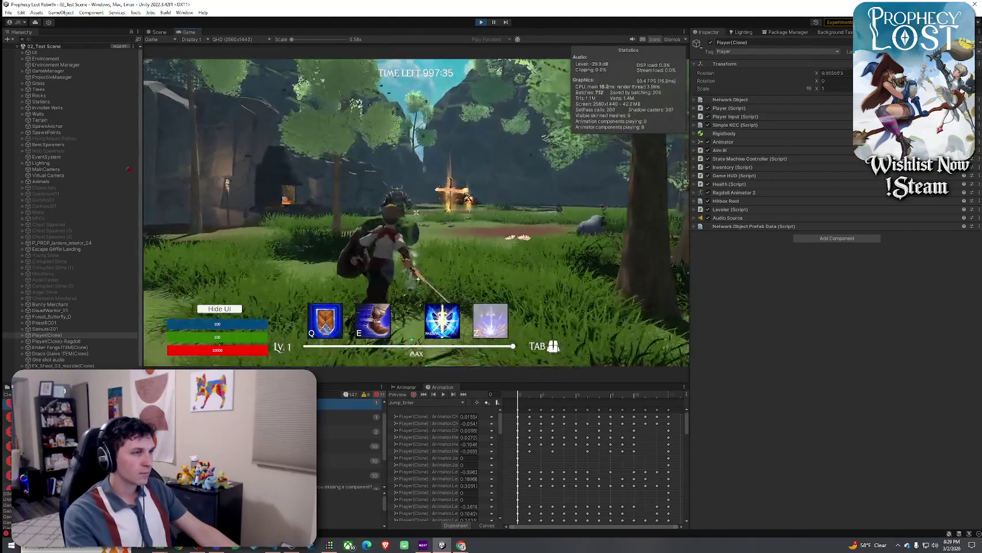
{"action": "key", "text": "w"}
{"action": "key", "text": "w"}
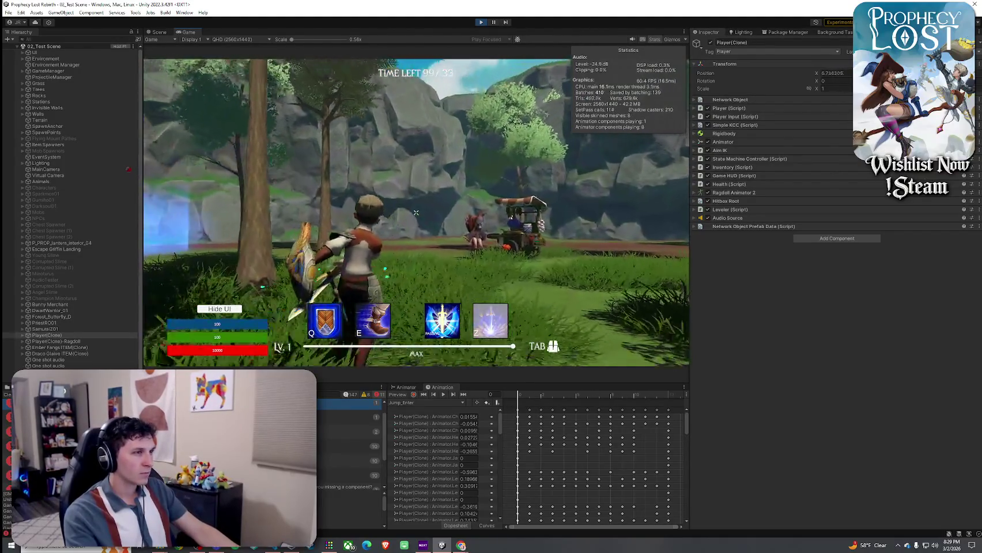
{"action": "key", "text": "w"}
{"action": "key", "text": "w"}
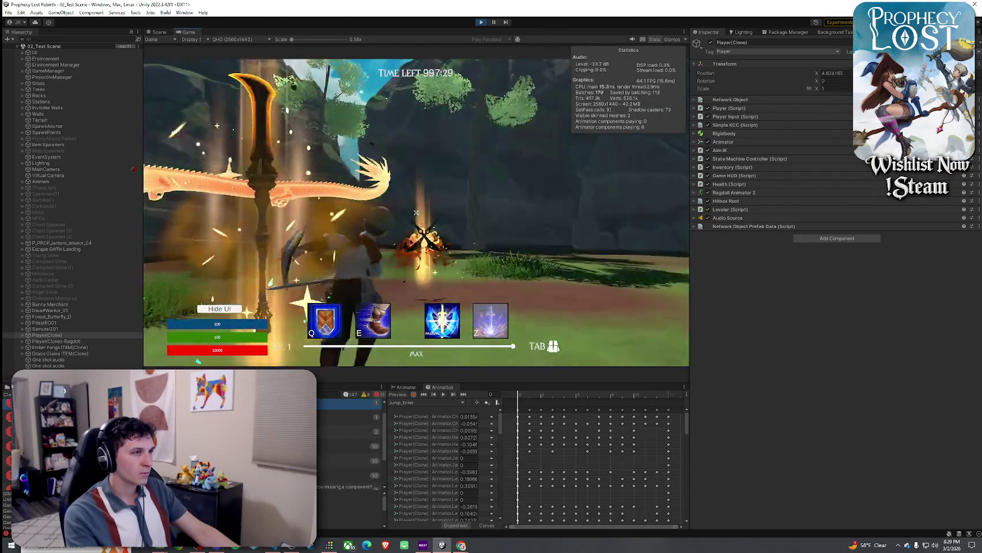
{"action": "key", "text": "w"}
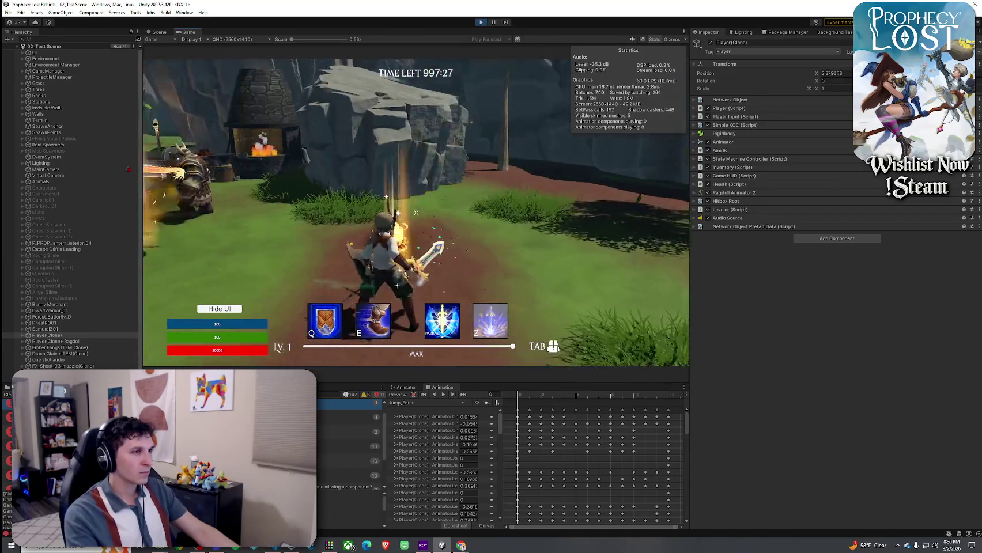
- Check the inventory, fire a final attack, and stop Play mode with Ctrl+P
{"action": "key", "text": "Tab"}
{"action": "key", "text": "w"}
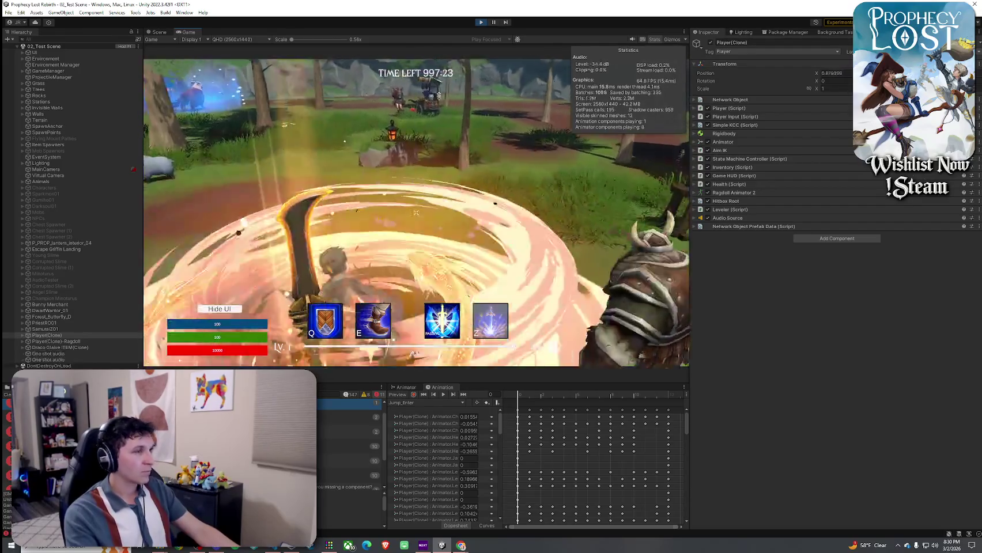
{"action": "key", "text": "w"}
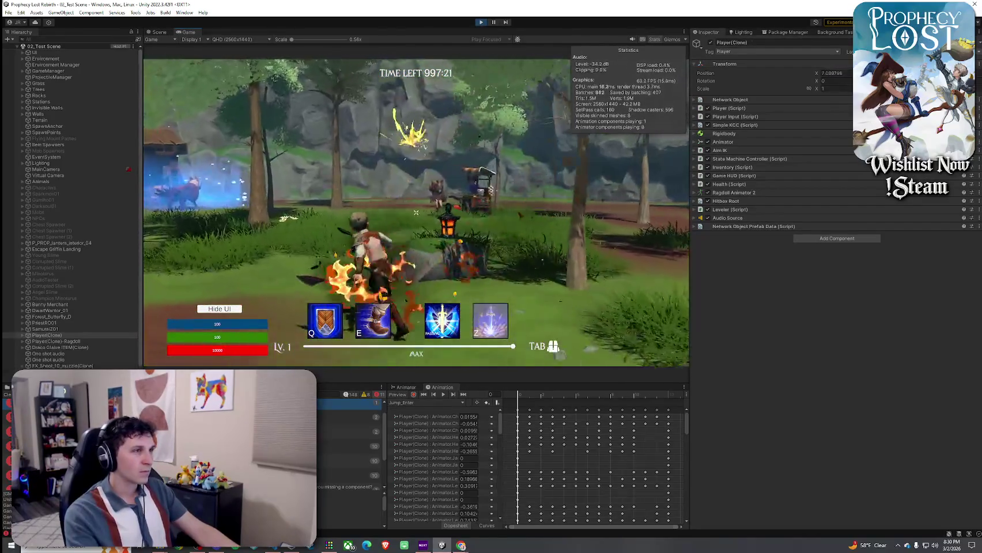
{"action": "left_click", "coordinate": [416, 213]}
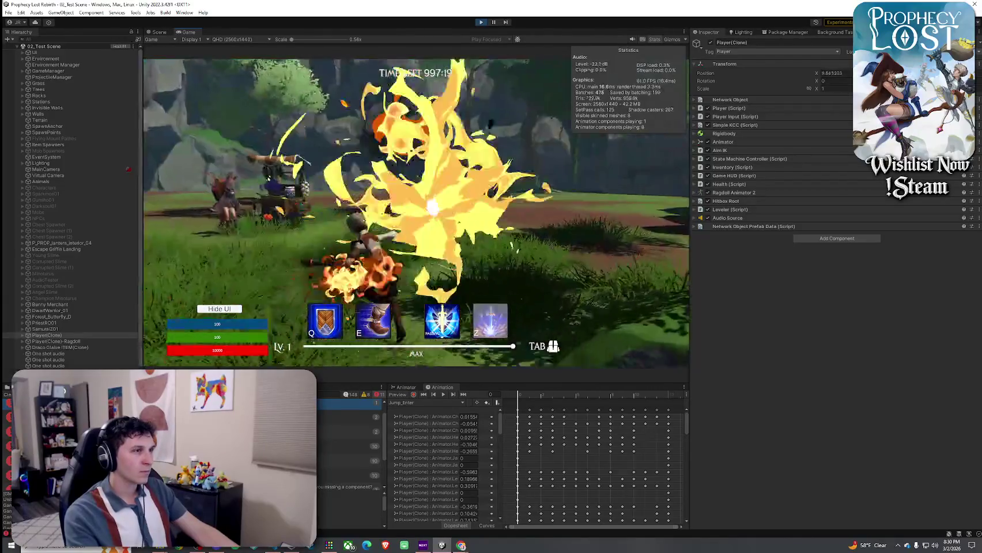
{"action": "key", "text": "super"}
{"action": "key", "text": "ctrl+p"}
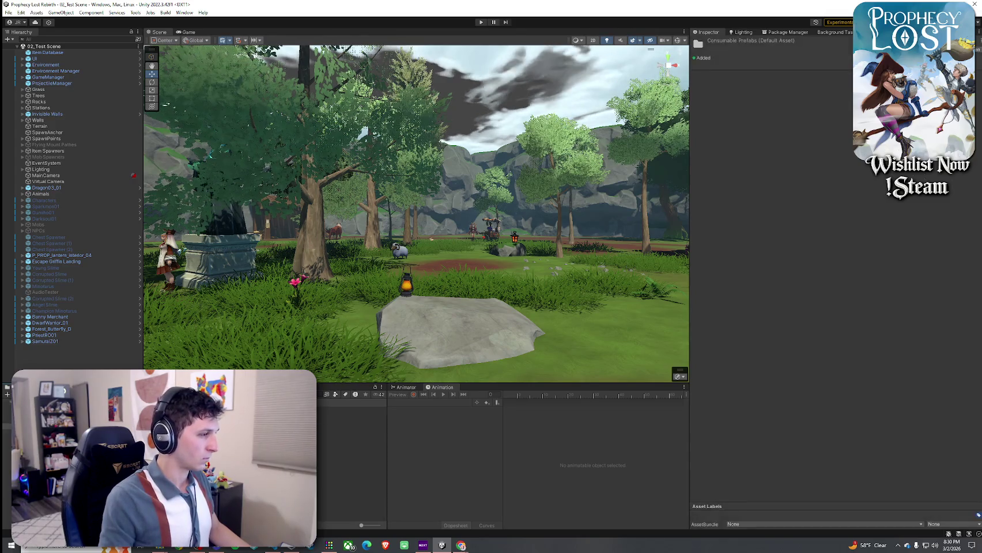
- Open the Potion_Health 1 prefab and set its Position X and Rotation X to 0
{"action": "double_click", "coordinate": [346, 410]}
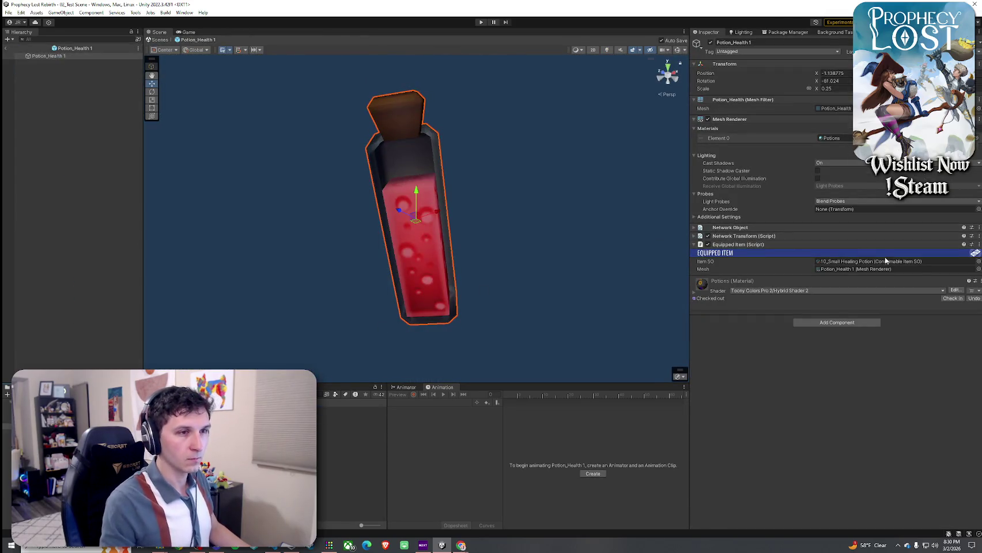
{"action": "left_click", "coordinate": [901, 269]}
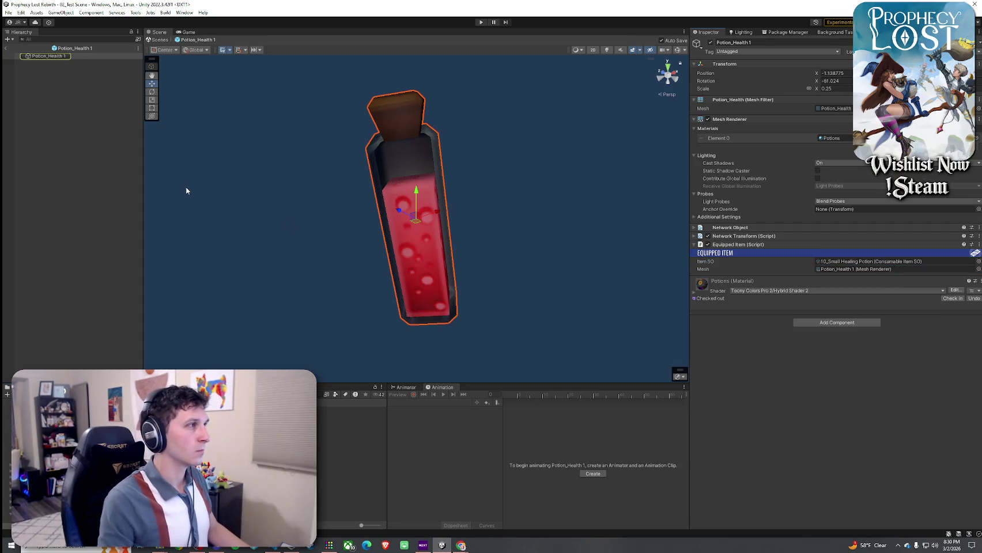
{"action": "scroll", "coordinate": [308, 175], "scroll_direction": "down", "scroll_amount": 5}
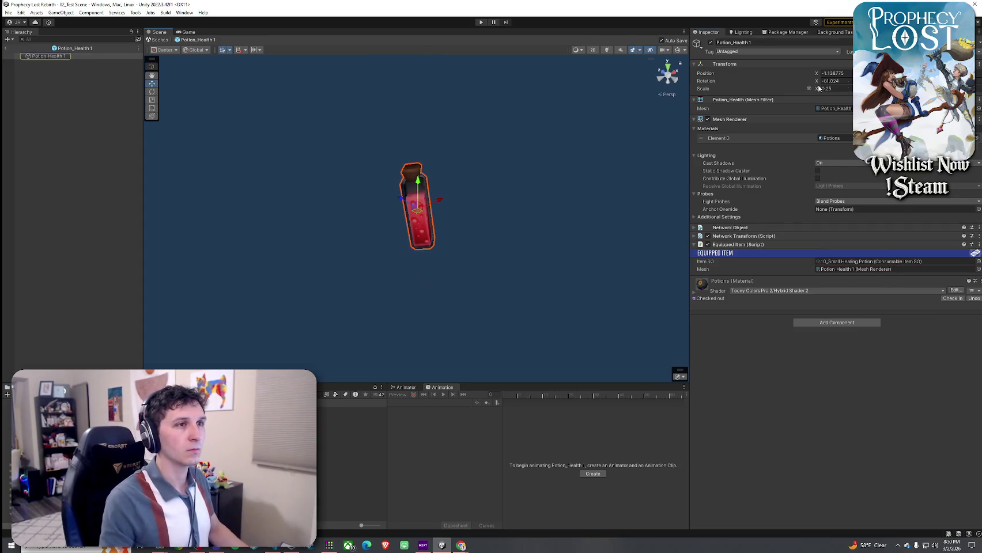
{"action": "left_click", "coordinate": [832, 73]}
{"action": "type", "text": "0"}
{"action": "key", "text": "Tab"}
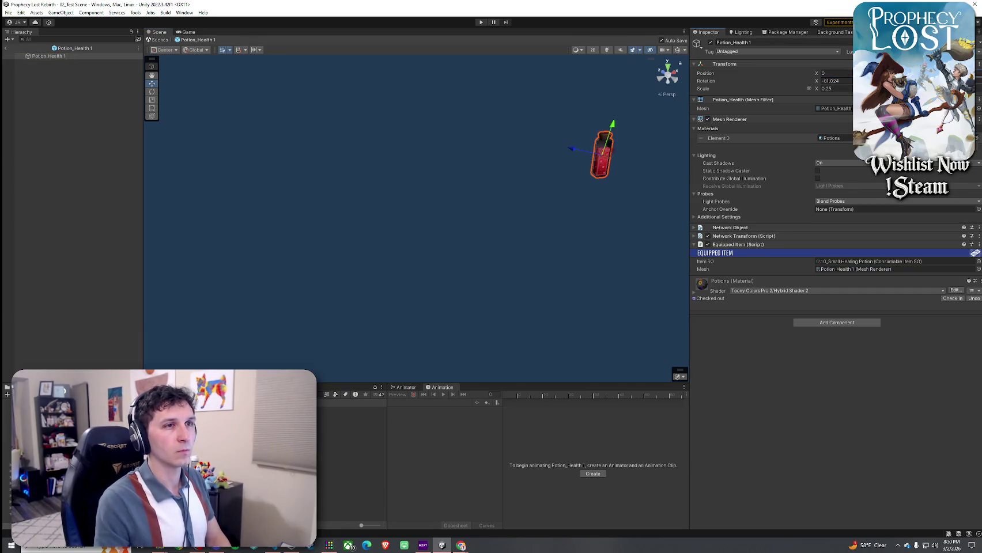
{"action": "type", "text": "0"}
{"action": "left_click", "coordinate": [844, 81]}
{"action": "type", "text": "0"}
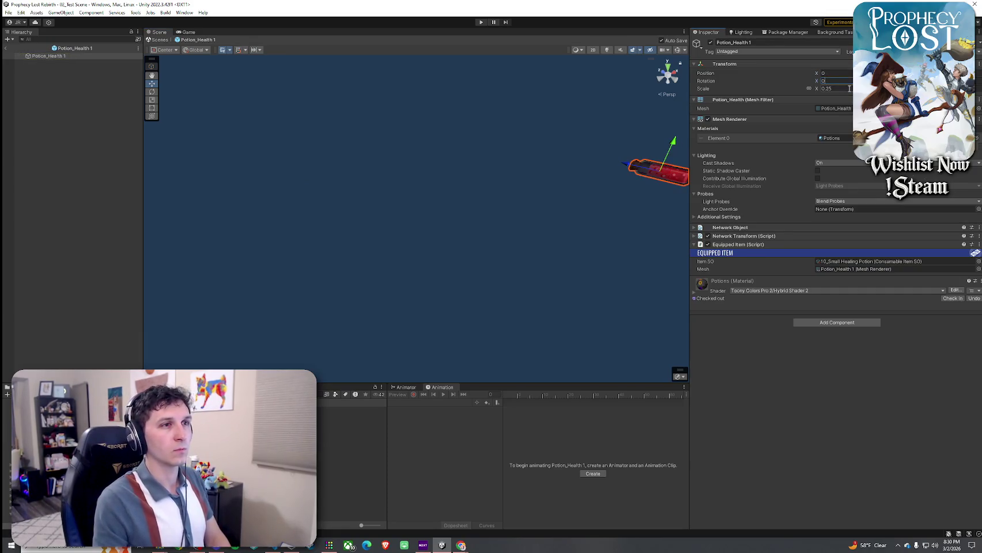
{"action": "key", "text": "Return"}
- Set the potion's scale to 0.35, exit prefab mode and save the scene
{"action": "double_click", "coordinate": [86, 56]}
{"action": "scroll", "coordinate": [403, 125], "scroll_direction": "down", "scroll_amount": 5}
{"action": "left_click", "coordinate": [842, 88]}
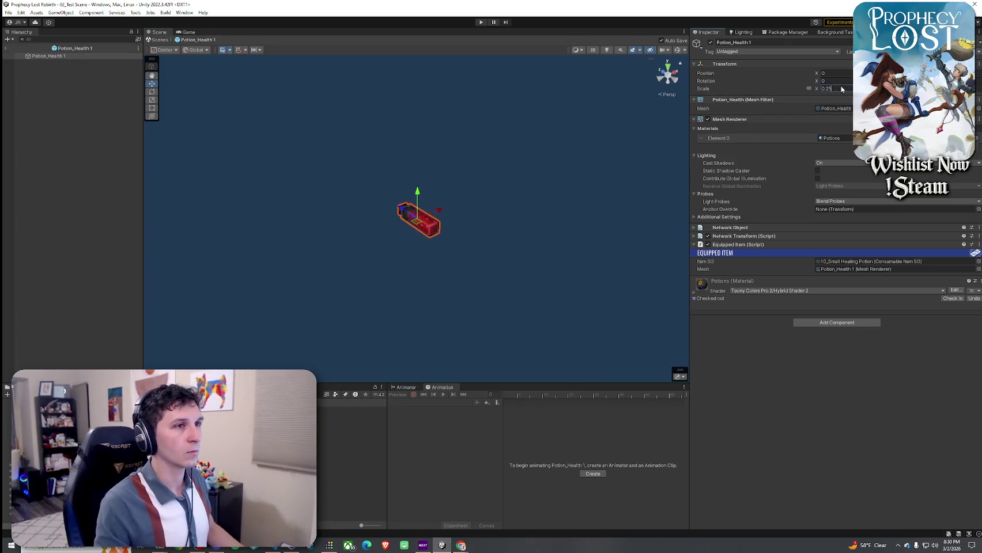
{"action": "type", "text": "0.4"}
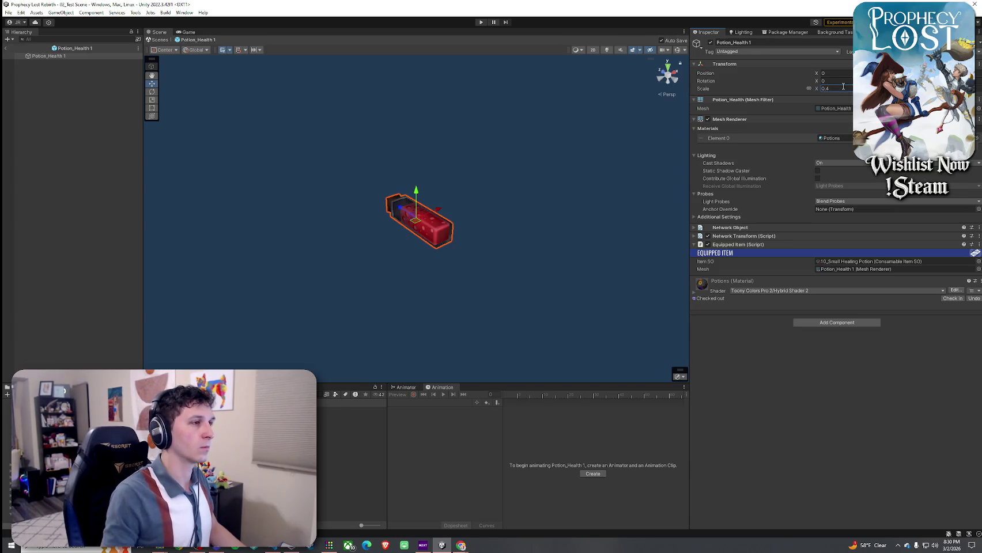
{"action": "type", "text": "0.35"}
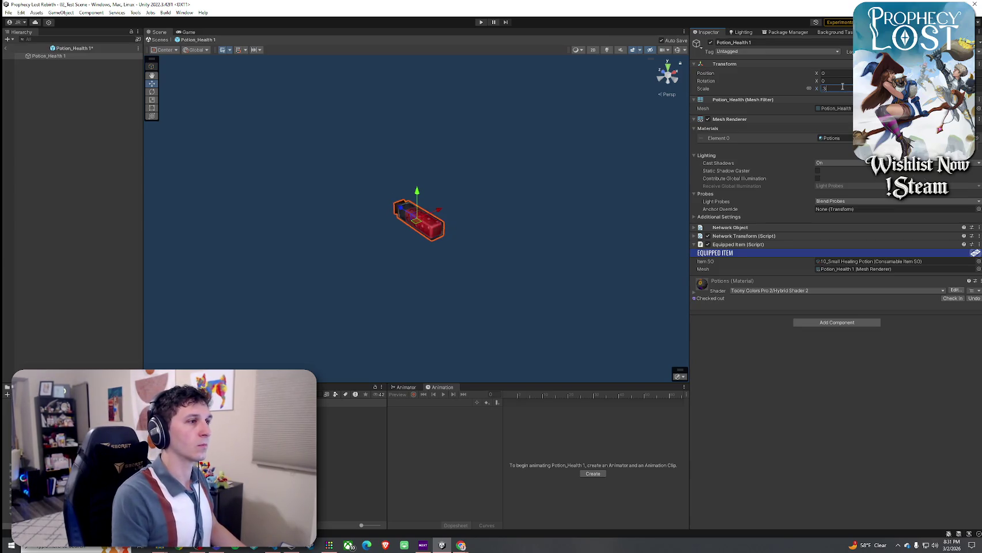
{"action": "key", "text": "Return"}
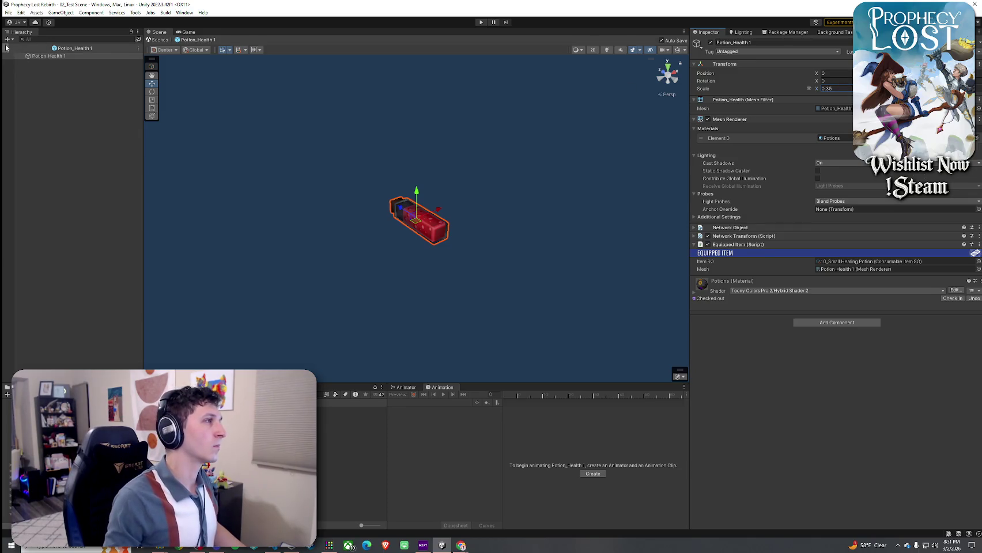
{"action": "left_click", "coordinate": [7, 48]}
{"action": "left_click", "coordinate": [8, 12]}
{"action": "left_click", "coordinate": [24, 49]}
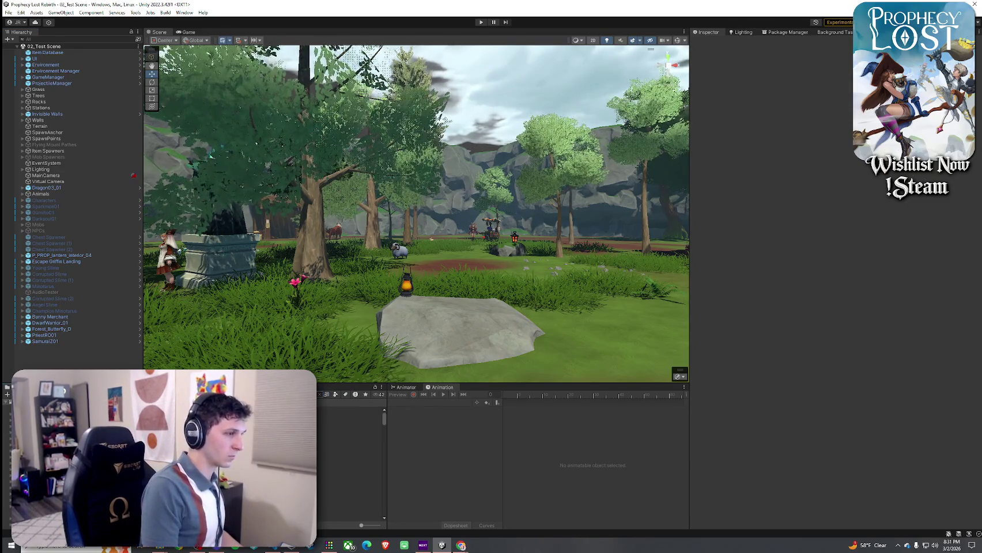
- Open Small Red Potion ITEM from Item Prefabs and delete the broom model under ItemContainer
{"action": "left_click", "coordinate": [57, 437]}
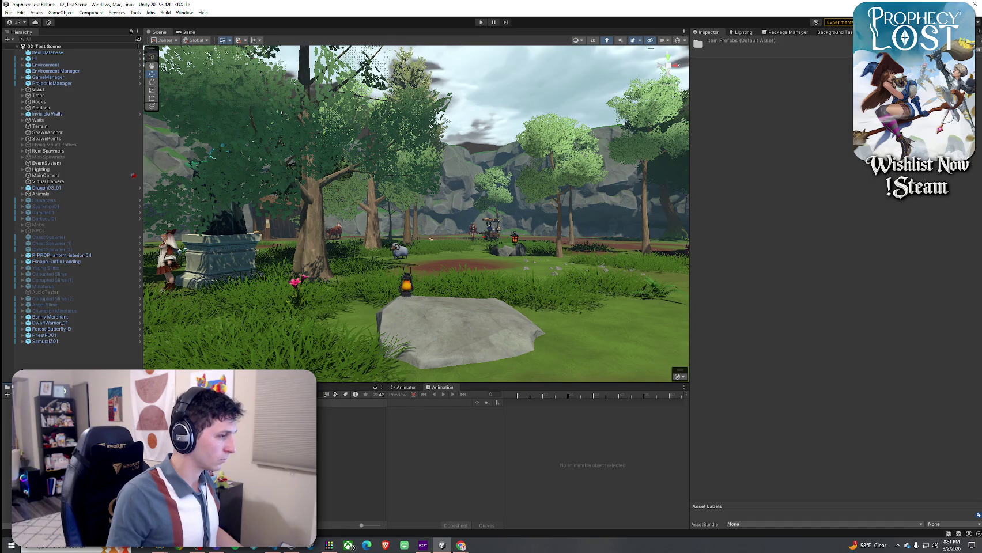
{"action": "double_click", "coordinate": [58, 438]}
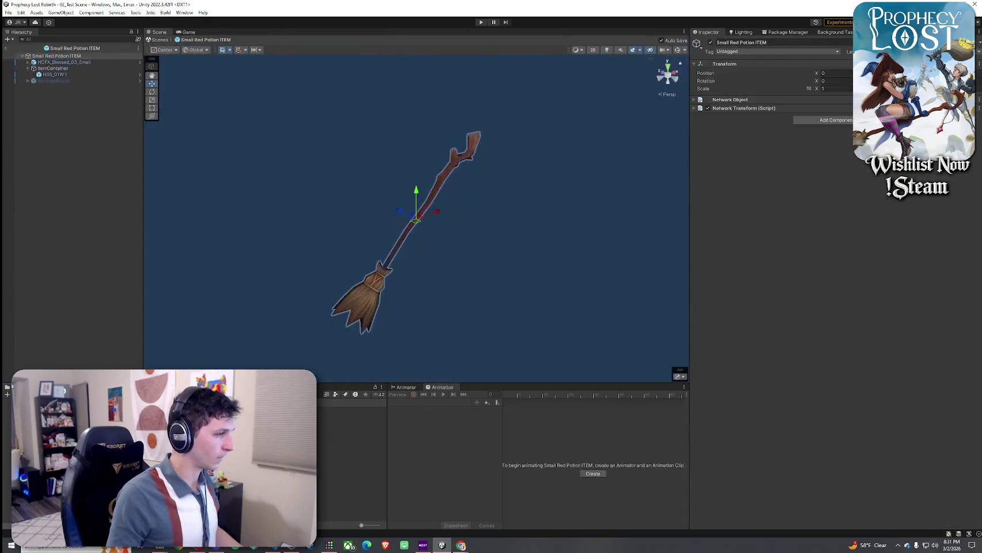
{"action": "left_click", "coordinate": [55, 74]}
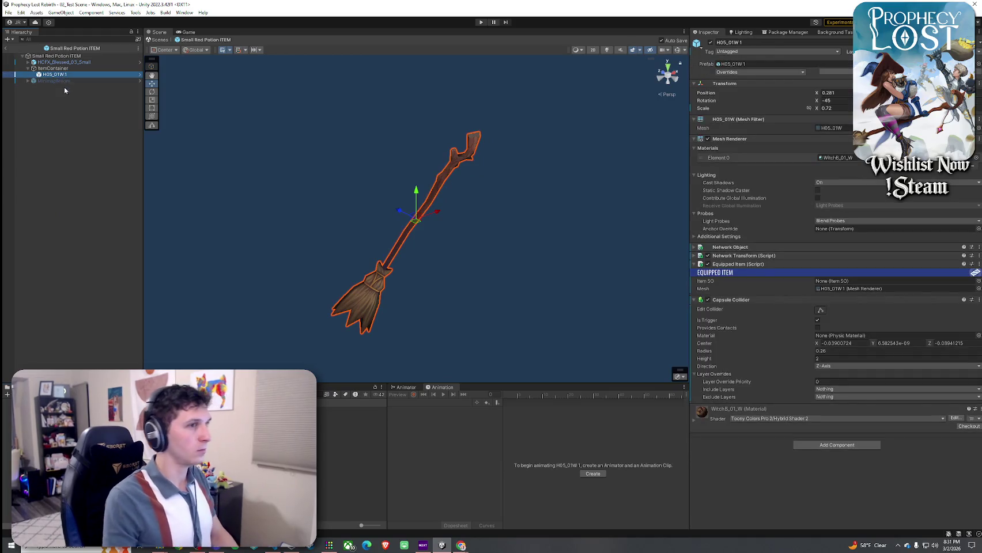
{"action": "key", "text": "Delete"}
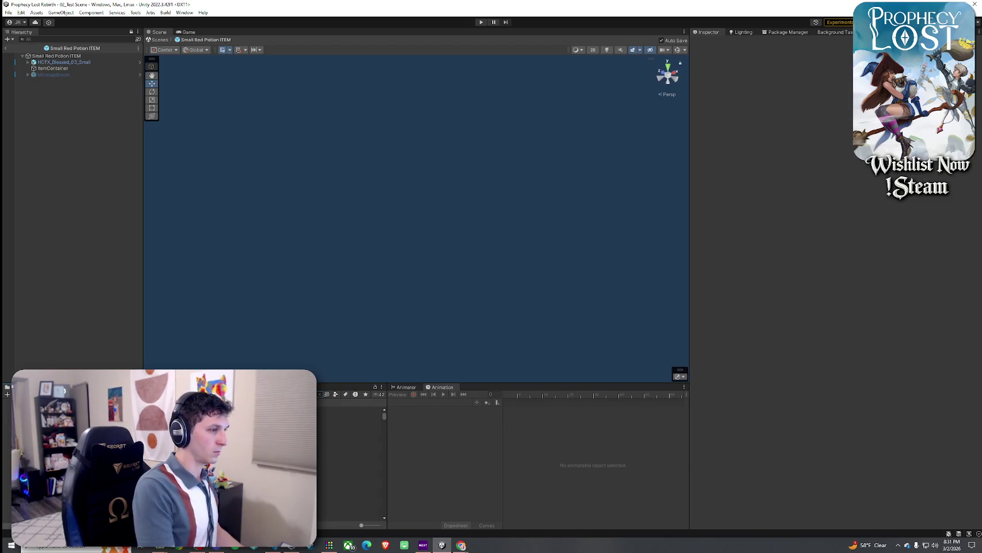
- Filter the Project by Prefab type, place Potion_Health 1 inside ItemContainer, and select it
{"action": "left_click", "coordinate": [336, 394]}
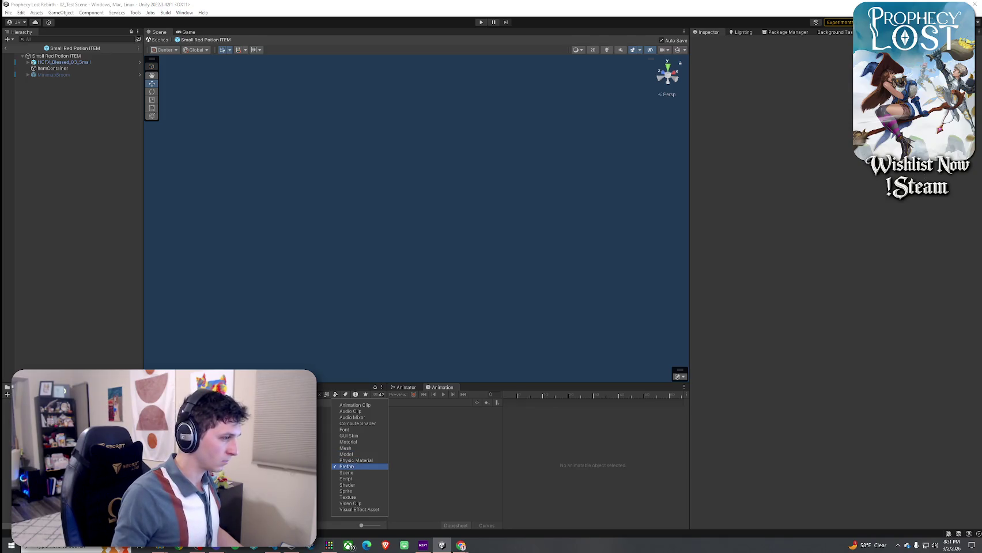
{"action": "key", "text": "Escape"}
{"action": "left_click", "coordinate": [351, 434]}
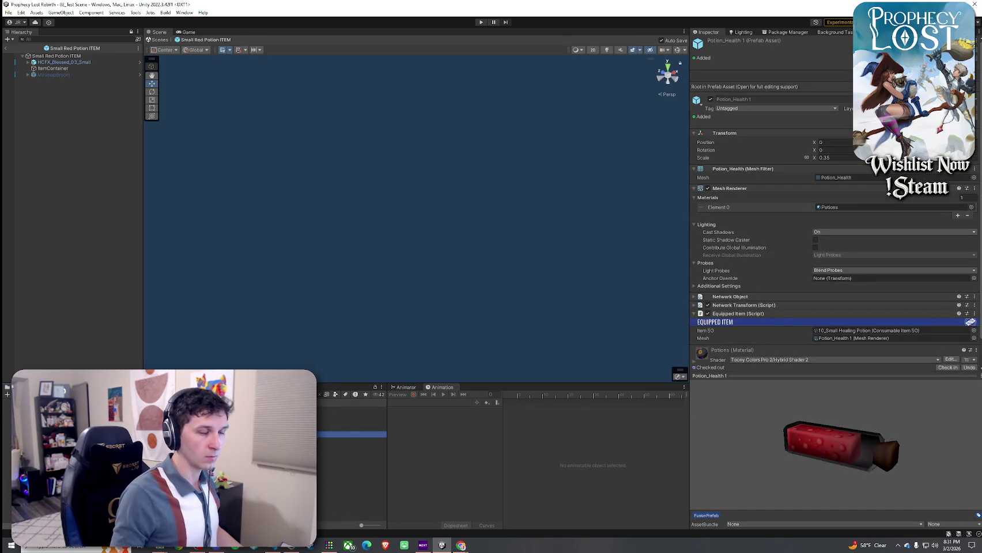
{"action": "left_click", "coordinate": [351, 440]}
{"action": "left_click", "coordinate": [351, 434]}
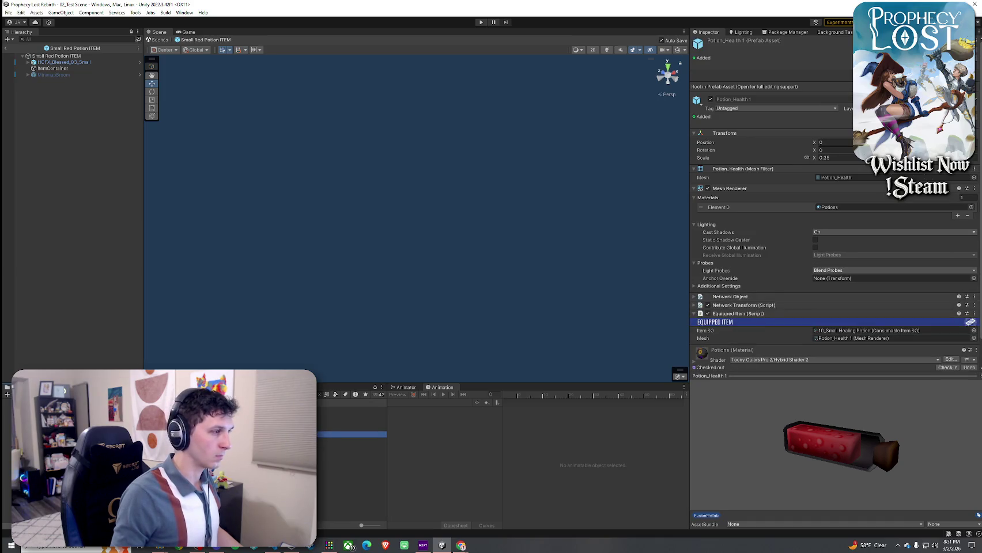
{"action": "left_click", "coordinate": [57, 69]}
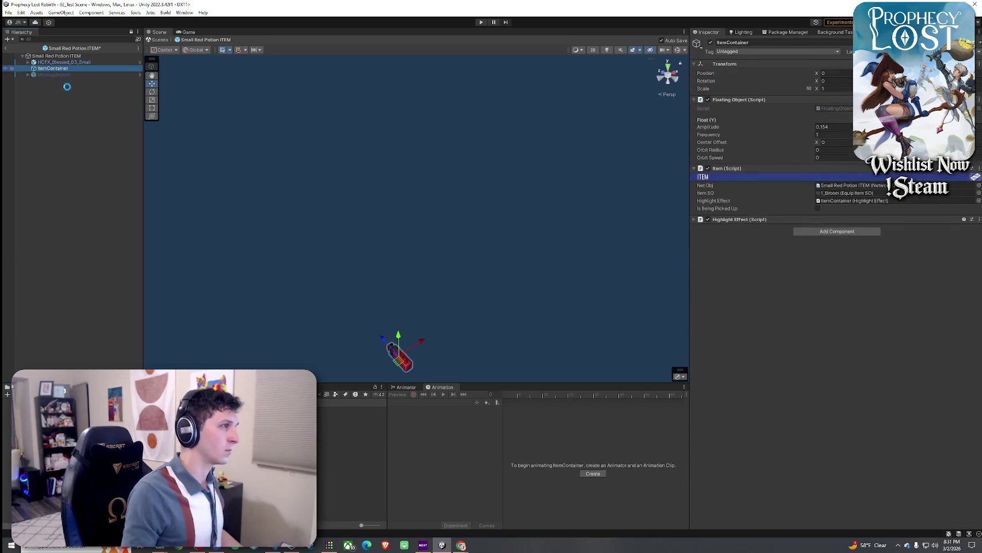
{"action": "left_click", "coordinate": [81, 62]}
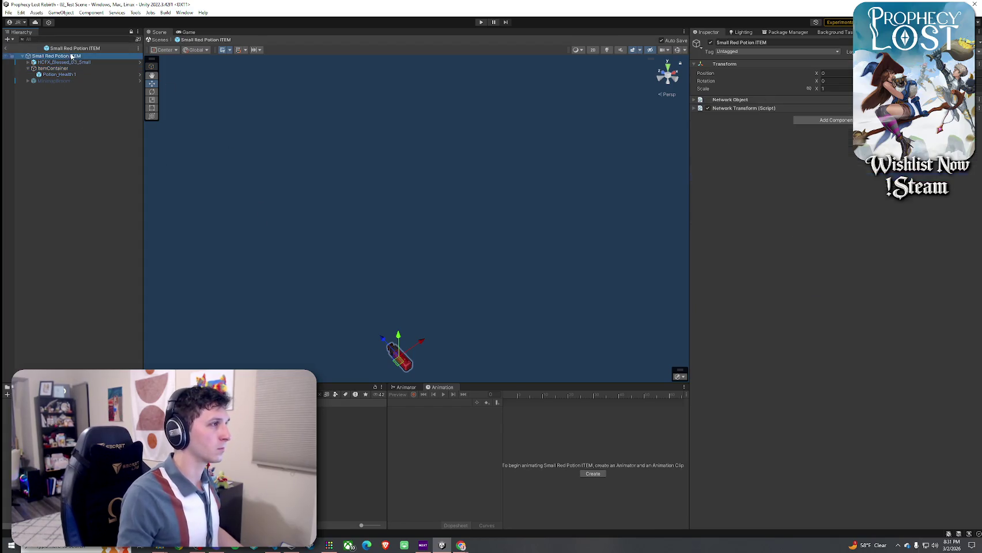
{"action": "mouse_move", "coordinate": [294, 216]}
{"action": "left_mouse_down"}
{"action": "mouse_move", "coordinate": [283, 213]}
{"action": "mouse_move", "coordinate": [278, 230]}
{"action": "mouse_move", "coordinate": [249, 229]}
{"action": "mouse_move", "coordinate": [250, 219]}
{"action": "mouse_move", "coordinate": [181, 185]}
{"action": "left_mouse_up"}
{"action": "left_click", "coordinate": [60, 74]}
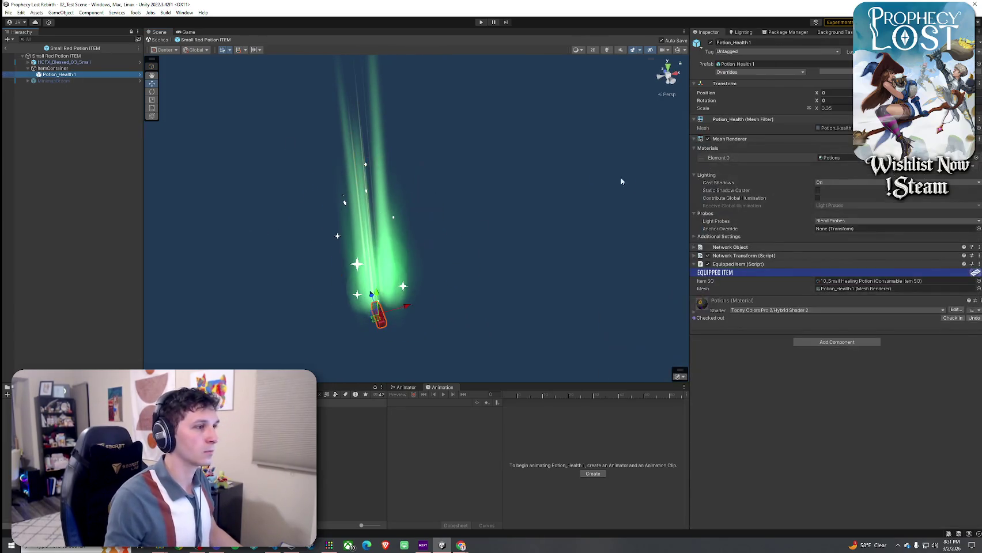
{"action": "left_click", "coordinate": [830, 107]}
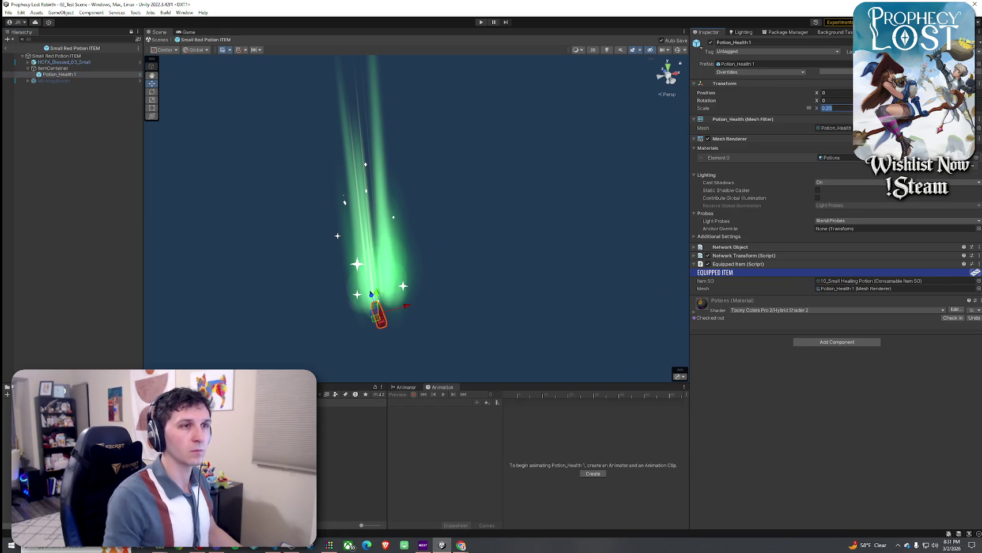
- Scale the potion to 0.5, raise it into the glow, and save the prefab
{"action": "type", "text": ".5"}
{"action": "key", "text": "Return"}
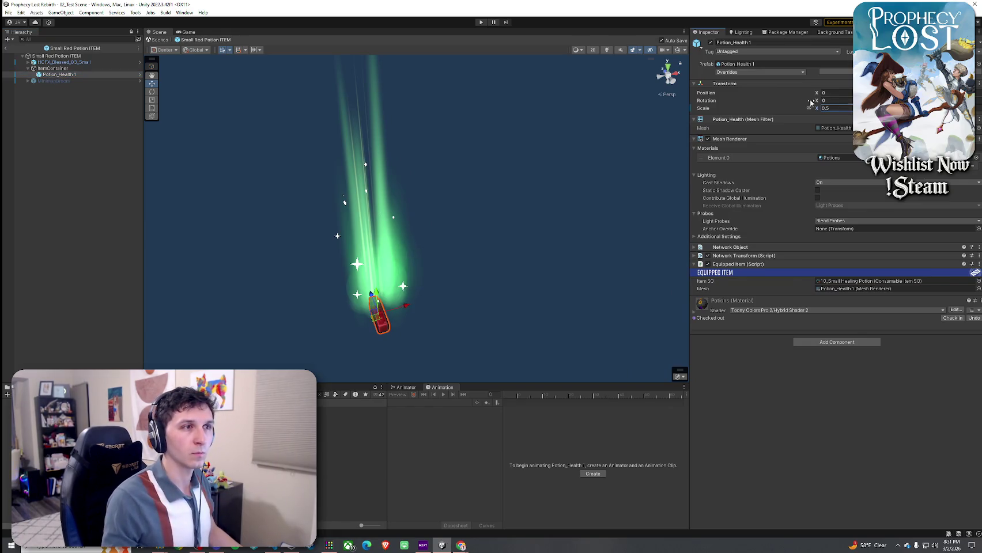
{"action": "mouse_move", "coordinate": [374, 293]}
{"action": "left_mouse_down"}
{"action": "mouse_move", "coordinate": [366, 172]}
{"action": "mouse_move", "coordinate": [370, 224]}
{"action": "mouse_move", "coordinate": [367, 192]}
{"action": "left_mouse_up"}
{"action": "key", "text": "ctrl+z"}
{"action": "key", "text": "ctrl+y"}
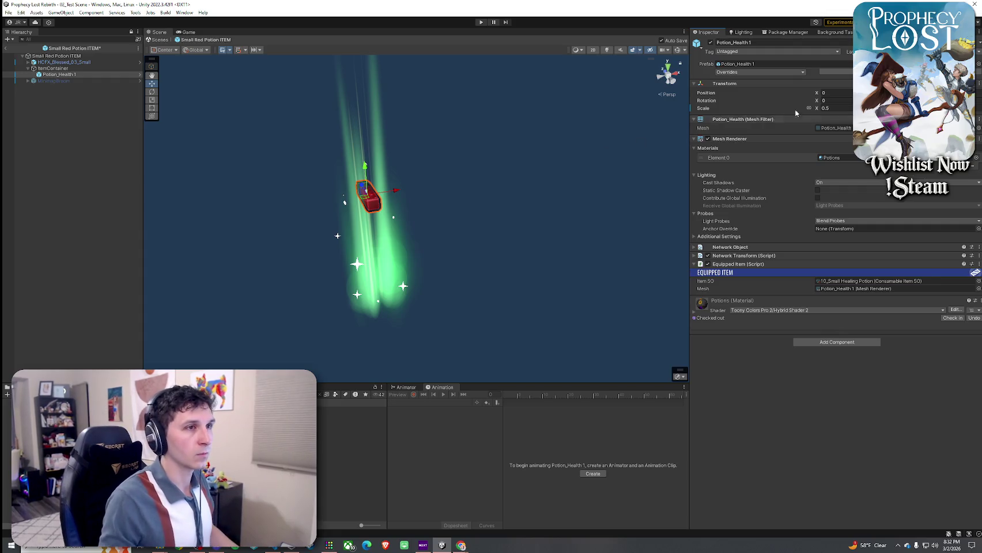
{"action": "key", "text": "ctrl+s"}
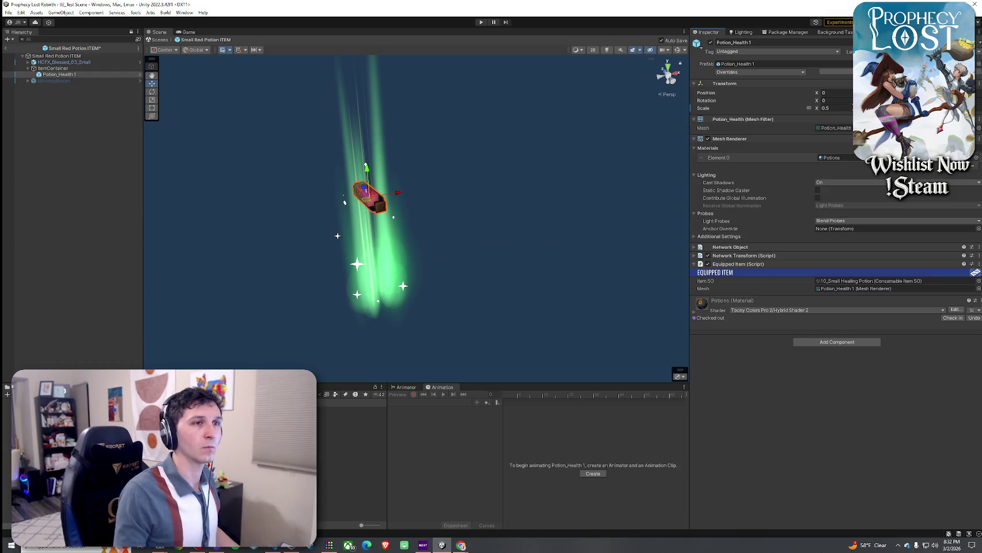
- Try X rotations of 170, 80 and 260 on the potion model
{"action": "left_click", "coordinate": [840, 101]}
{"action": "type", "text": "170"}
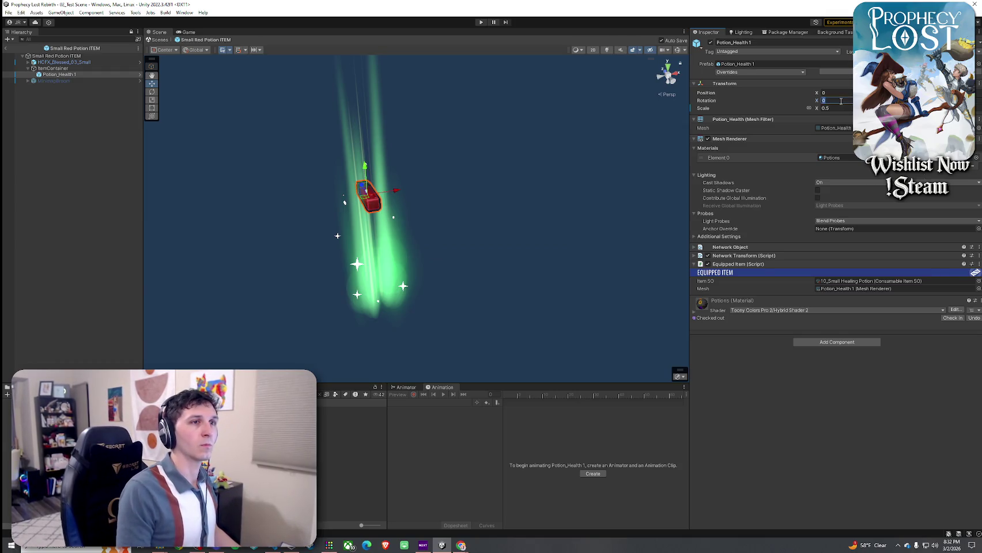
{"action": "key", "text": "Escape"}
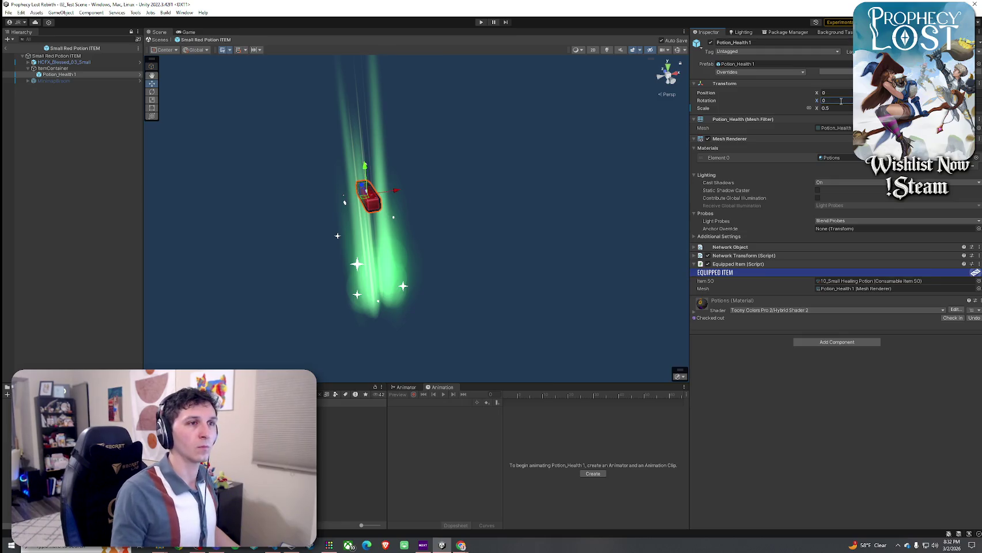
{"action": "type", "text": "80"}
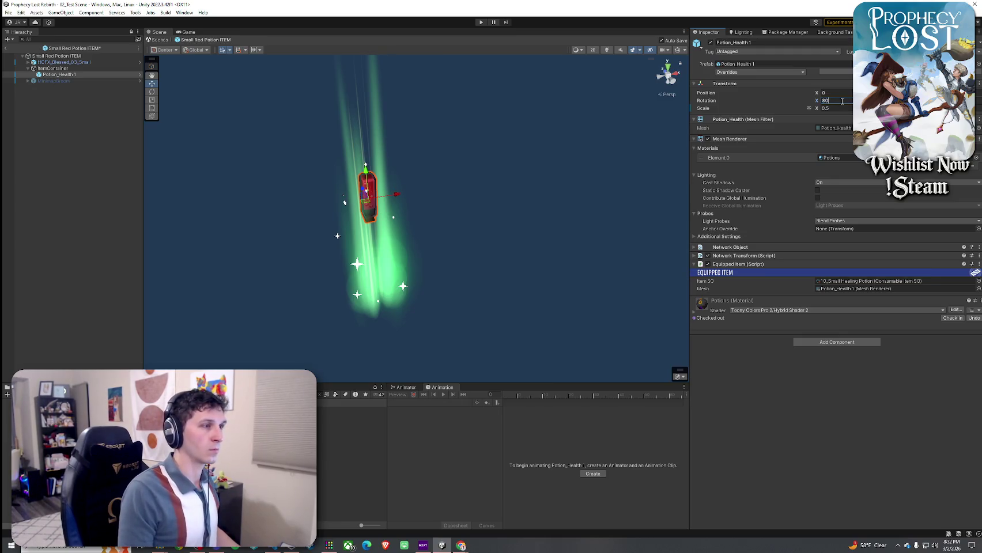
{"action": "key", "text": "Escape"}
{"action": "type", "text": "260"}
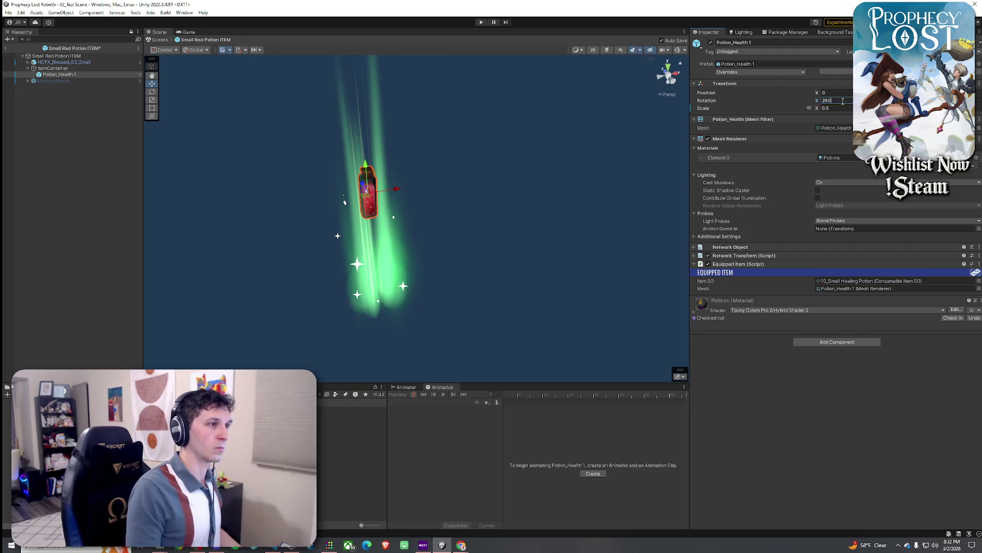
{"action": "key", "text": "Return"}
{"action": "key", "text": "f"}
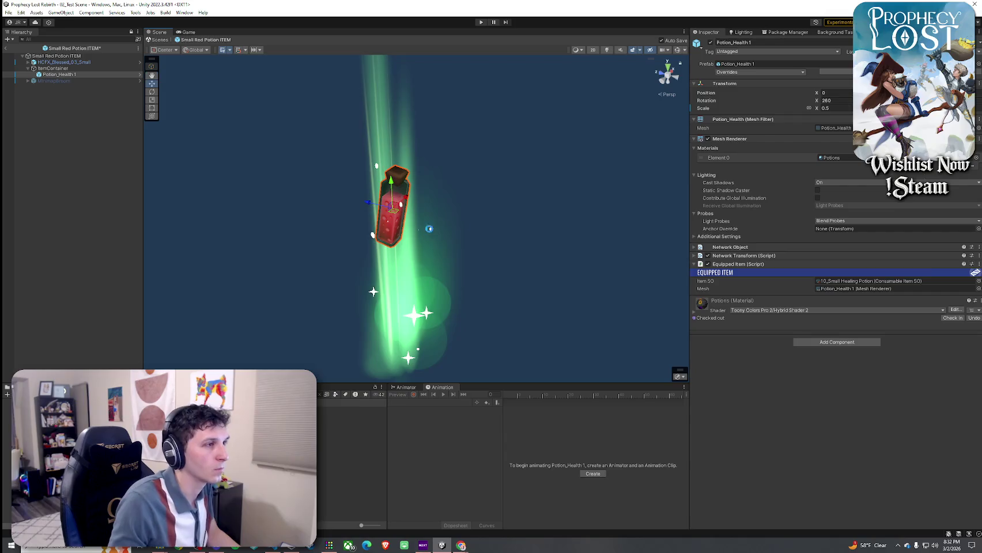
- Set the potion's X rotation to 280 so it stands upright and save the prefab
{"action": "left_click", "coordinate": [836, 101]}
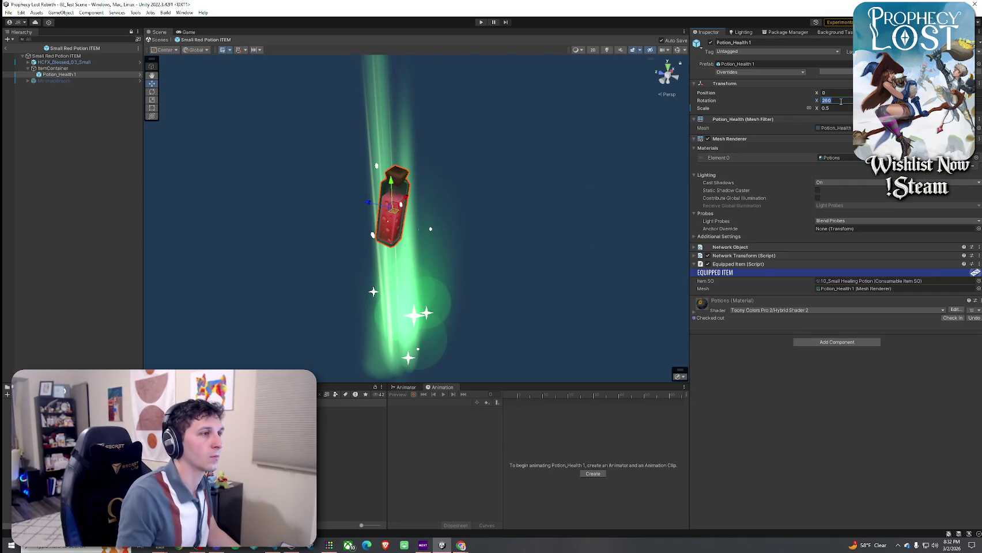
{"action": "type", "text": "200"}
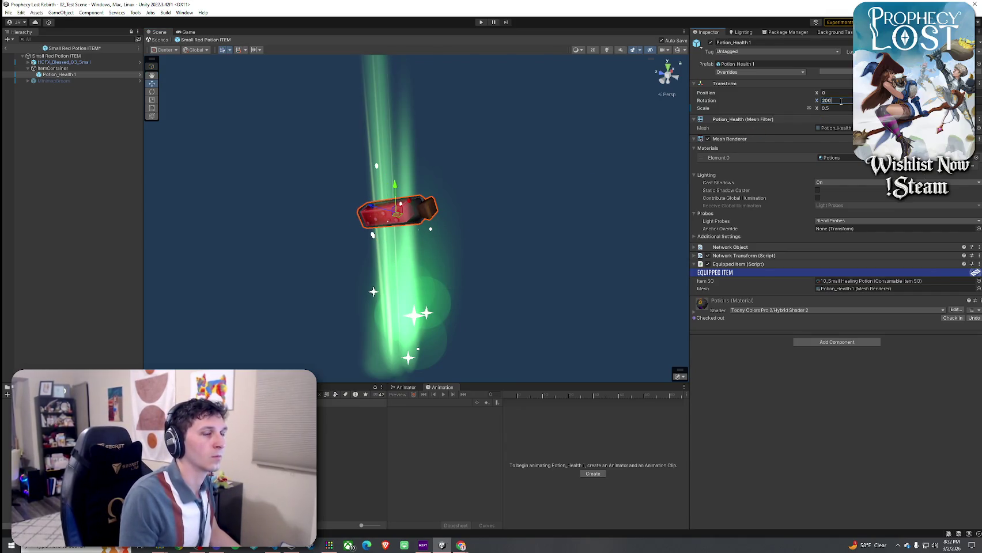
{"action": "key", "text": "BackSpace"}
{"action": "key", "text": "BackSpace"}
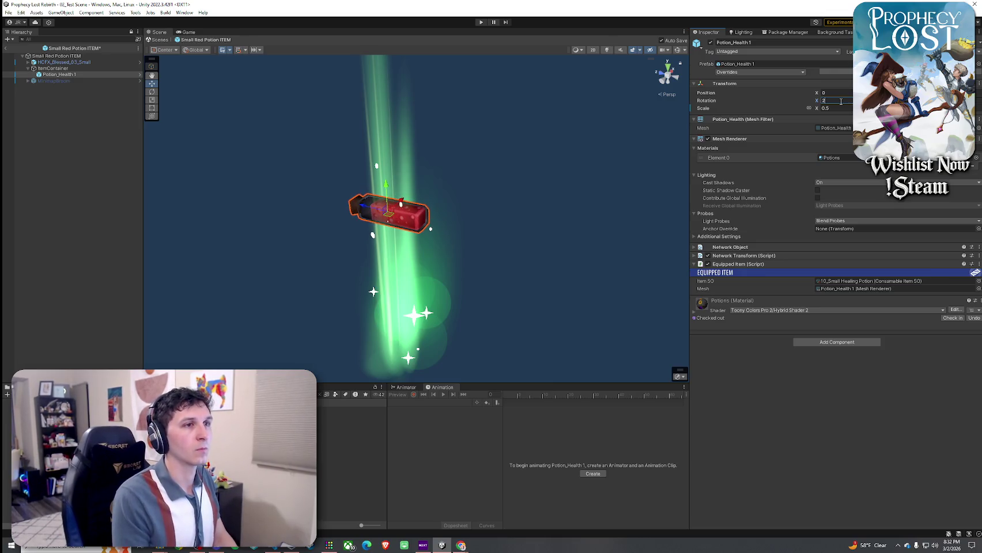
{"action": "type", "text": "80"}
{"action": "mouse_move", "coordinate": [397, 214]}
{"action": "left_mouse_down"}
{"action": "mouse_move", "coordinate": [281, 234]}
{"action": "mouse_move", "coordinate": [145, 189]}
{"action": "mouse_move", "coordinate": [147, 222]}
{"action": "mouse_move", "coordinate": [203, 197]}
{"action": "mouse_move", "coordinate": [670, 114]}
{"action": "left_mouse_up"}
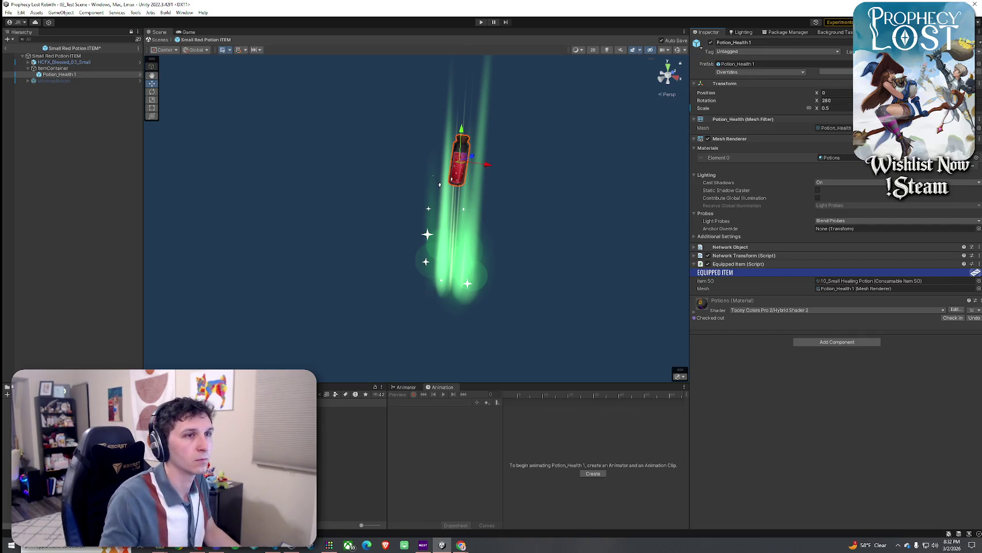
{"action": "key", "text": "ctrl+s"}
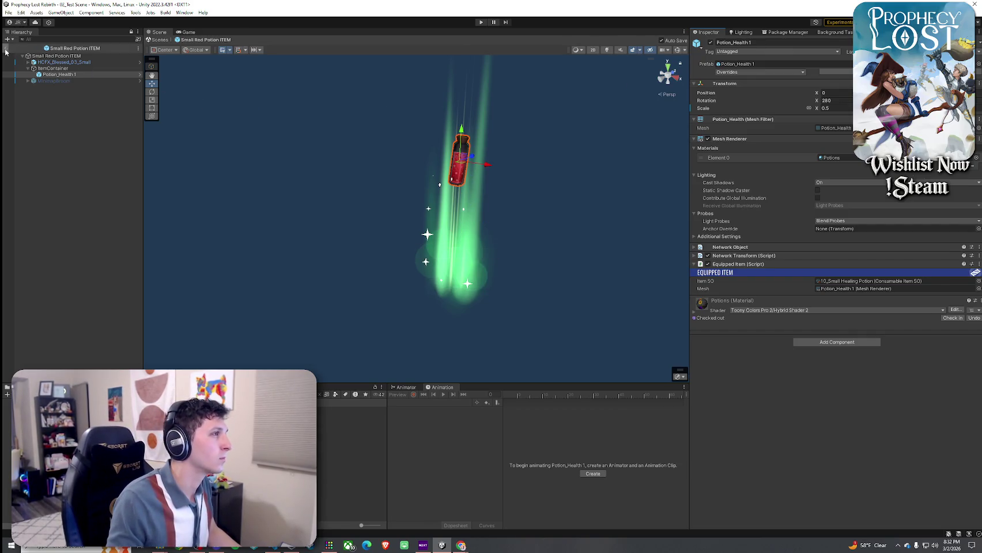
{"action": "left_click", "coordinate": [80, 55]}
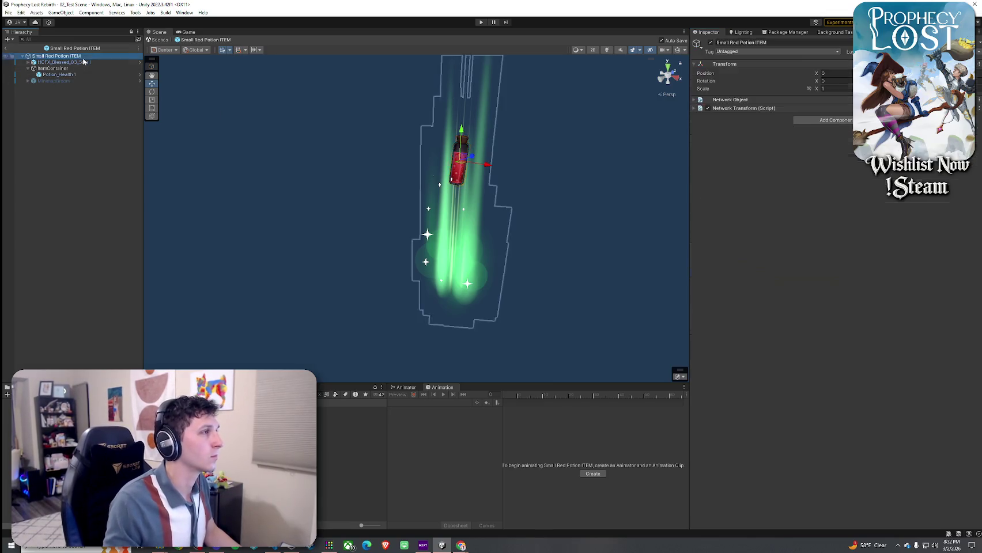
- Assign 10_Small Healing Potion as ItemContainer's Item SO and exit prefab mode
{"action": "left_click", "coordinate": [82, 63]}
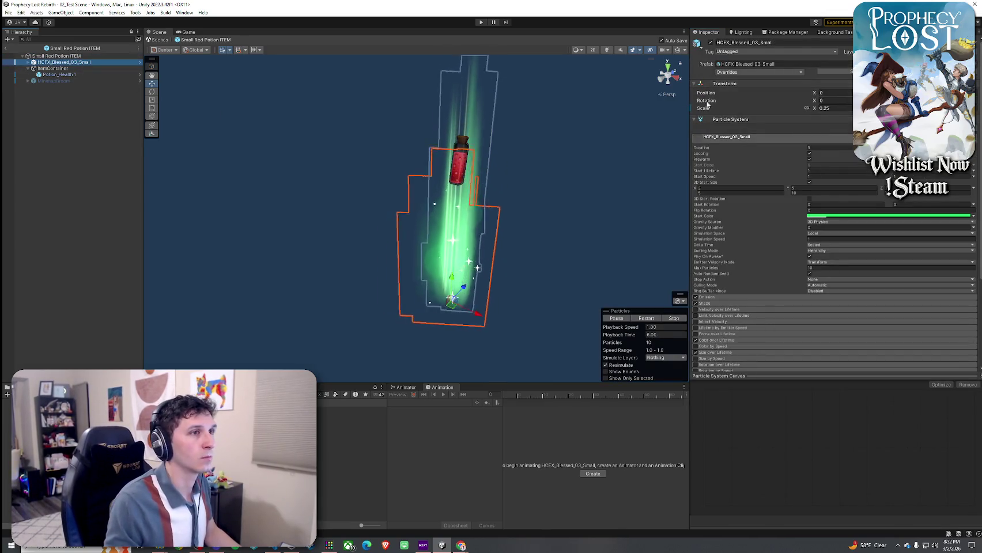
{"action": "key", "text": "Down"}
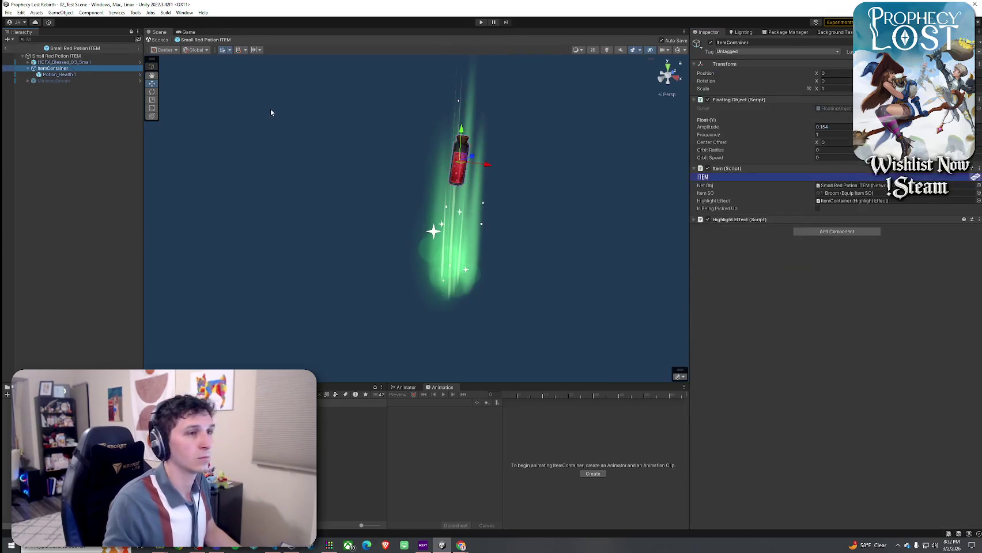
{"action": "left_click", "coordinate": [881, 185]}
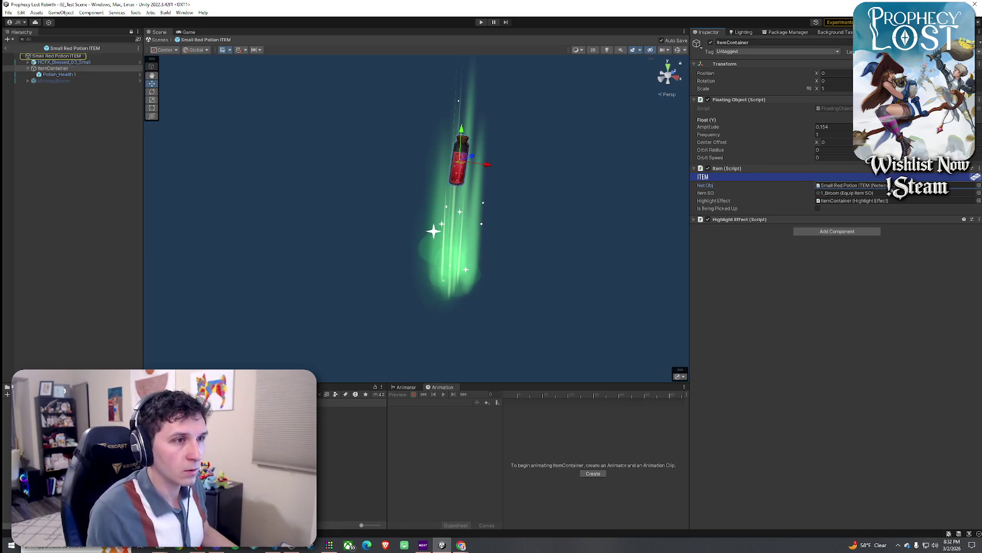
{"action": "left_click", "coordinate": [978, 192]}
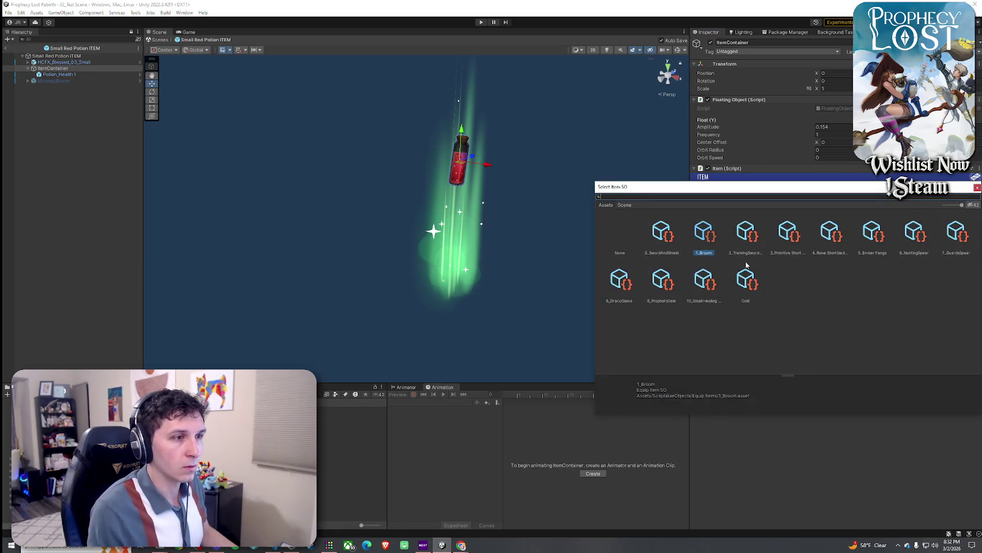
{"action": "double_click", "coordinate": [708, 282]}
{"action": "left_click", "coordinate": [838, 187]}
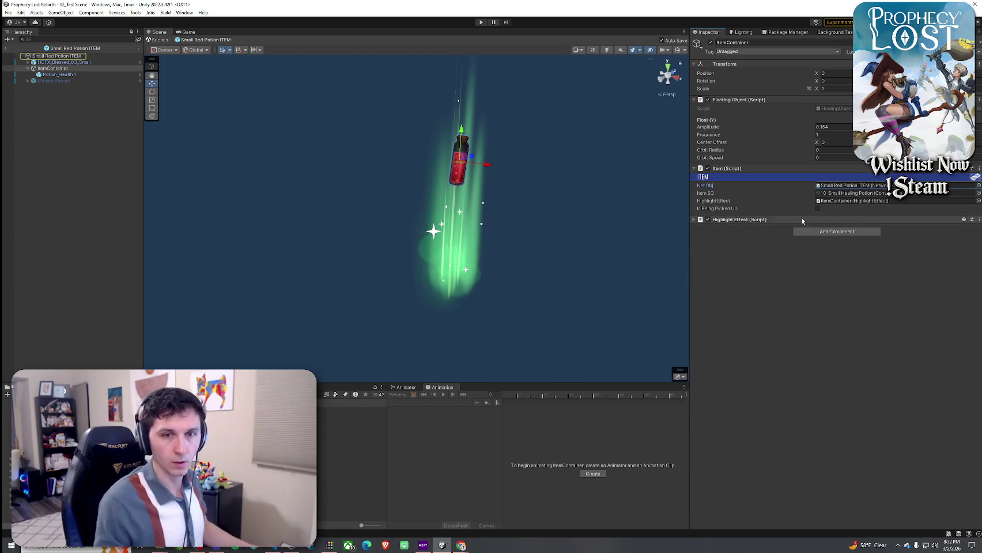
{"action": "left_click", "coordinate": [6, 48]}
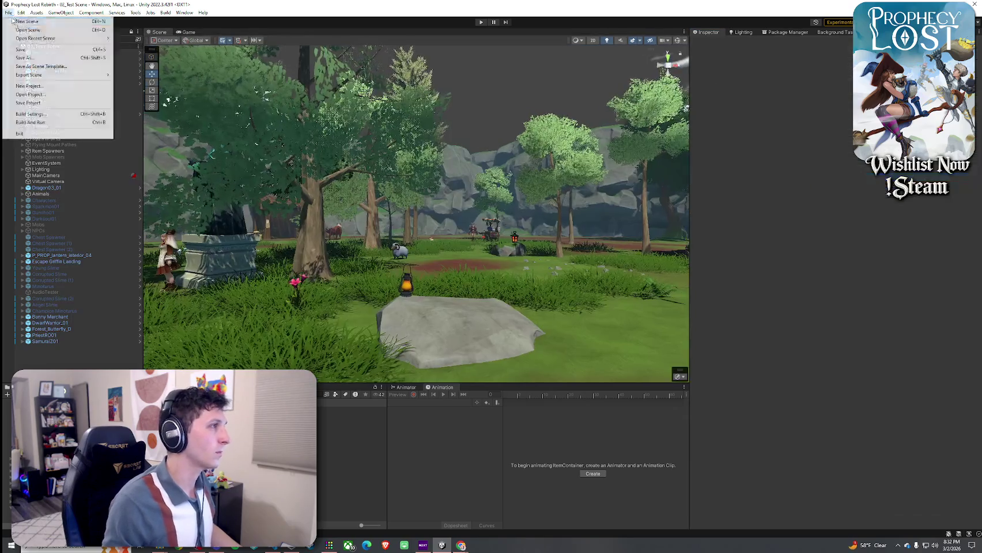
- Duplicate Item Spawner (13) twice and move the copies into place
{"action": "left_click", "coordinate": [49, 151]}
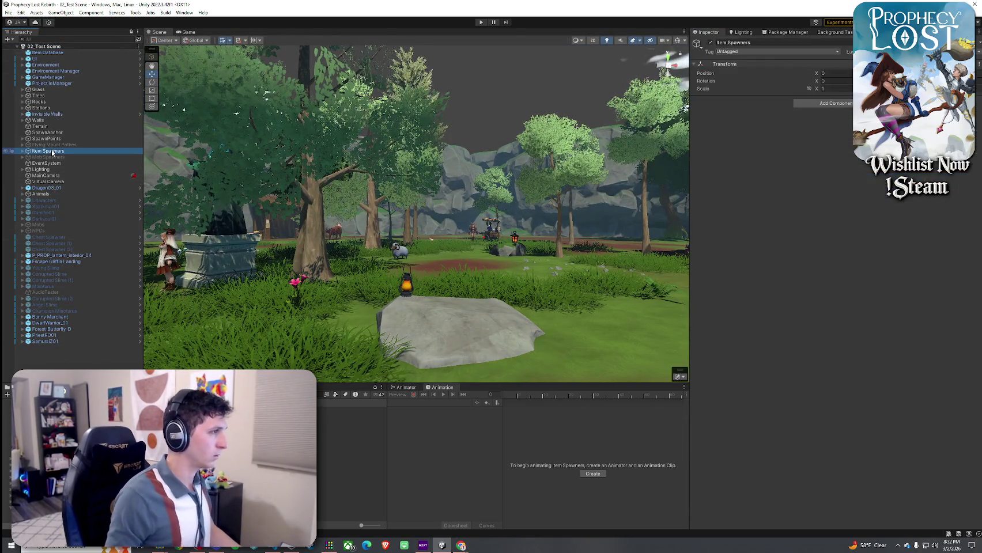
{"action": "left_click", "coordinate": [22, 151]}
{"action": "double_click", "coordinate": [57, 200]}
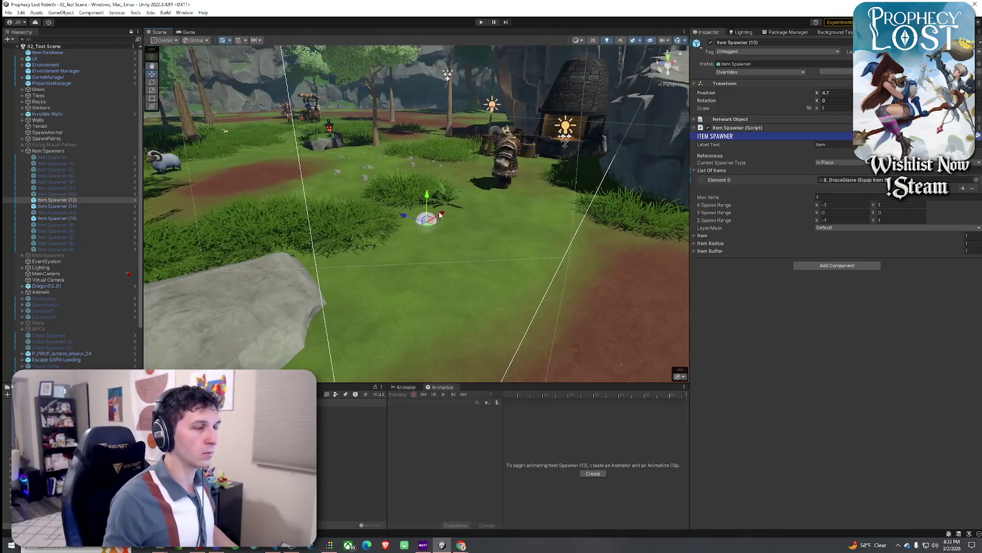
{"action": "key", "text": "ctrl+d"}
{"action": "left_click_drag", "start_coordinate": [426, 219], "coordinate": [445, 313]}
{"action": "key", "text": "f"}
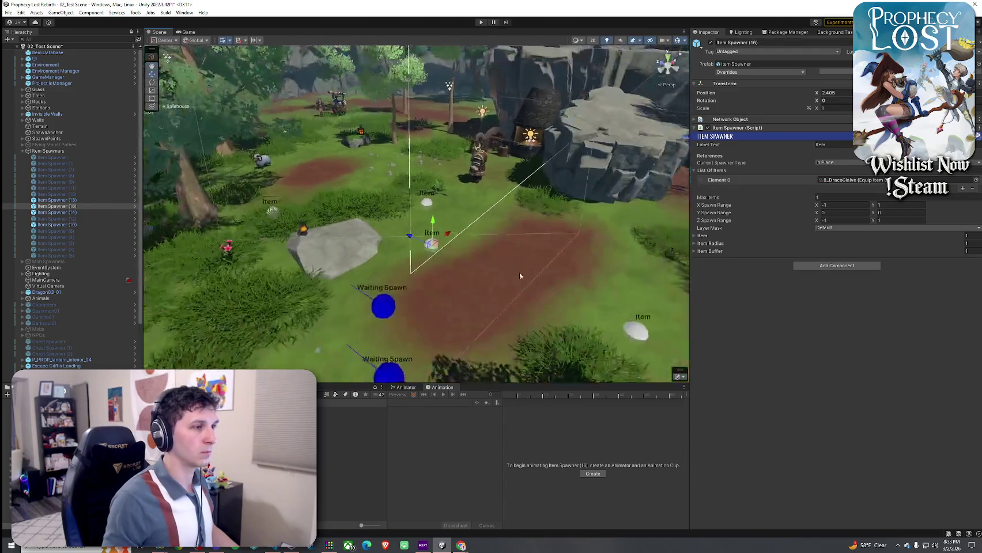
{"action": "key", "text": "ctrl+d"}
{"action": "left_click_drag", "start_coordinate": [442, 236], "coordinate": [505, 239]}
- Move Item Spawner (16) to X 5.351 and set its Element 0 to 10_Small Healing Potion
{"action": "left_click", "coordinate": [973, 181]}
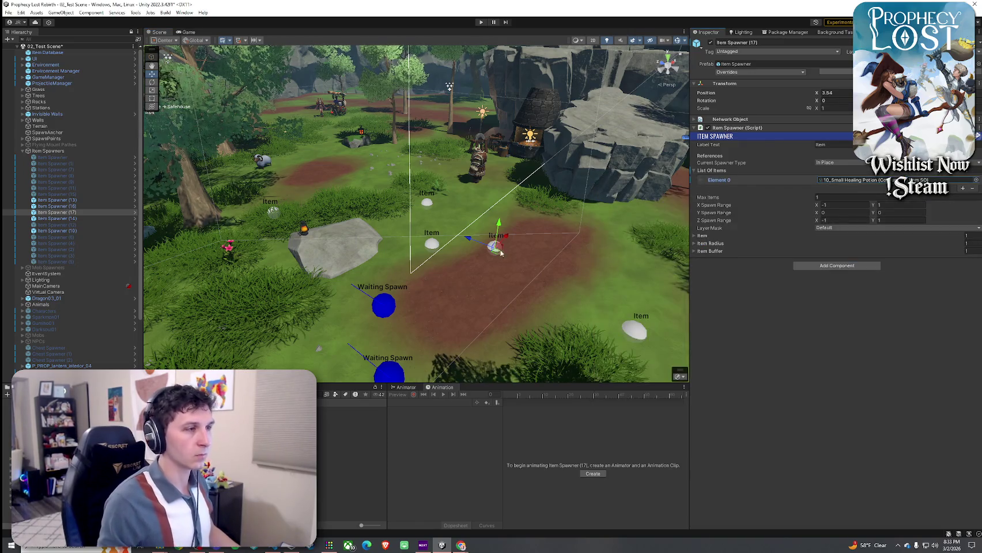
{"action": "left_click", "coordinate": [447, 247]}
{"action": "scroll", "coordinate": [447, 247], "scroll_direction": "up", "scroll_amount": 4}
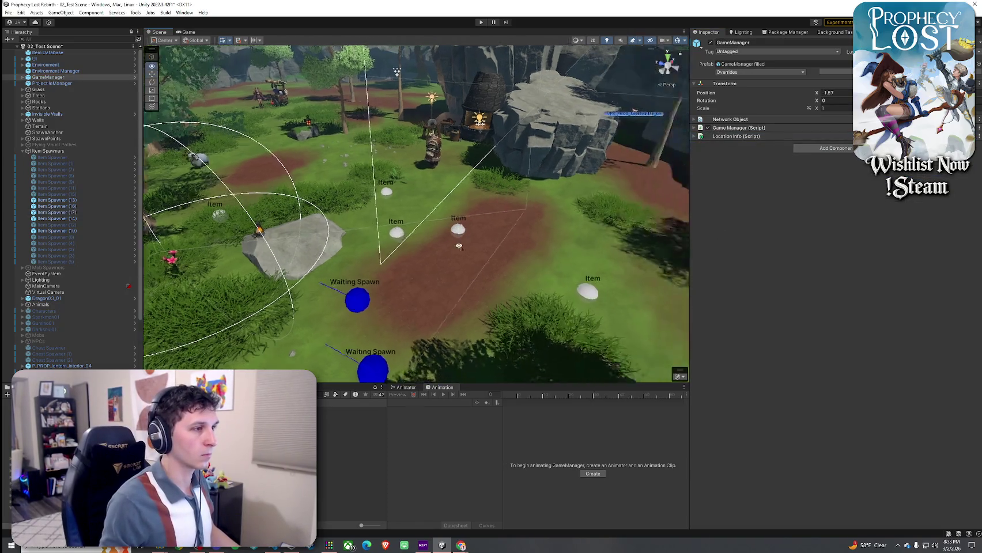
{"action": "left_click", "coordinate": [405, 252]}
{"action": "left_click_drag", "start_coordinate": [404, 252], "coordinate": [490, 231]}
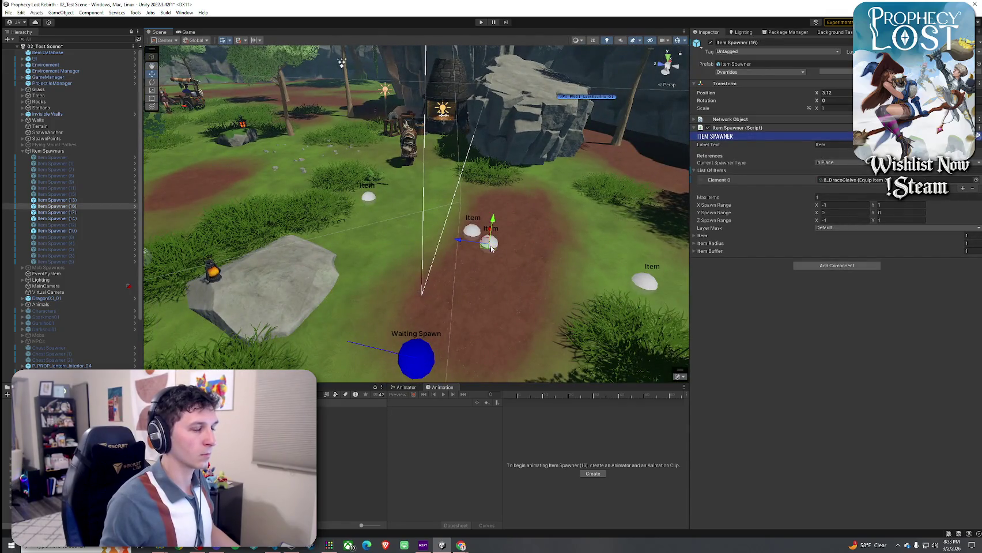
{"action": "left_click_drag", "start_coordinate": [520, 290], "coordinate": [615, 276]}
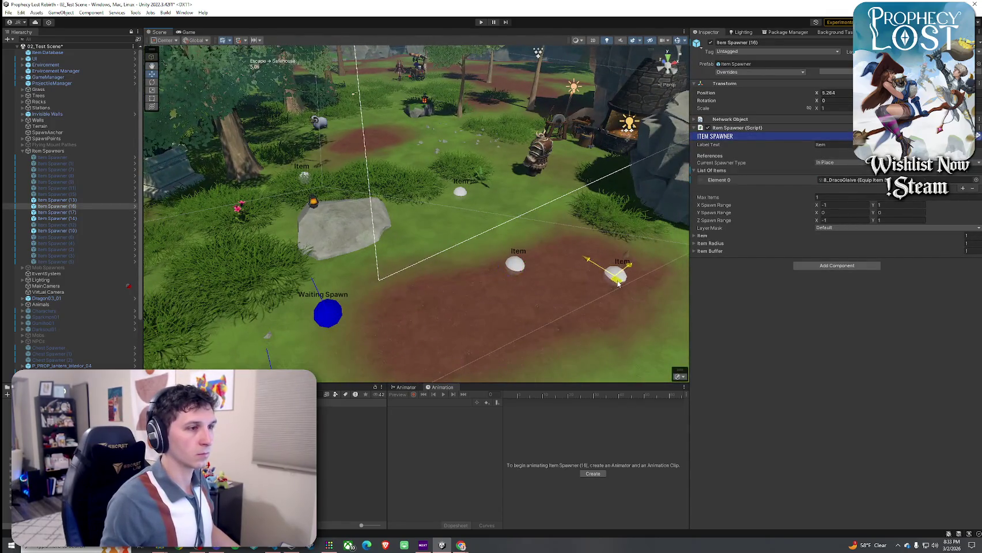
{"action": "left_click", "coordinate": [976, 180]}
{"action": "double_click", "coordinate": [703, 268]}
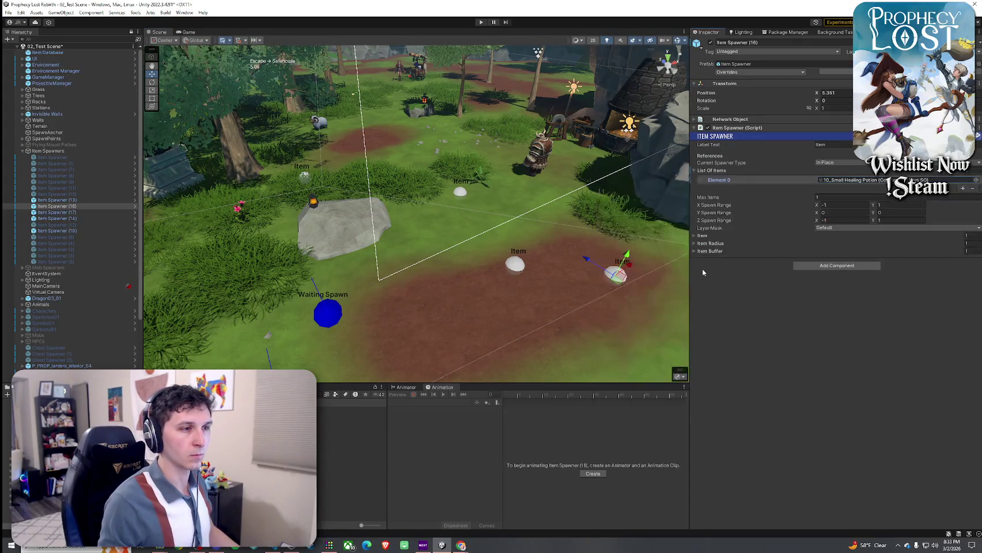
- Save 02_Test Scene and open the 10_Small Healing Potion asset
{"action": "left_click", "coordinate": [9, 13]}
{"action": "left_click", "coordinate": [20, 50]}
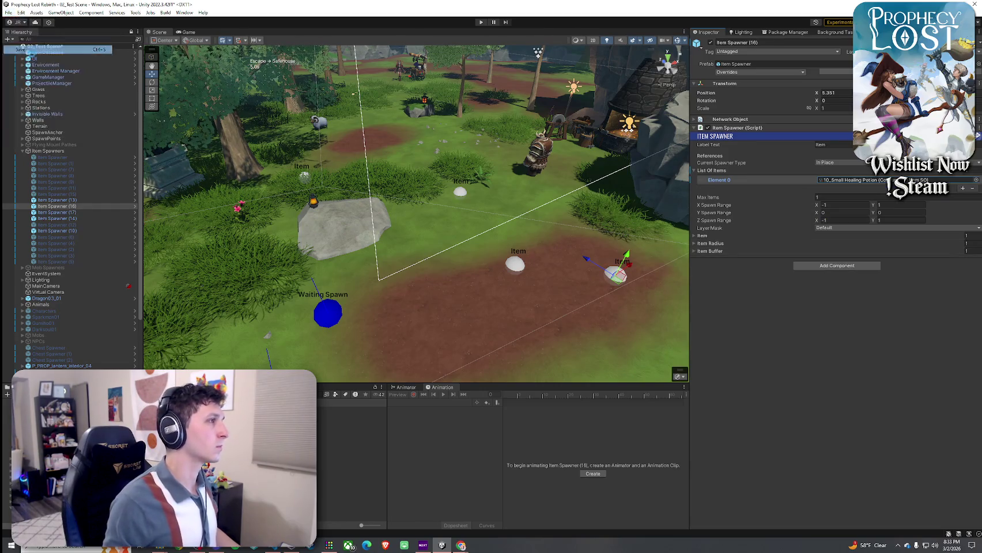
{"action": "double_click", "coordinate": [853, 180]}
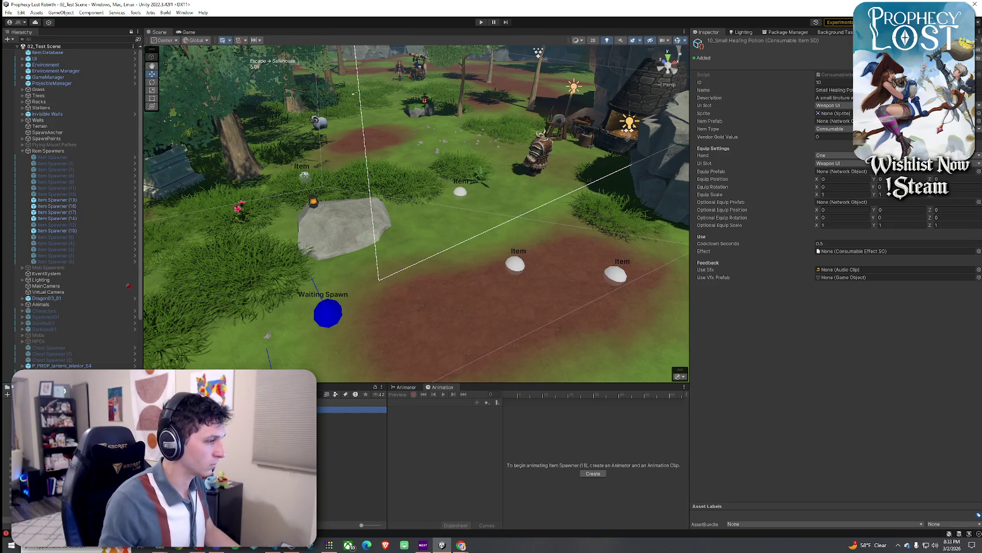
- Clear the console's warnings and error, then open ConsumableItemSO.cs in the code editor
{"action": "key", "text": "ctrl+shift+c"}
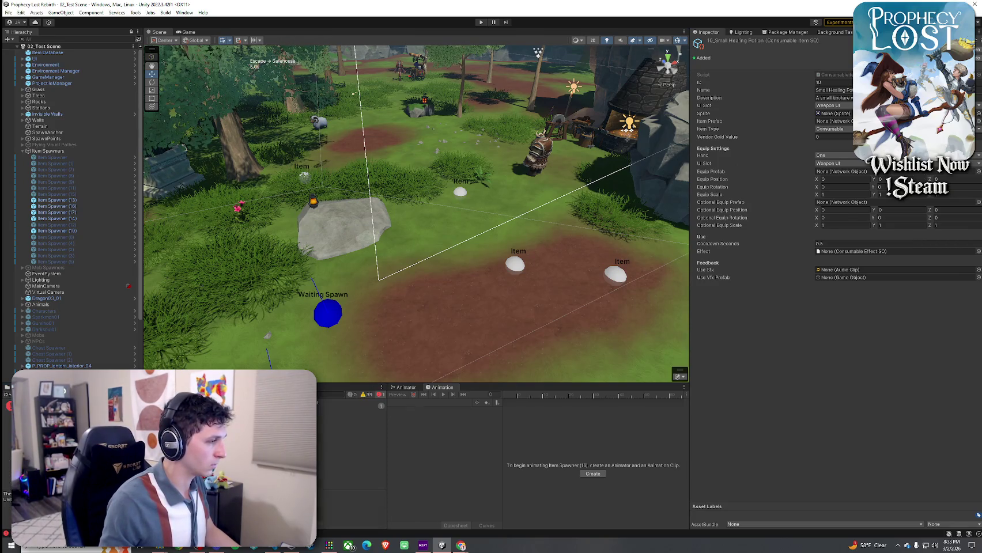
{"action": "left_click", "coordinate": [352, 406]}
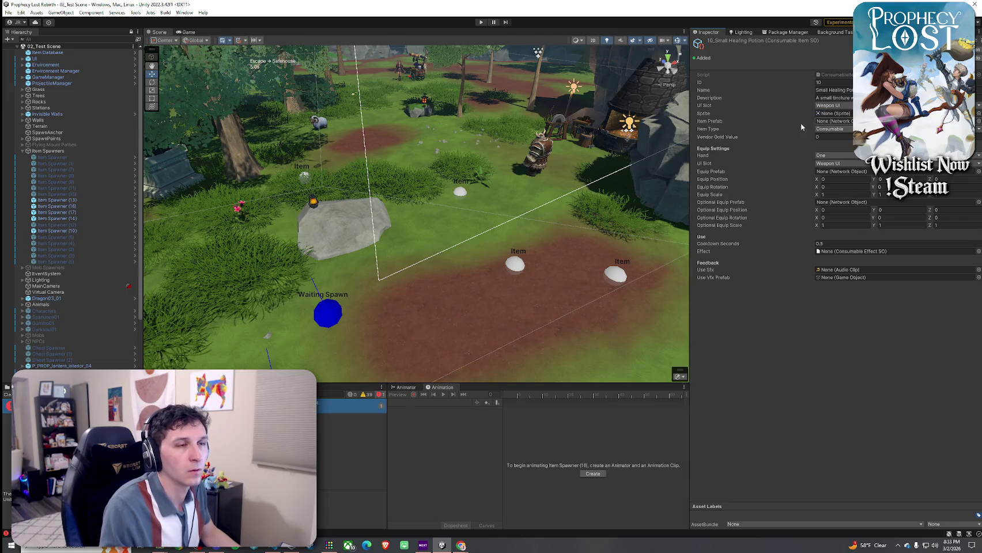
{"action": "left_click", "coordinate": [7, 395]}
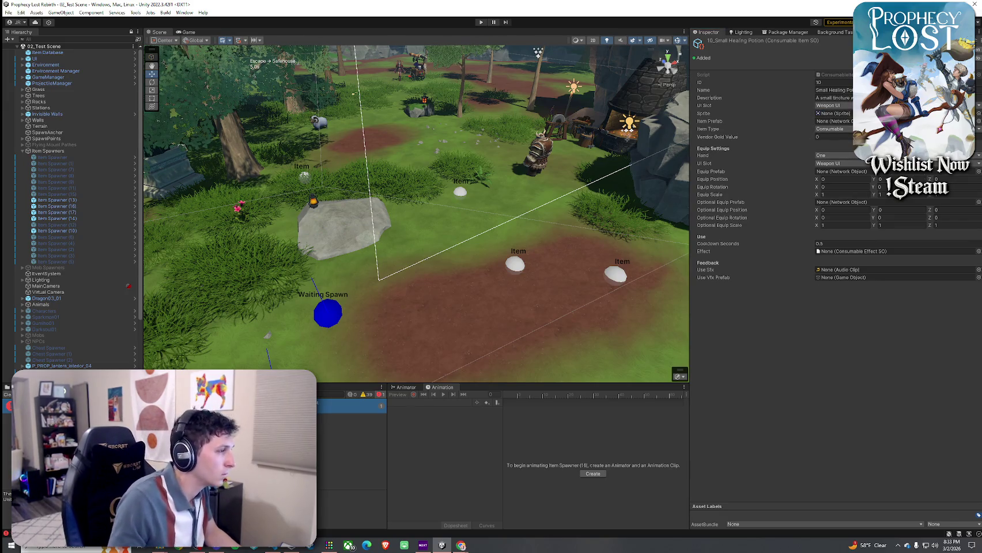
{"action": "key", "text": "ctrl+5"}
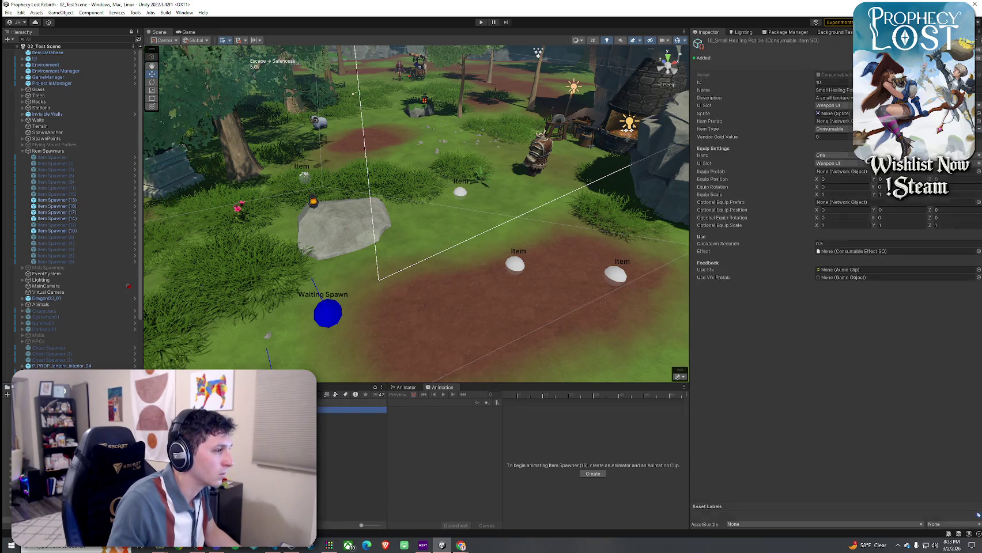
{"action": "key", "text": "ctrl+shift+c"}
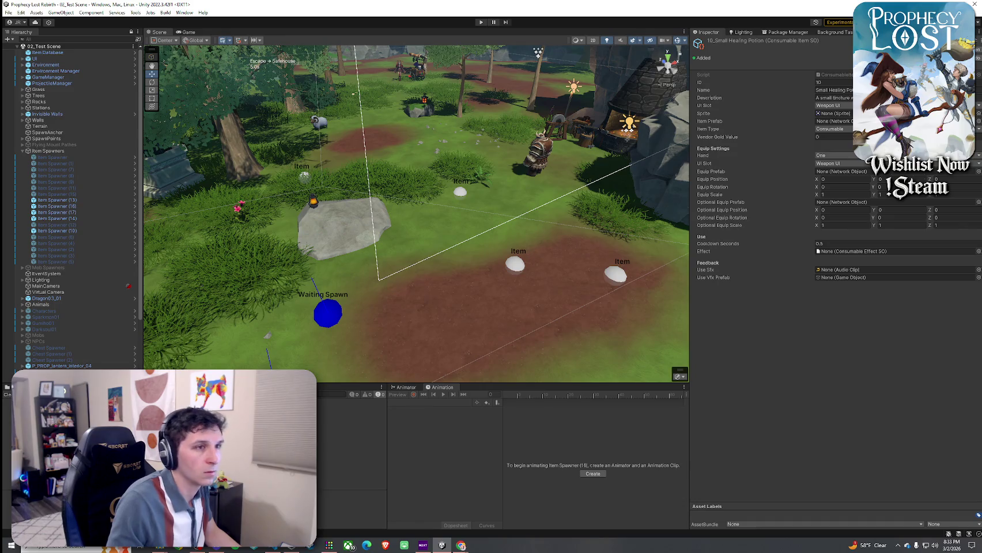
{"action": "double_click", "coordinate": [845, 77]}
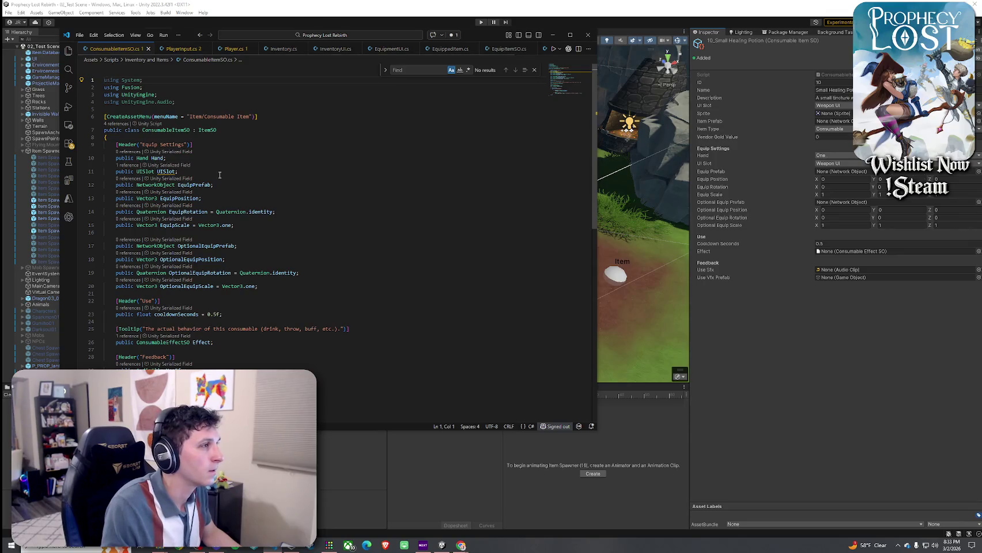
{"action": "left_click", "coordinate": [190, 174]}
- Delete the 'public UISlot UISlot;' line from ConsumableItemSO.cs, save, and return to Unity
{"action": "left_click", "coordinate": [168, 130]}
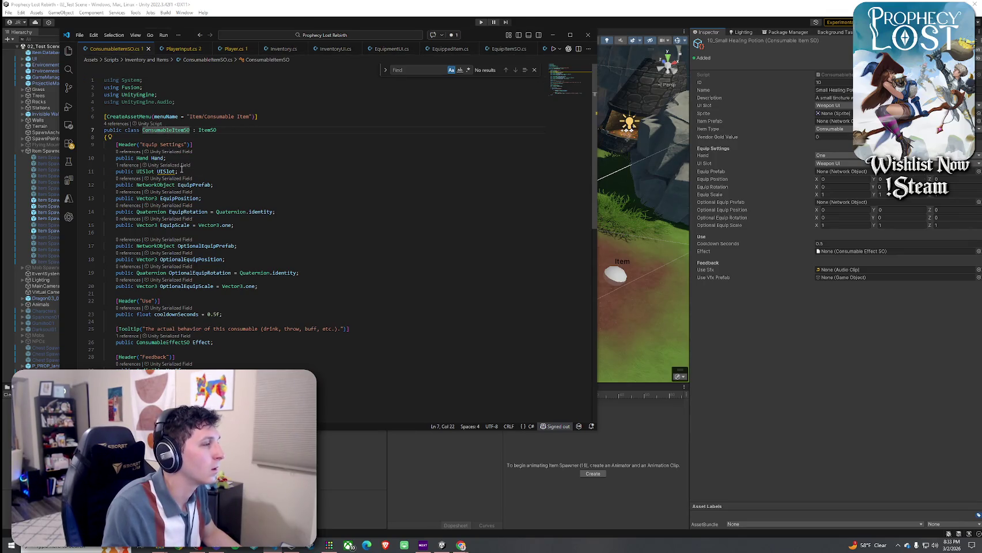
{"action": "left_click", "coordinate": [181, 171]}
{"action": "key", "text": "shift+Up"}
{"action": "key", "text": "BackSpace"}
{"action": "left_click", "coordinate": [79, 35]}
{"action": "left_click", "coordinate": [101, 151]}
{"action": "left_click", "coordinate": [804, 368]}
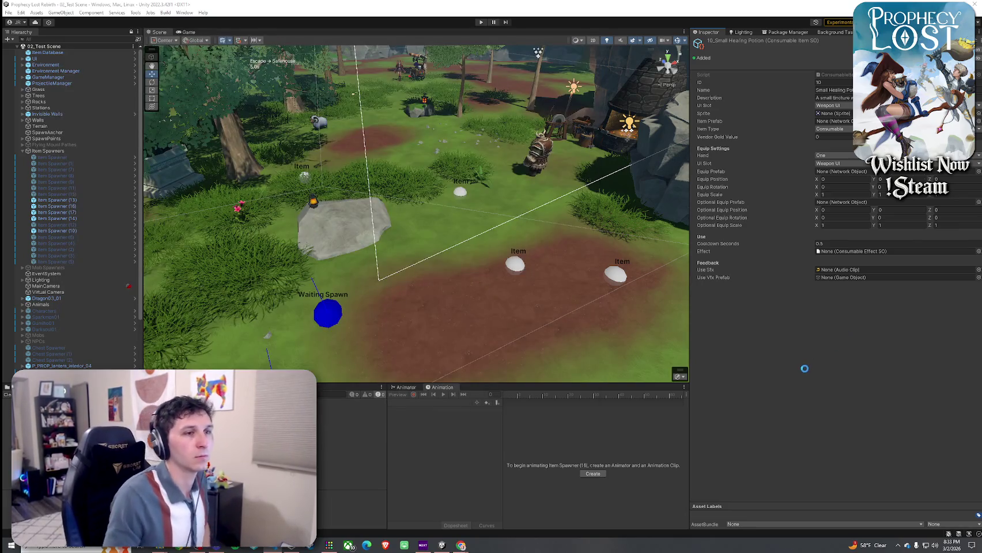
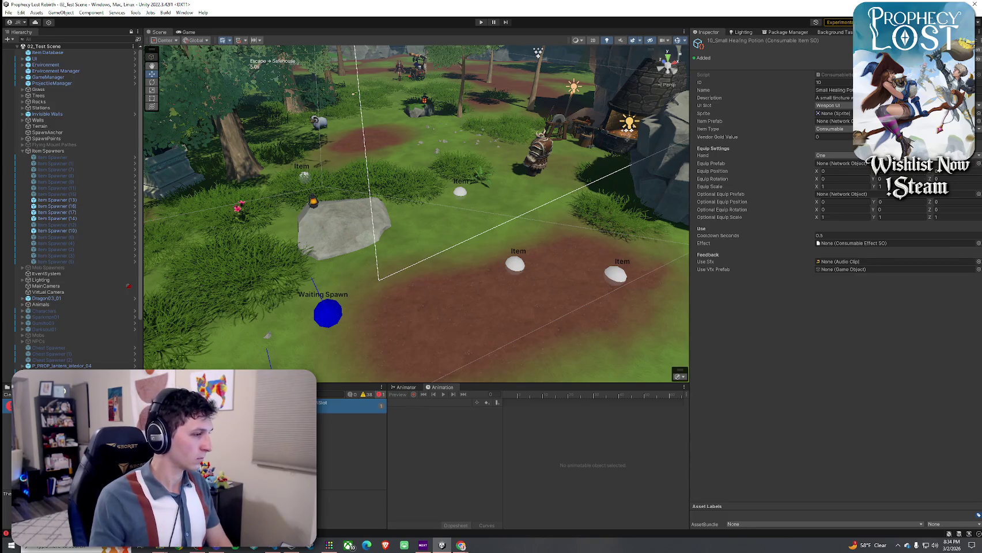
- Launch Rapidicon from the Tools menu and load the Small Red Potion ITEM prefab
{"action": "left_click", "coordinate": [17, 381]}
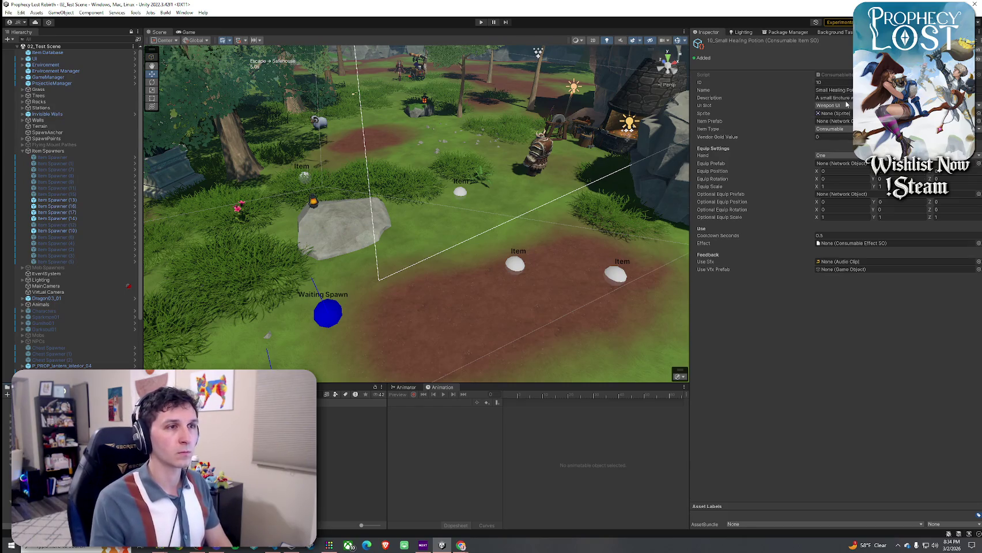
{"action": "left_click", "coordinate": [844, 114]}
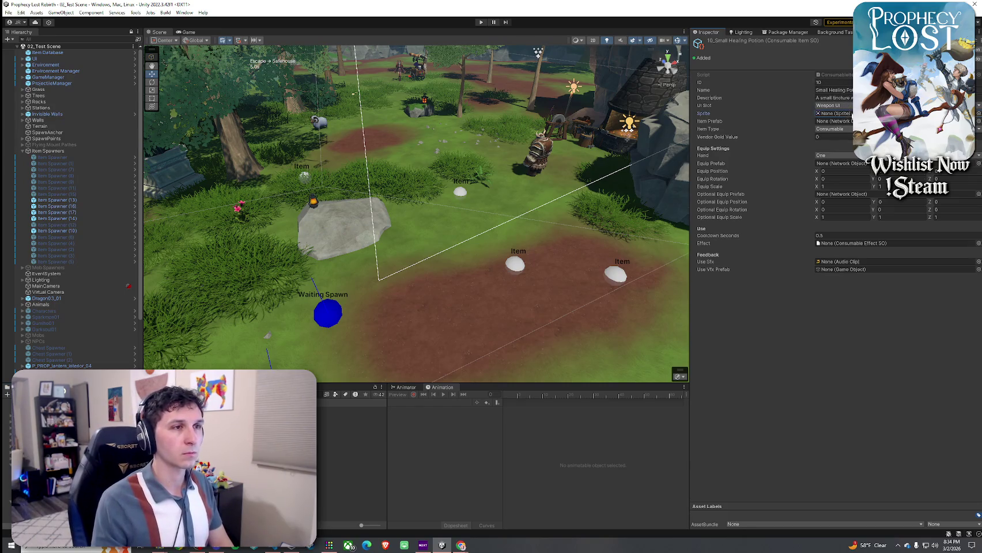
{"action": "left_click", "coordinate": [151, 13]}
{"action": "left_click", "coordinate": [136, 12]}
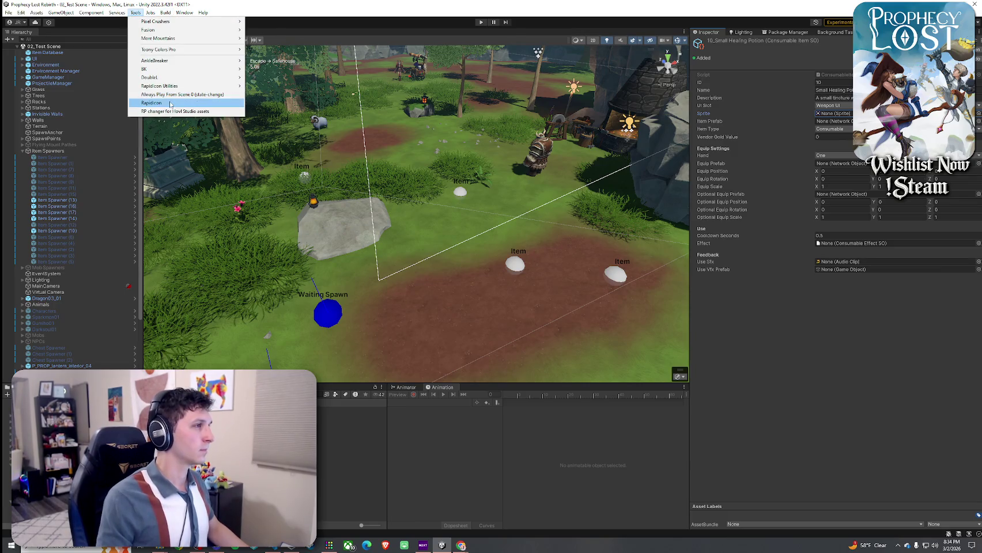
{"action": "left_click", "coordinate": [170, 103]}
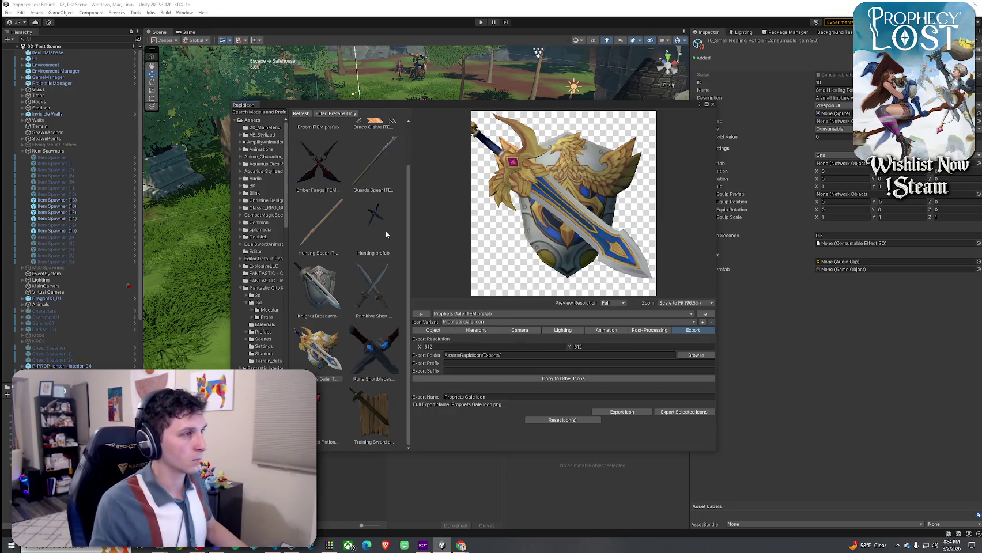
{"action": "left_click", "coordinate": [330, 393]}
{"action": "left_click", "coordinate": [551, 347]}
- Set export resolution X to 512 and give the potion an initial X/Y/Z rotation tilt
{"action": "type", "text": "512"}
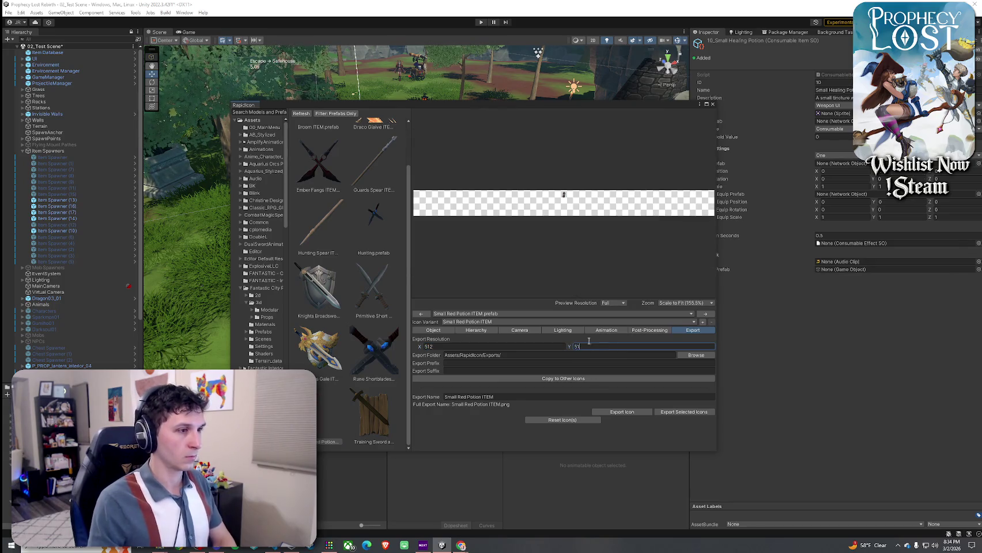
{"action": "left_click", "coordinate": [441, 330]}
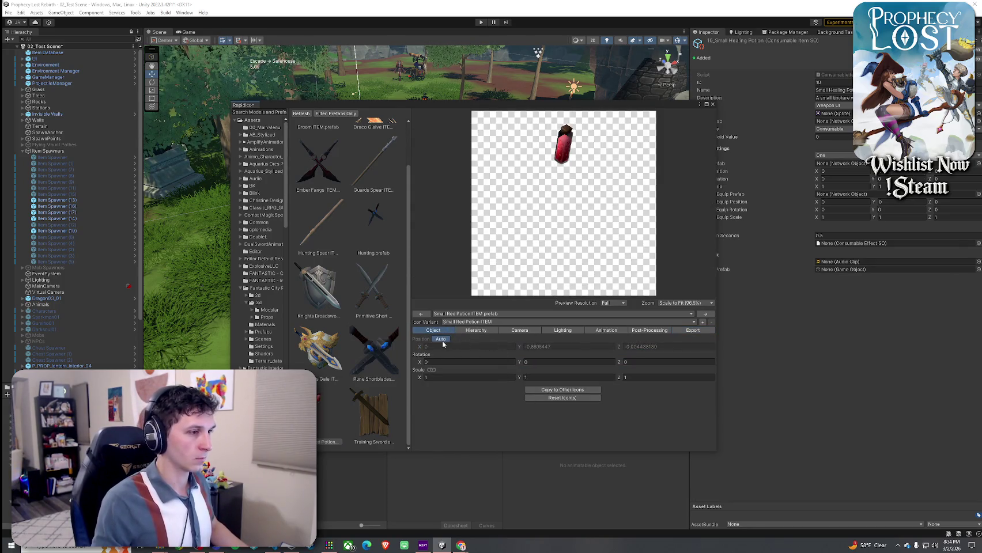
{"action": "left_click", "coordinate": [441, 362]}
{"action": "type", "text": "0.33"}
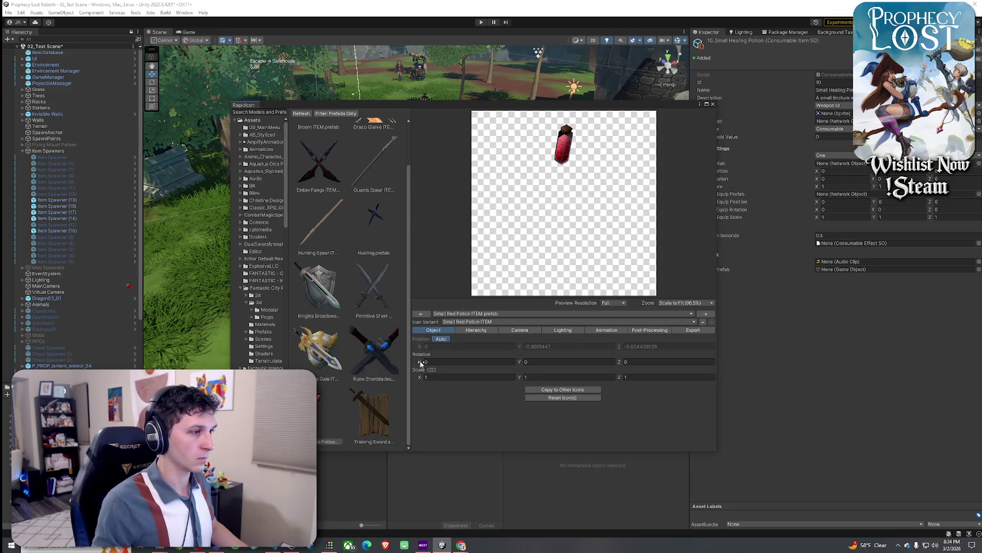
{"action": "mouse_move", "coordinate": [441, 365]}
{"action": "left_mouse_down"}
{"action": "mouse_move", "coordinate": [547, 367]}
{"action": "mouse_move", "coordinate": [343, 372]}
{"action": "left_mouse_up"}
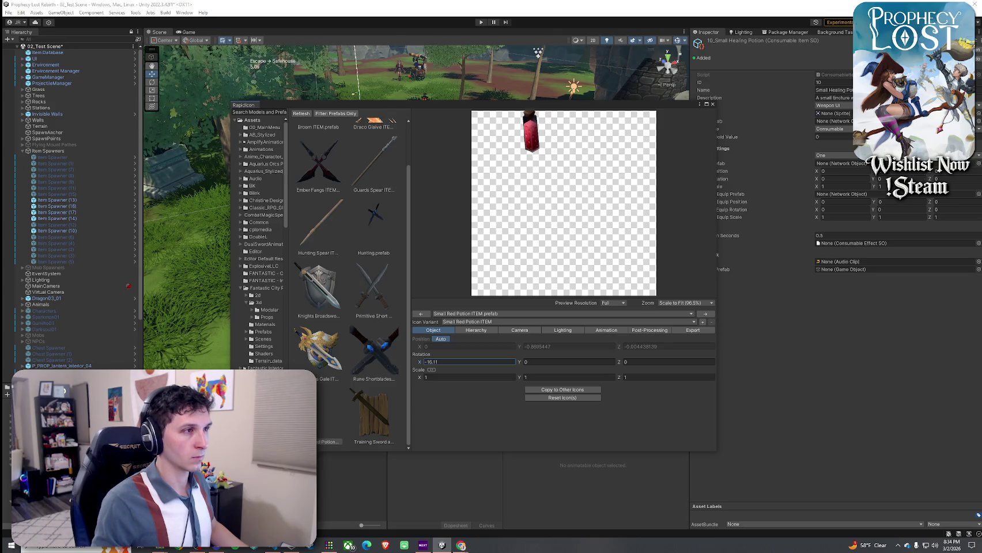
{"action": "type", "text": "0"}
{"action": "key", "text": "Tab"}
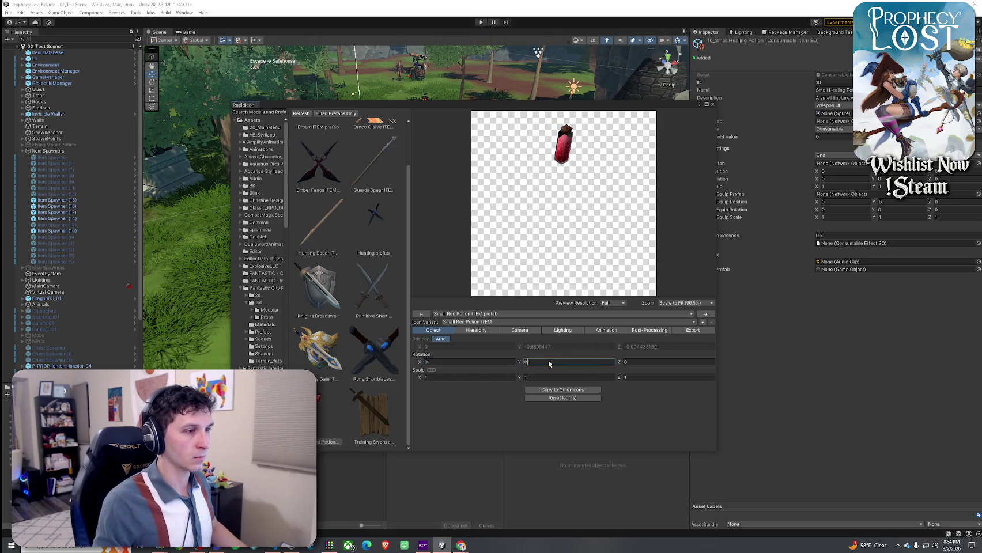
{"action": "type", "text": "-0.43-16.67"}
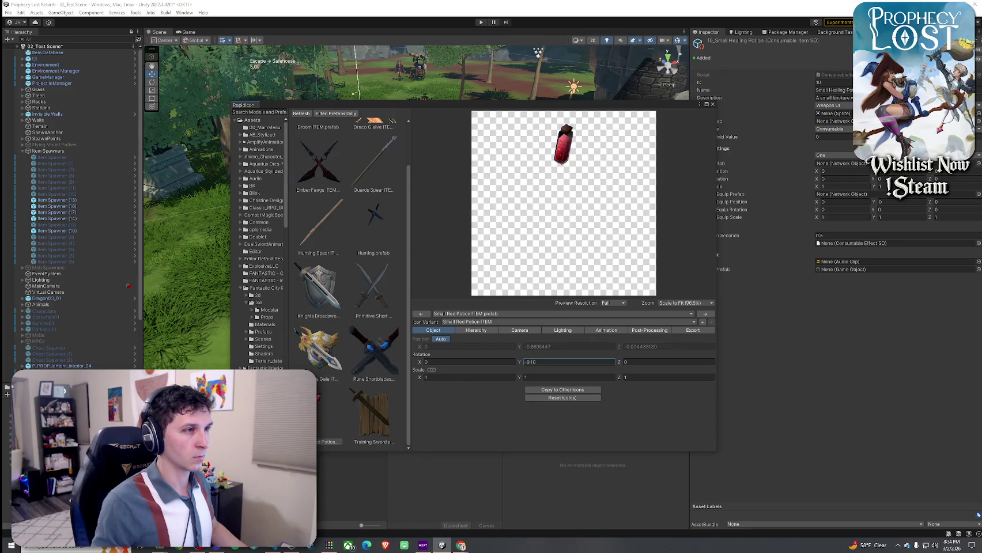
{"action": "left_click_drag", "start_coordinate": [317, 372], "coordinate": [934, 371]}
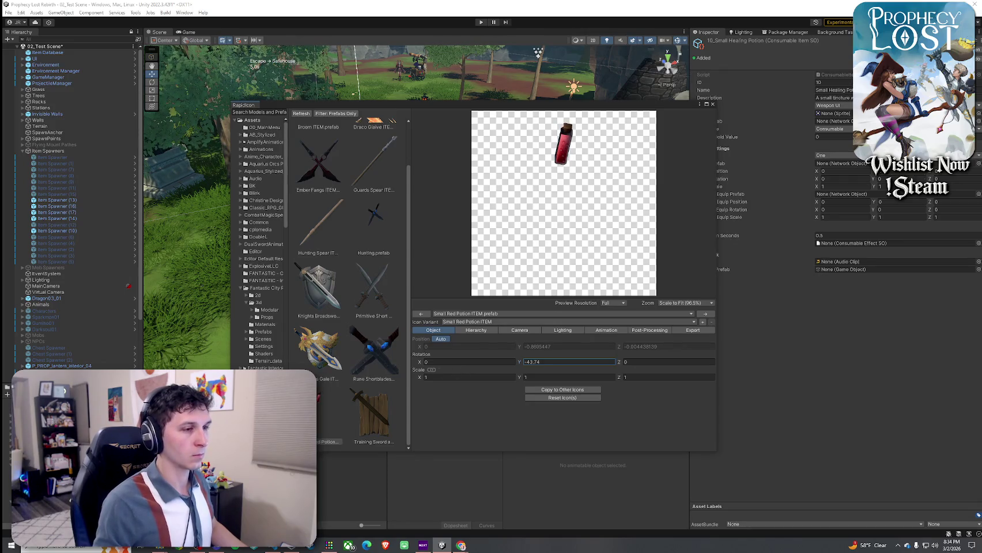
{"action": "mouse_move", "coordinate": [618, 361]}
{"action": "left_mouse_down"}
{"action": "mouse_move", "coordinate": [520, 366]}
{"action": "mouse_move", "coordinate": [823, 335]}
{"action": "mouse_move", "coordinate": [599, 359]}
{"action": "left_mouse_up"}
- Turn off Position Auto, lower the potion, and set its rotation to -20.7, -15.3, 24.49
{"action": "left_click", "coordinate": [435, 340]}
{"action": "left_click", "coordinate": [520, 346]}
{"action": "left_click_drag", "start_coordinate": [517, 351], "coordinate": [392, 364]}
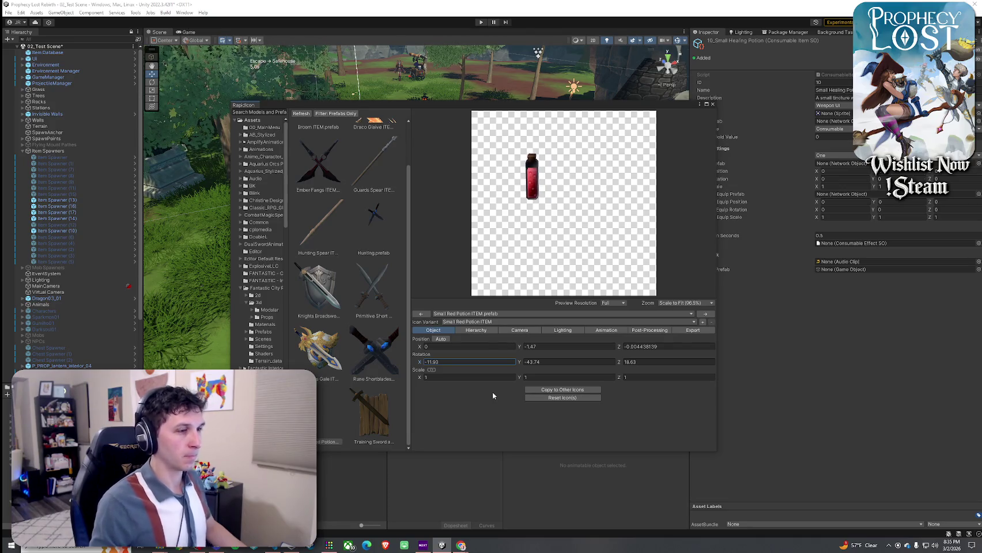
{"action": "left_click", "coordinate": [691, 364]}
{"action": "type", "text": "22.2"}
{"action": "mouse_move", "coordinate": [691, 363]}
{"action": "left_mouse_down"}
{"action": "mouse_move", "coordinate": [866, 369]}
{"action": "mouse_move", "coordinate": [708, 385]}
{"action": "left_mouse_up"}
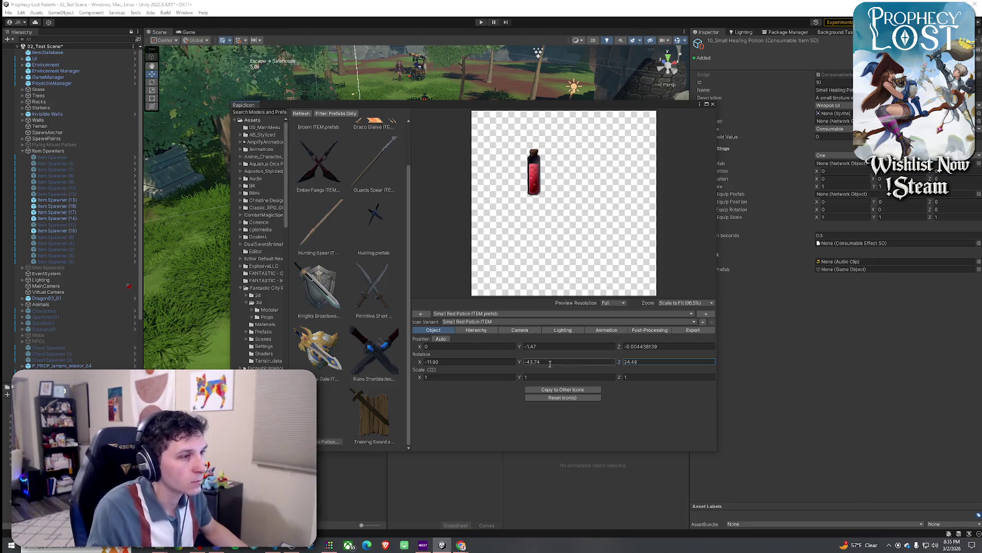
{"action": "left_click", "coordinate": [461, 362]}
{"action": "type", "text": "-20.7"}
{"action": "left_click", "coordinate": [551, 363]}
{"action": "type", "text": "-35"}
{"action": "left_click_drag", "start_coordinate": [551, 364], "coordinate": [619, 371]}
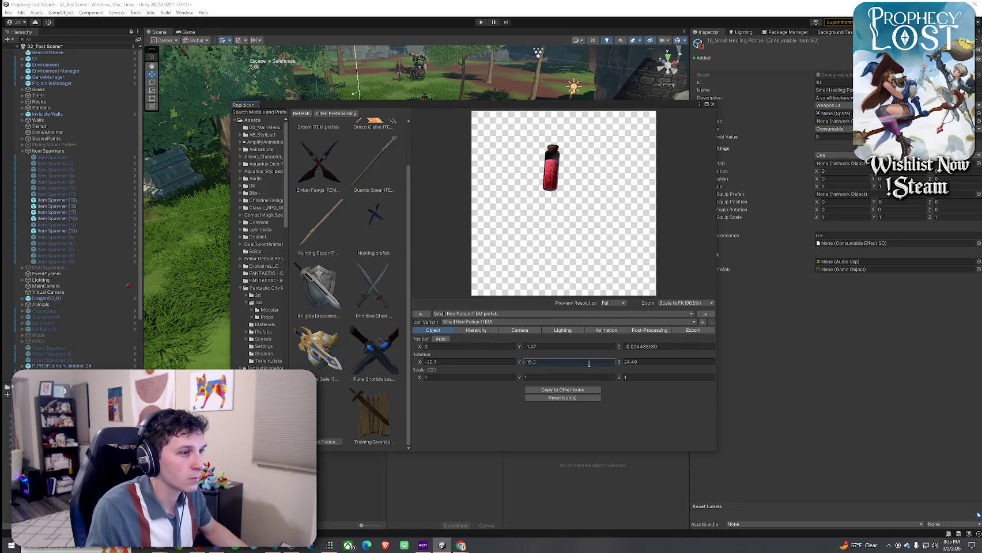
- Position the potion at X 0.1, Y -1.62, Z 0.28 to centre it in the frame
{"action": "left_click_drag", "start_coordinate": [522, 348], "coordinate": [519, 349]}
{"action": "left_click", "coordinate": [422, 346]}
{"action": "left_click_drag", "start_coordinate": [424, 349], "coordinate": [421, 349]}
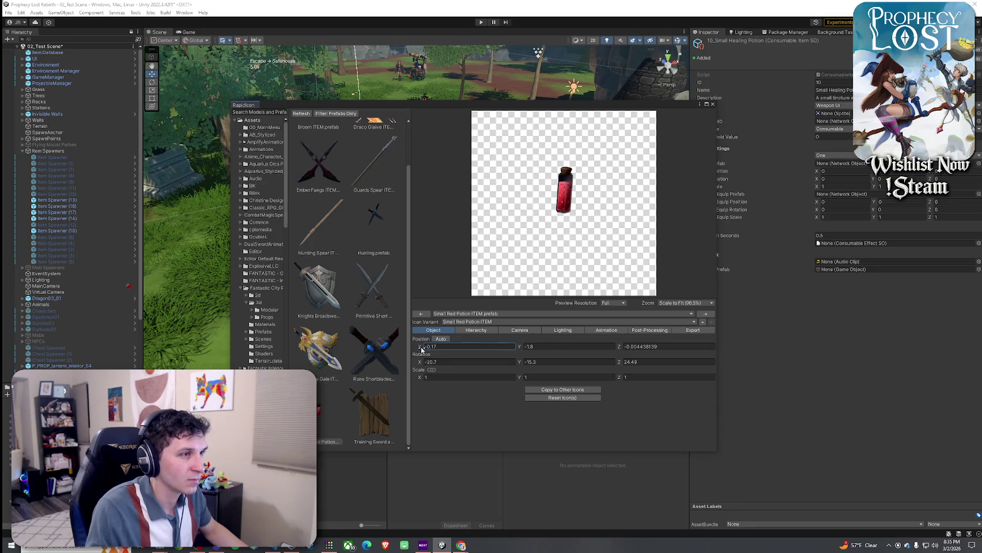
{"action": "left_click", "coordinate": [622, 347]}
{"action": "left_click_drag", "start_coordinate": [619, 349], "coordinate": [626, 352]}
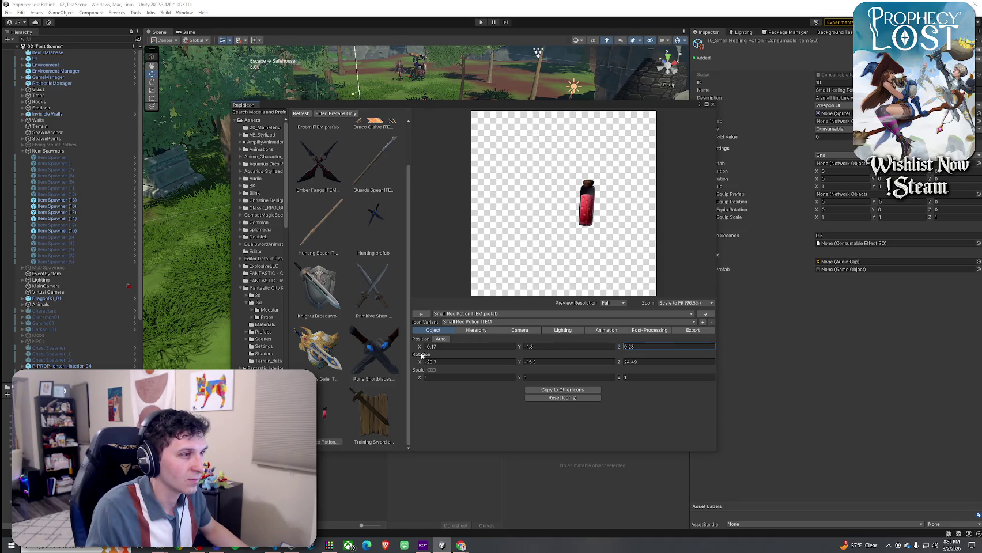
{"action": "left_click_drag", "start_coordinate": [421, 349], "coordinate": [422, 352]}
{"action": "left_click_drag", "start_coordinate": [519, 350], "coordinate": [526, 351]}
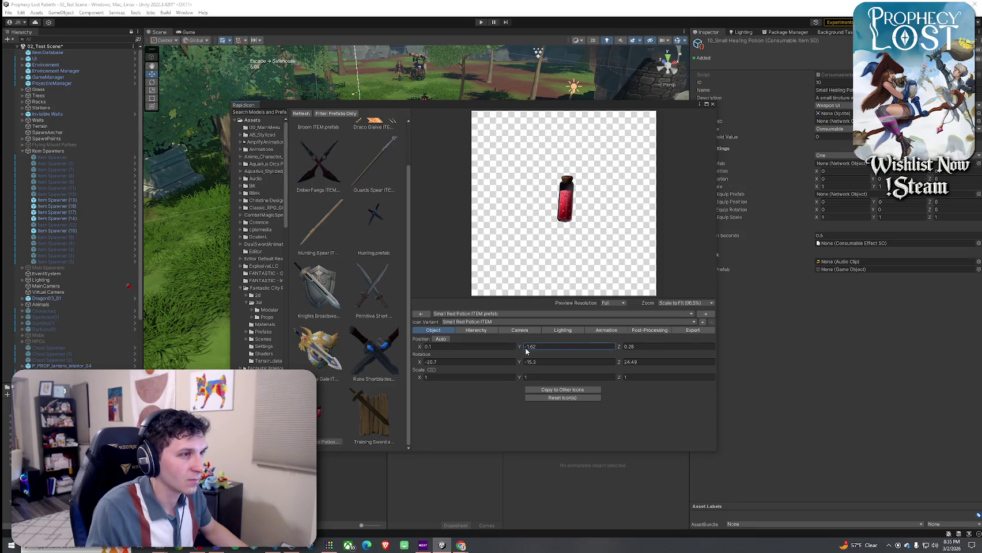
- Raise the camera scale factor to 2.2 to enlarge the potion in the icon
{"action": "left_click", "coordinate": [476, 330]}
{"action": "left_click", "coordinate": [519, 330]}
{"action": "left_click", "coordinate": [449, 391]}
{"action": "type", "text": "1.6"}
{"action": "left_click_drag", "start_coordinate": [451, 392], "coordinate": [456, 392]}
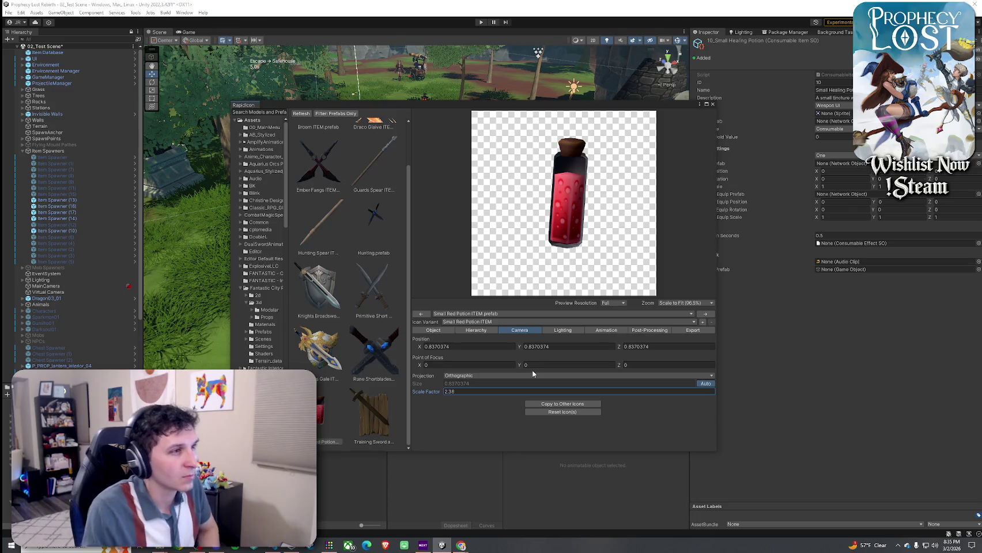
{"action": "left_click_drag", "start_coordinate": [436, 395], "coordinate": [473, 400]}
{"action": "type", "text": "3"}
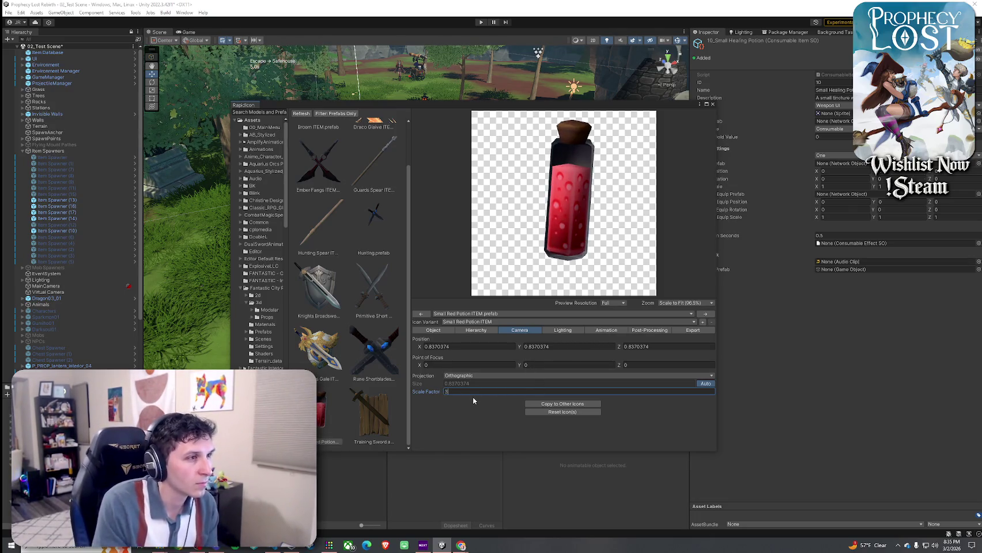
{"action": "key", "text": "Return"}
{"action": "type", "text": "2.2"}
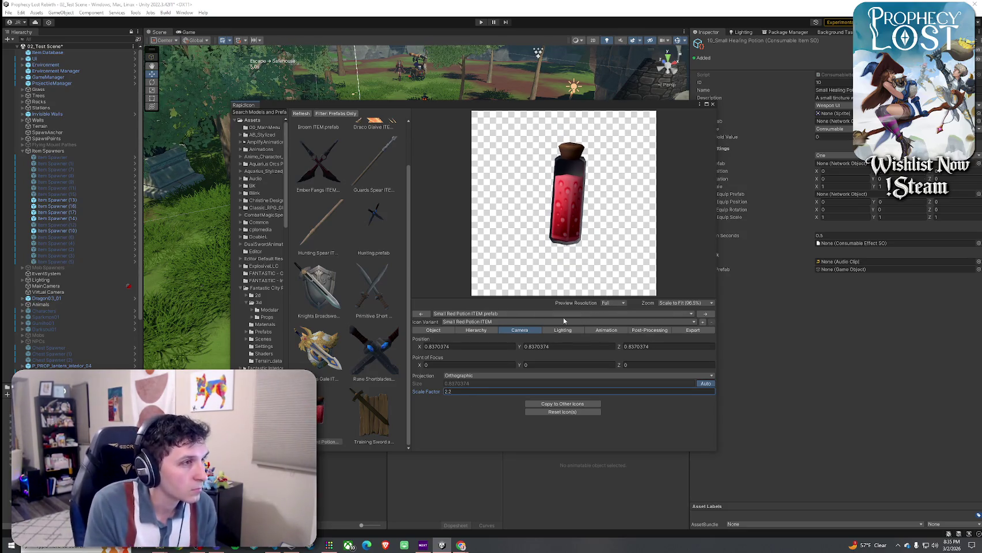
- Fine-tune the potion's Position Y value to raise it slightly in the frame
{"action": "left_click", "coordinate": [434, 330]}
{"action": "left_click", "coordinate": [521, 347]}
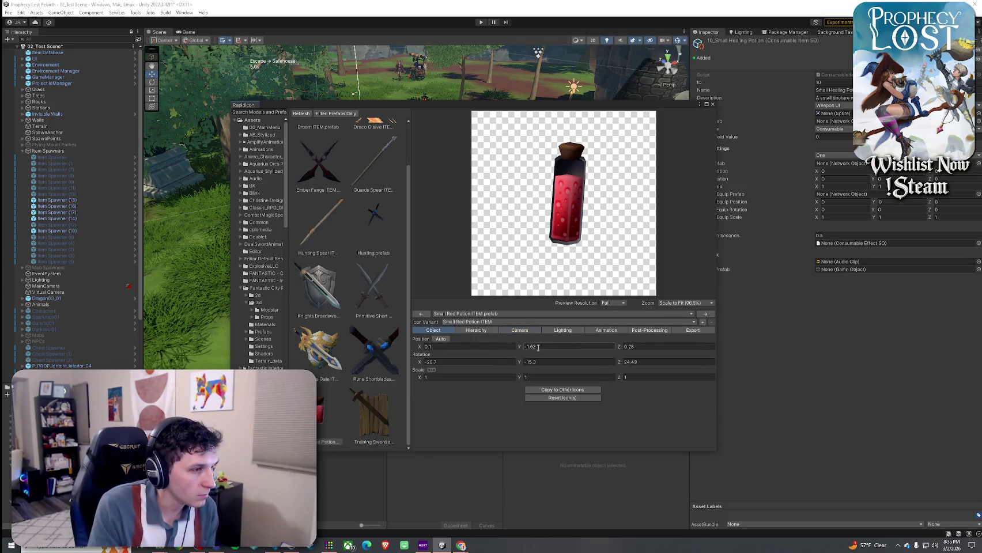
{"action": "left_click_drag", "start_coordinate": [519, 350], "coordinate": [521, 350]}
{"action": "double_click", "coordinate": [544, 347]}
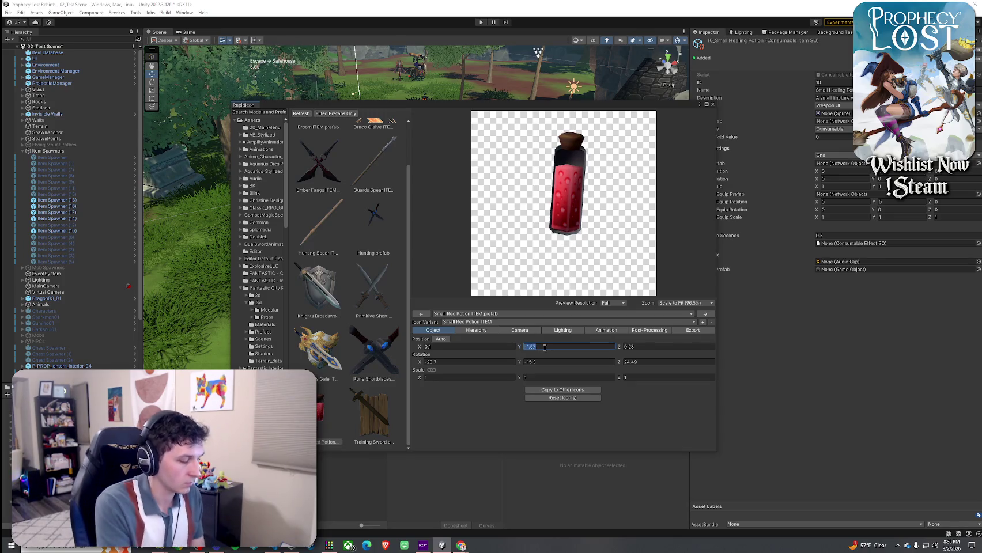
{"action": "type", "text": "-1.5"}
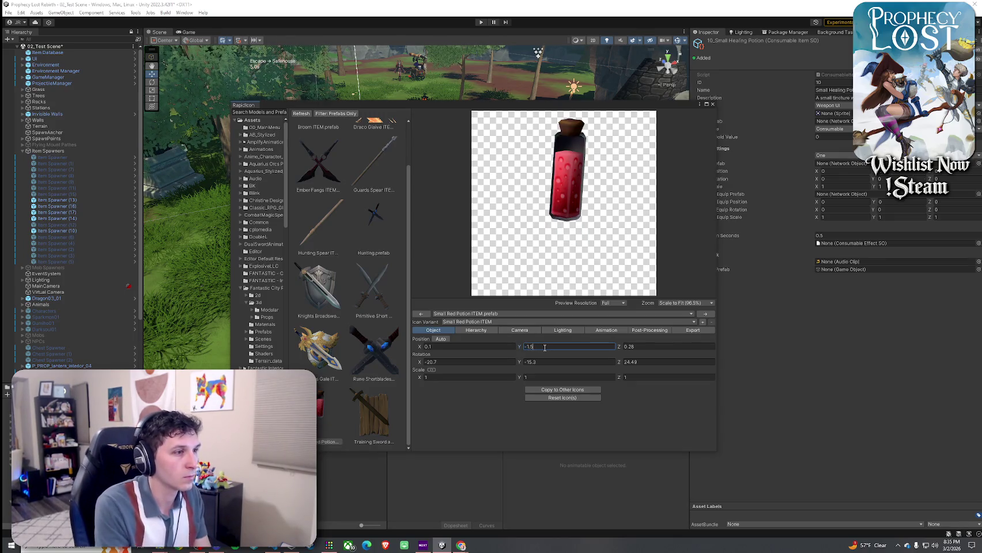
{"action": "key", "text": "BackSpace"}
{"action": "type", "text": "6"}
{"action": "key", "text": "BackSpace"}
{"action": "type", "text": "7"}
{"action": "key", "text": "BackSpace"}
{"action": "type", "text": "65"}
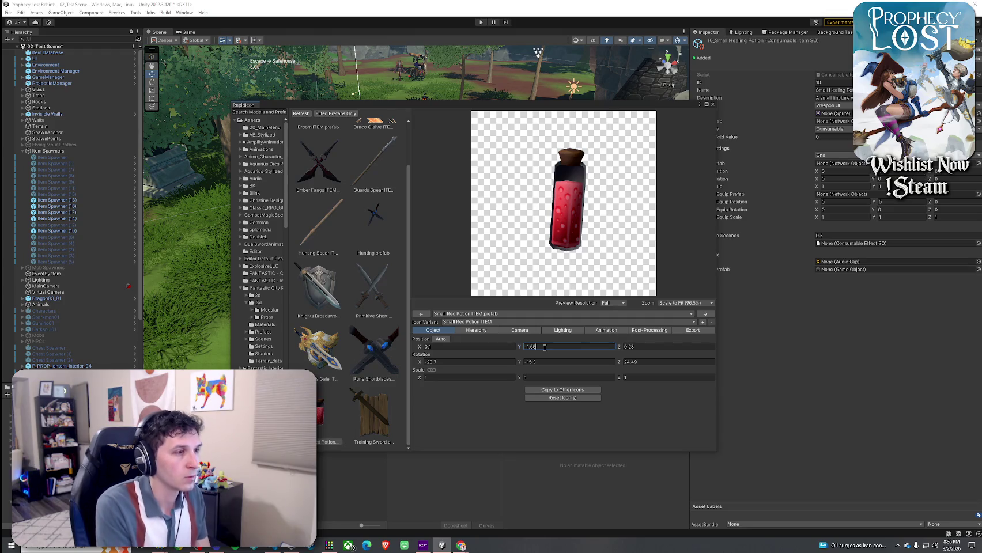
{"action": "key", "text": "BackSpace"}
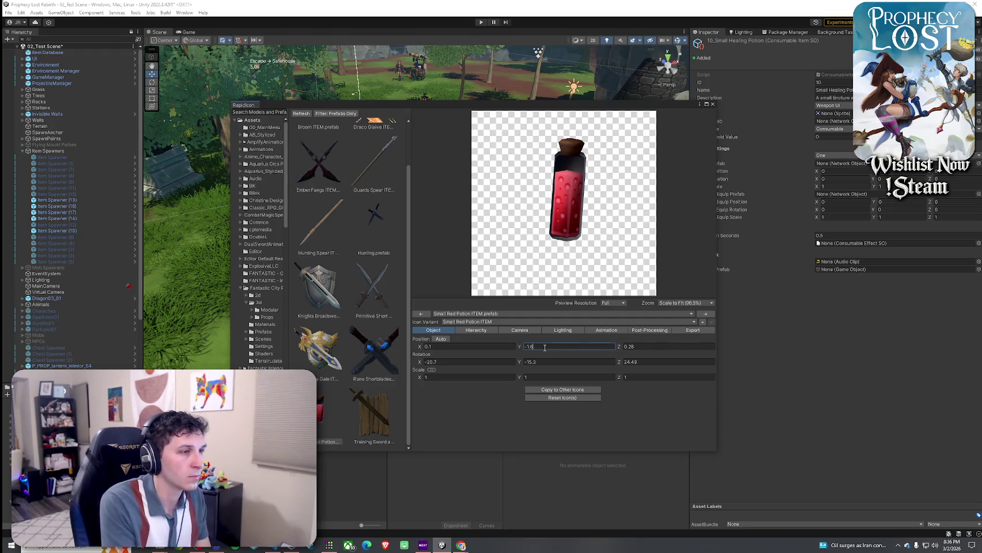
{"action": "key", "text": "BackSpace"}
{"action": "type", "text": "7"}
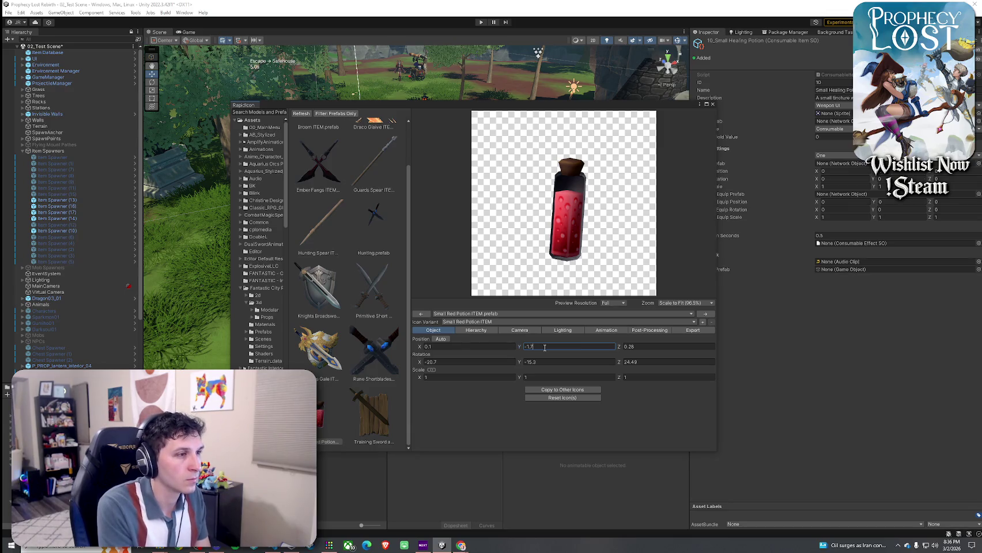
{"action": "type", "text": "5"}
{"action": "key", "text": "BackSpace"}
{"action": "key", "text": "BackSpace"}
{"action": "type", "text": "68"}
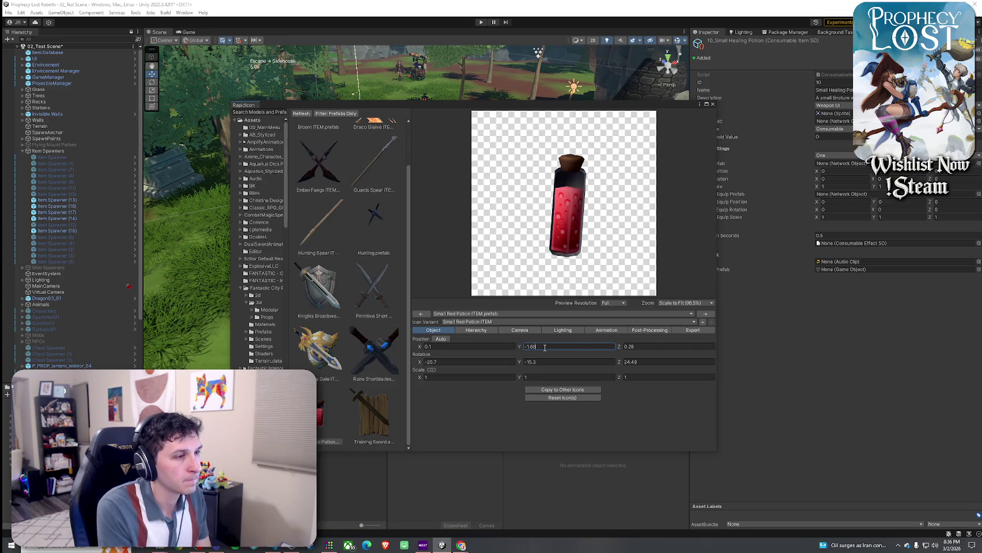
{"action": "key", "text": "BackSpace"}
{"action": "type", "text": "5"}
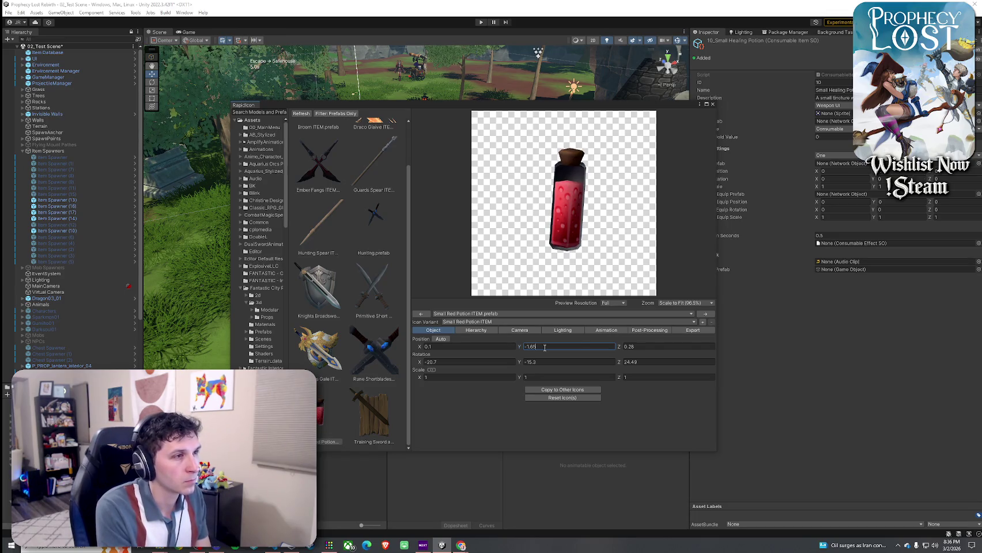
- Set the camera scale factor to 2.85 and bring up the export settings
{"action": "left_click", "coordinate": [519, 330]}
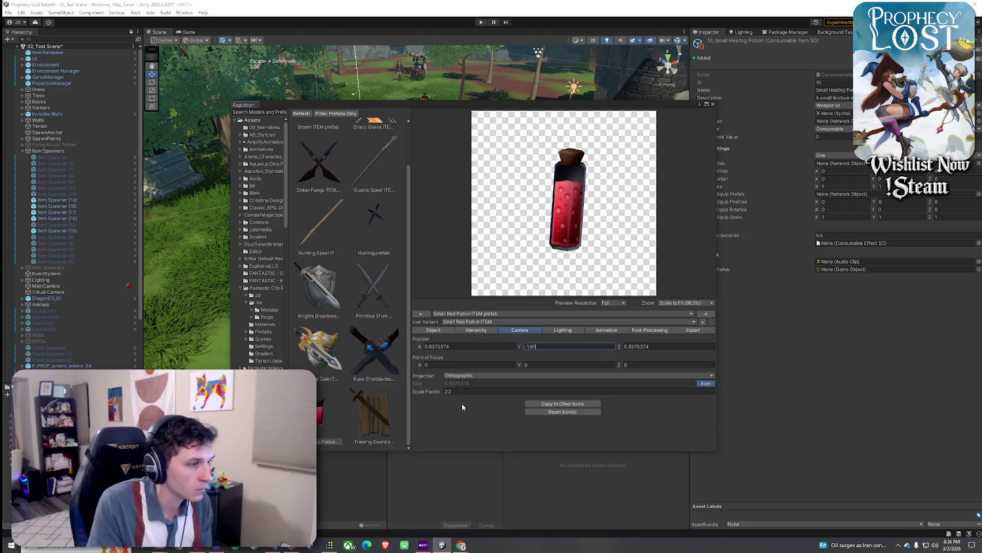
{"action": "left_click_drag", "start_coordinate": [436, 395], "coordinate": [435, 395]}
{"action": "double_click", "coordinate": [471, 391]}
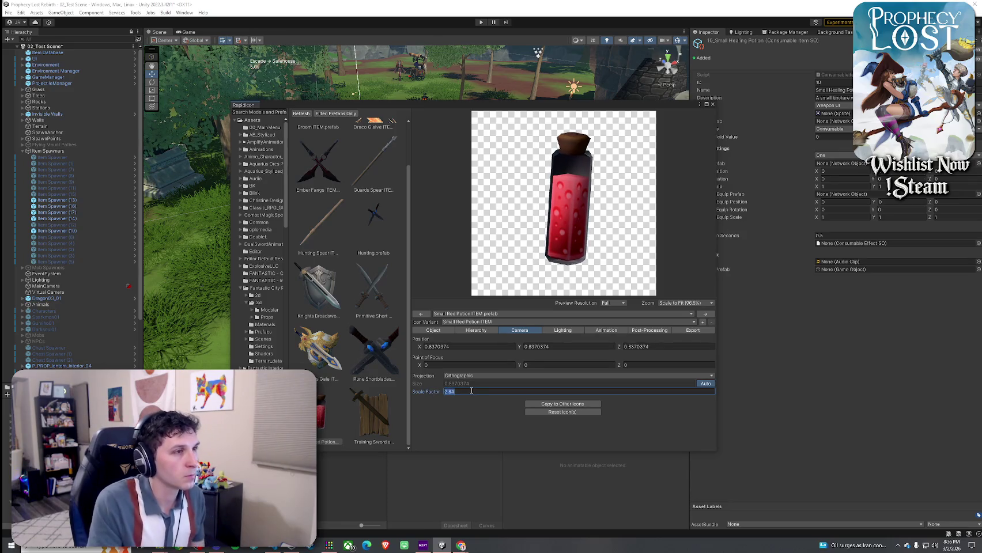
{"action": "type", "text": "2"}
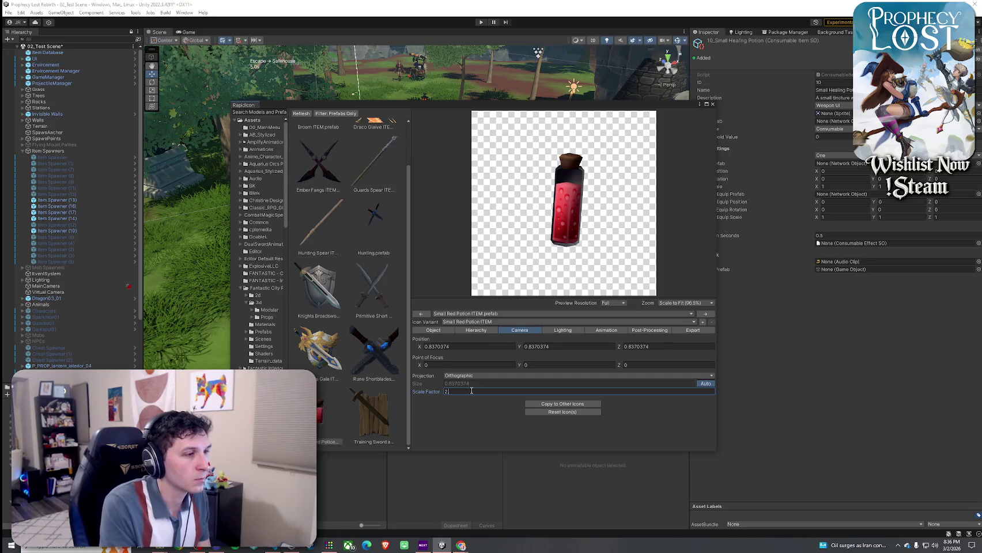
{"action": "type", "text": ".85"}
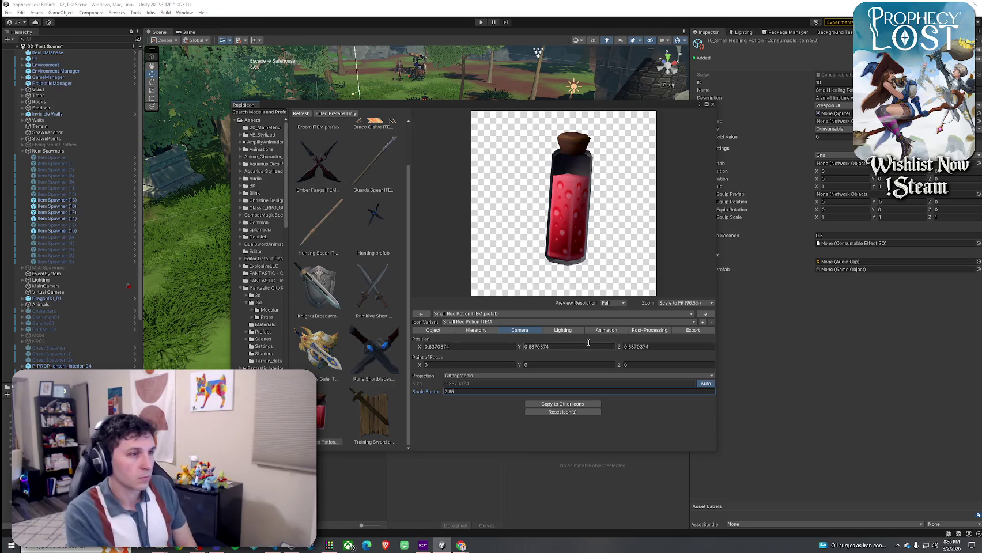
{"action": "left_click", "coordinate": [692, 330]}
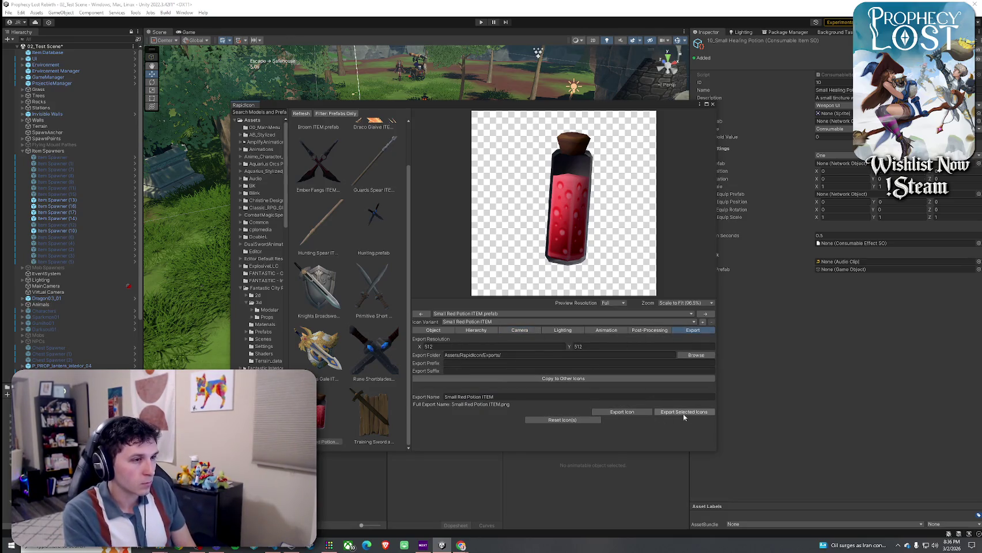
- Rename the export to 'Small Red Potion icon', export it, and close Rapidicon
{"action": "double_click", "coordinate": [488, 398]}
{"action": "type", "text": "icon"}
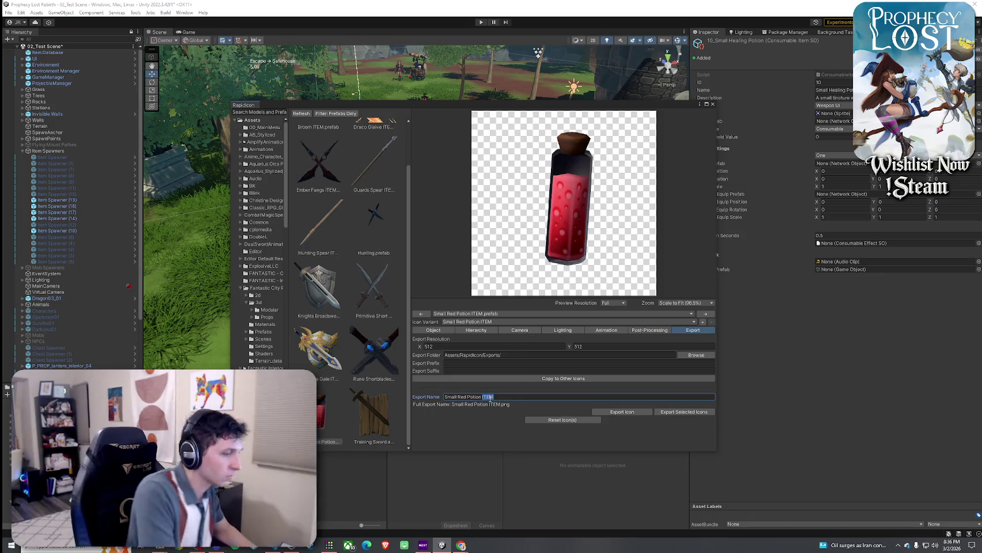
{"action": "left_click", "coordinate": [673, 416]}
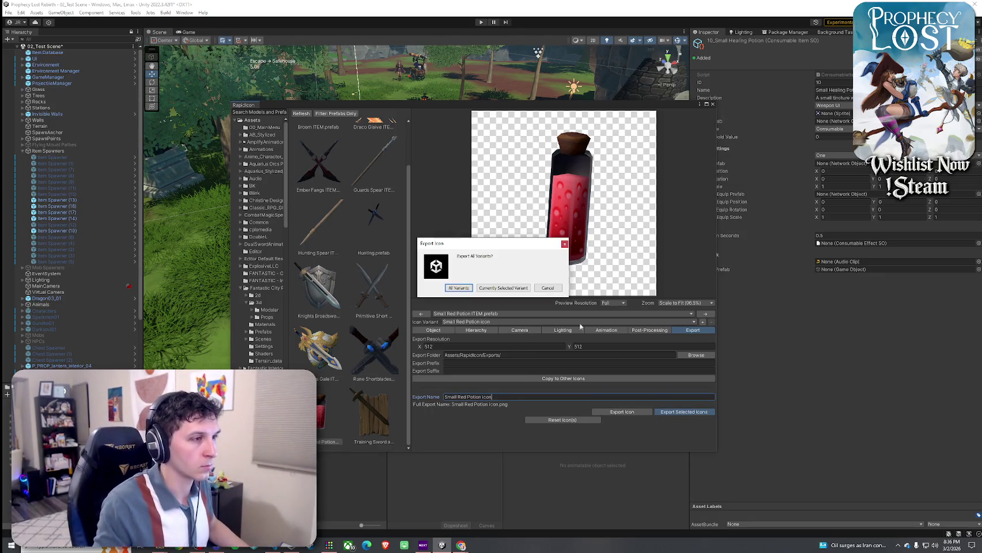
{"action": "left_click", "coordinate": [499, 290]}
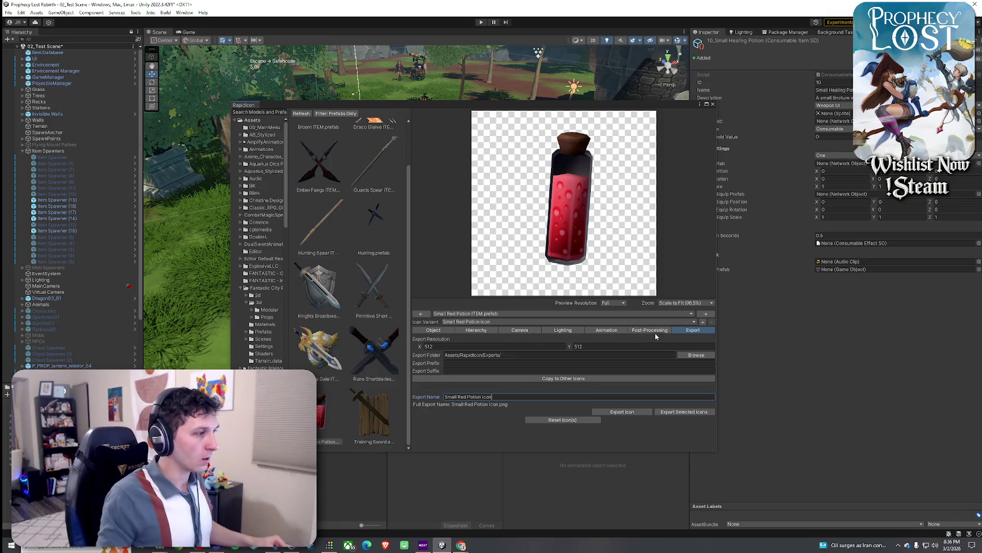
{"action": "left_click", "coordinate": [713, 105]}
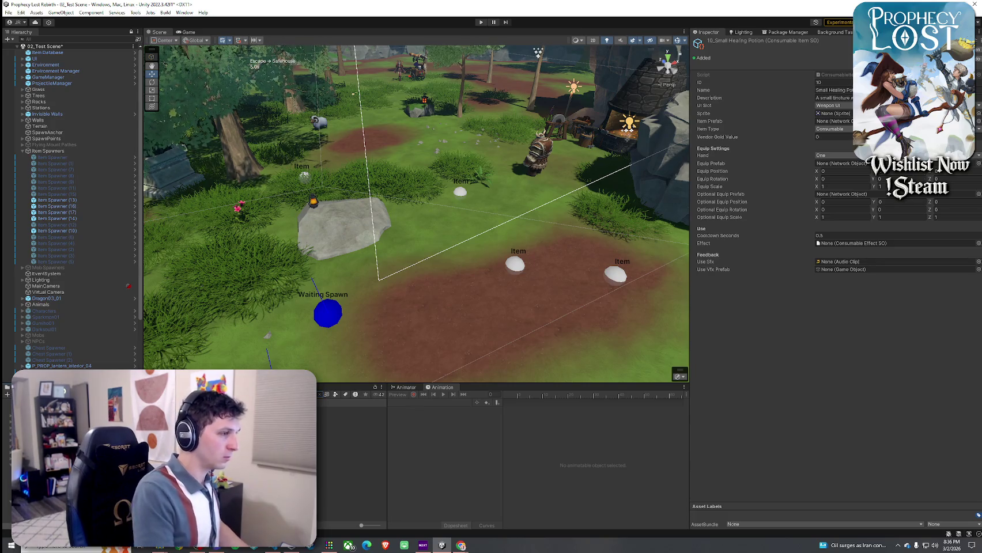
- Set the Small Red Potion icon's Texture Type to Sprite (2D and UI), then select 10_Small Healing Potion
{"action": "left_click", "coordinate": [351, 410]}
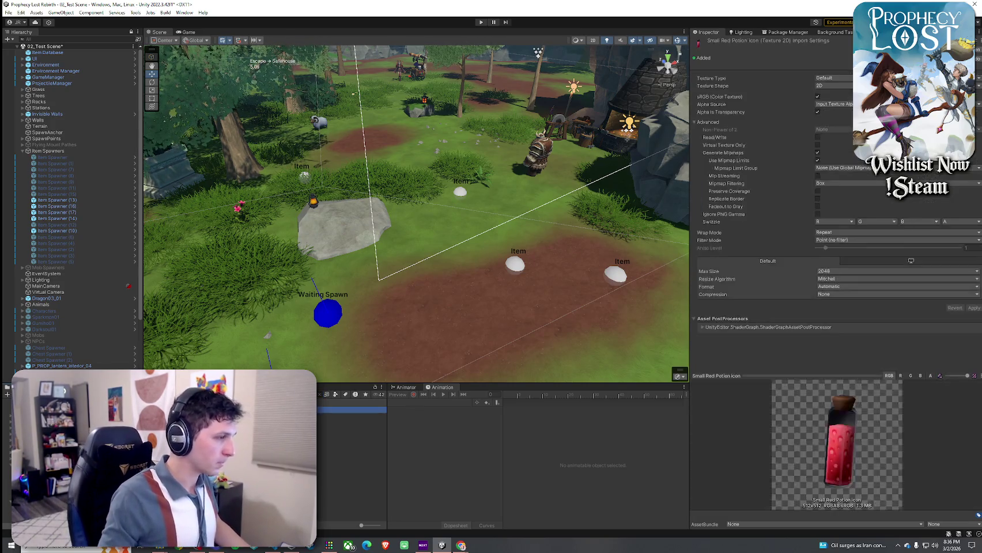
{"action": "left_click", "coordinate": [833, 78]}
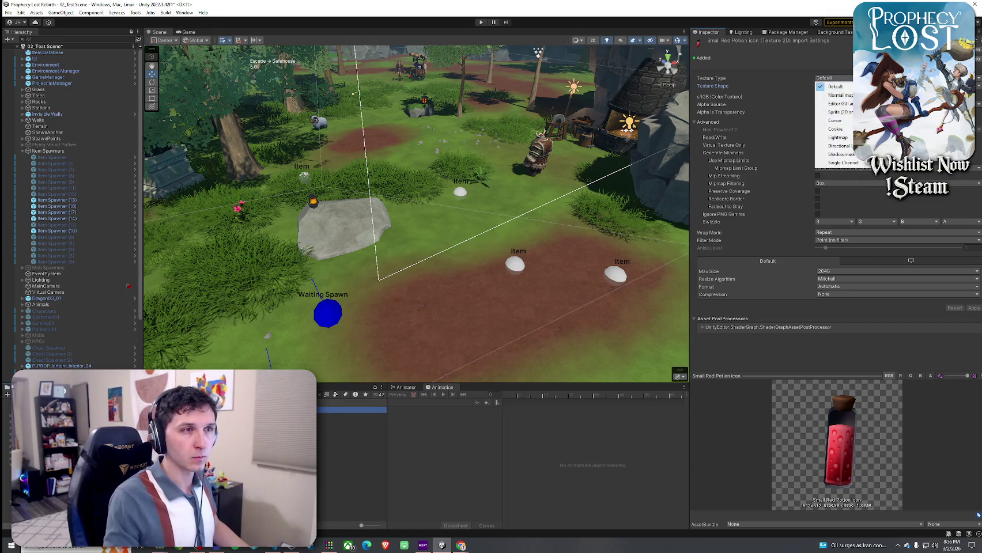
{"action": "left_click", "coordinate": [845, 111]}
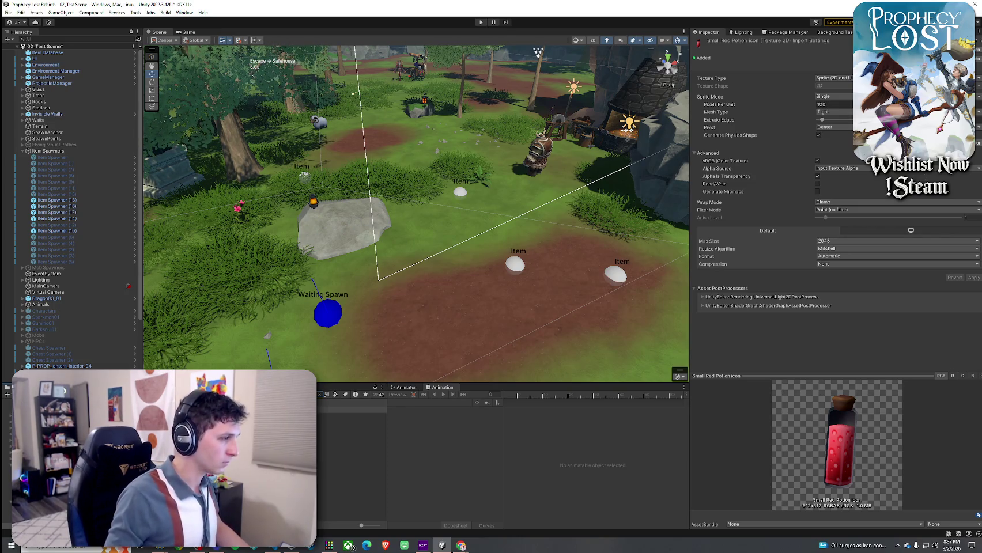
{"action": "key", "text": "Escape"}
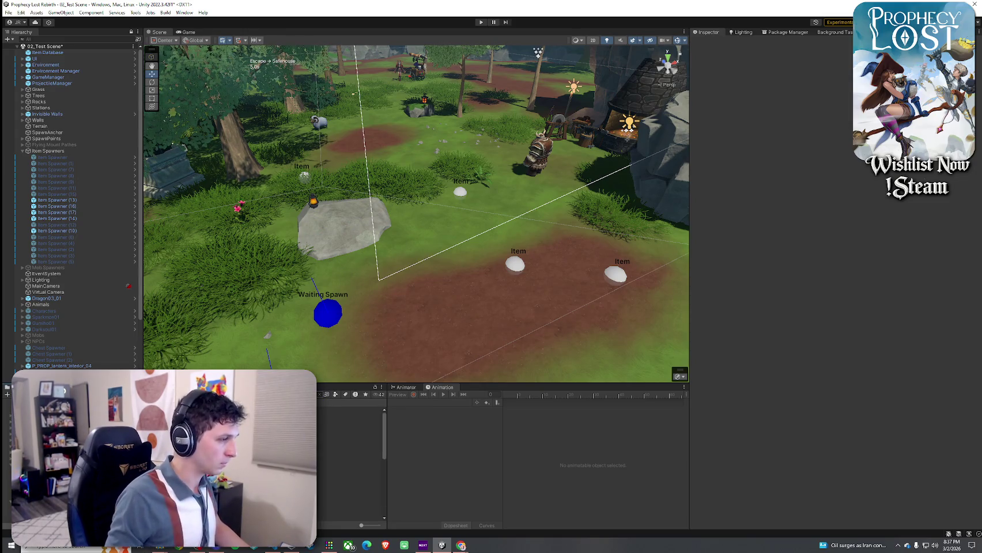
{"action": "left_click", "coordinate": [348, 415]}
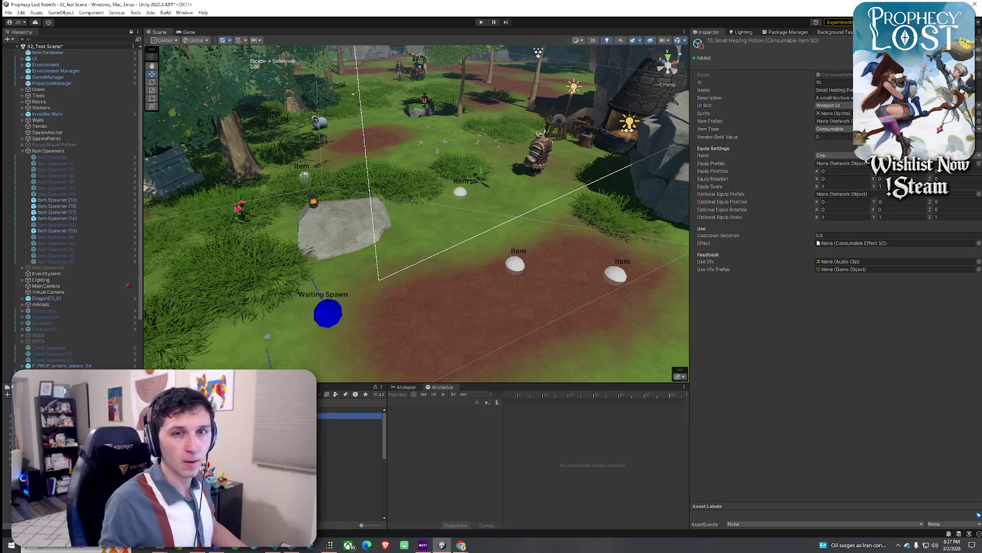
- Assign the Small Red Potion icon as sprite and Potion_Health as Item Prefab
{"action": "left_click", "coordinate": [978, 114]}
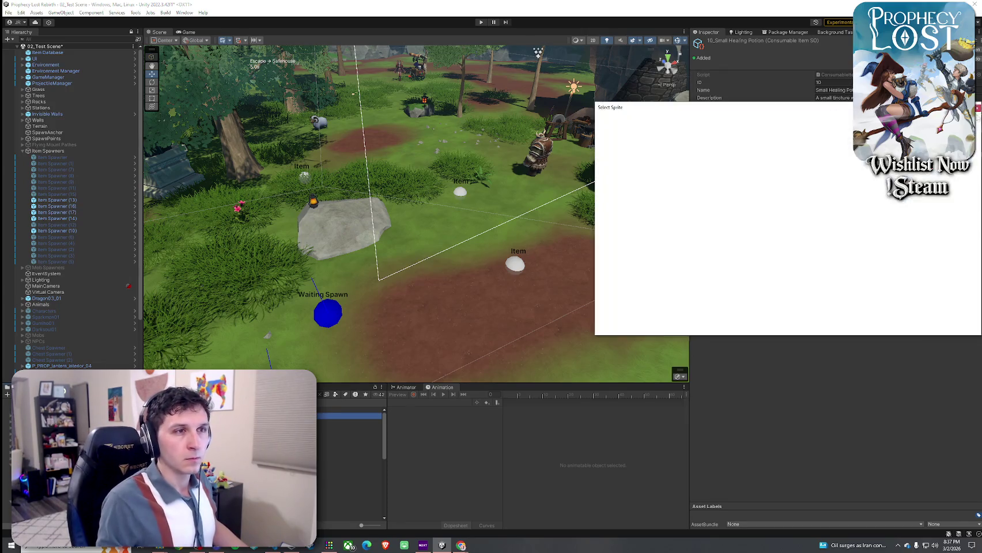
{"action": "type", "text": "red"}
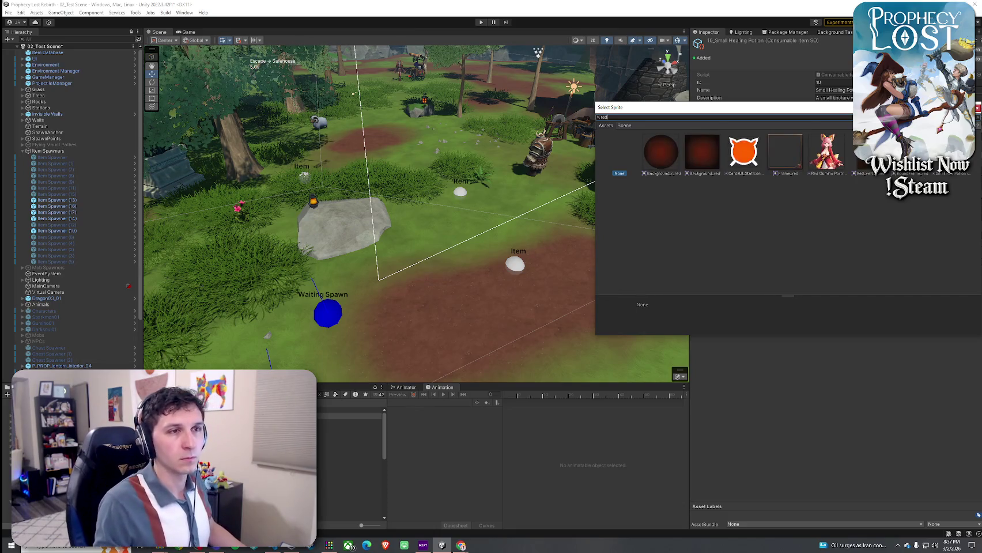
{"action": "double_click", "coordinate": [842, 140]}
{"action": "left_click", "coordinate": [844, 122]}
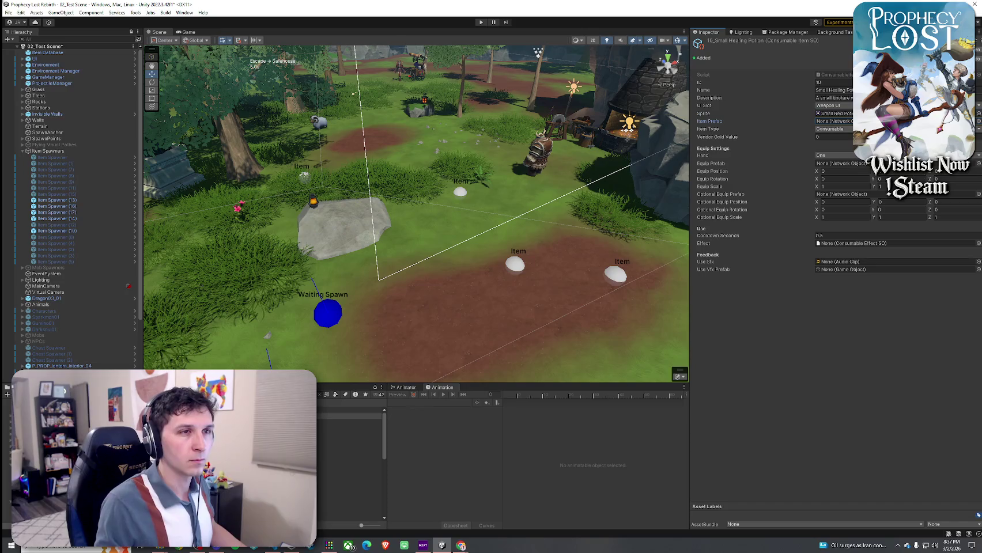
{"action": "left_click", "coordinate": [978, 122]}
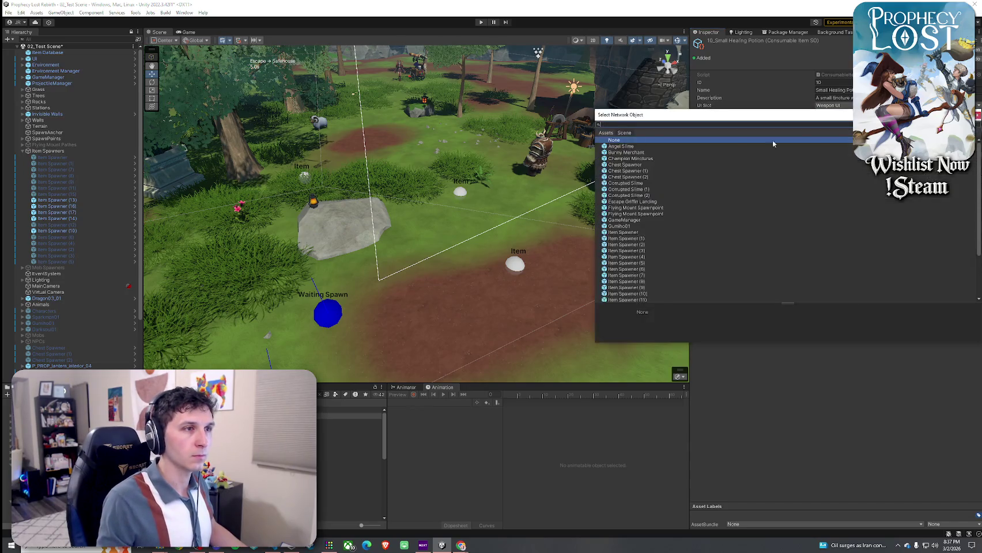
{"action": "left_click", "coordinate": [623, 133]}
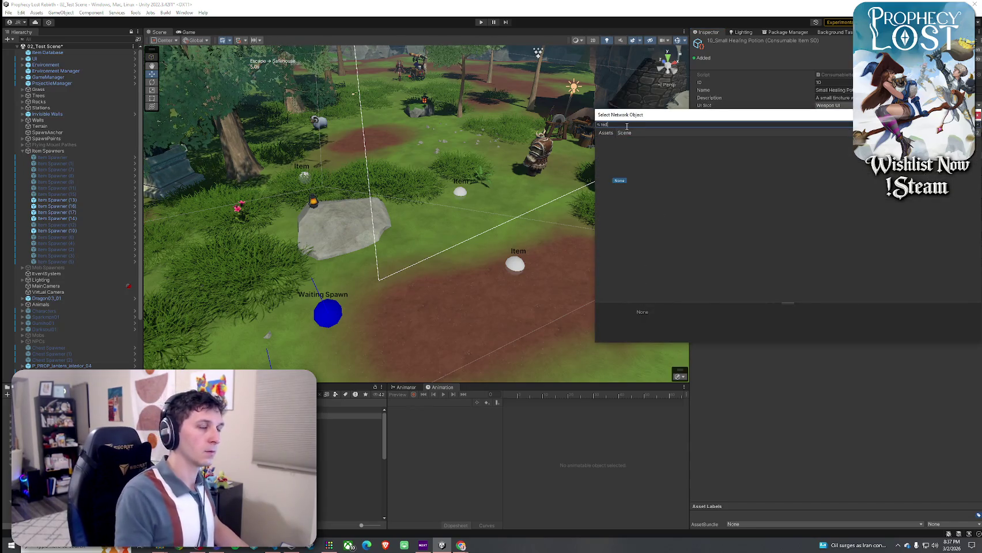
{"action": "left_click", "coordinate": [978, 116]}
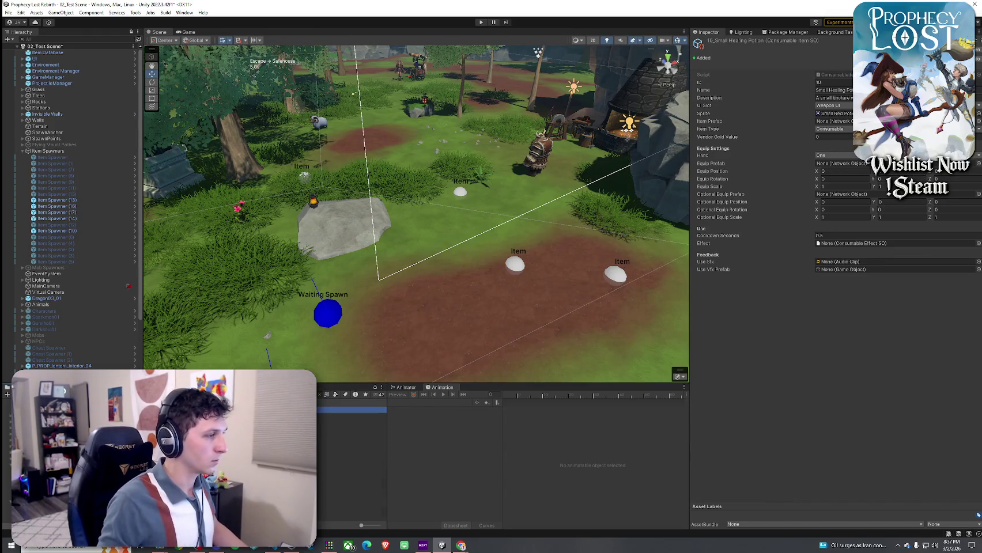
{"action": "left_click", "coordinate": [92, 435]}
{"action": "left_click", "coordinate": [345, 409]}
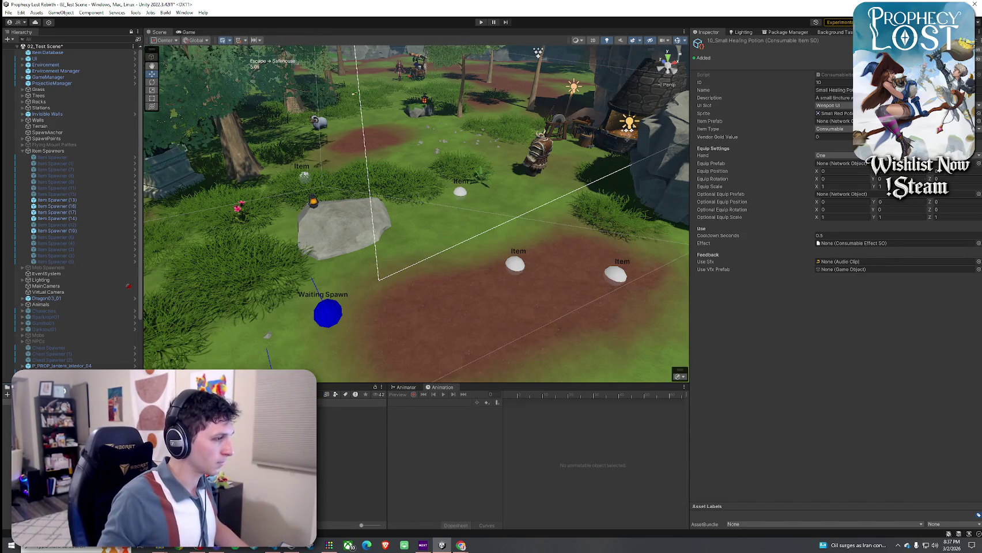
{"action": "left_click", "coordinate": [835, 121]}
{"action": "left_click_drag", "start_coordinate": [836, 124], "coordinate": [836, 123]}
- Set Vendor Gold Value to 5 and Equip Prefab to Potion_Health 1
{"action": "left_click", "coordinate": [833, 137]}
{"action": "type", "text": "5"}
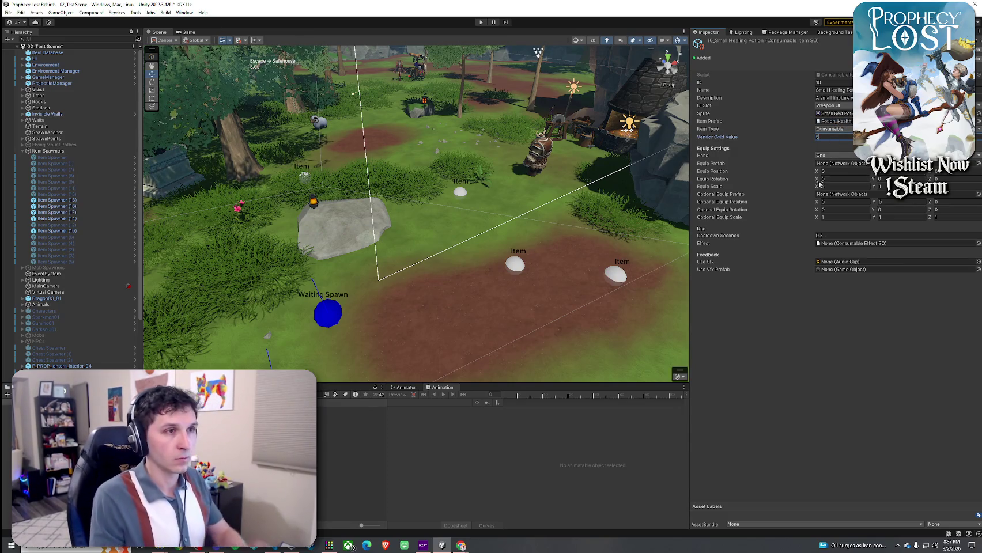
{"action": "key", "text": "Return"}
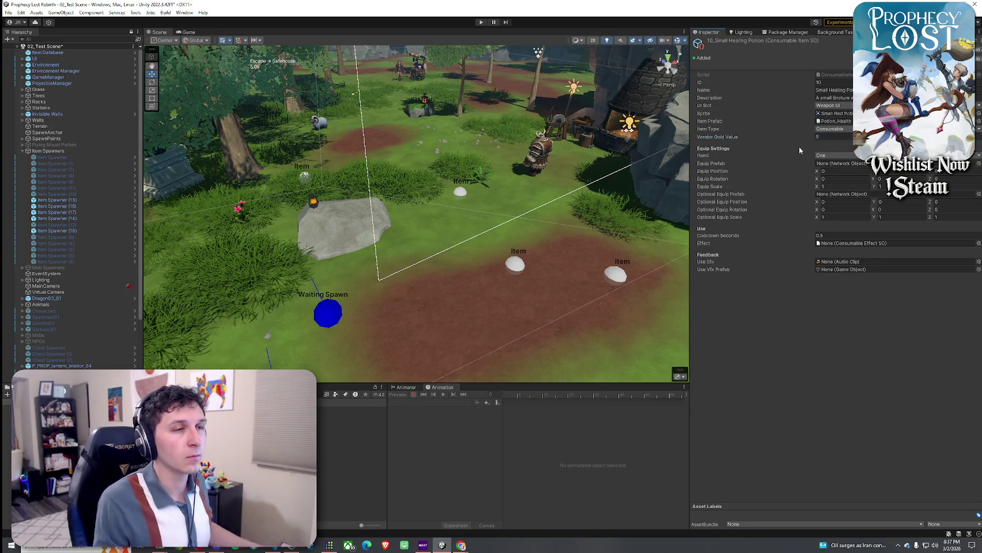
{"action": "left_click", "coordinate": [831, 163]}
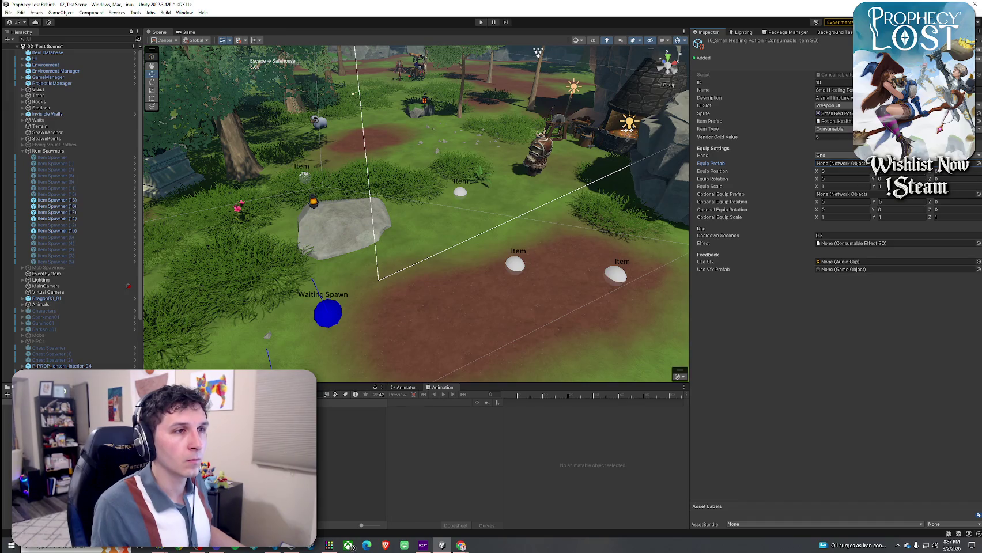
{"action": "mouse_move", "coordinate": [173, 450]}
{"action": "left_mouse_down"}
{"action": "mouse_move", "coordinate": [518, 288]}
{"action": "mouse_move", "coordinate": [845, 164]}
{"action": "left_mouse_up"}
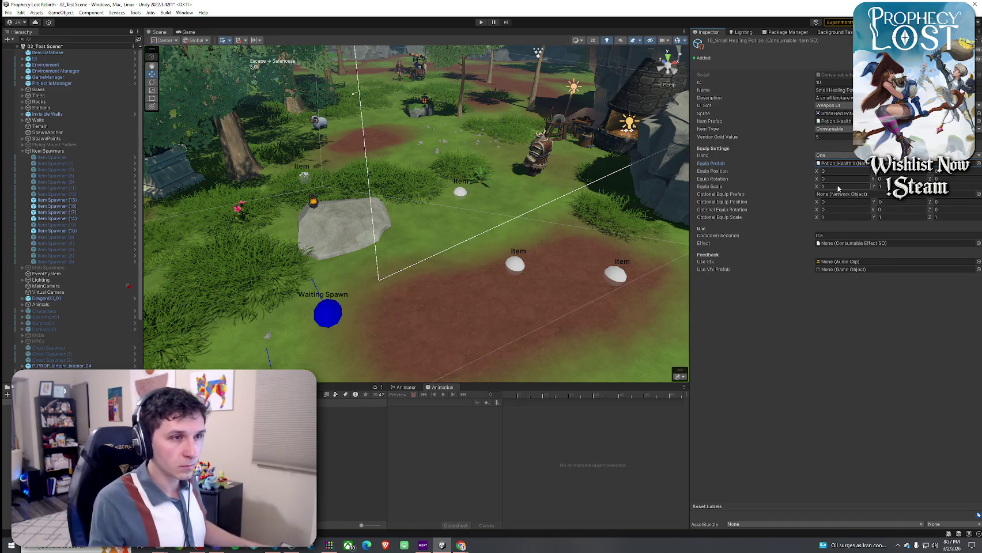
- Zero the equip scale and optional equip scale values
{"action": "left_click", "coordinate": [838, 186]}
{"action": "type", "text": "0"}
{"action": "key", "text": "Tab"}
{"action": "type", "text": "0"}
{"action": "left_click", "coordinate": [870, 217]}
{"action": "type", "text": "0"}
{"action": "key", "text": "Tab"}
{"action": "type", "text": "0"}
{"action": "key", "text": "Tab"}
{"action": "type", "text": "0"}
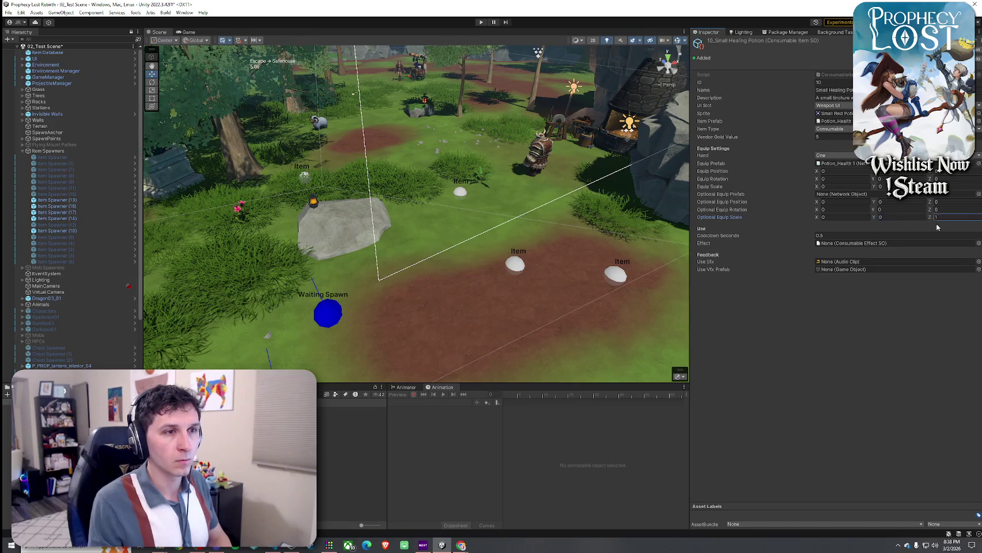
{"action": "left_click", "coordinate": [901, 302]}
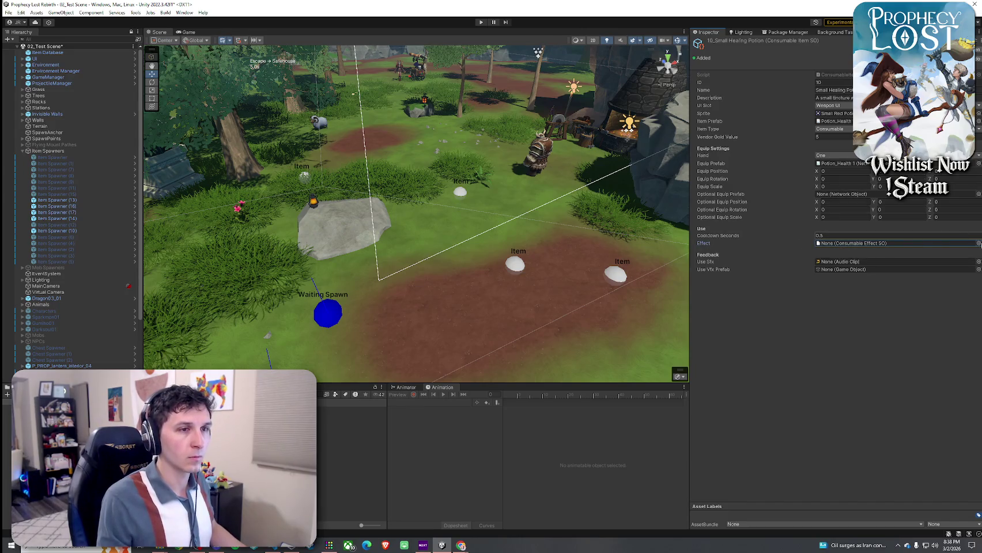
{"action": "left_click", "coordinate": [978, 243]}
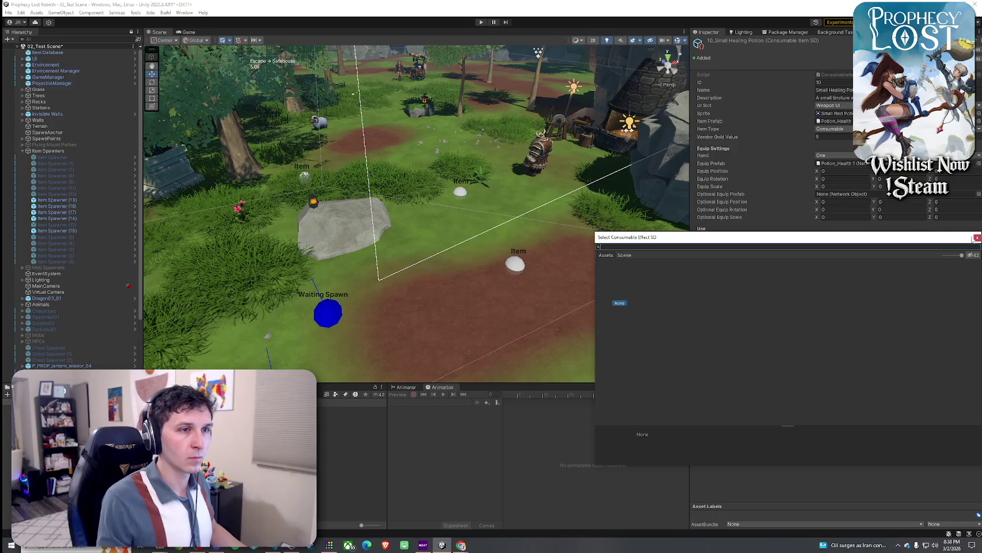
- Replace the Item Prefab Potion_Health with the Small Red Potion prefab
{"action": "left_click", "coordinate": [976, 238]}
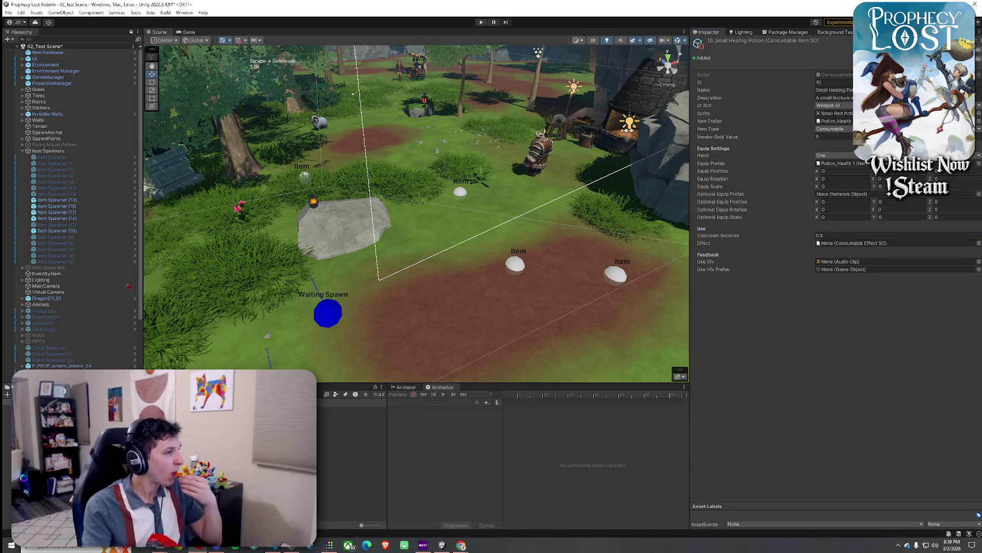
{"action": "left_click", "coordinate": [853, 243]}
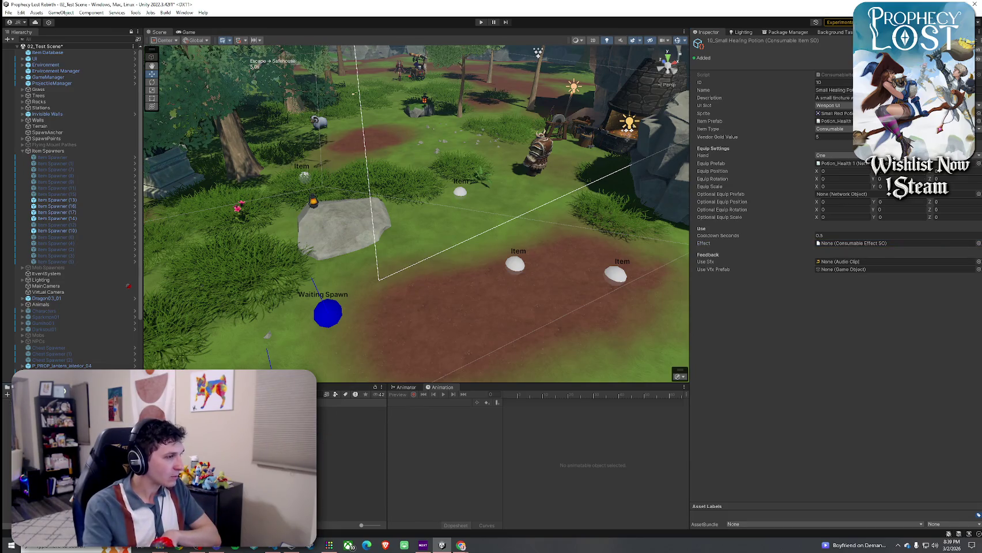
{"action": "left_click", "coordinate": [845, 121]}
{"action": "left_click_drag", "start_coordinate": [847, 126], "coordinate": [849, 160]}
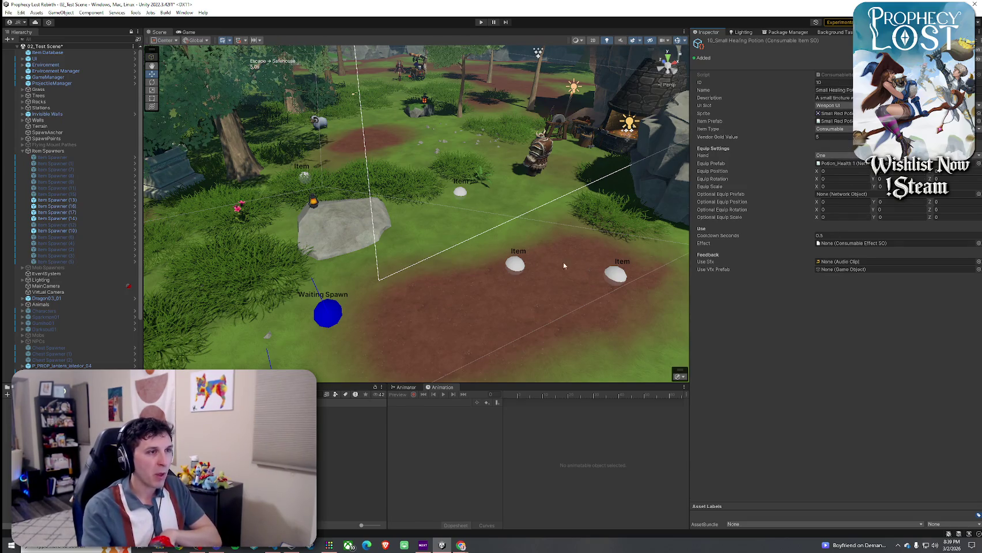
{"action": "left_click", "coordinate": [71, 53]}
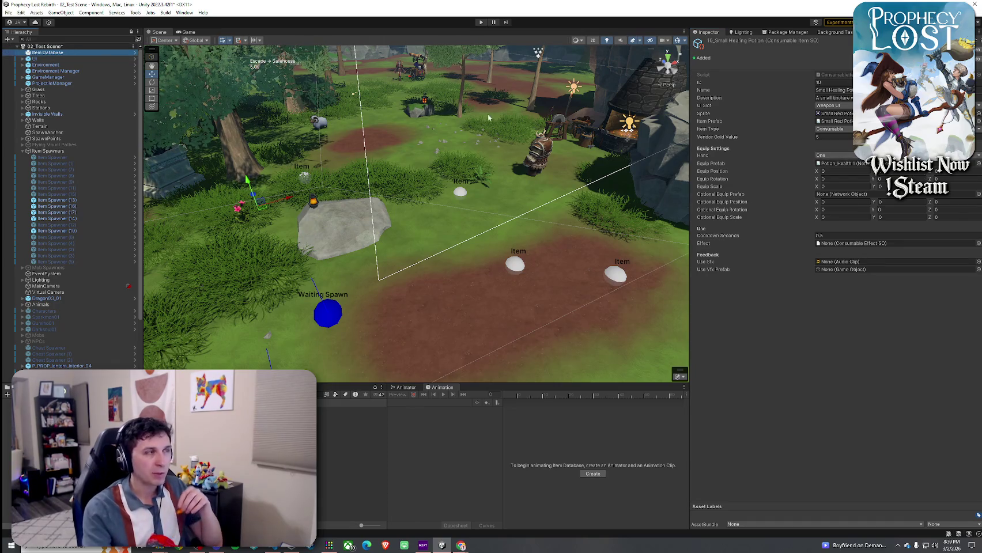
- Add 10_Small Healing Potion to the Item Database as Element 10
{"action": "key", "text": "f"}
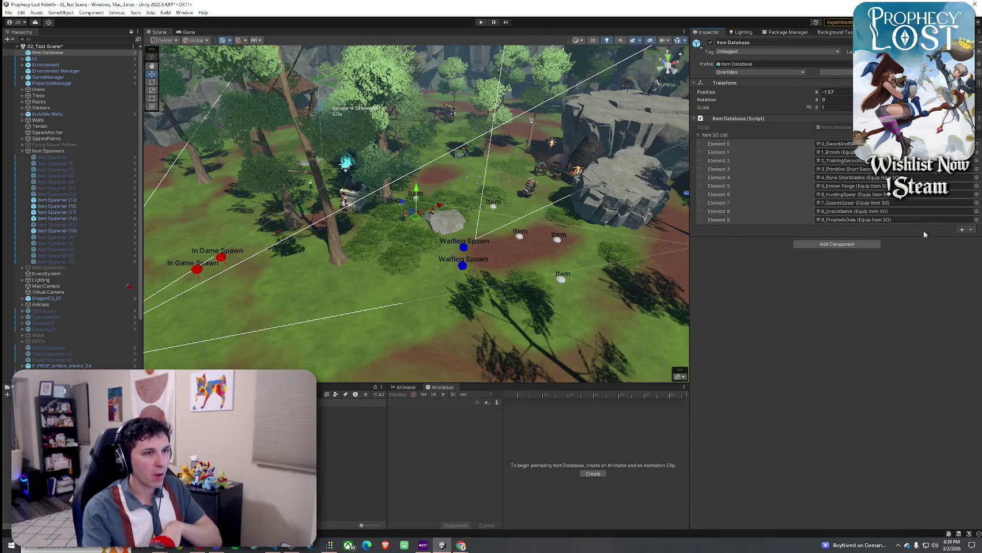
{"action": "left_click", "coordinate": [961, 229]}
{"action": "left_click", "coordinate": [976, 228]}
{"action": "double_click", "coordinate": [703, 313]}
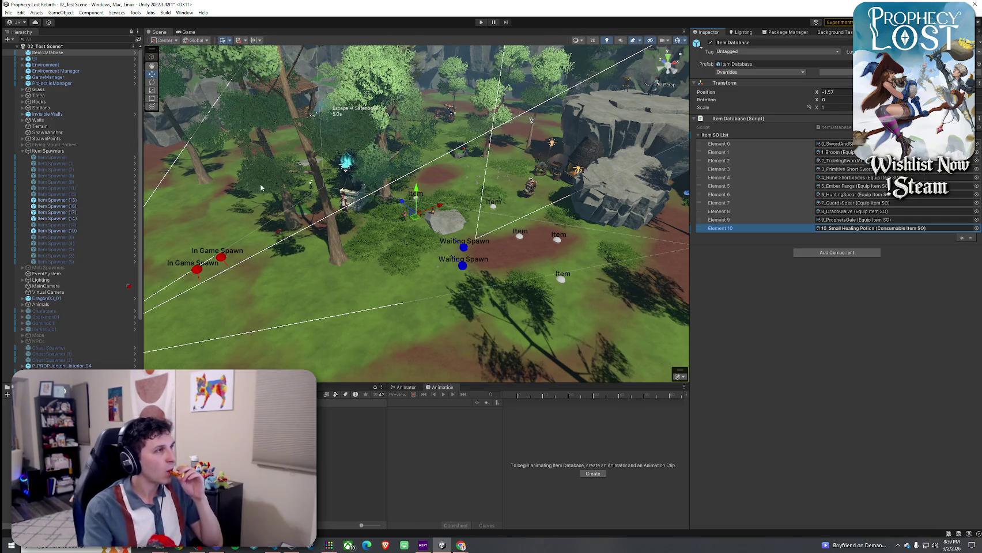
- Save the scene with File > Save and enter Play mode
{"action": "left_click", "coordinate": [9, 12]}
{"action": "left_click", "coordinate": [23, 50]}
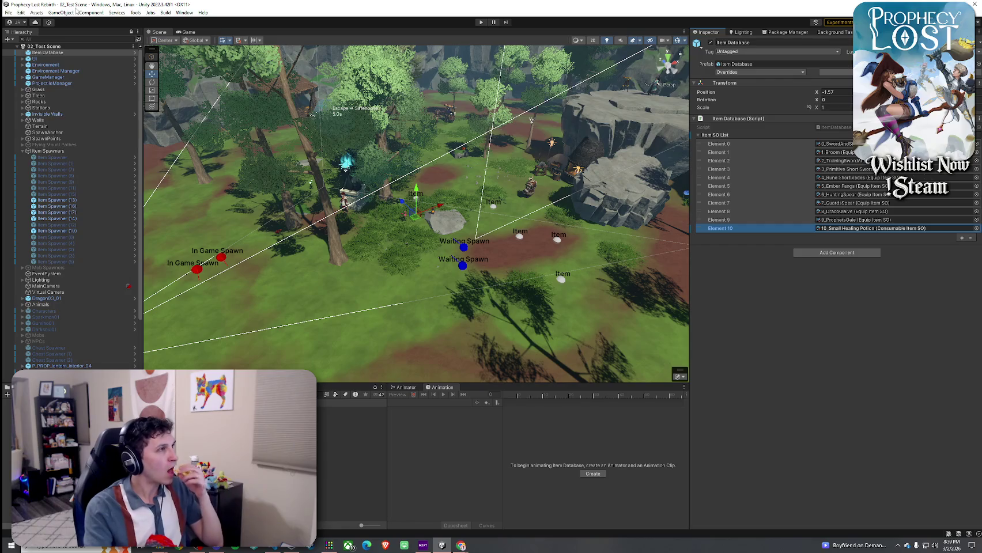
{"action": "left_click", "coordinate": [8, 13]}
{"action": "left_click", "coordinate": [24, 50]}
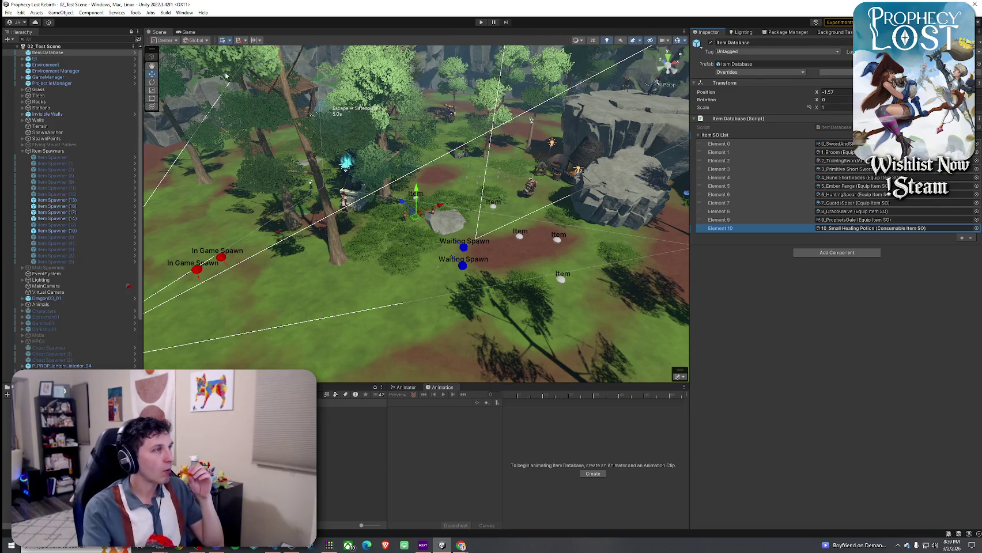
{"action": "left_click", "coordinate": [8, 12]}
{"action": "left_click", "coordinate": [26, 51]}
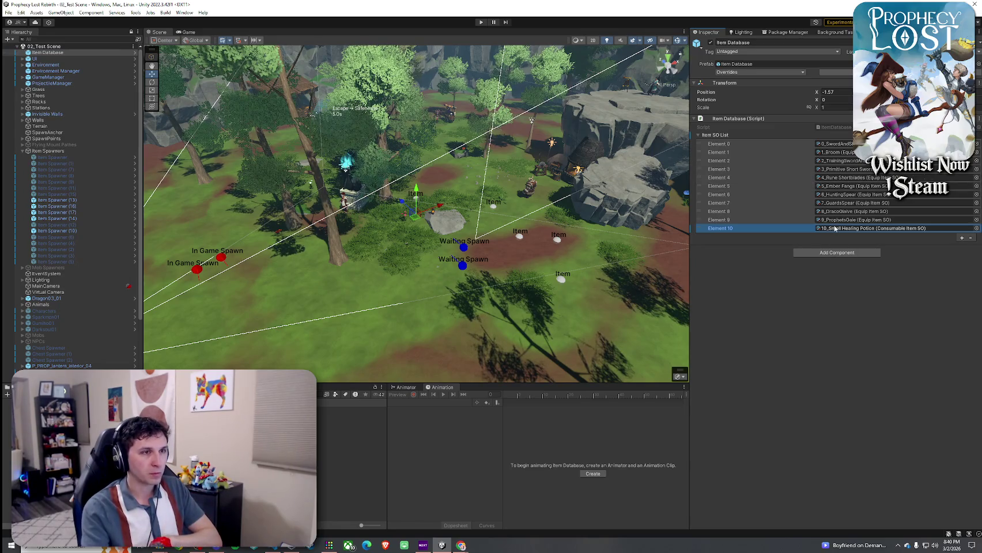
{"action": "left_click", "coordinate": [9, 12]}
{"action": "left_click", "coordinate": [26, 49]}
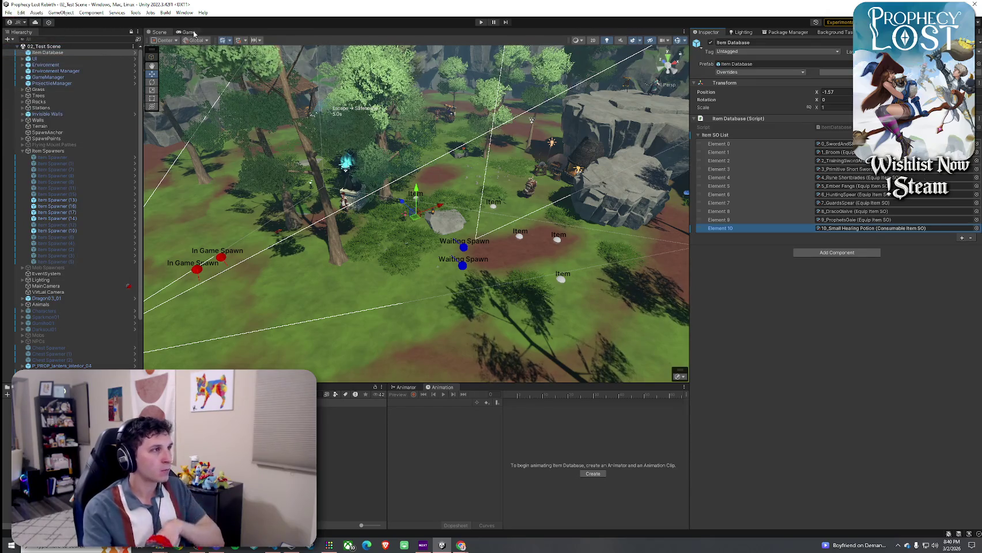
{"action": "left_click", "coordinate": [481, 22]}
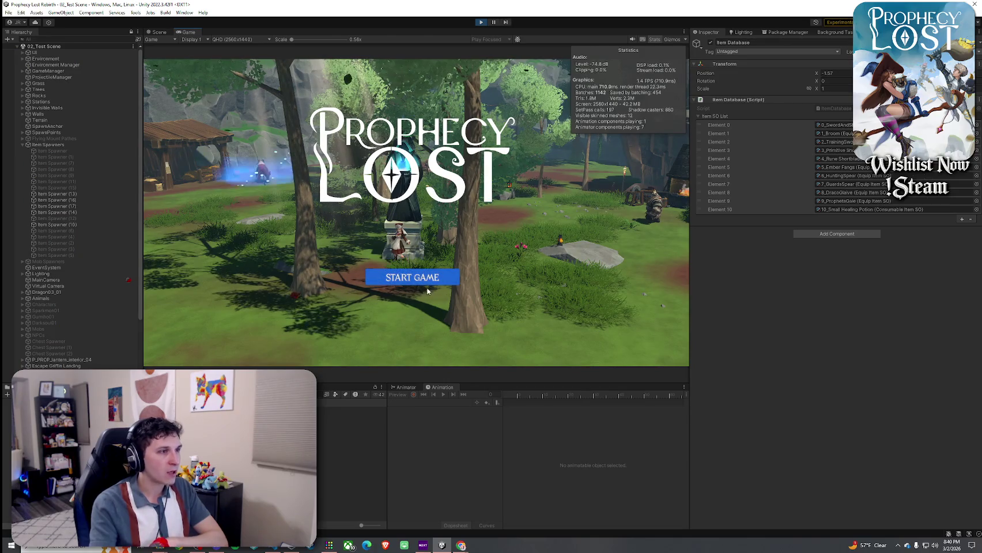
- Start the game and run the character toward the item spawners to see the red potions
{"action": "left_click", "coordinate": [426, 279]}
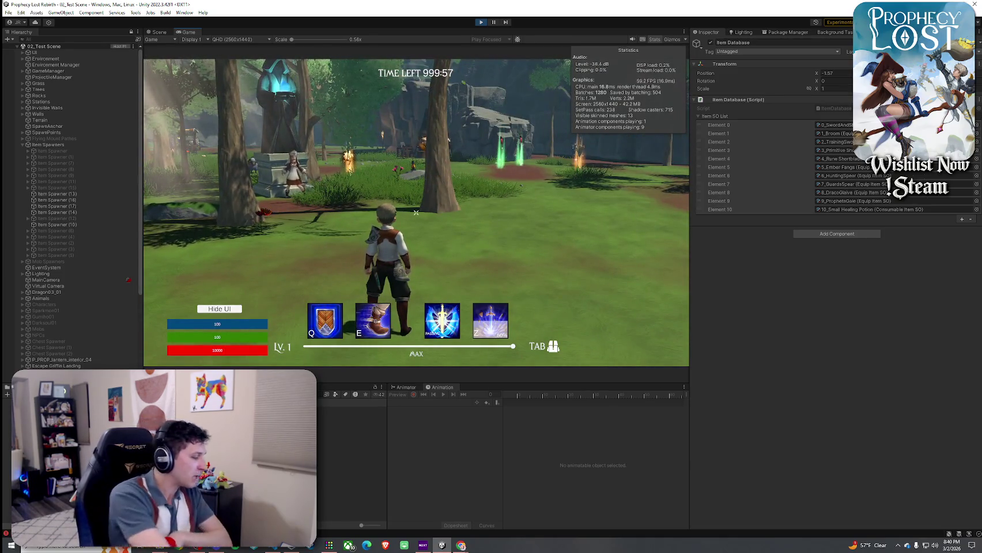
{"action": "key", "text": "w"}
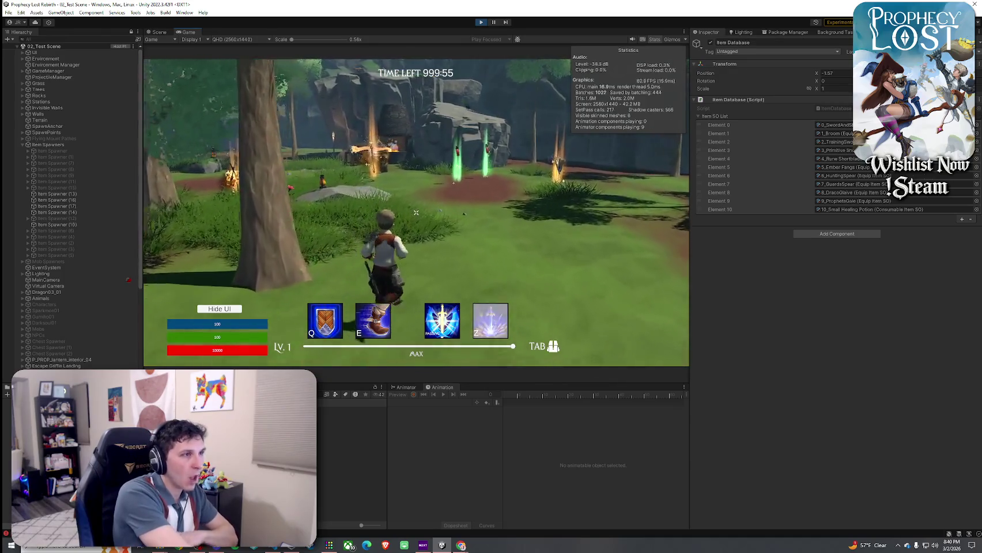
{"action": "key", "text": "w"}
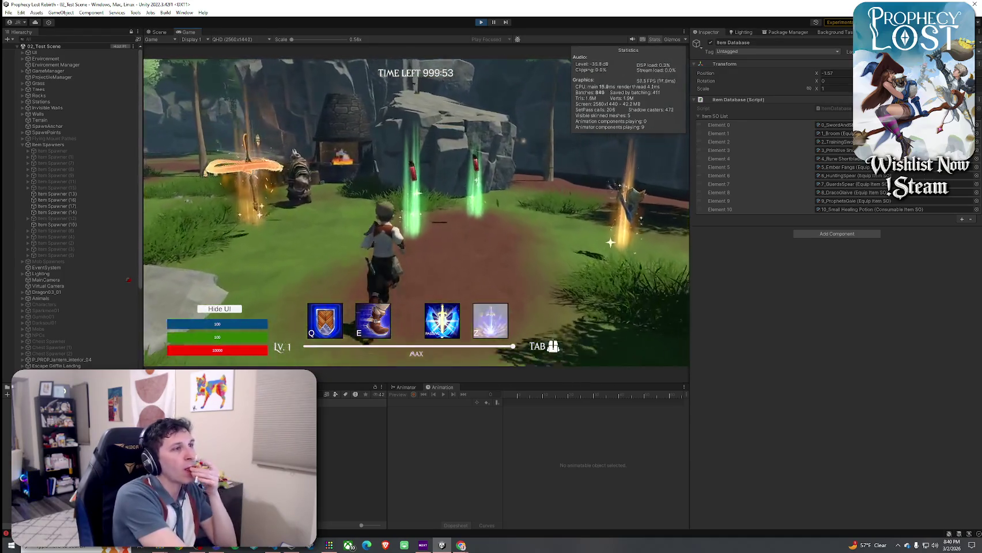
{"action": "key", "text": "w"}
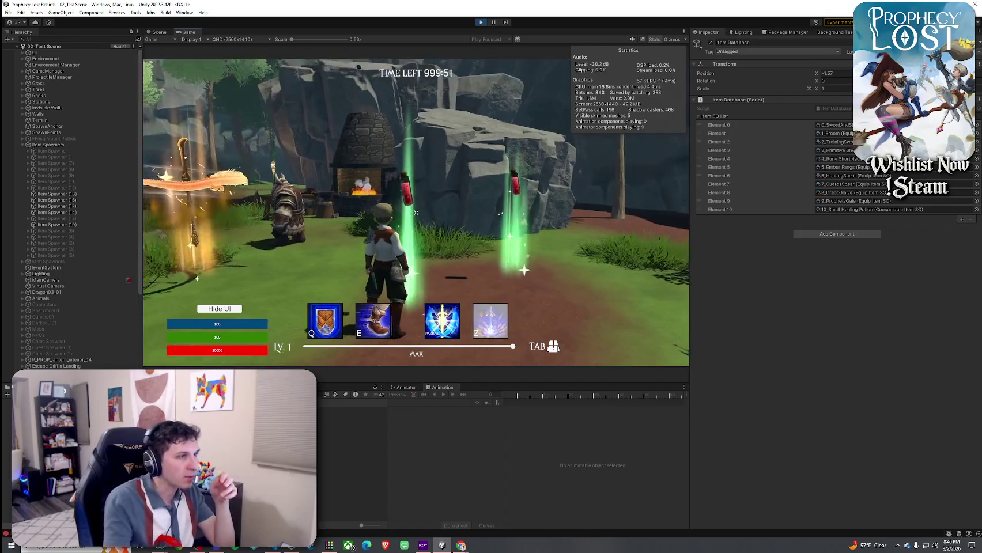
{"action": "key", "text": "w"}
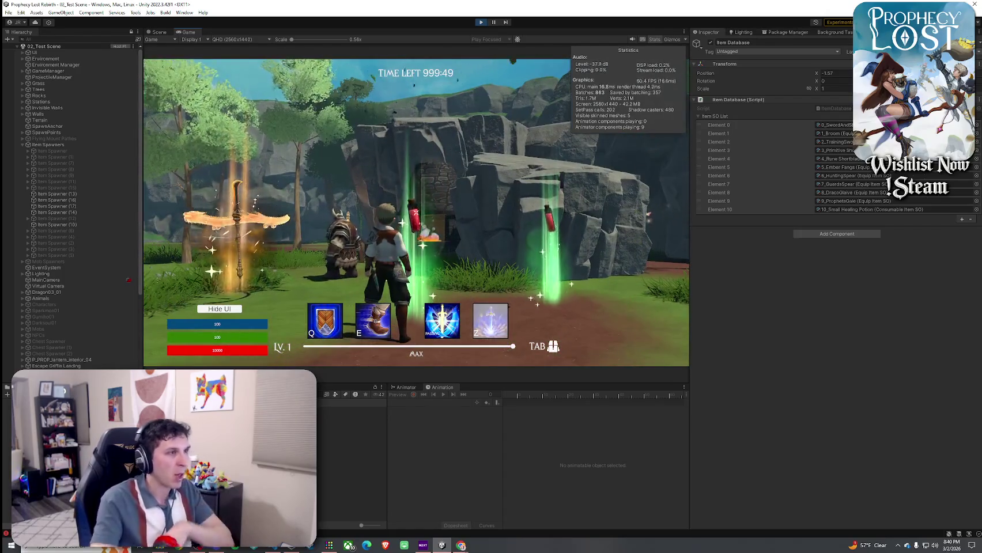
{"action": "key", "text": "w"}
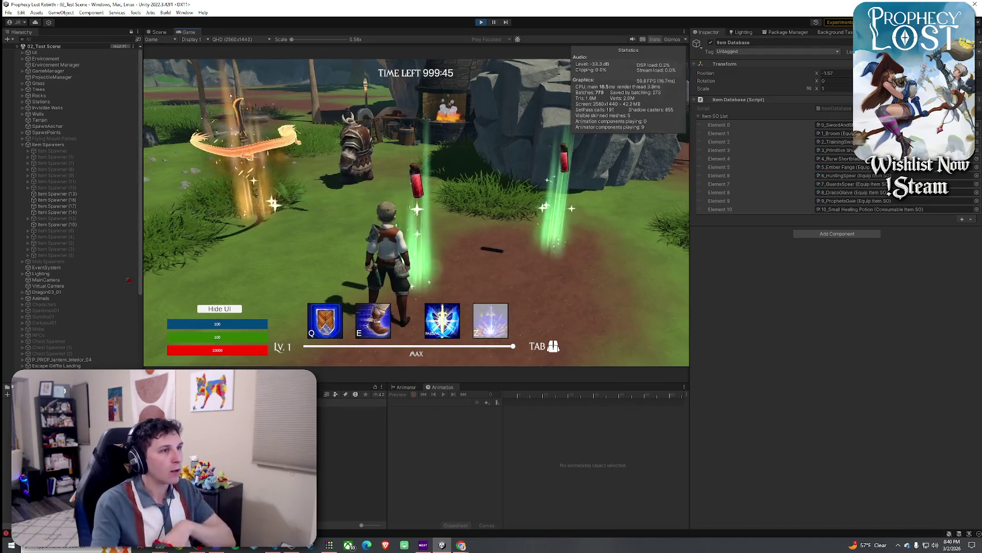
{"action": "key", "text": "super"}
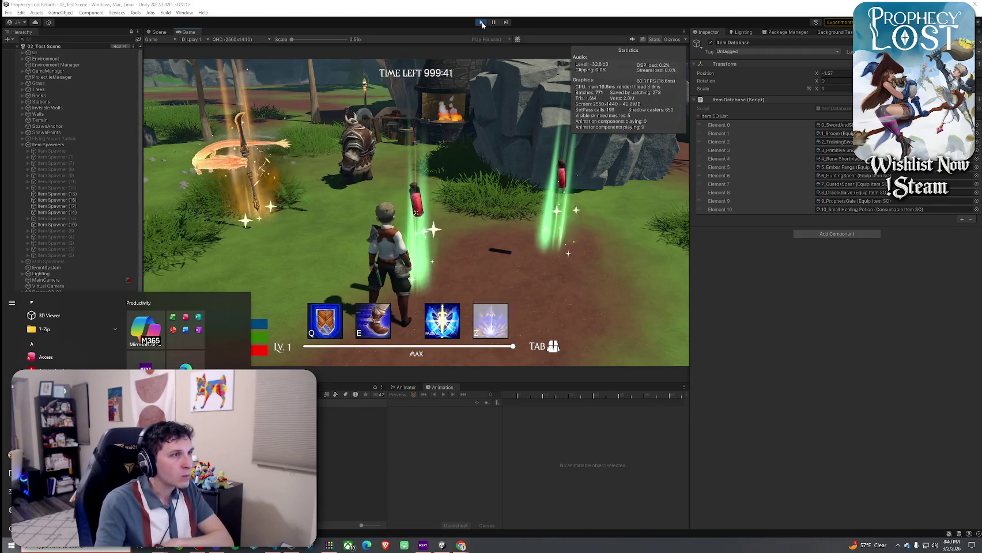
{"action": "left_click", "coordinate": [489, 107]}
- Open the Small Red Potion ITEM prefab via the 10_Small Healing Potion item asset and inspect its objects
{"action": "key", "text": "ctrl+1"}
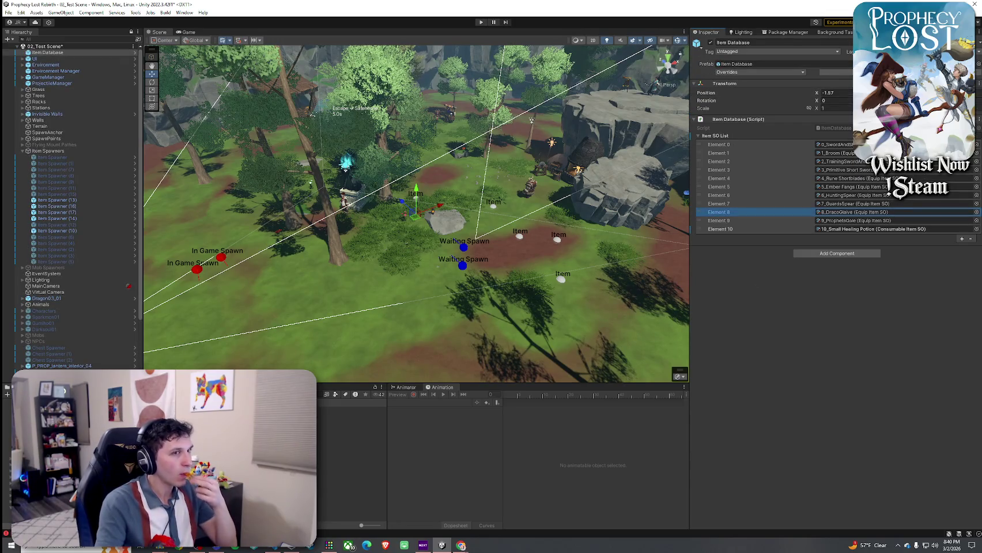
{"action": "left_click", "coordinate": [720, 229]}
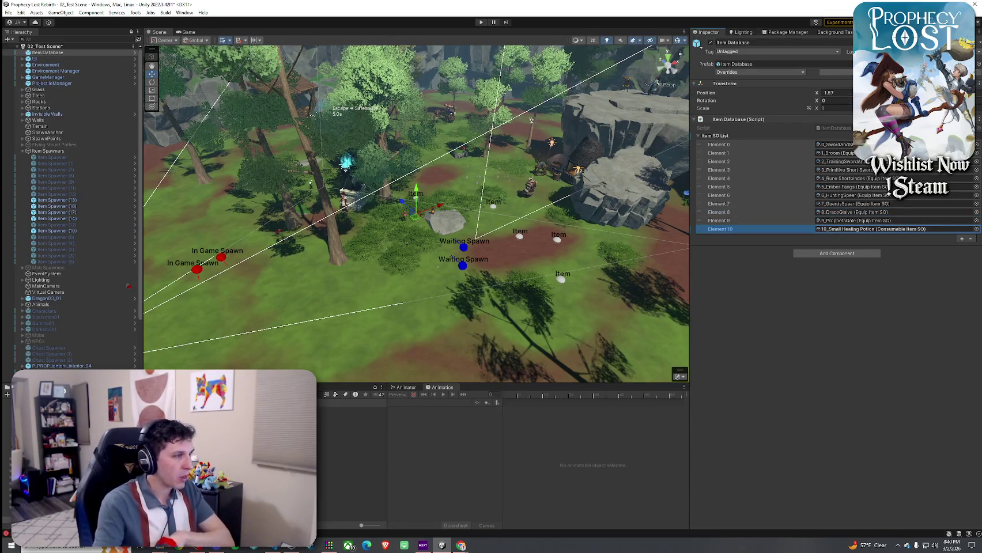
{"action": "double_click", "coordinate": [872, 229]}
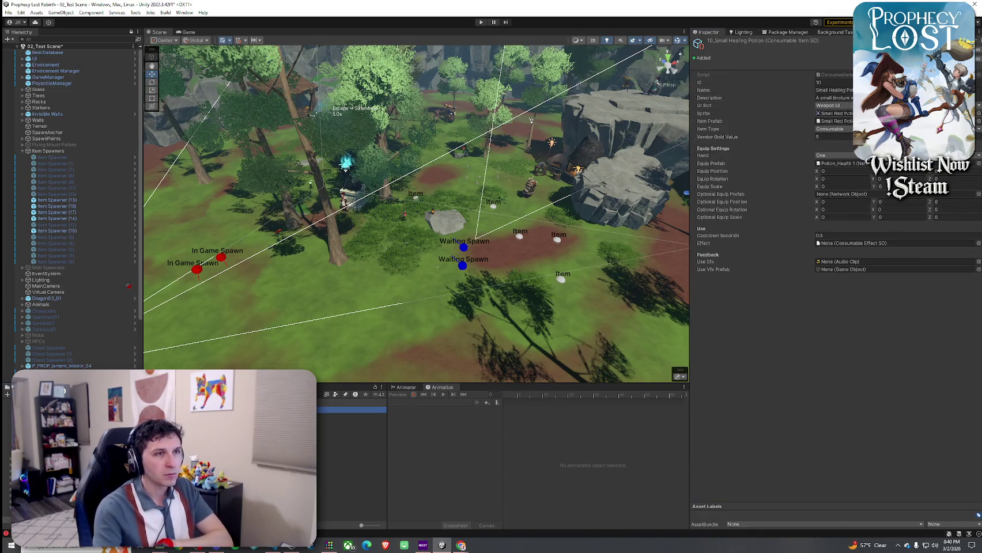
{"action": "double_click", "coordinate": [833, 121]}
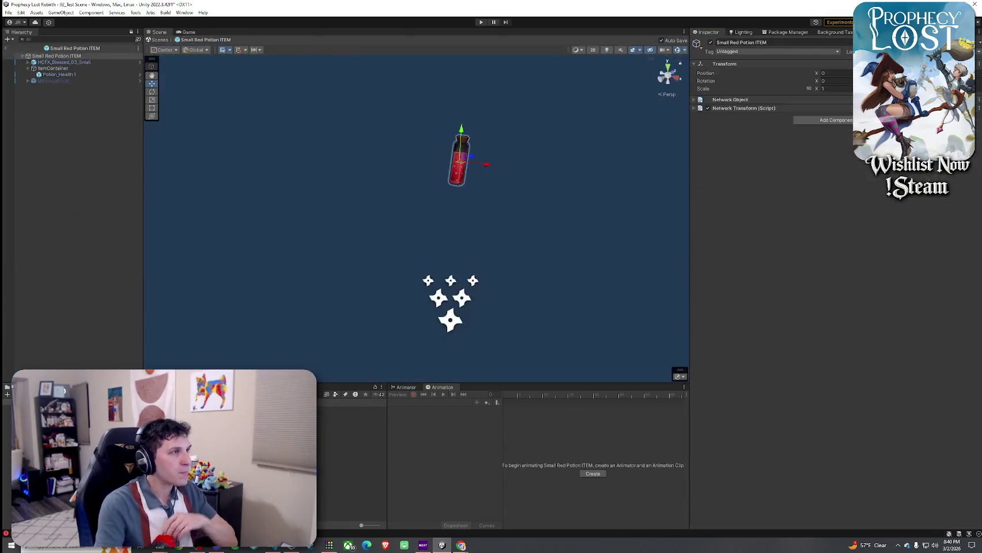
{"action": "left_click", "coordinate": [58, 69]}
{"action": "left_click", "coordinate": [60, 75]}
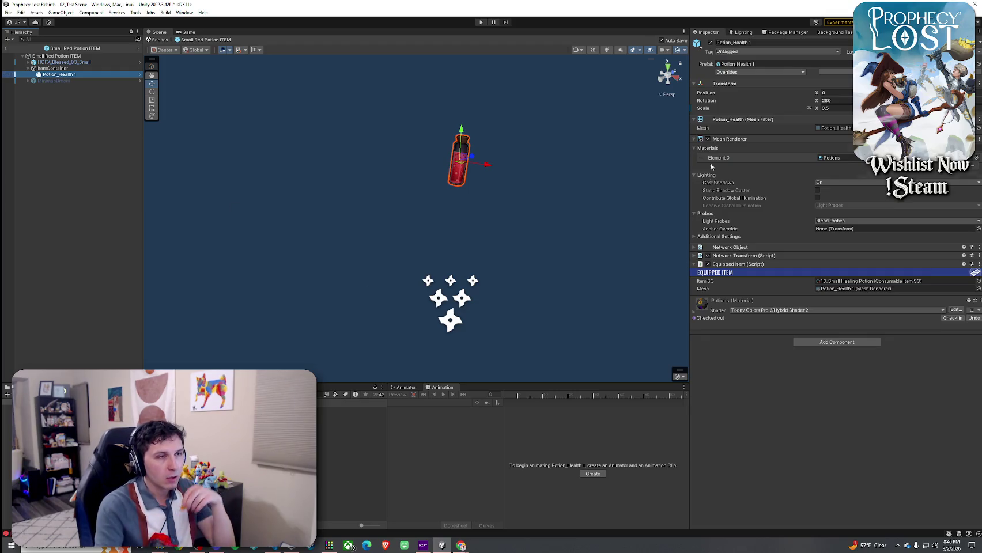
- Check the potion's mesh, equipped-mesh and highlight references, and enable the Highlight Effect component
{"action": "left_click", "coordinate": [740, 119]}
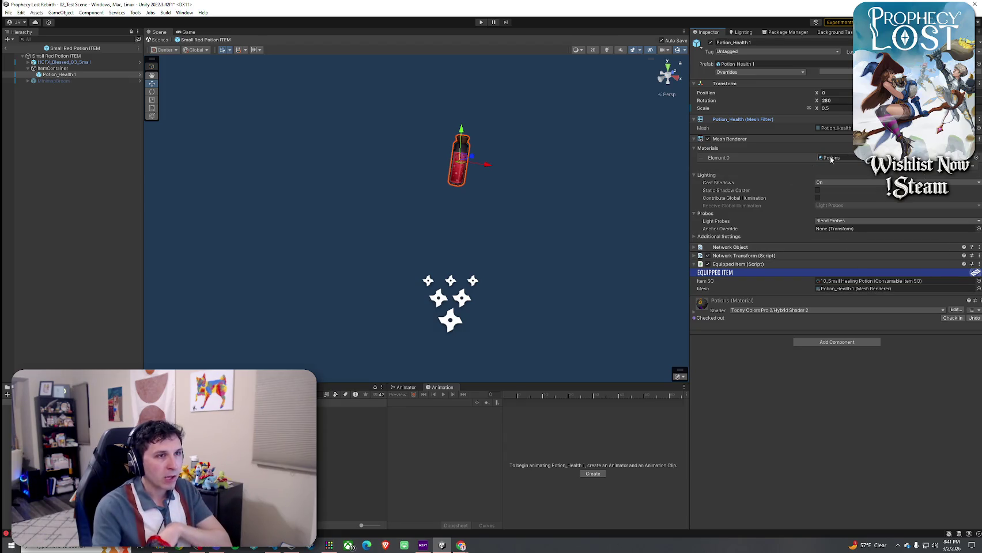
{"action": "left_click", "coordinate": [864, 290]}
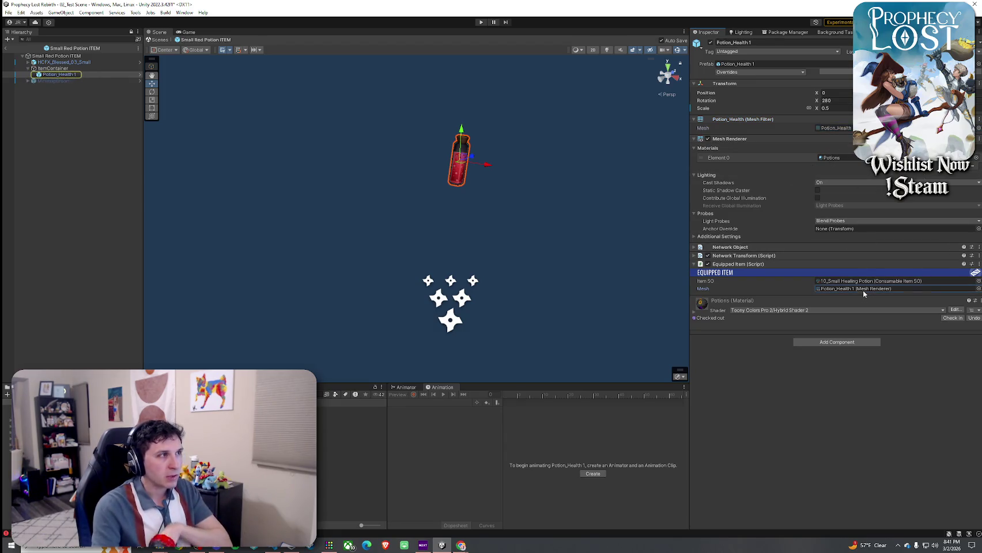
{"action": "left_click", "coordinate": [40, 76]}
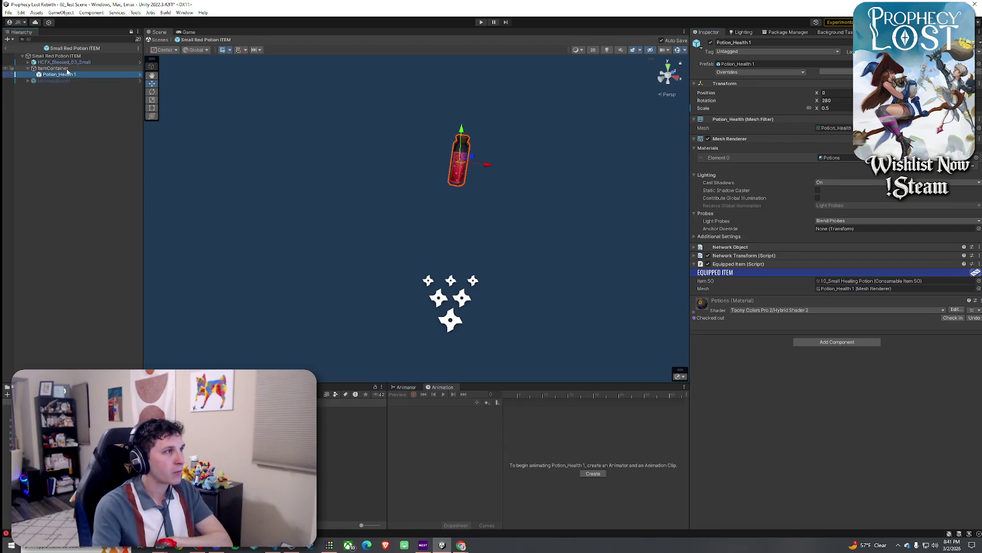
{"action": "left_click", "coordinate": [53, 69]}
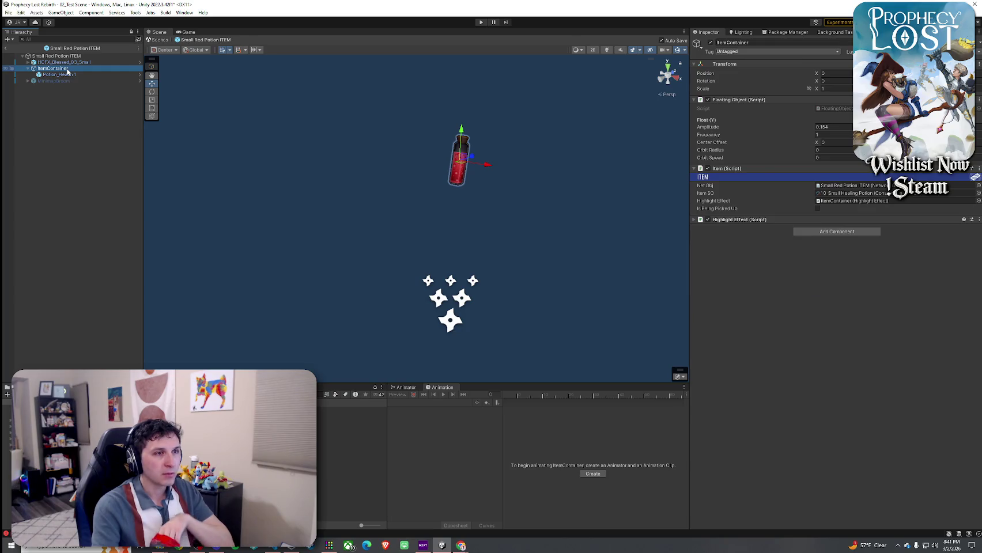
{"action": "left_click", "coordinate": [833, 201]}
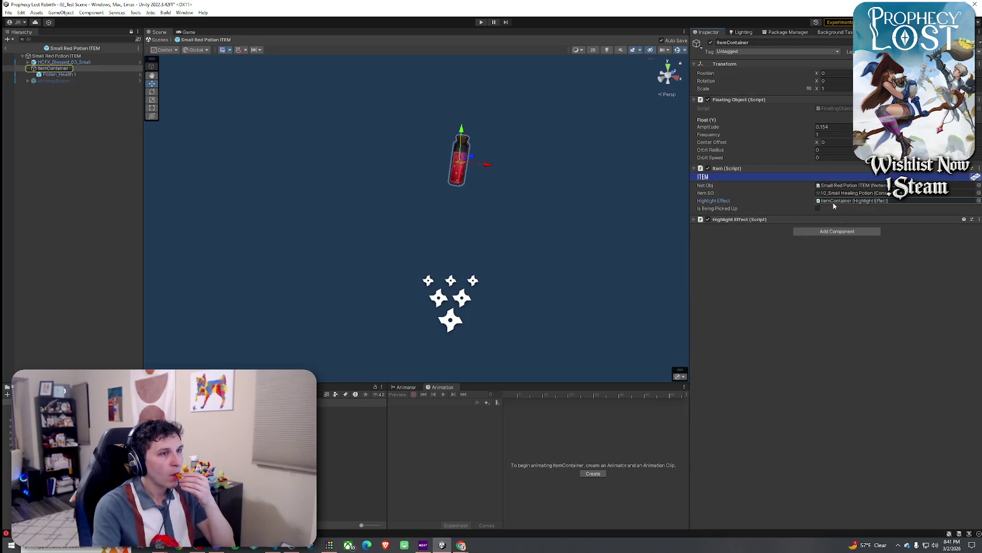
{"action": "left_click", "coordinate": [71, 69]}
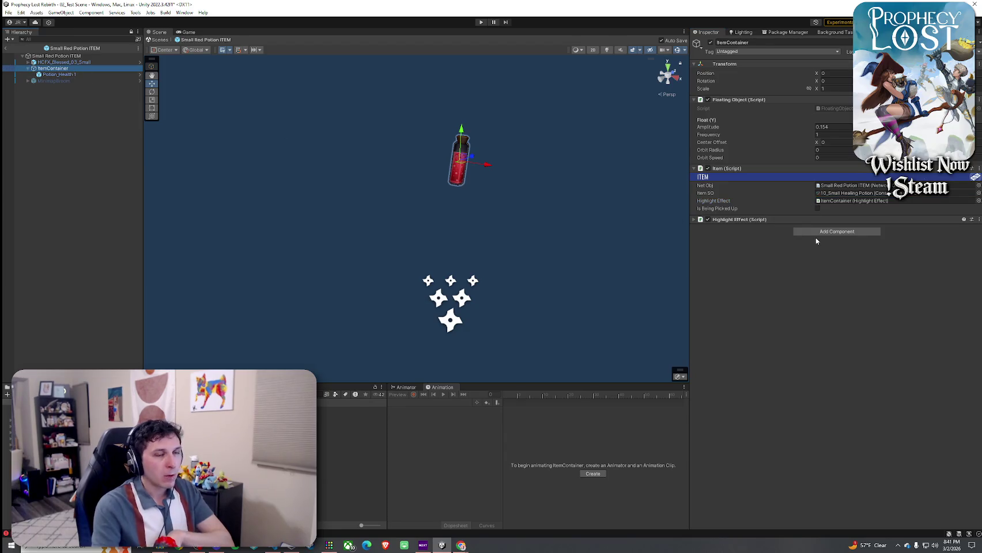
{"action": "left_click", "coordinate": [707, 220]}
{"action": "left_click", "coordinate": [848, 194]}
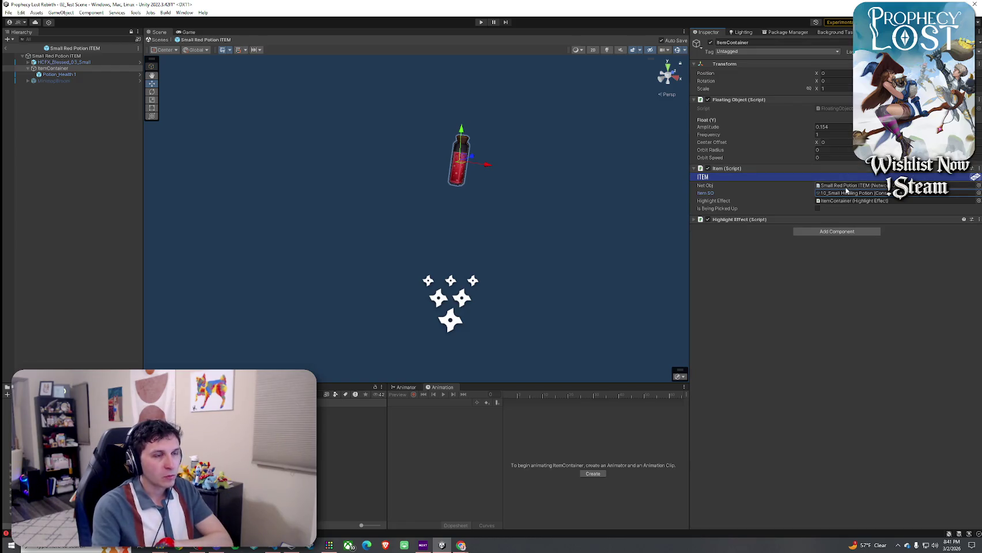
- Lower the Potion_Health 1 model inside its green glow and recheck the highlight and equipped-mesh references
{"action": "left_click", "coordinate": [91, 62]}
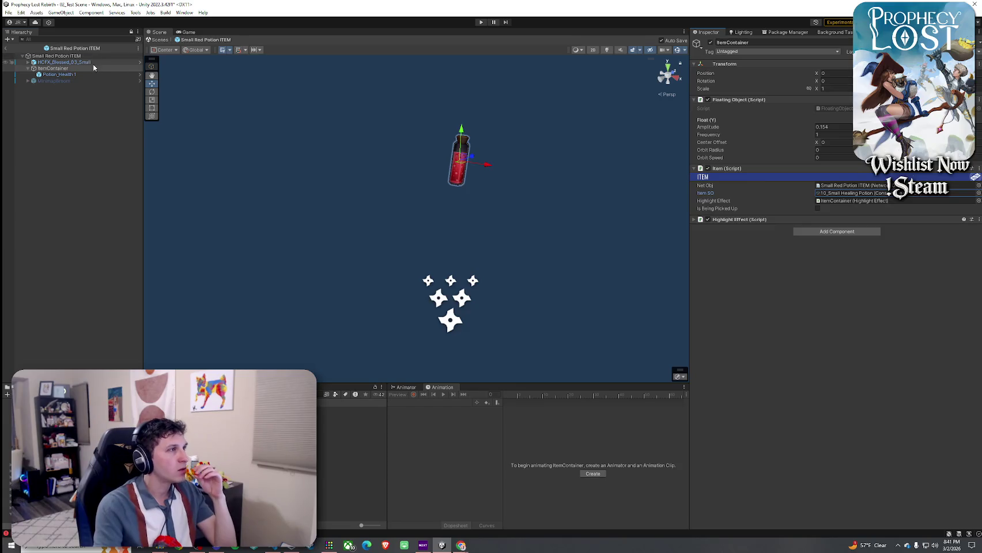
{"action": "left_click", "coordinate": [91, 73]}
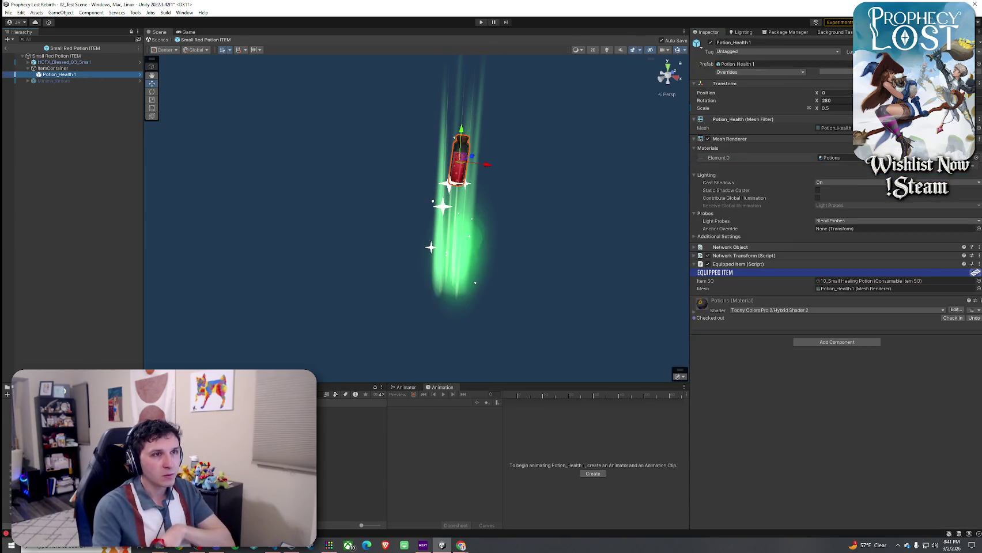
{"action": "left_click_drag", "start_coordinate": [870, 93], "coordinate": [846, 92]}
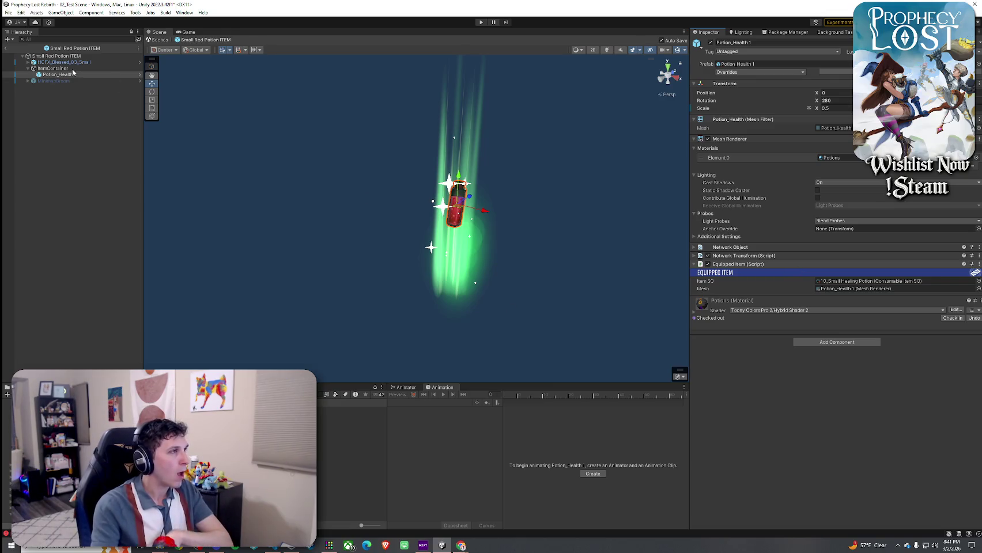
{"action": "key", "text": "Up"}
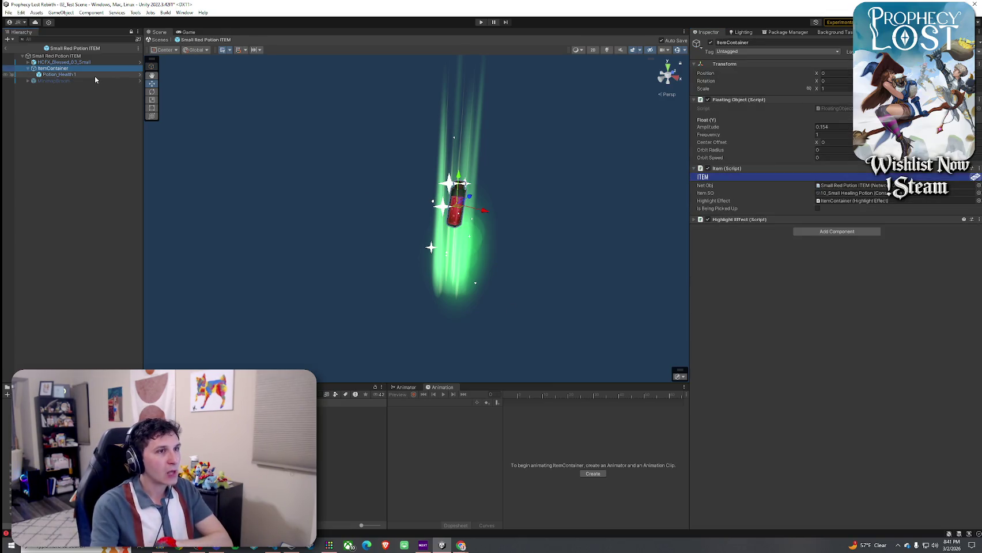
{"action": "left_click", "coordinate": [700, 219]}
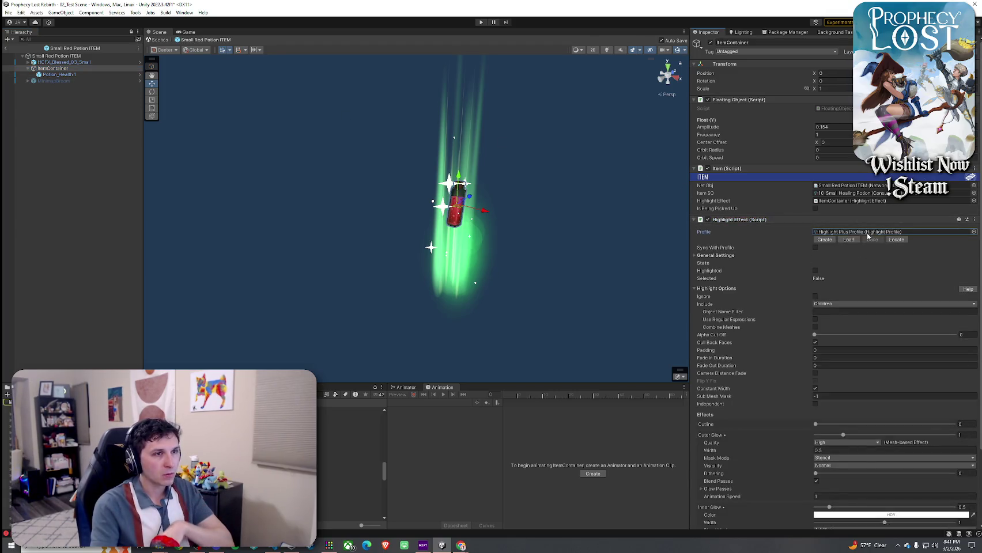
{"action": "left_click", "coordinate": [694, 220]}
{"action": "left_click", "coordinate": [841, 202]}
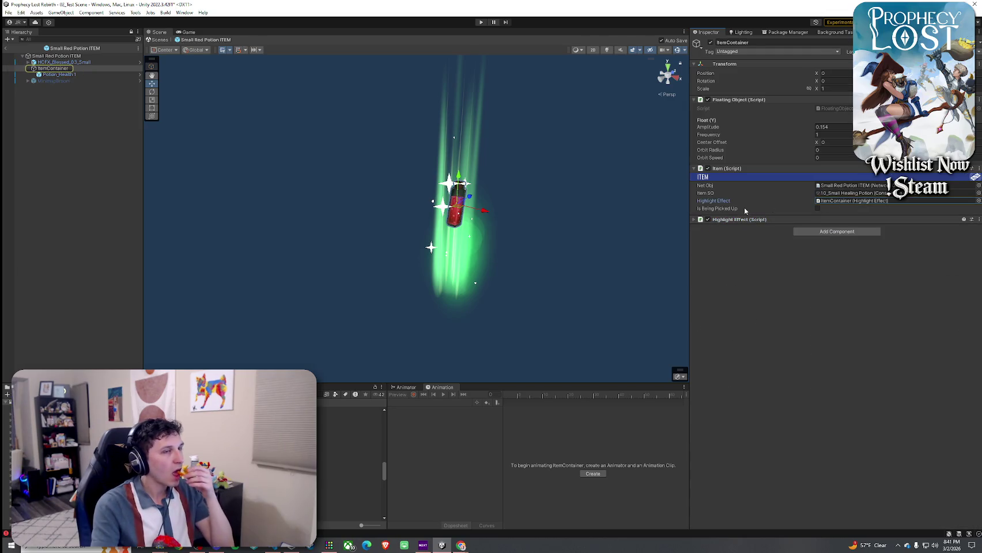
{"action": "left_click", "coordinate": [109, 74]}
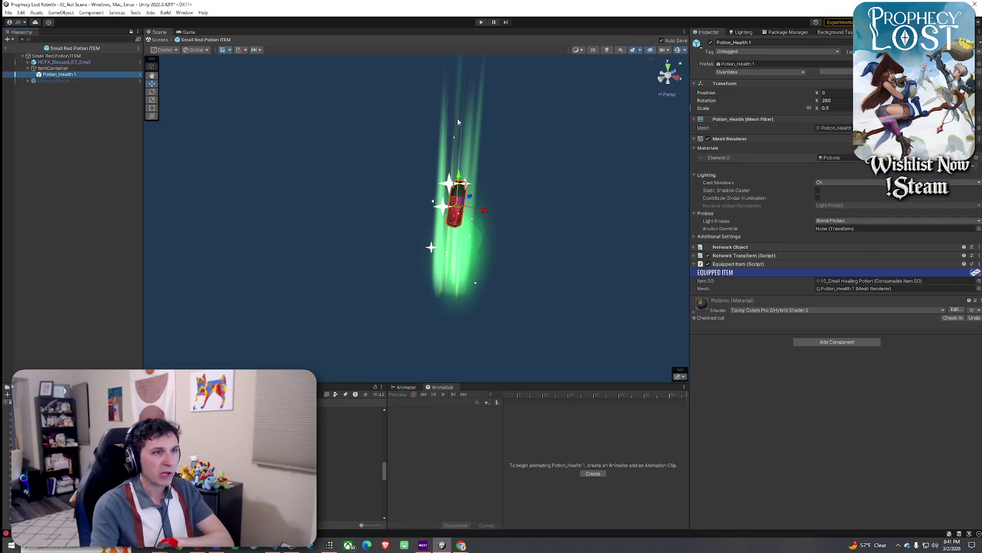
{"action": "left_click", "coordinate": [849, 289]}
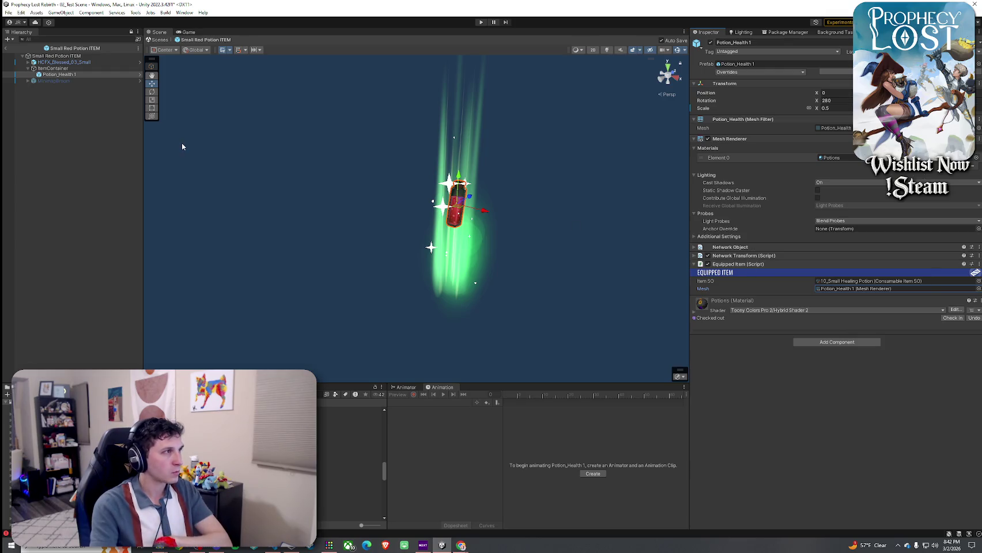
- Leave the prefab and save the test scene
{"action": "left_click", "coordinate": [6, 48]}
{"action": "left_click", "coordinate": [26, 23]}
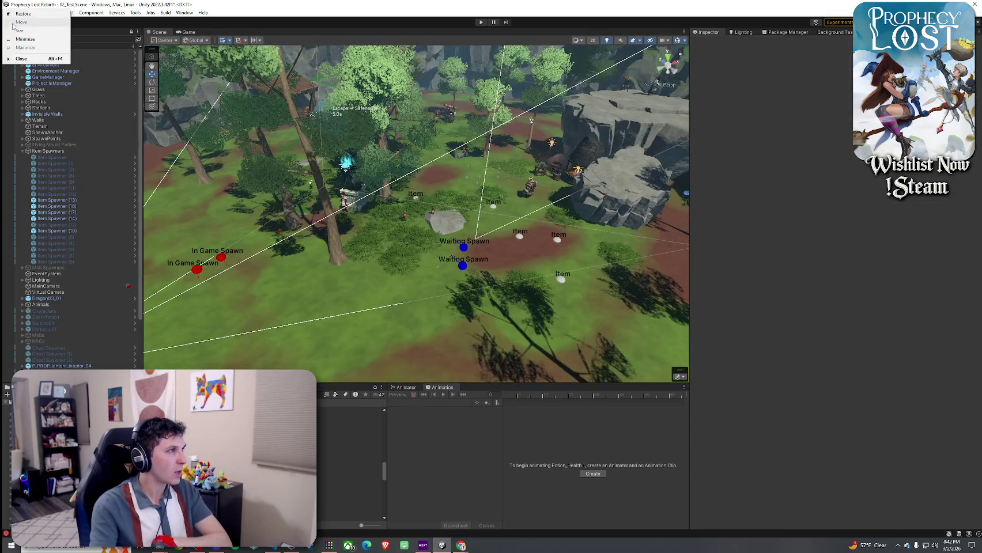
{"action": "left_click", "coordinate": [9, 12]}
{"action": "left_click", "coordinate": [28, 51]}
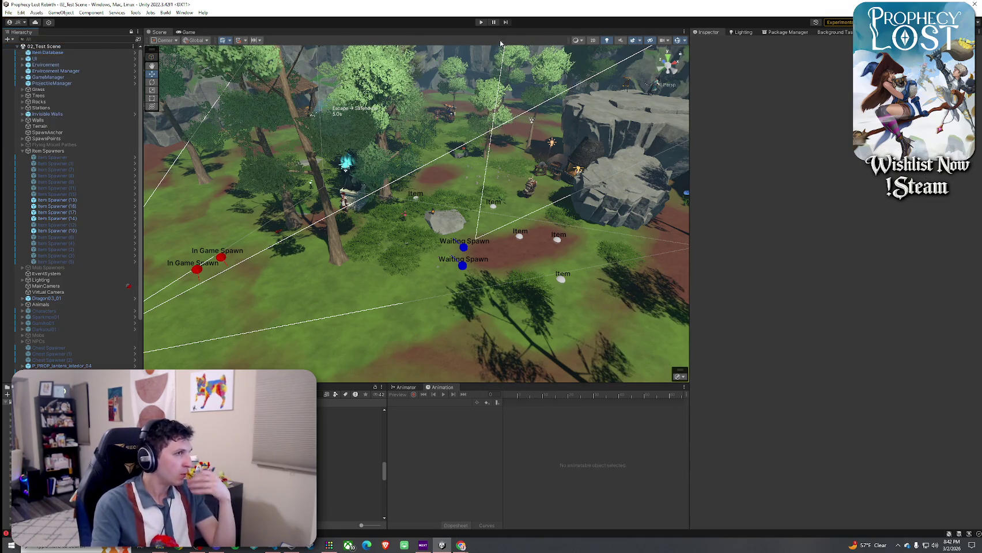
- Run the scene in Play mode and show Player.cs in VS Code
{"action": "left_click", "coordinate": [481, 22]}
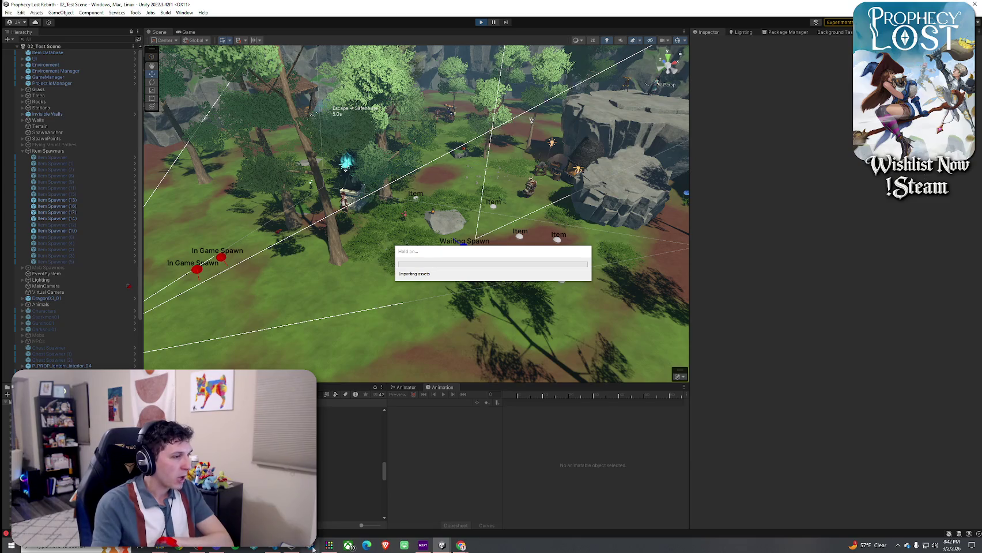
{"action": "left_click", "coordinate": [312, 549]}
{"action": "left_click", "coordinate": [230, 49]}
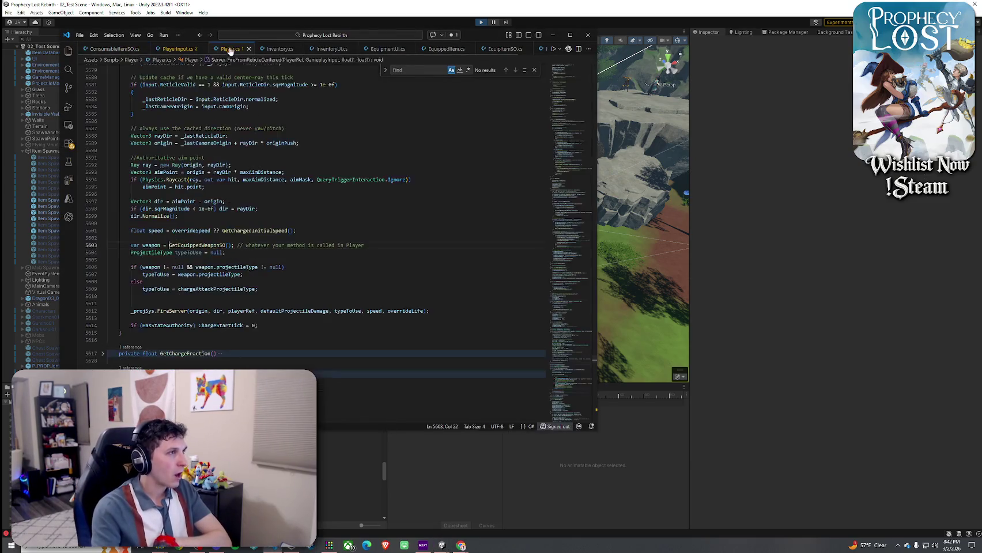
- Find HandleInteractWithItem in Player.cs, jump to its definition, then to its call site
{"action": "key", "text": "ctrl+f"}
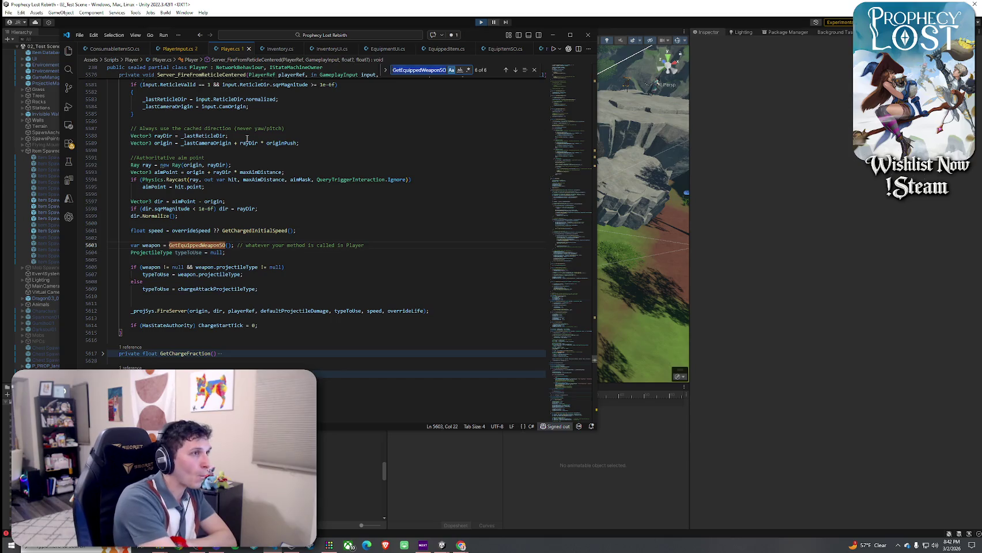
{"action": "type", "text": "han"}
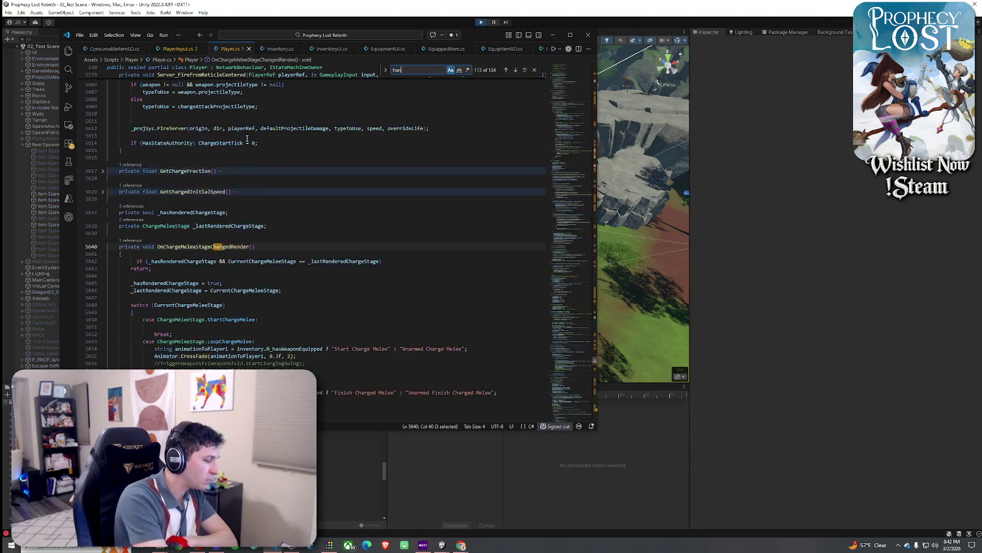
{"action": "type", "text": "dle"}
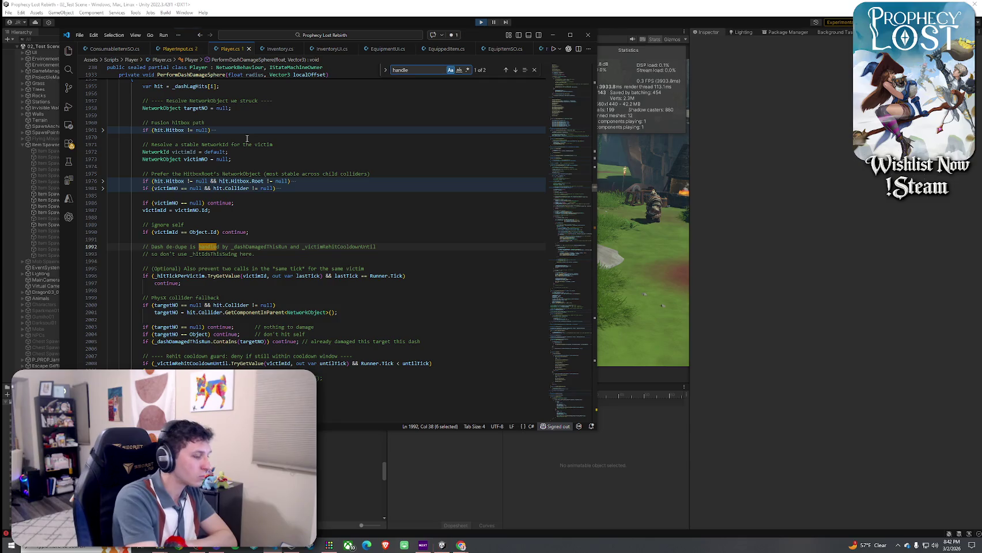
{"action": "type", "text": "n"}
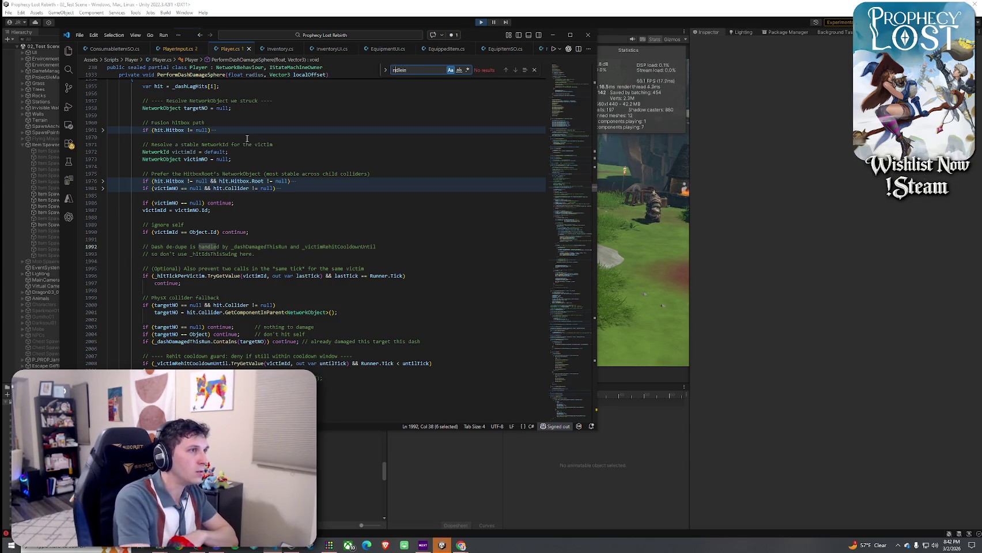
{"action": "type", "text": "I"}
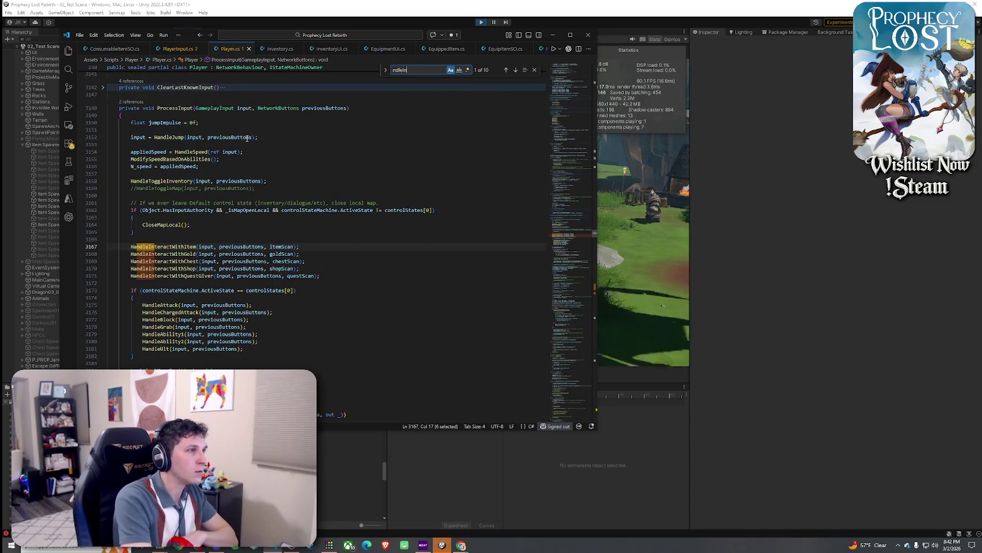
{"action": "right_click", "coordinate": [178, 246]}
{"action": "left_click", "coordinate": [225, 171]}
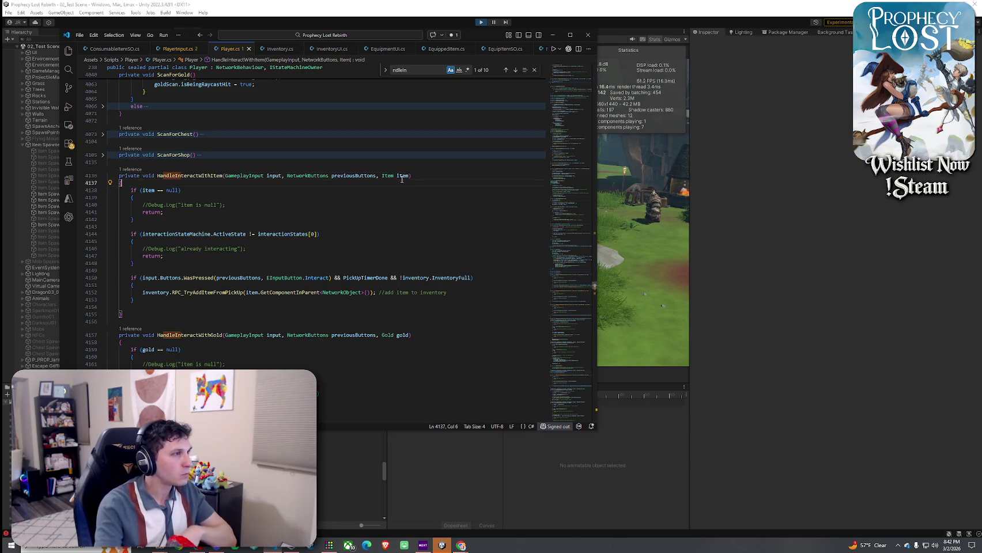
{"action": "right_click", "coordinate": [199, 175]}
{"action": "left_click", "coordinate": [227, 225]}
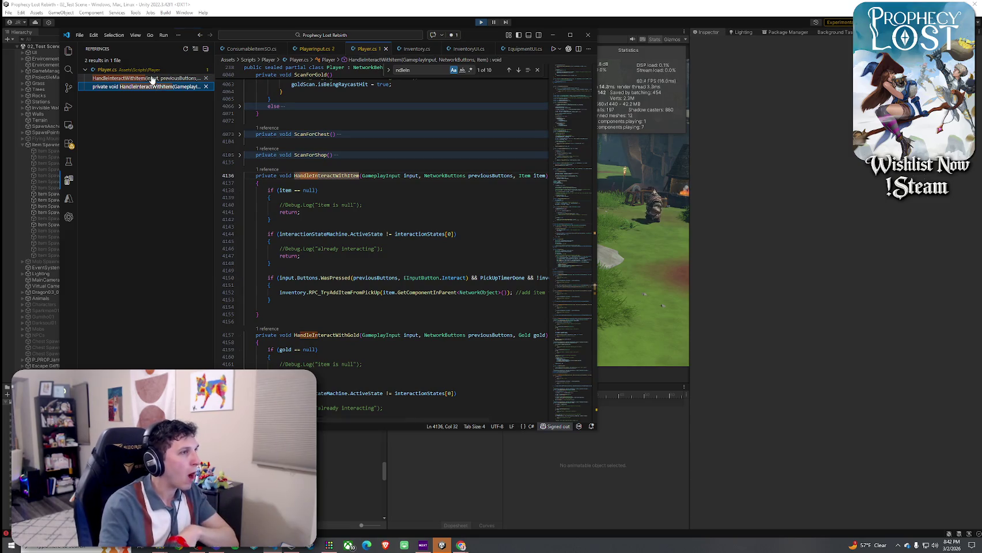
{"action": "left_click", "coordinate": [161, 77]}
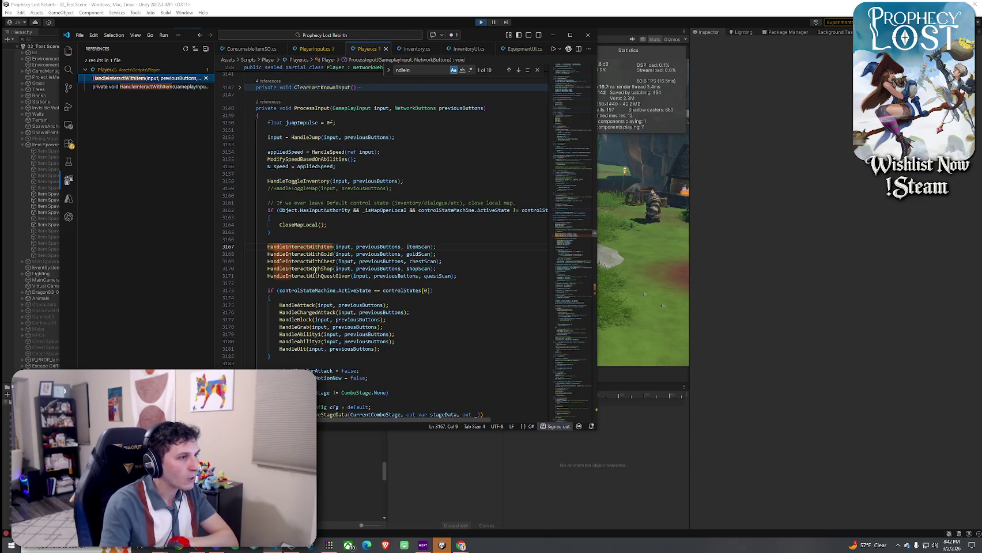
- List itemScan references, open its ScanForItem assignment and expand the GetComponentInChildren check
{"action": "right_click", "coordinate": [420, 247]}
{"action": "left_click", "coordinate": [455, 248]}
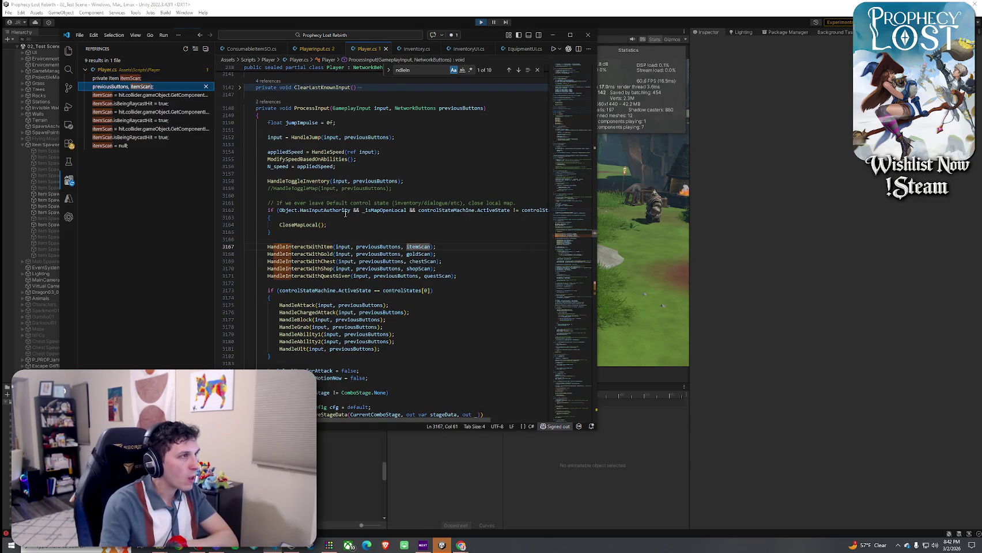
{"action": "left_click", "coordinate": [124, 96]}
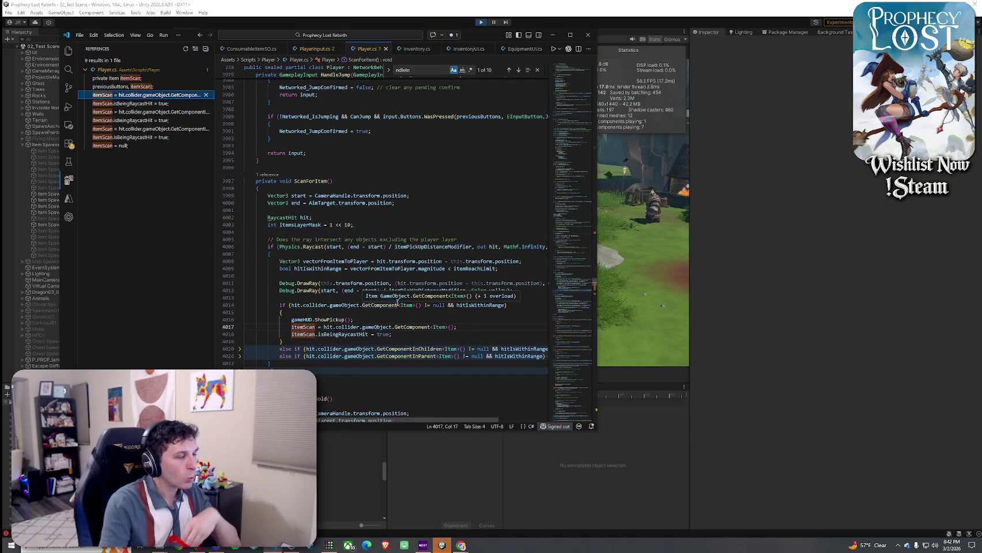
{"action": "left_click_drag", "start_coordinate": [596, 352], "coordinate": [704, 348]}
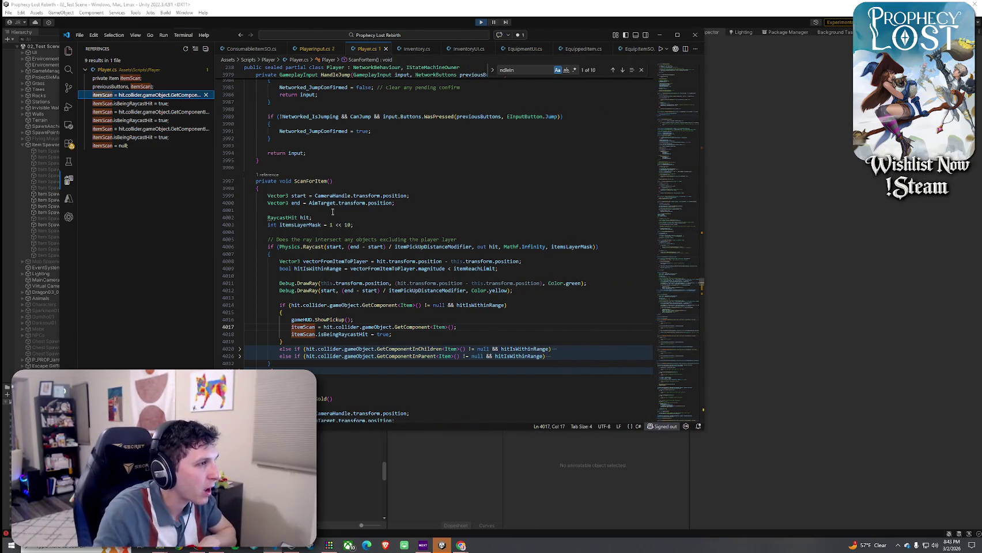
{"action": "mouse_move", "coordinate": [354, 323]}
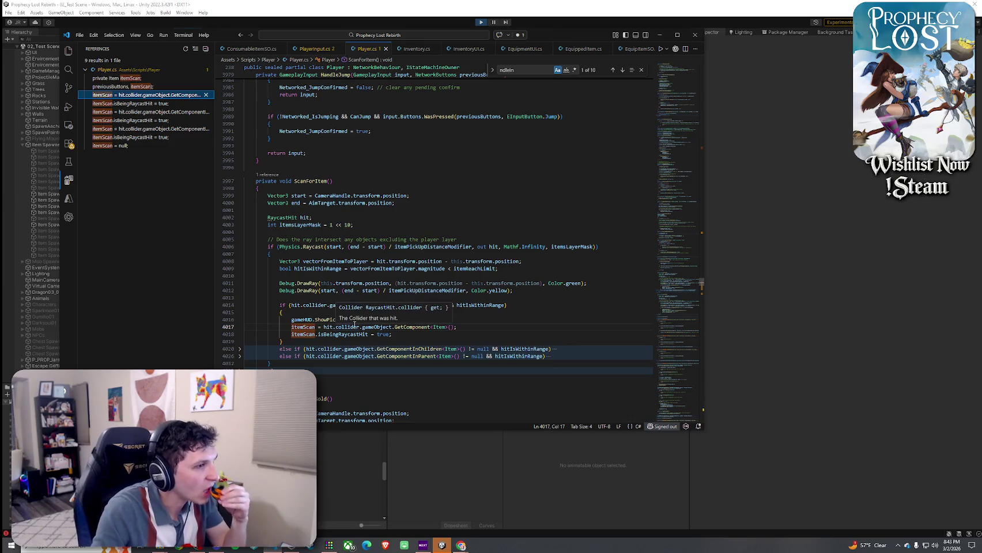
{"action": "left_click", "coordinate": [239, 350]}
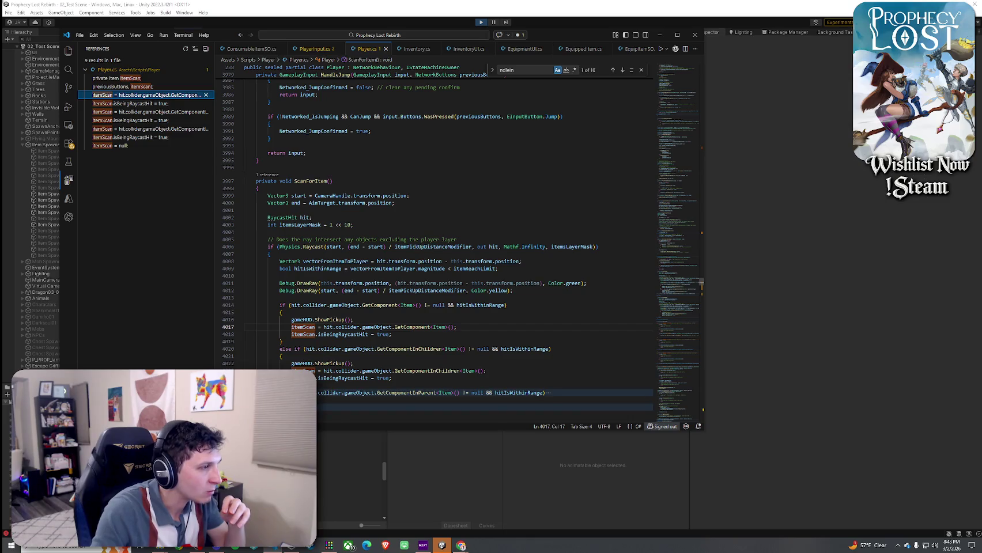
- Expand the GetComponentInParent item check, scroll through ScanForItem, and return to Unity
{"action": "left_click", "coordinate": [239, 392]}
{"action": "scroll", "coordinate": [336, 345], "scroll_direction": "down", "scroll_amount": 5}
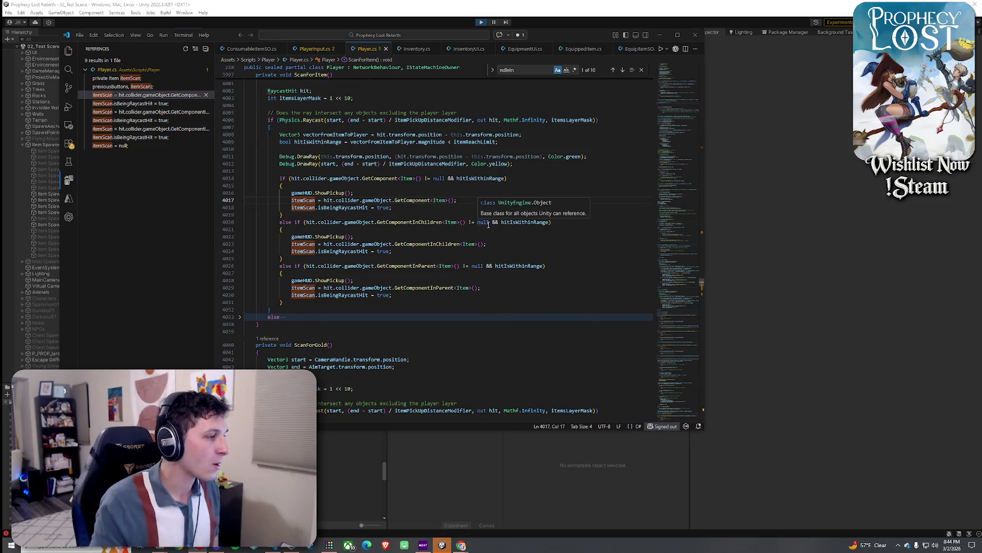
{"action": "scroll", "coordinate": [352, 274], "scroll_direction": "down", "scroll_amount": 3}
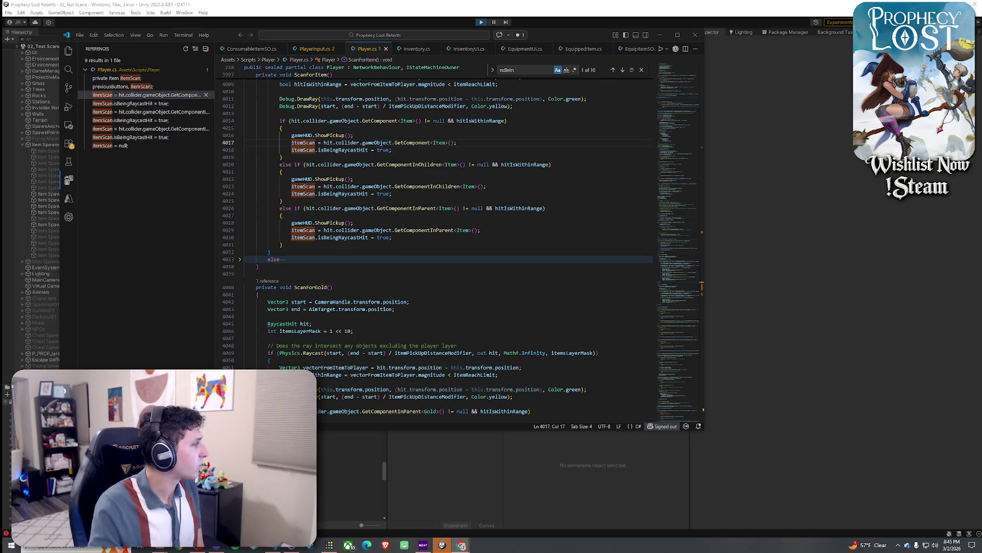
{"action": "key", "text": "alt+Tab"}
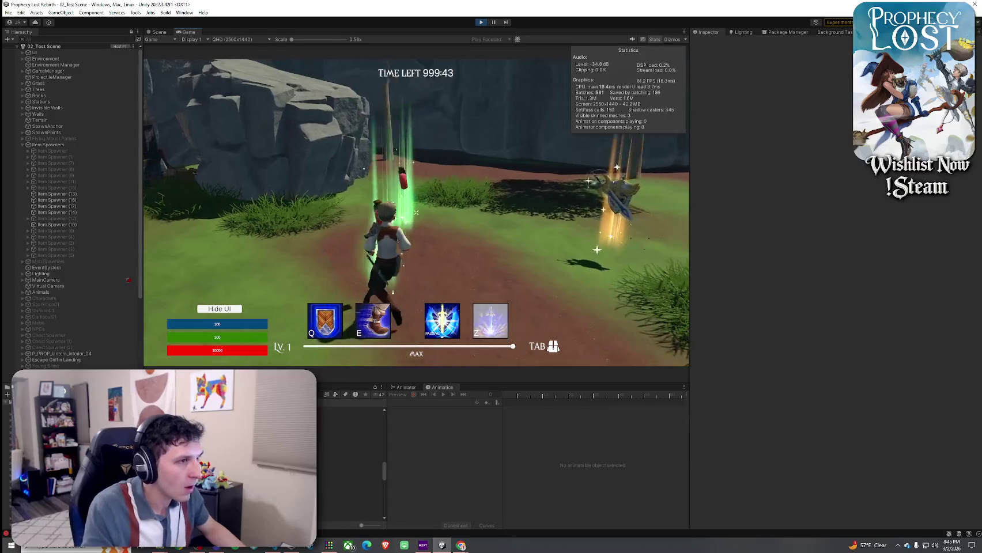
- Walk the character onto the glowing pickups, collect the sword and check the inventory
{"action": "key", "text": "s"}
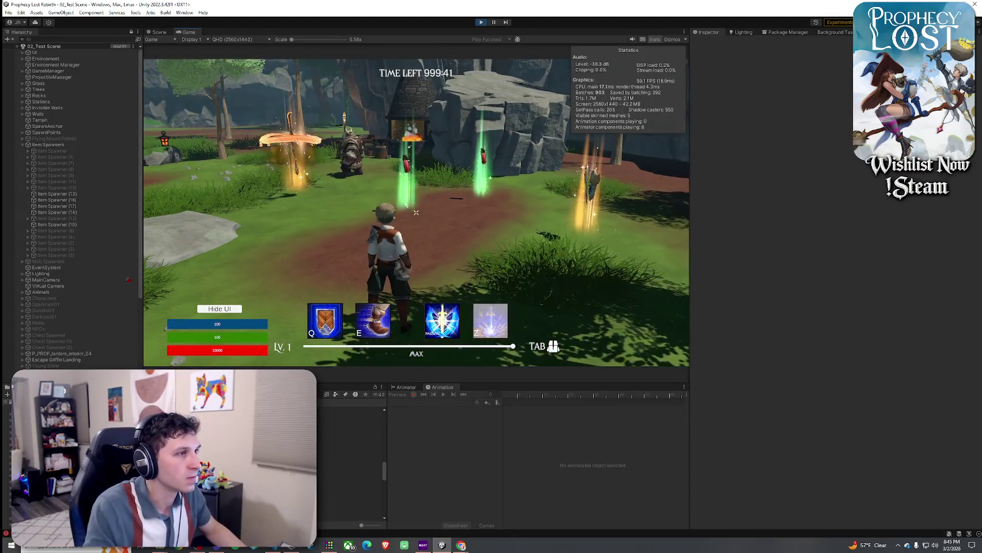
{"action": "key", "text": "w"}
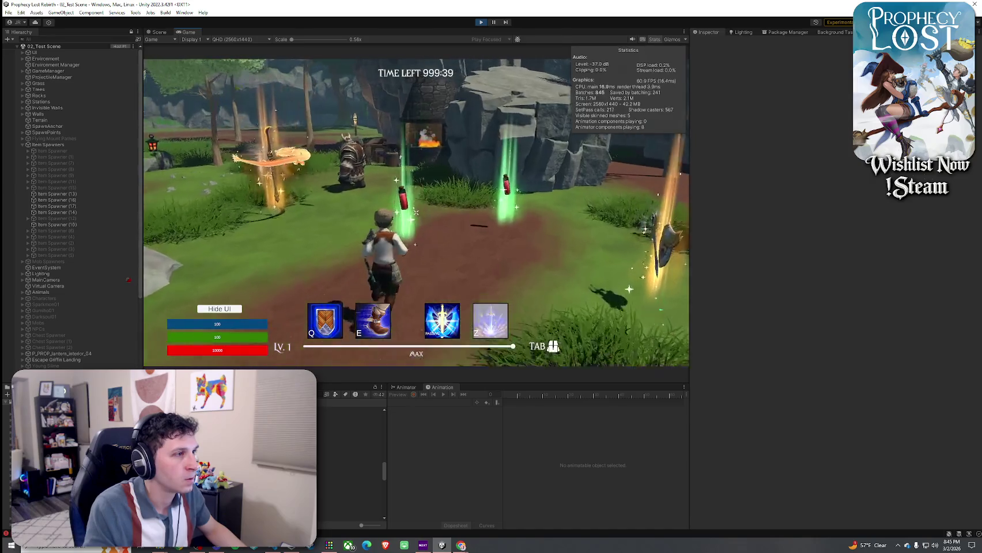
{"action": "key", "text": "a"}
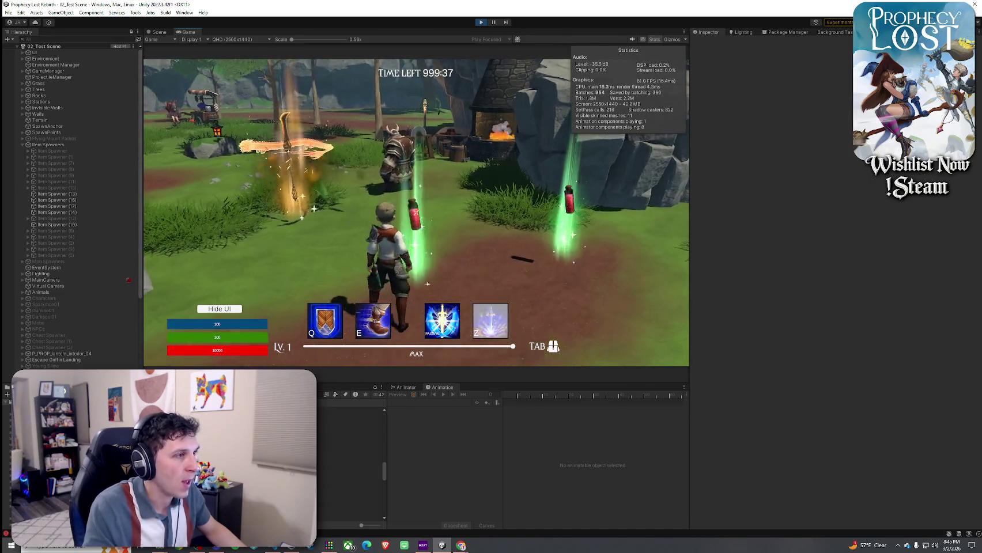
{"action": "key", "text": "a"}
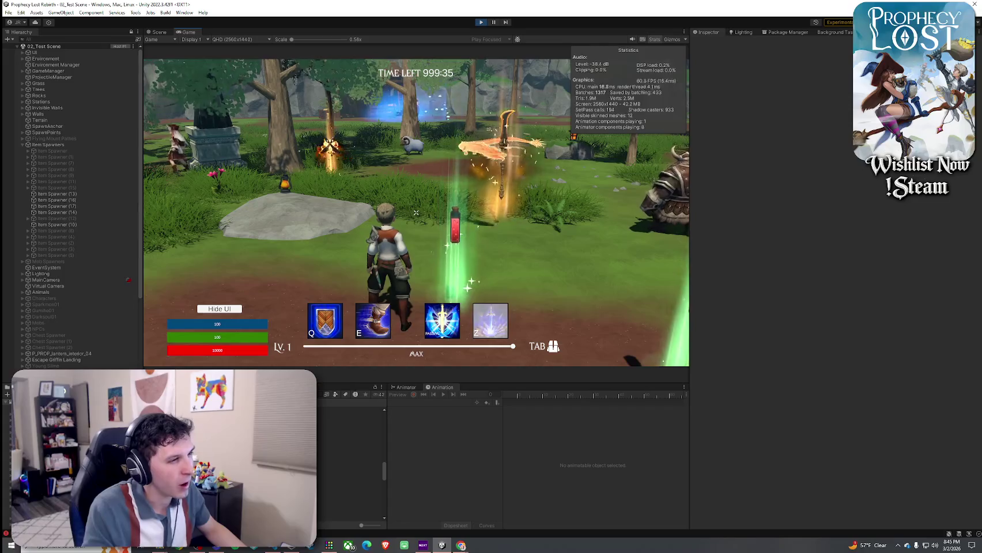
{"action": "key", "text": "a"}
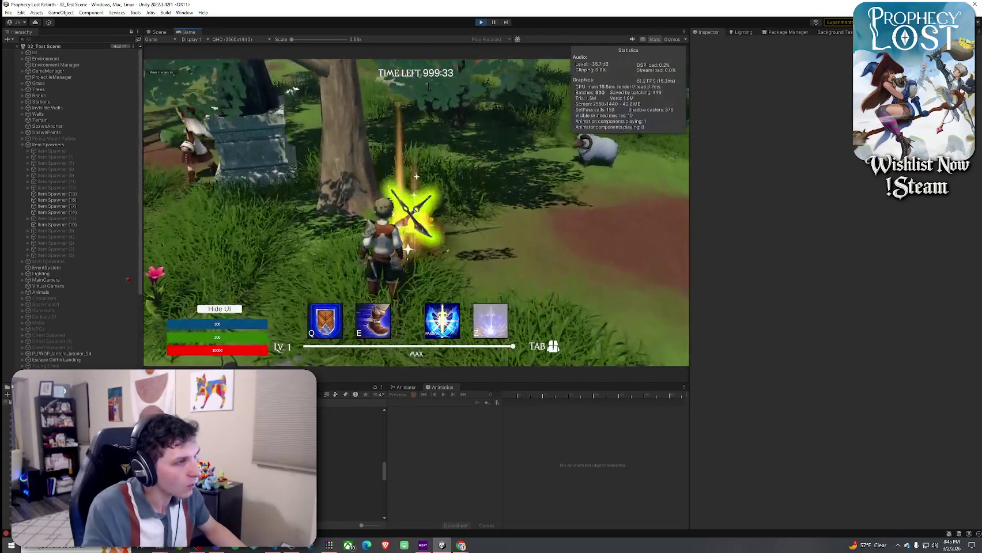
{"action": "key", "text": "a"}
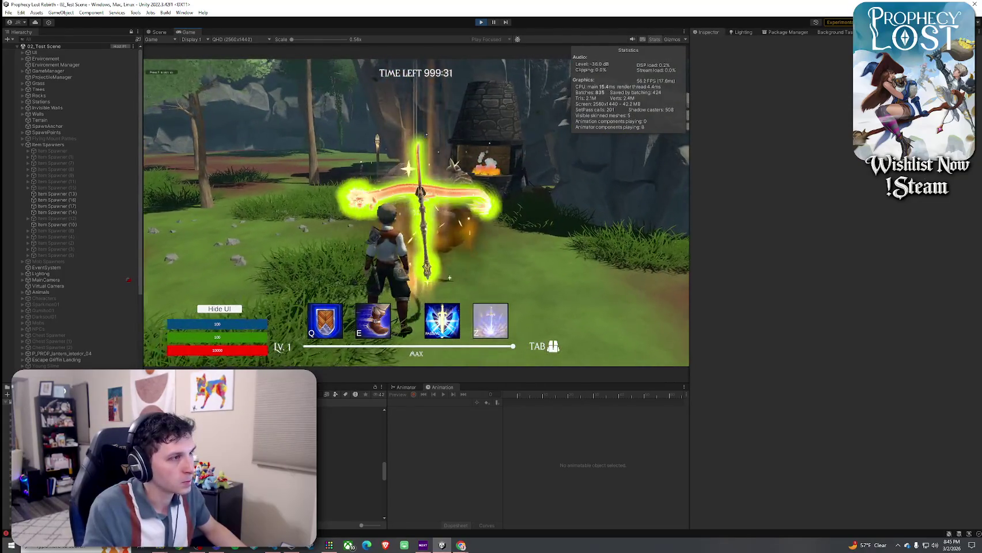
{"action": "key", "text": "a"}
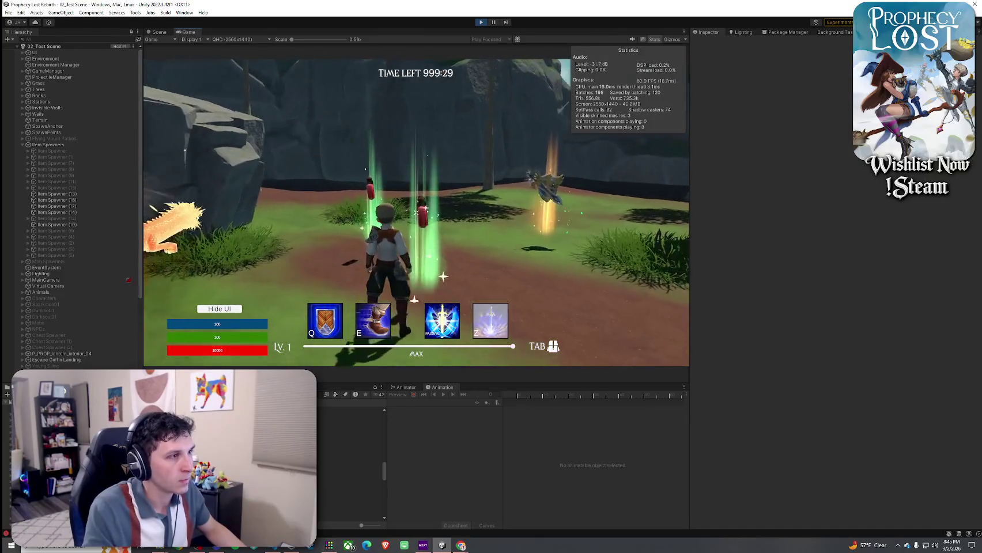
{"action": "key", "text": "a"}
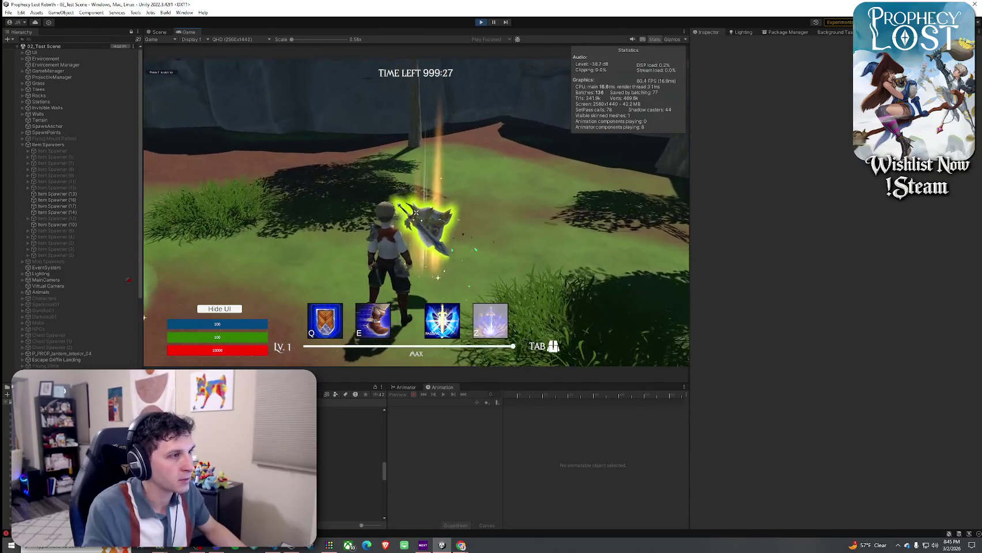
{"action": "key", "text": "Tab"}
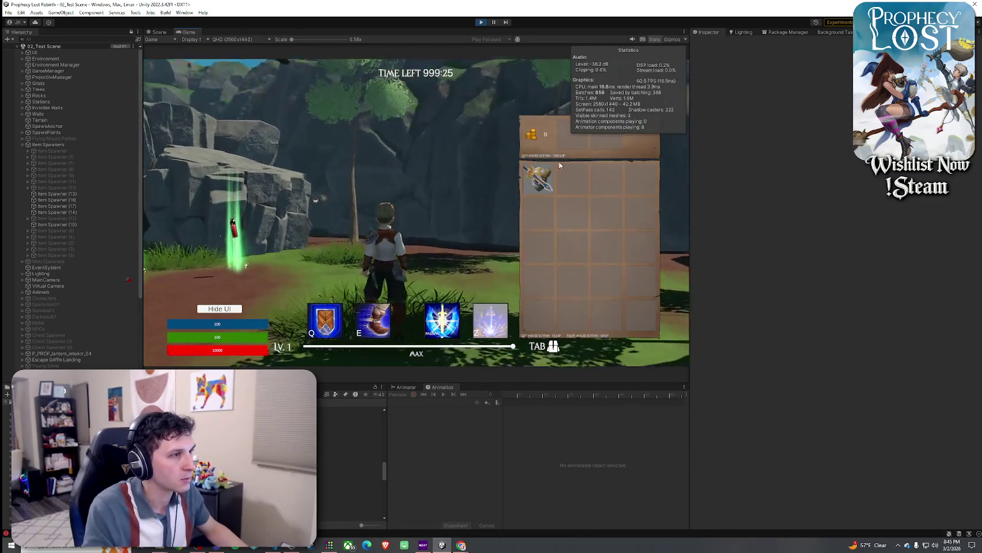
{"action": "key", "text": "Tab"}
- Swing the equipped sword a few times, orbit the camera, and stop Play mode
{"action": "left_click", "coordinate": [415, 213]}
{"action": "left_click", "coordinate": [416, 212]}
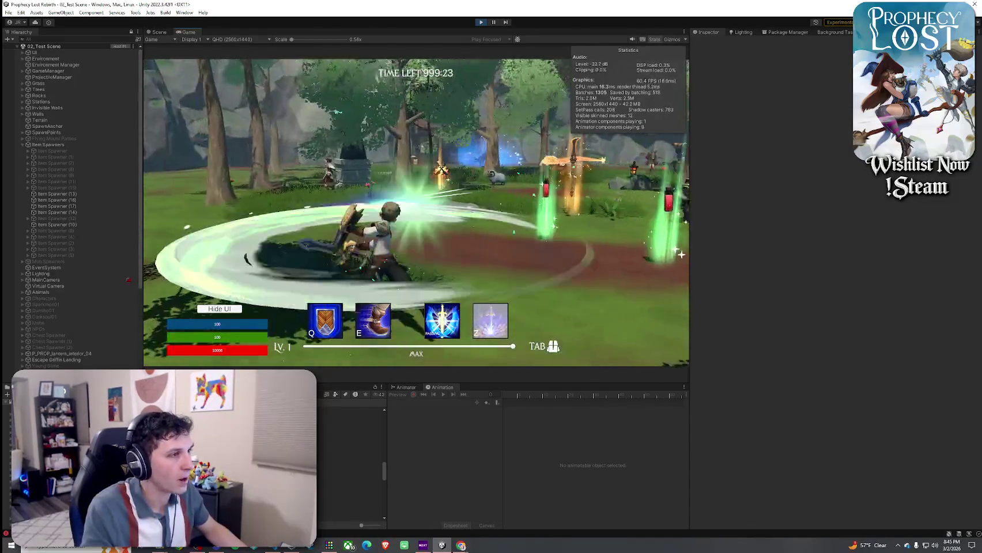
{"action": "key", "text": "a"}
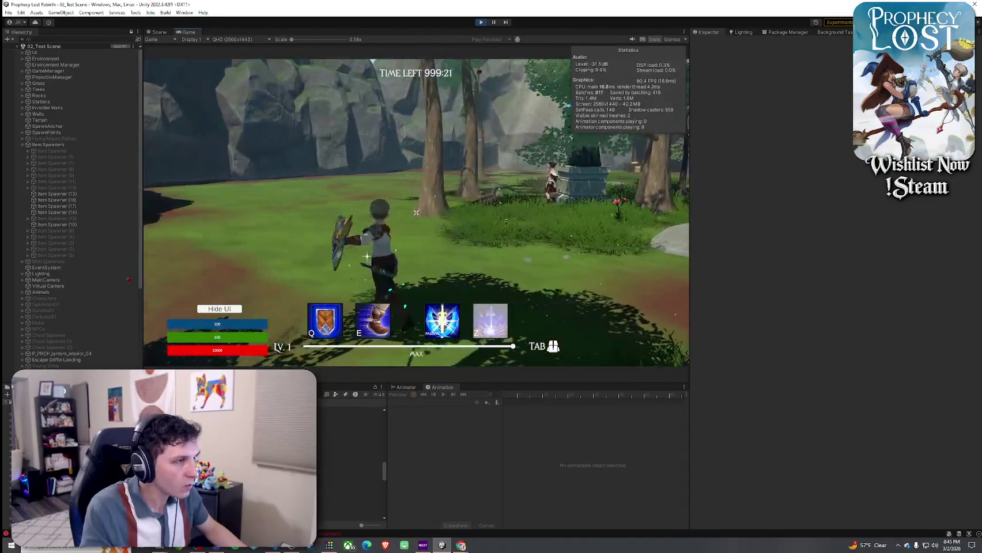
{"action": "left_click", "coordinate": [416, 213]}
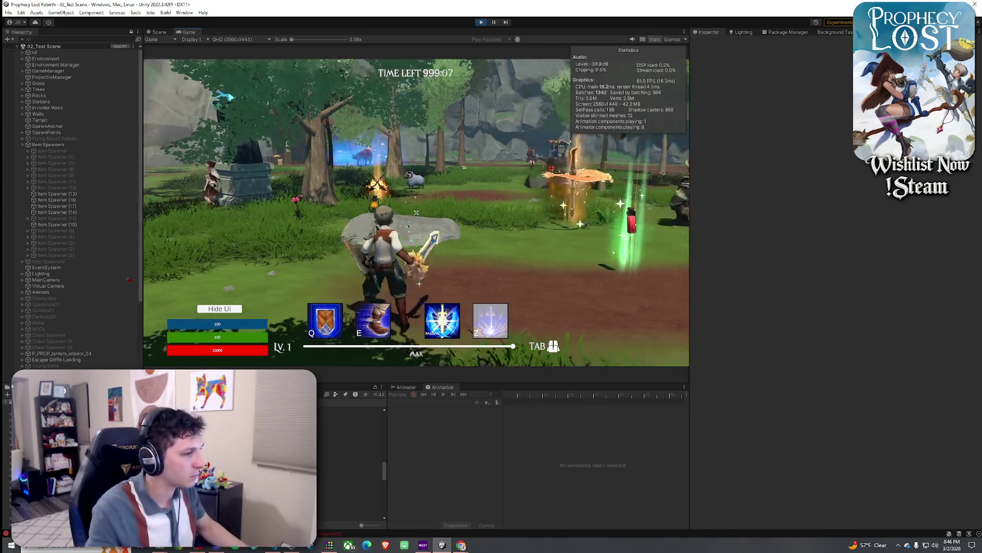
{"action": "left_click_drag", "start_coordinate": [403, 171], "coordinate": [471, 171]}
{"action": "key", "text": "ctrl+p"}
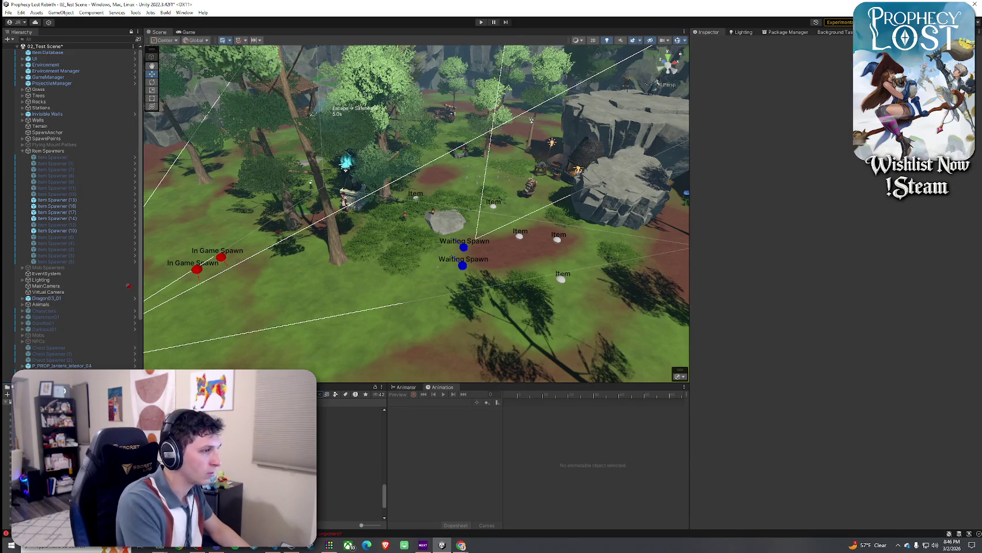
- Filter the project search to prefabs and open the Small Red Potion ITEM prefab
{"action": "left_click", "coordinate": [335, 395]}
{"action": "left_click", "coordinate": [357, 466]}
{"action": "double_click", "coordinate": [156, 369]}
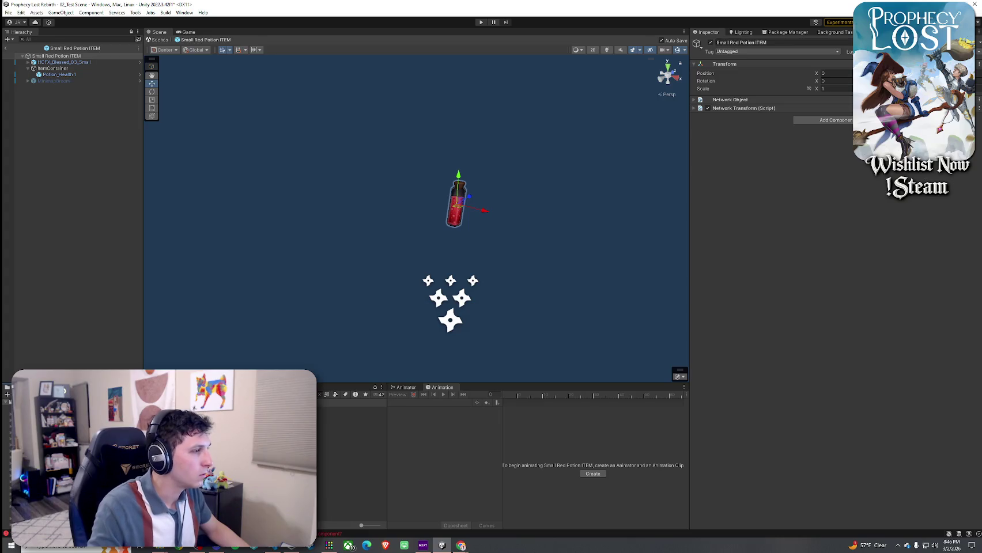
- Check ItemContainer's Net Obj and Potion_Health 1's Equipped Item mesh references, then show Player.cs
{"action": "left_click", "coordinate": [52, 68]}
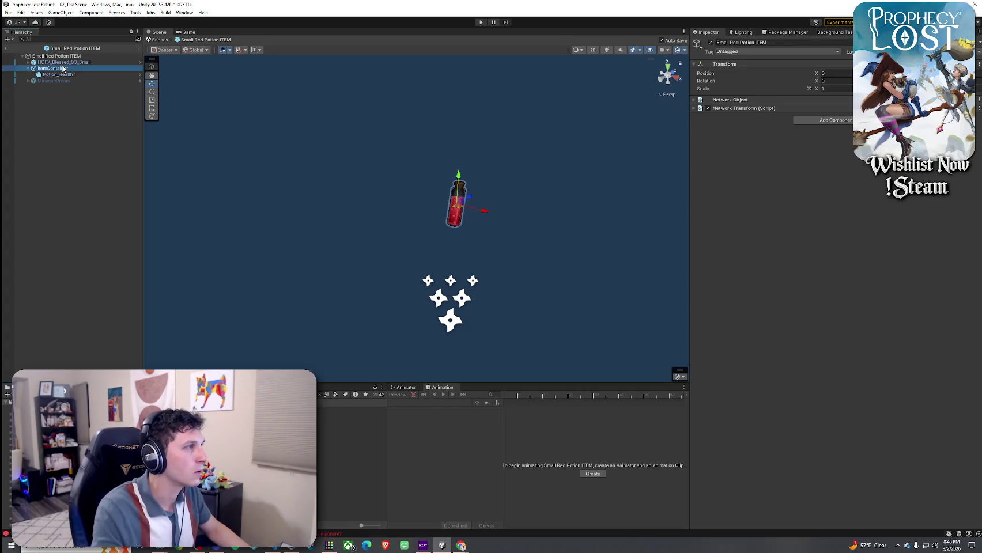
{"action": "left_click", "coordinate": [854, 186]}
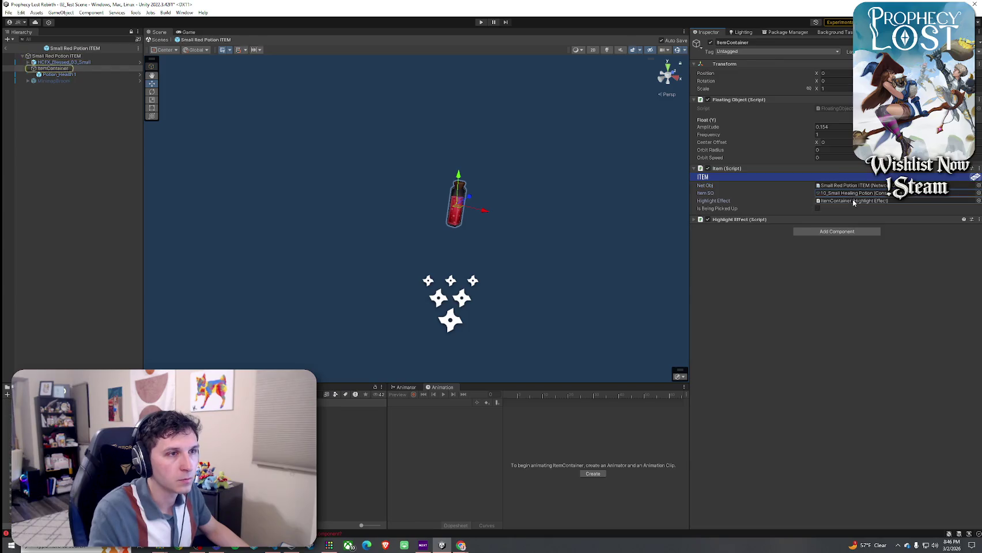
{"action": "left_click", "coordinate": [68, 75]}
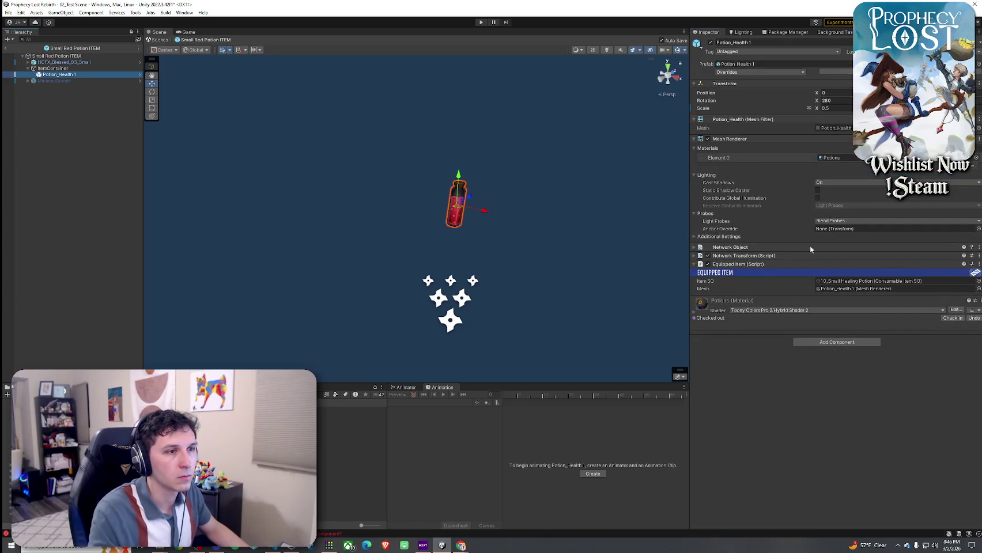
{"action": "left_click", "coordinate": [878, 290]}
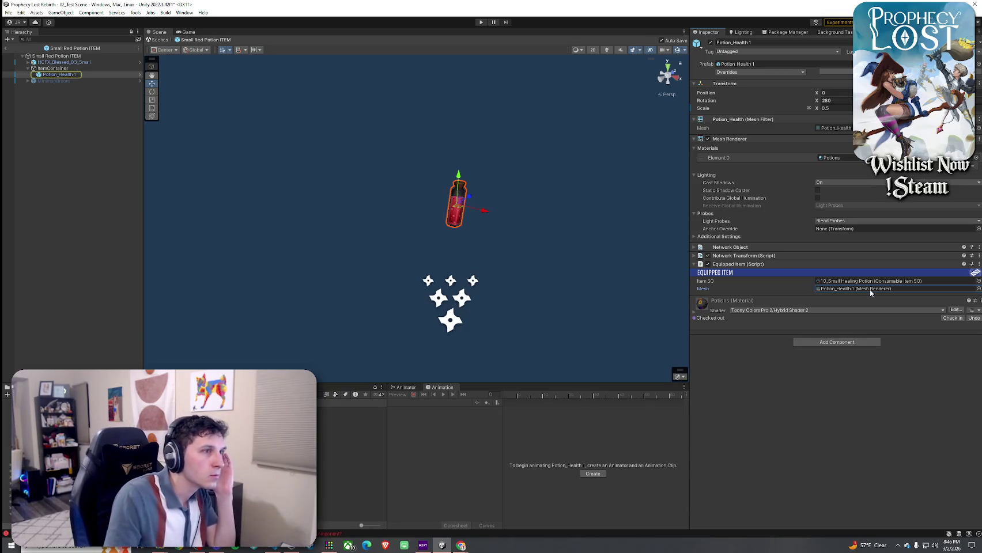
{"action": "left_click", "coordinate": [766, 237]}
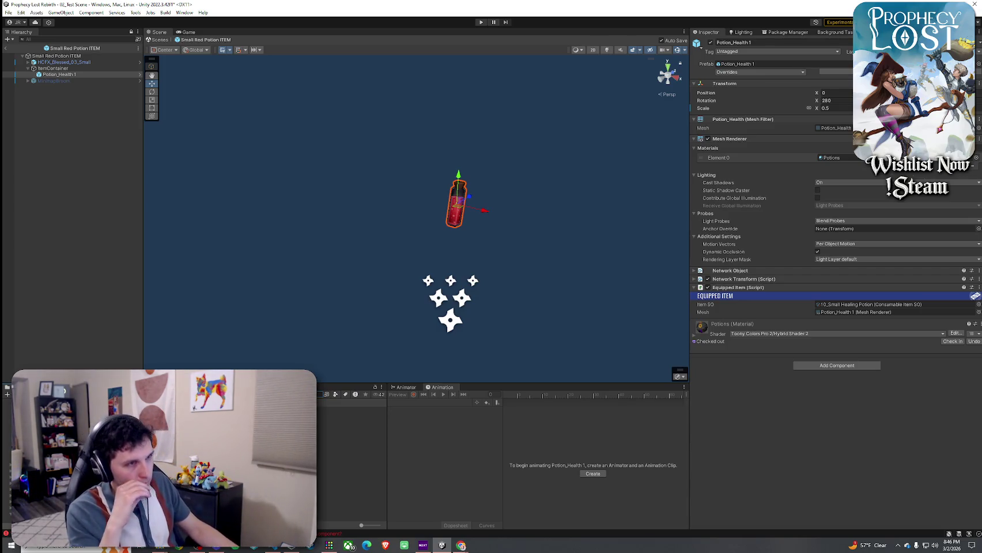
{"action": "left_click", "coordinate": [279, 549]}
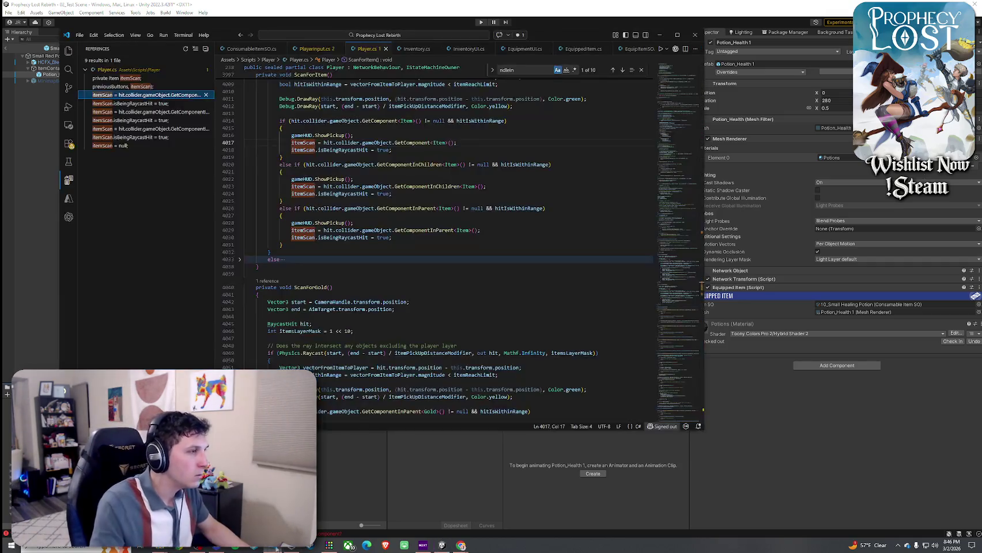
- Inspect ScanForItem's GetComponent<Item> and GetComponentInParent checks on lines 4014 and 4029, then return to Unity
{"action": "scroll", "coordinate": [354, 296], "scroll_direction": "up", "scroll_amount": 3}
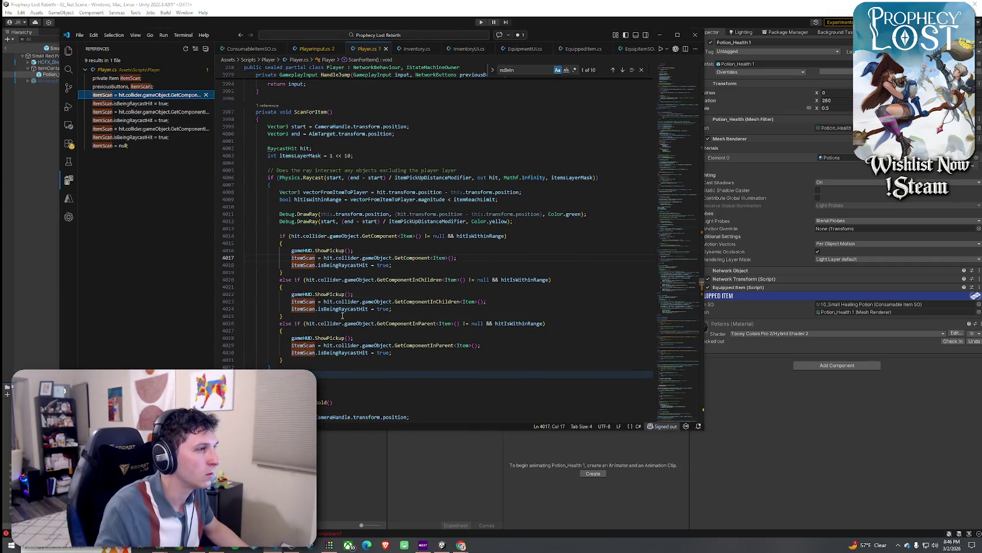
{"action": "scroll", "coordinate": [318, 185], "scroll_direction": "up", "scroll_amount": 1}
{"action": "left_click", "coordinate": [307, 270]}
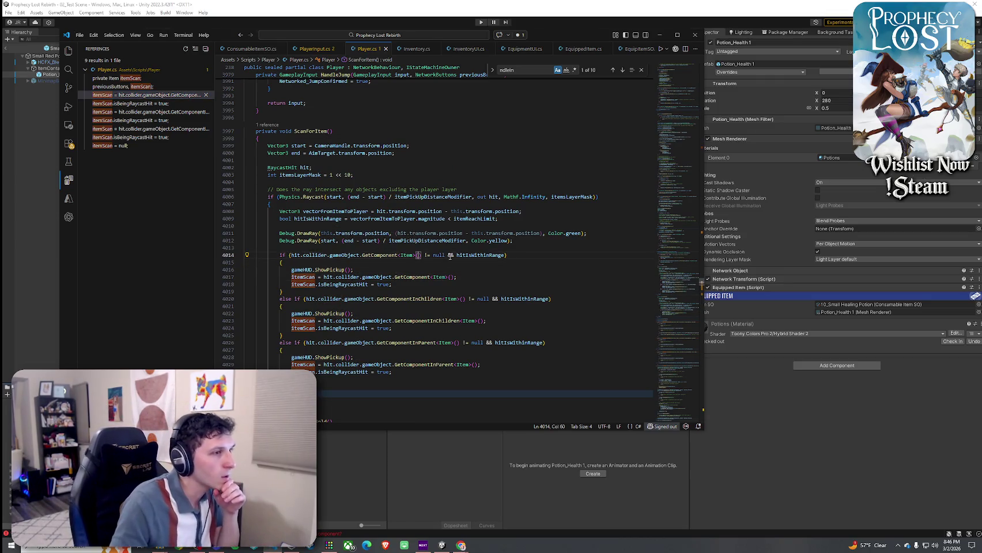
{"action": "left_click", "coordinate": [409, 255]}
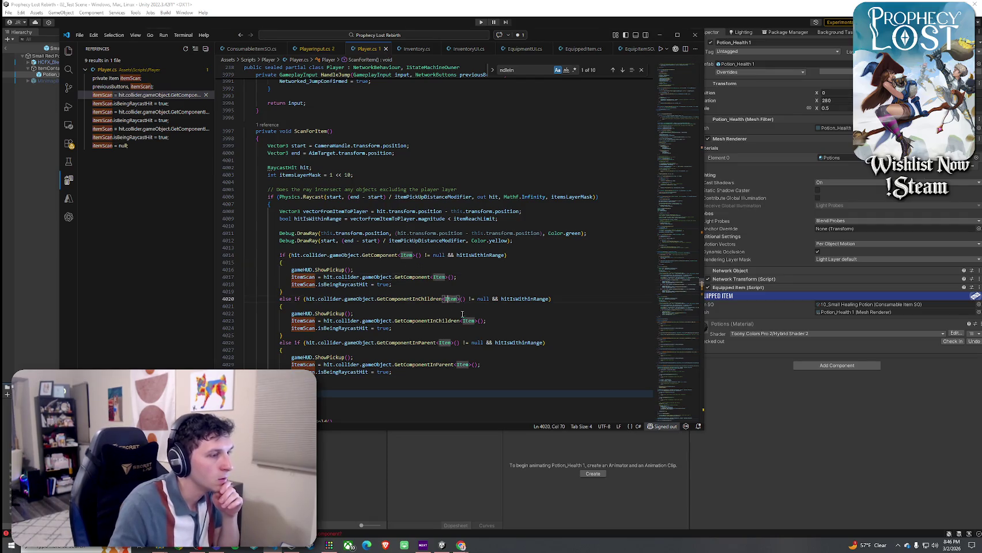
{"action": "left_click", "coordinate": [471, 365]}
{"action": "key", "text": "Escape"}
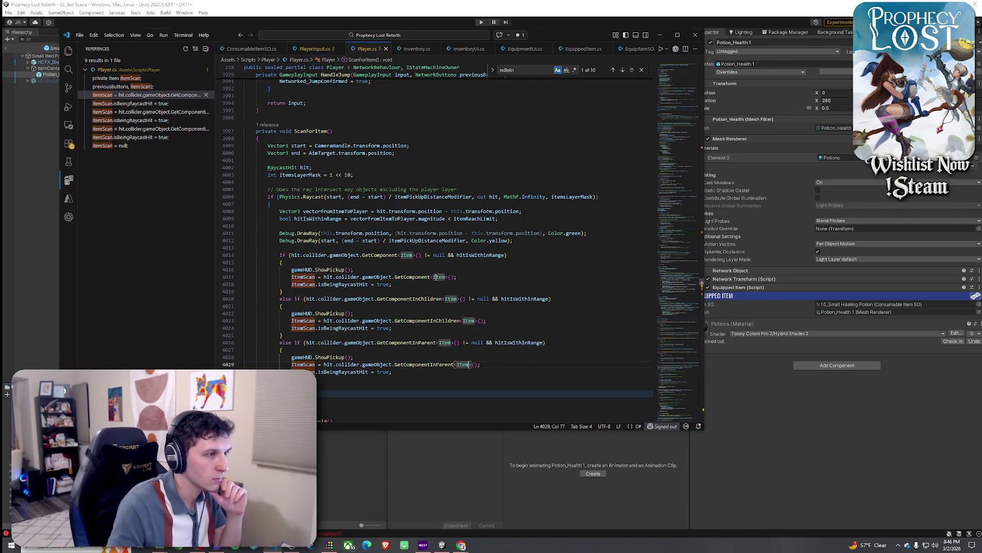
{"action": "left_click", "coordinate": [751, 393]}
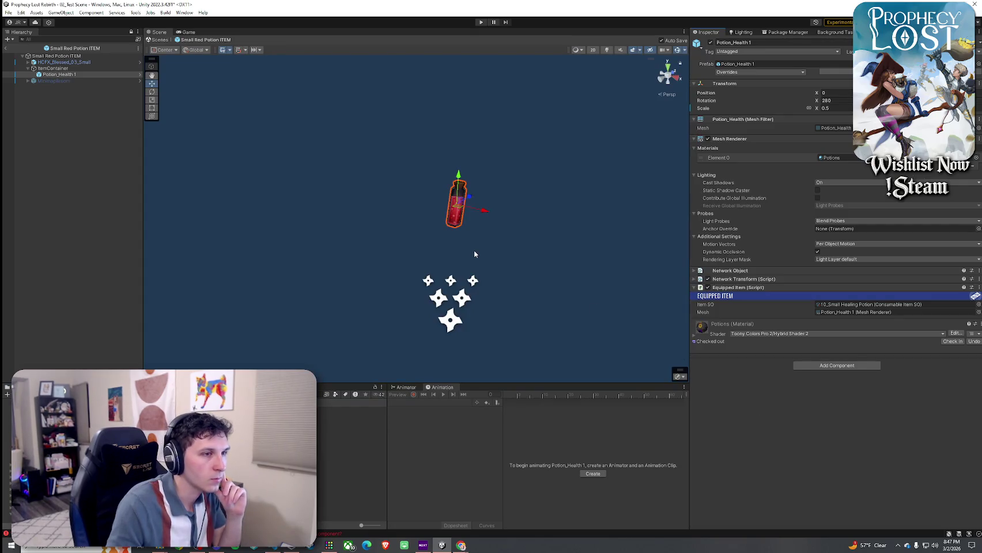
- Ping ItemContainer's Net Obj, Item SO and Highlight Effect references, then switch back to Player.cs
{"action": "left_click", "coordinate": [73, 70]}
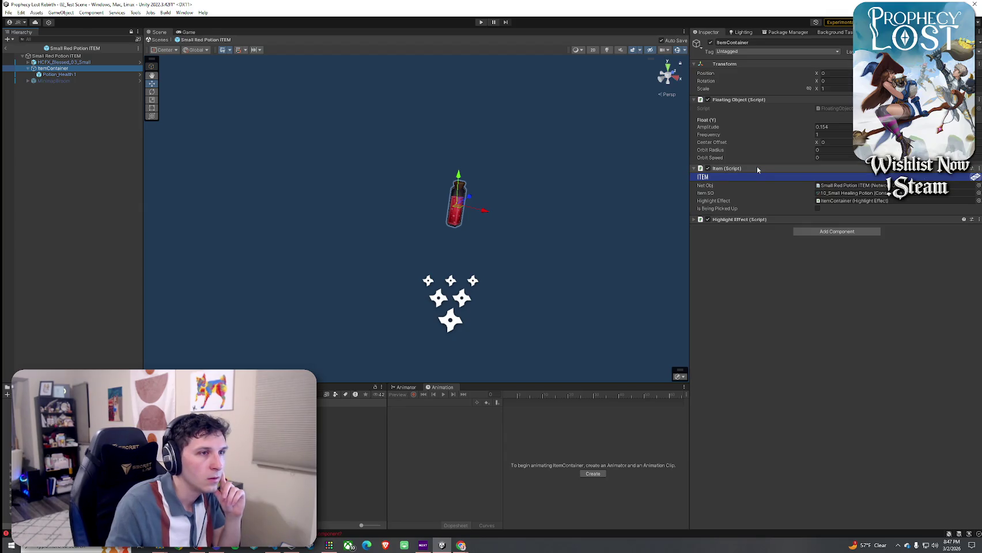
{"action": "left_click", "coordinate": [865, 188]}
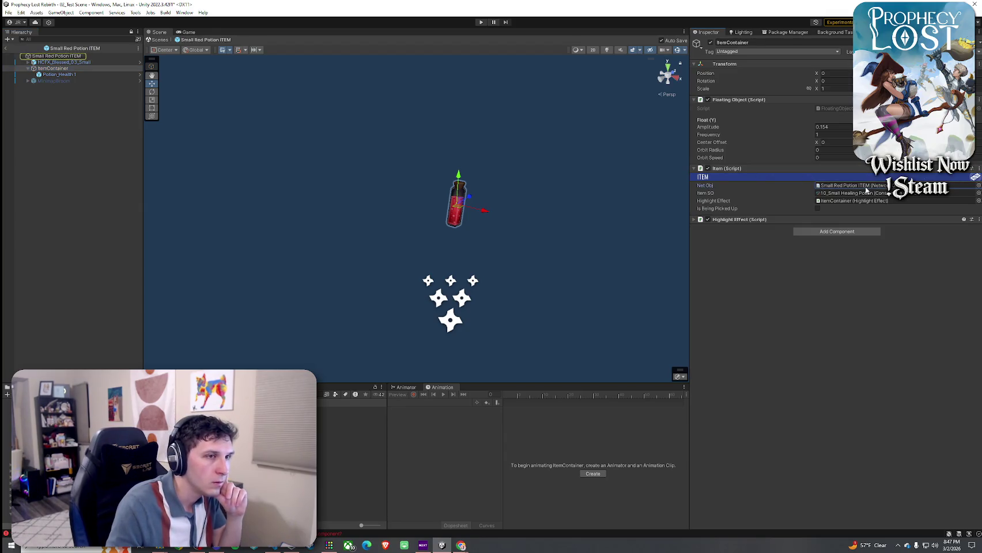
{"action": "left_click", "coordinate": [867, 194]}
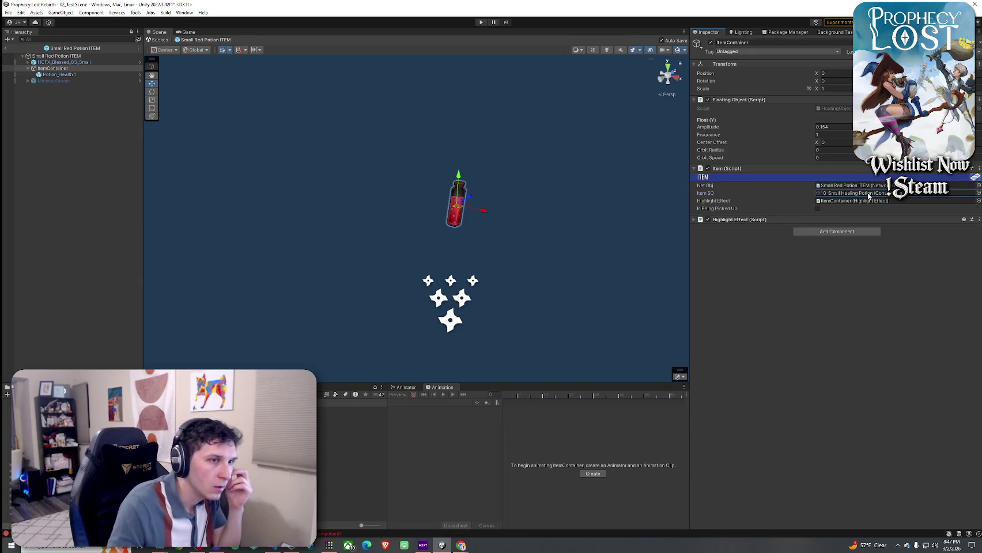
{"action": "left_click", "coordinate": [868, 201]}
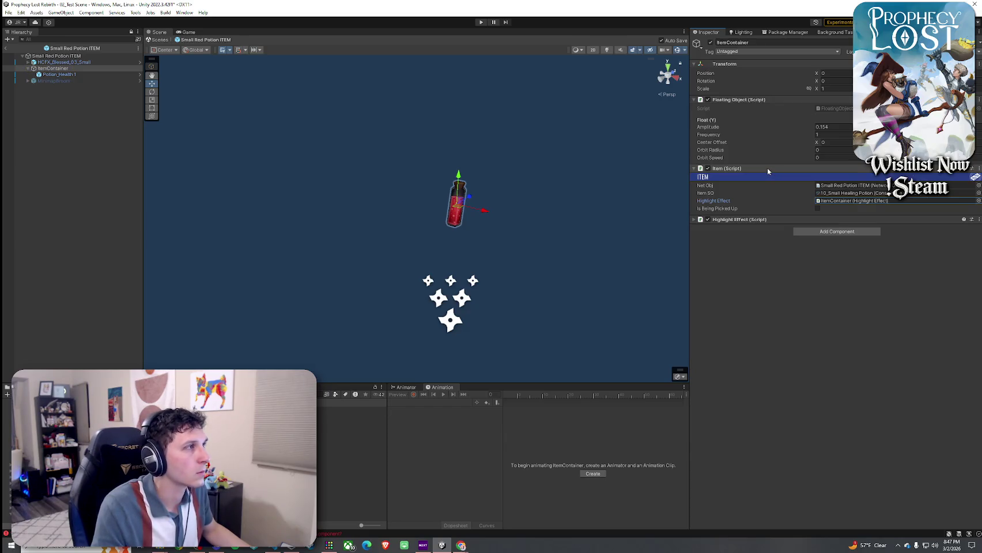
{"action": "key", "text": "alt+Tab"}
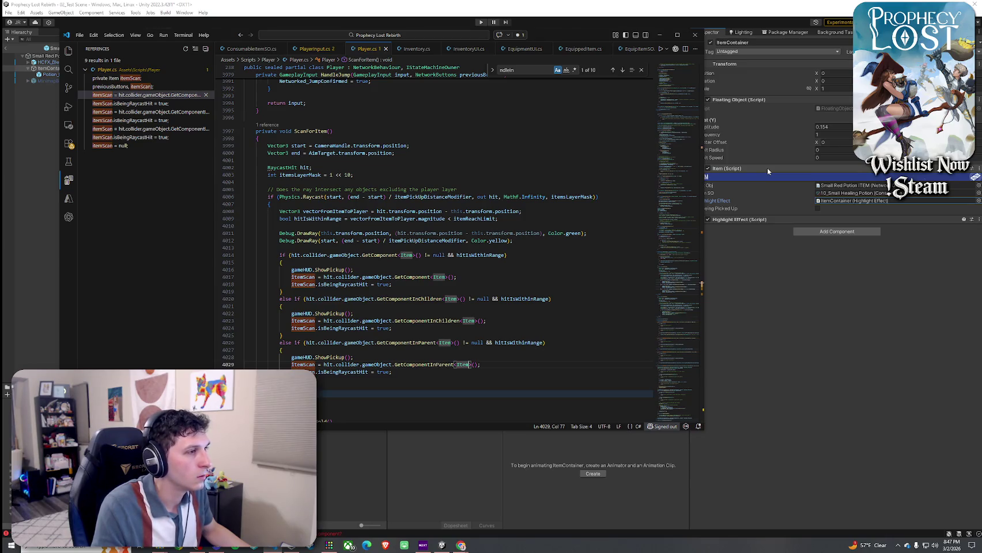
- Go to the Item class definition from its use on line 4017 of ScanForItem
{"action": "left_click", "coordinate": [314, 284]}
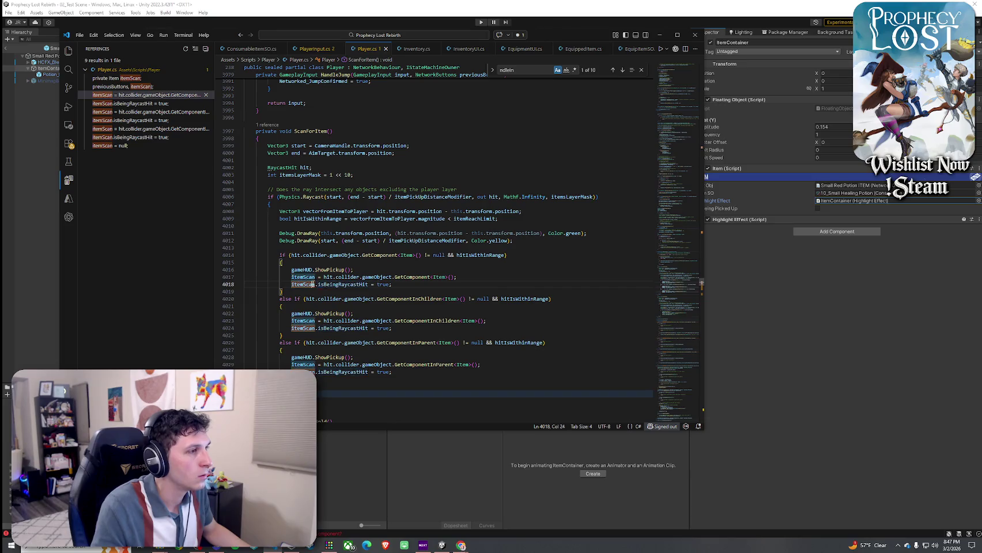
{"action": "right_click", "coordinate": [438, 279]}
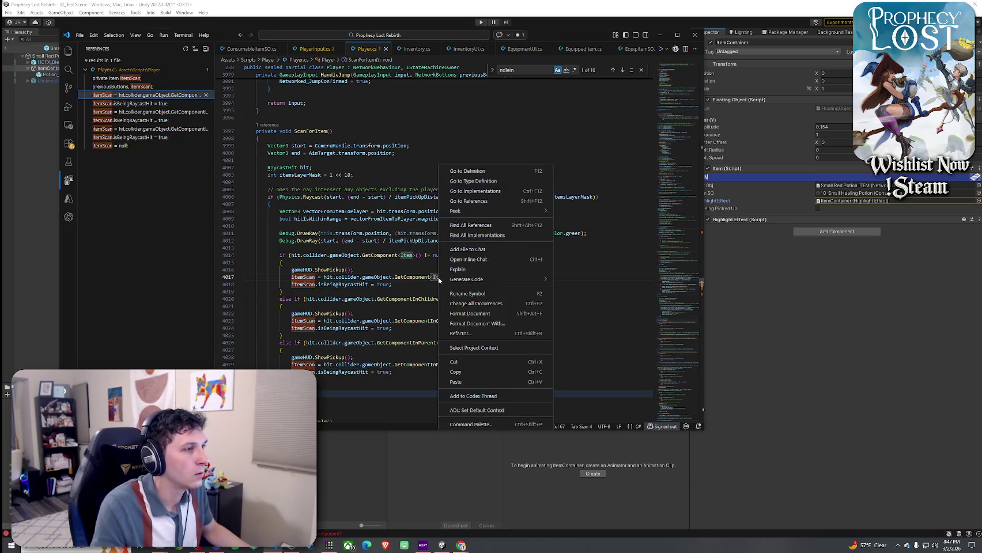
{"action": "right_click", "coordinate": [360, 285]}
{"action": "left_click", "coordinate": [429, 259]}
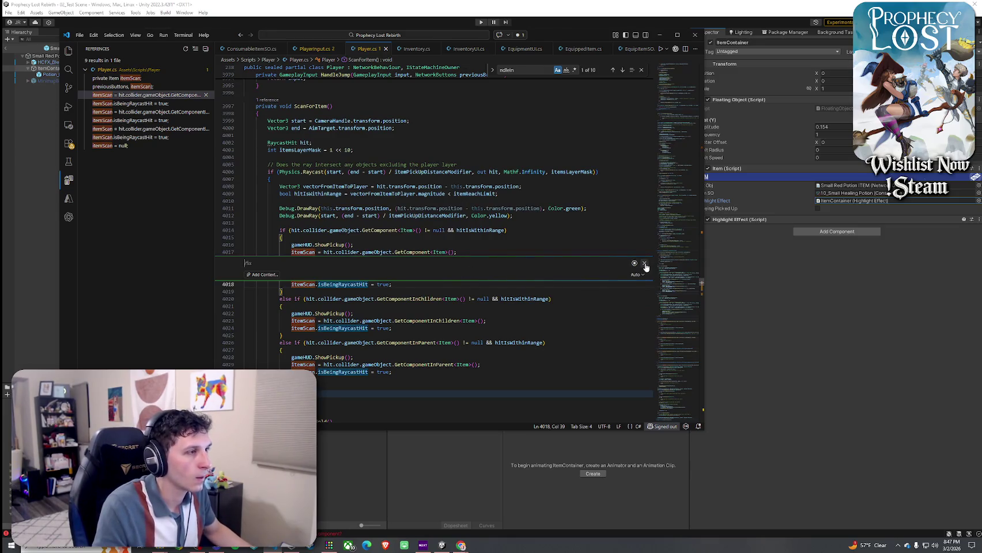
{"action": "left_click", "coordinate": [644, 263]}
{"action": "right_click", "coordinate": [437, 278]}
{"action": "left_click", "coordinate": [461, 173]}
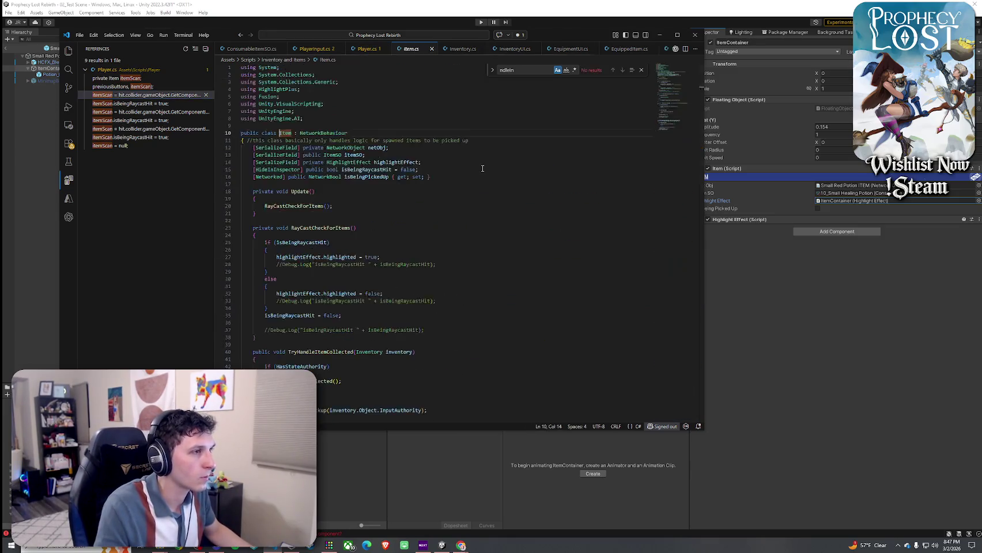
- Review Item.cs's fields and uncomment the isBeingRaycastHit Debug.Log on line 28
{"action": "left_click", "coordinate": [384, 213]}
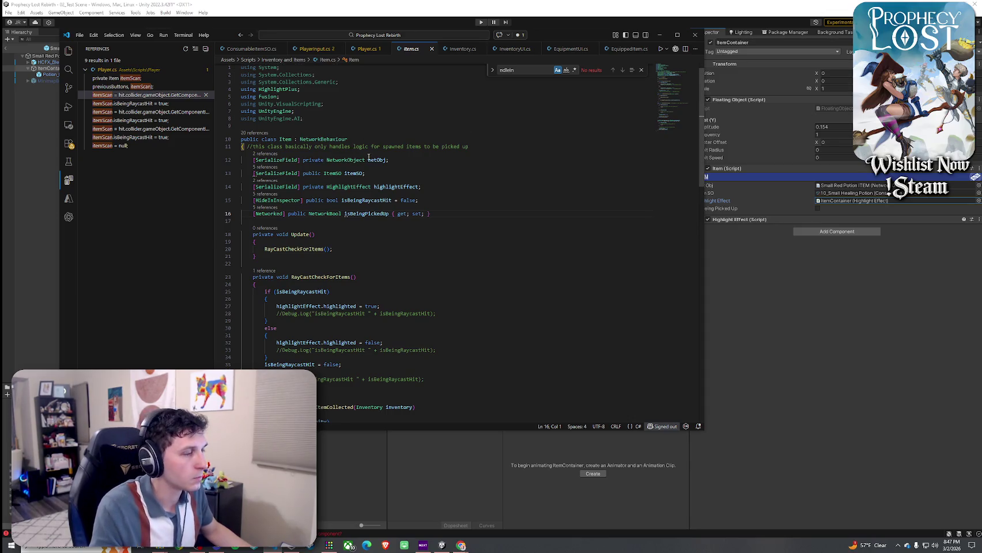
{"action": "scroll", "coordinate": [371, 159], "scroll_direction": "down", "scroll_amount": 1}
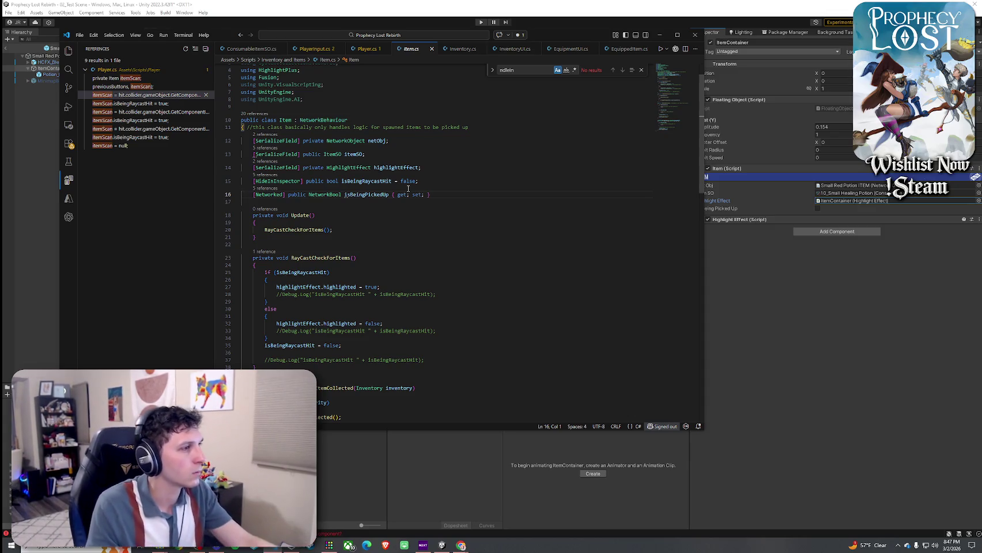
{"action": "scroll", "coordinate": [408, 189], "scroll_direction": "down", "scroll_amount": 2}
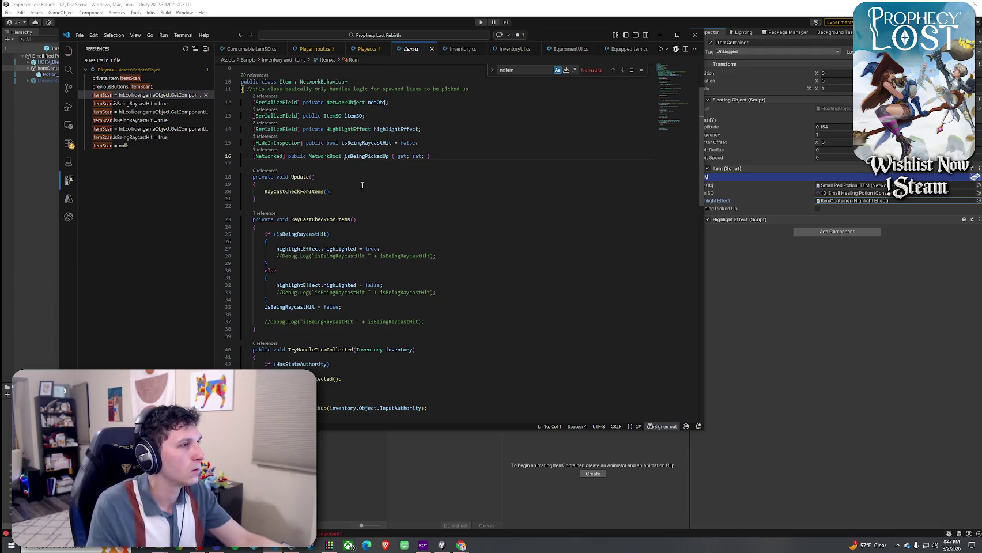
{"action": "left_click", "coordinate": [421, 129]}
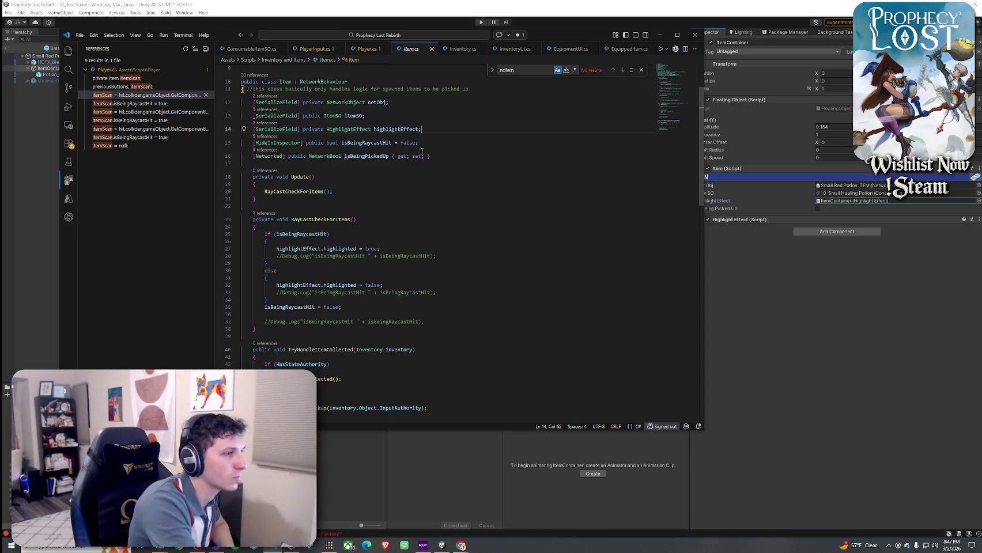
{"action": "scroll", "coordinate": [374, 173], "scroll_direction": "down", "scroll_amount": 10}
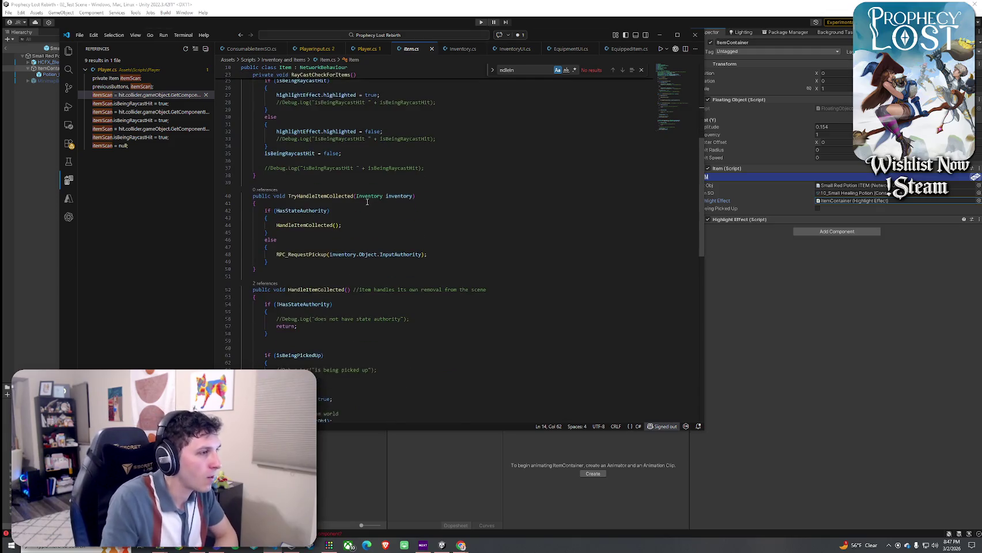
{"action": "scroll", "coordinate": [344, 201], "scroll_direction": "down", "scroll_amount": 3}
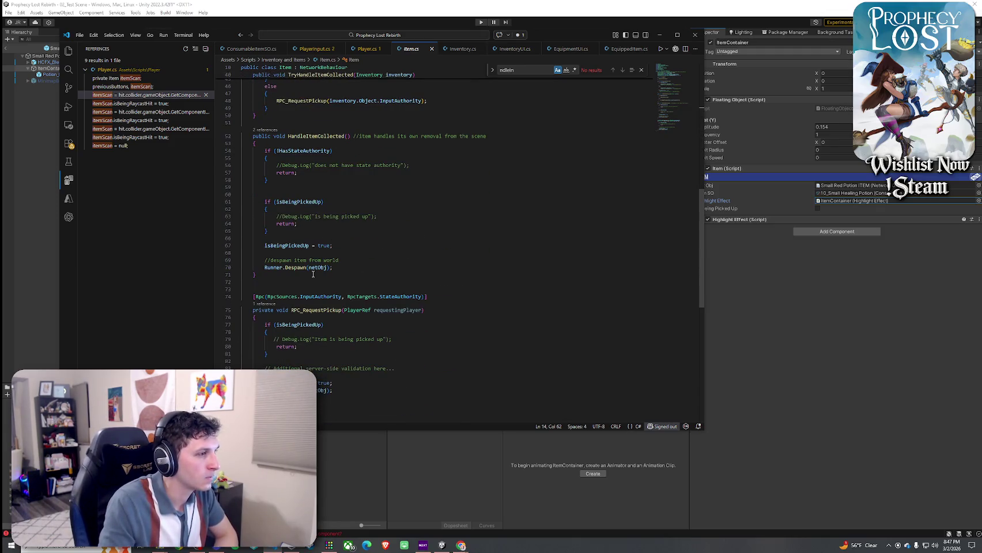
{"action": "scroll", "coordinate": [322, 272], "scroll_direction": "down", "scroll_amount": 3}
{"action": "scroll", "coordinate": [329, 270], "scroll_direction": "up", "scroll_amount": 15}
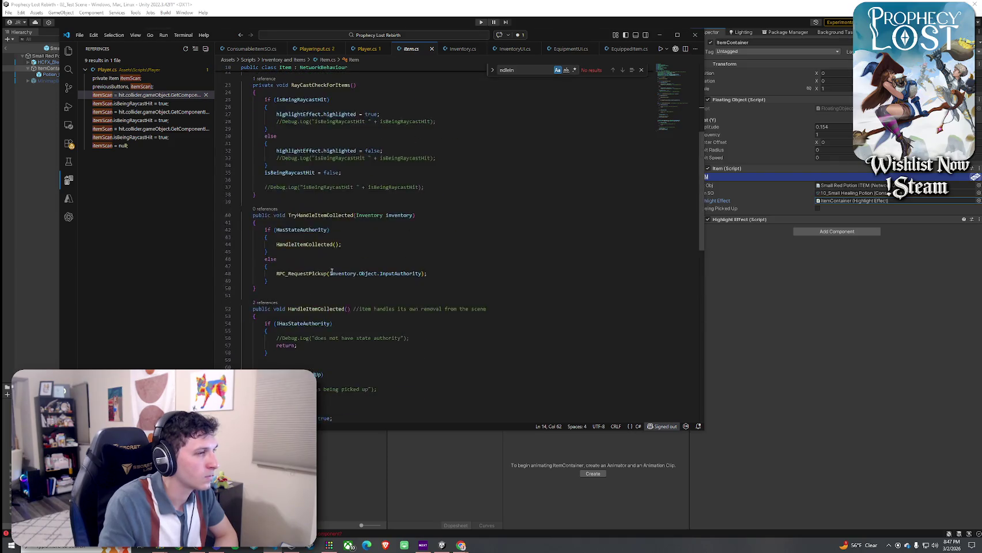
{"action": "left_click", "coordinate": [283, 237]}
{"action": "key", "text": "BackSpace"}
{"action": "key", "text": "BackSpace"}
- Uncomment the remaining isBeingRaycastHit debug logs and save all modified files
{"action": "left_click", "coordinate": [283, 273]}
{"action": "key", "text": "BackSpace"}
{"action": "key", "text": "BackSpace"}
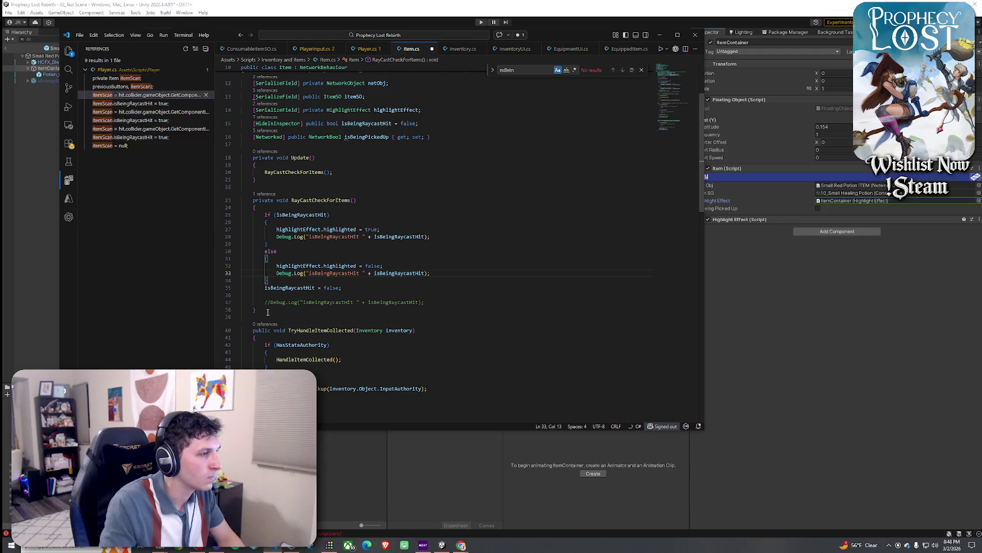
{"action": "left_click", "coordinate": [269, 303]}
{"action": "key", "text": "BackSpace"}
{"action": "key", "text": "BackSpace"}
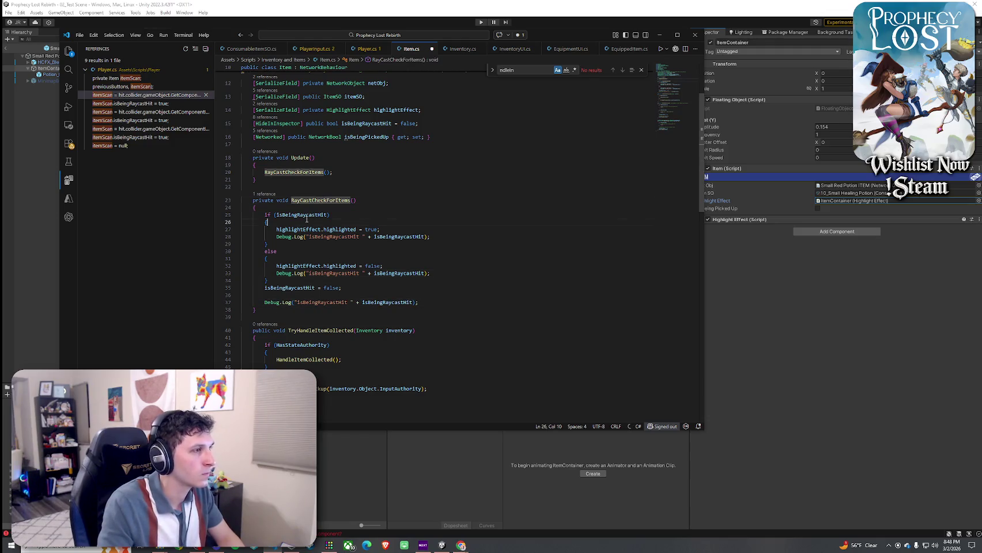
{"action": "left_click", "coordinate": [341, 237]}
{"action": "left_click", "coordinate": [308, 229]}
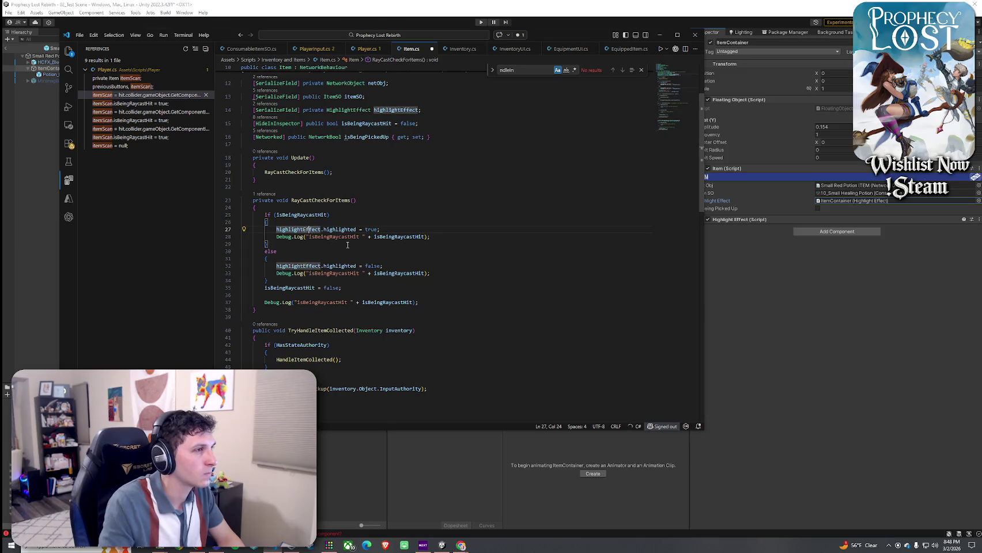
{"action": "left_click", "coordinate": [80, 34]}
{"action": "left_click", "coordinate": [105, 189]}
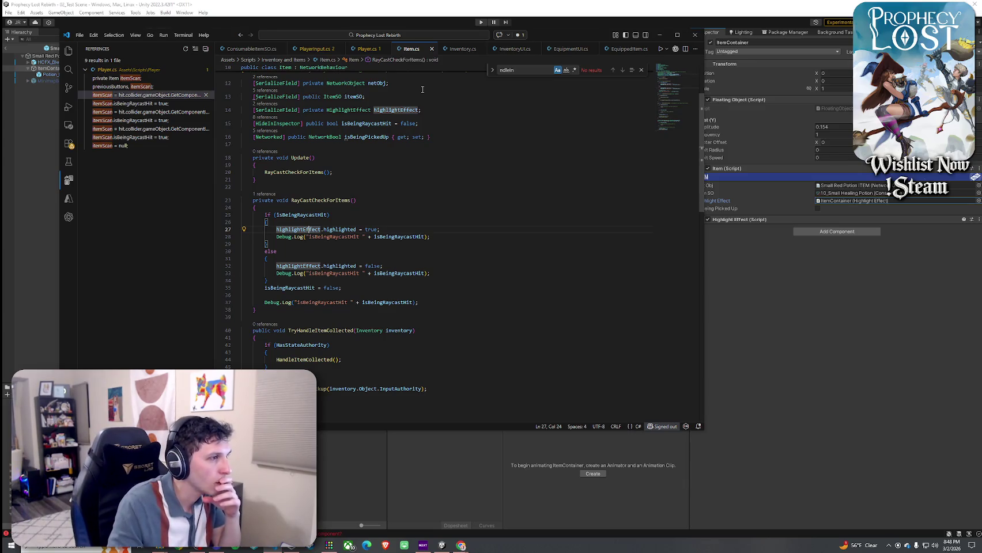
- Inspect the RayCastCheckForItems call in Player.cs
{"action": "left_click", "coordinate": [316, 194]}
{"action": "right_click", "coordinate": [316, 198]}
{"action": "left_click", "coordinate": [299, 172]}
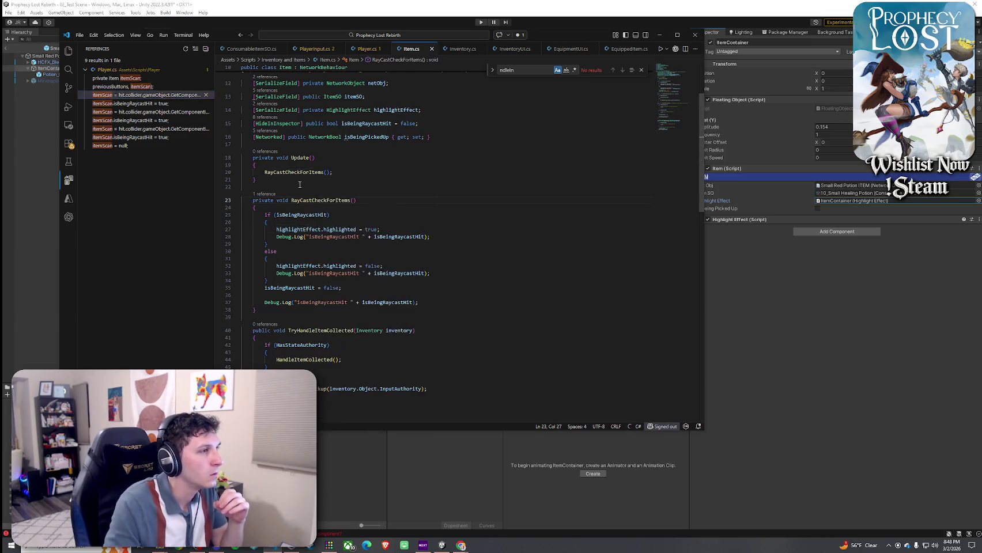
{"action": "scroll", "coordinate": [331, 184], "scroll_direction": "down", "scroll_amount": 3}
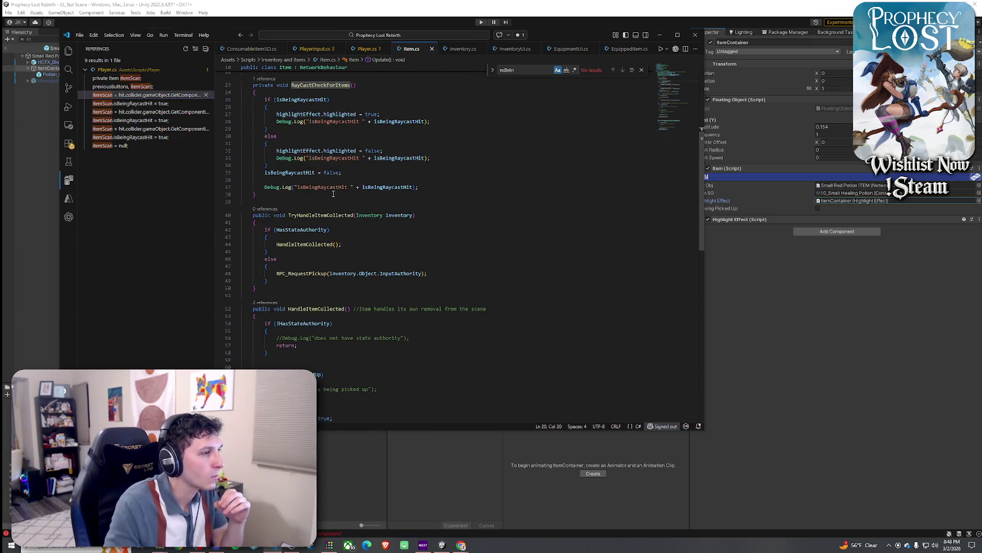
{"action": "scroll", "coordinate": [333, 194], "scroll_direction": "up", "scroll_amount": 5}
{"action": "left_click", "coordinate": [365, 175]}
- Find all references to isBeingRaycastHit and jump to where Player.cs sets it true
{"action": "right_click", "coordinate": [374, 175]}
{"action": "left_click", "coordinate": [368, 179]}
{"action": "right_click", "coordinate": [365, 164]}
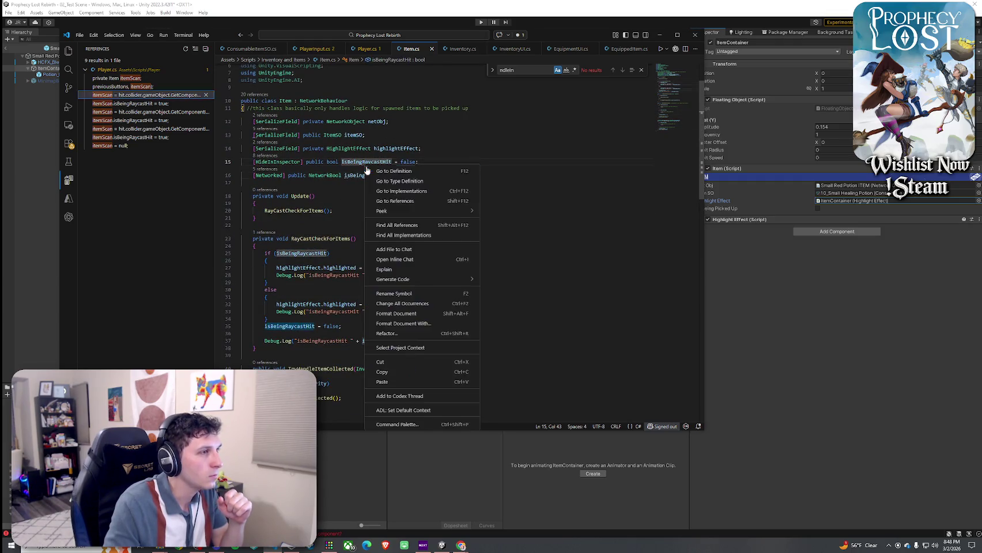
{"action": "left_click", "coordinate": [396, 225]}
{"action": "left_click", "coordinate": [143, 87]}
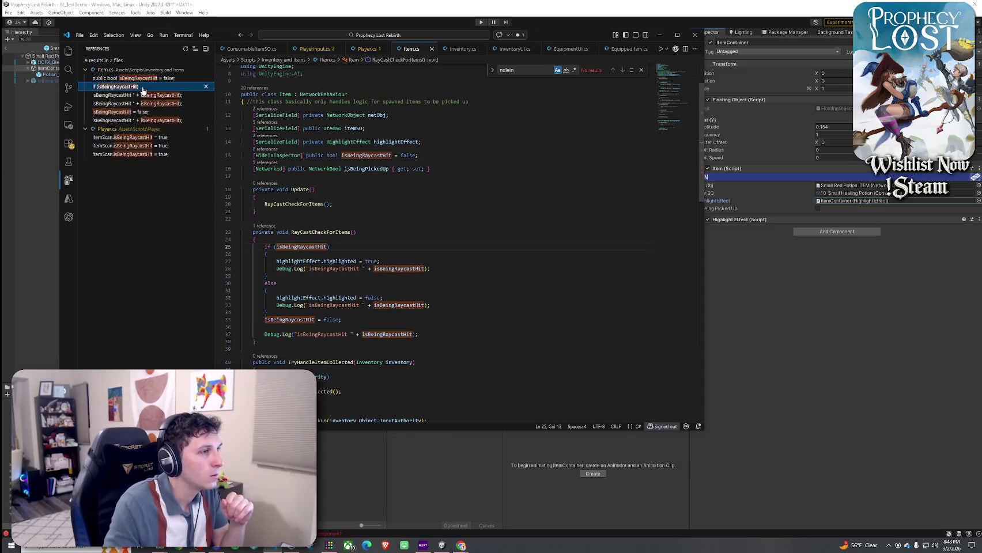
{"action": "left_click", "coordinate": [147, 95]}
{"action": "left_click", "coordinate": [153, 103]}
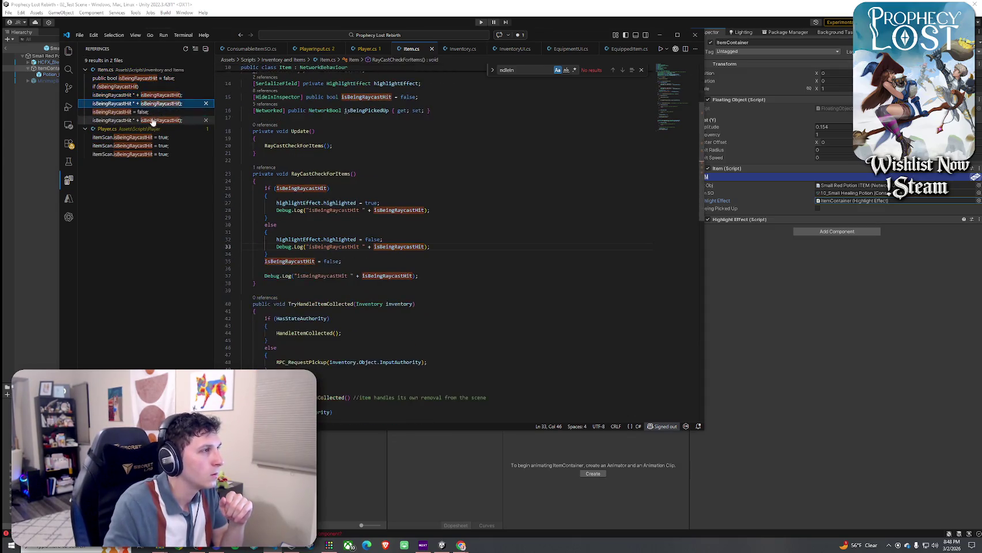
{"action": "left_click", "coordinate": [148, 137]}
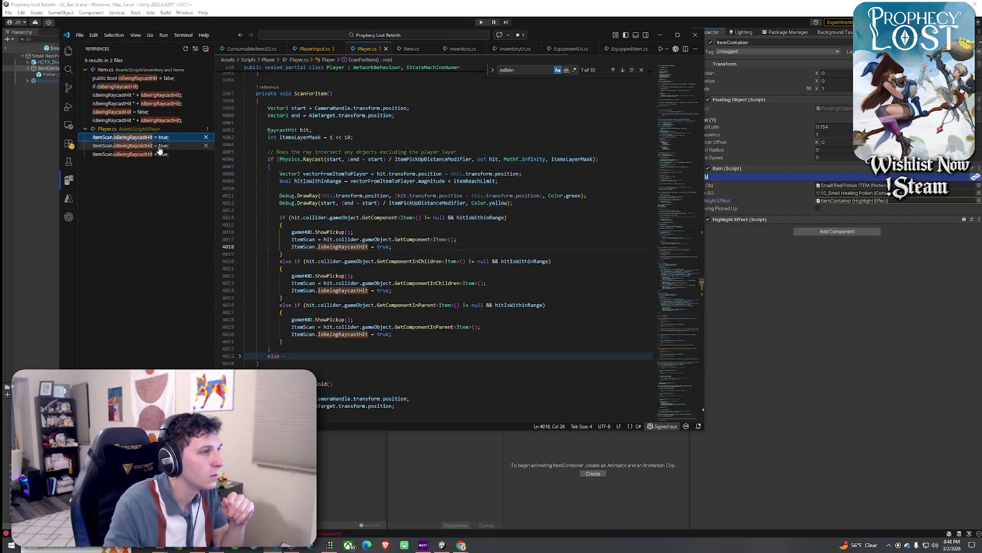
- Add Debug.Log("hit item directly on object"); to the direct-hit branch and copy it
{"action": "left_click", "coordinate": [426, 247]}
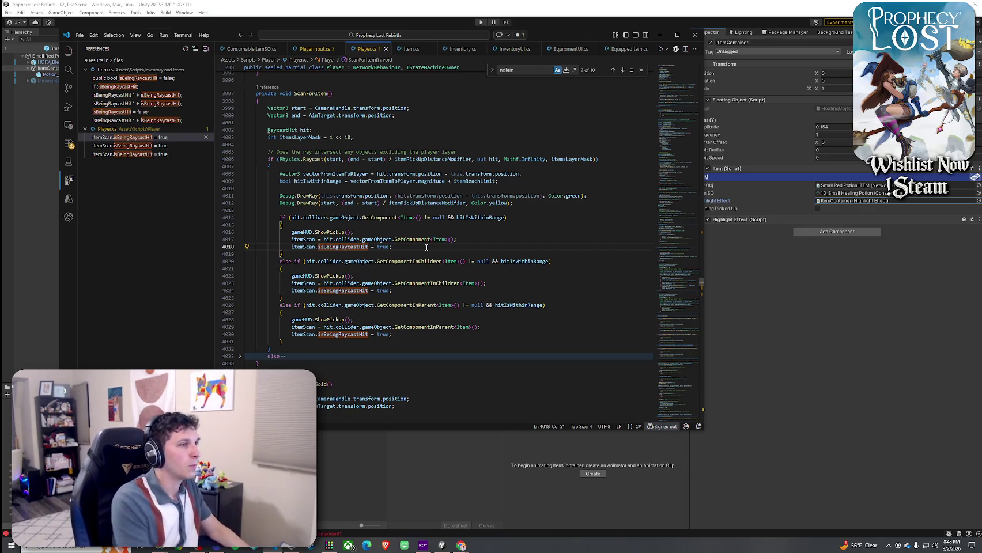
{"action": "key", "text": "Return"}
{"action": "type", "text": "Deb"}
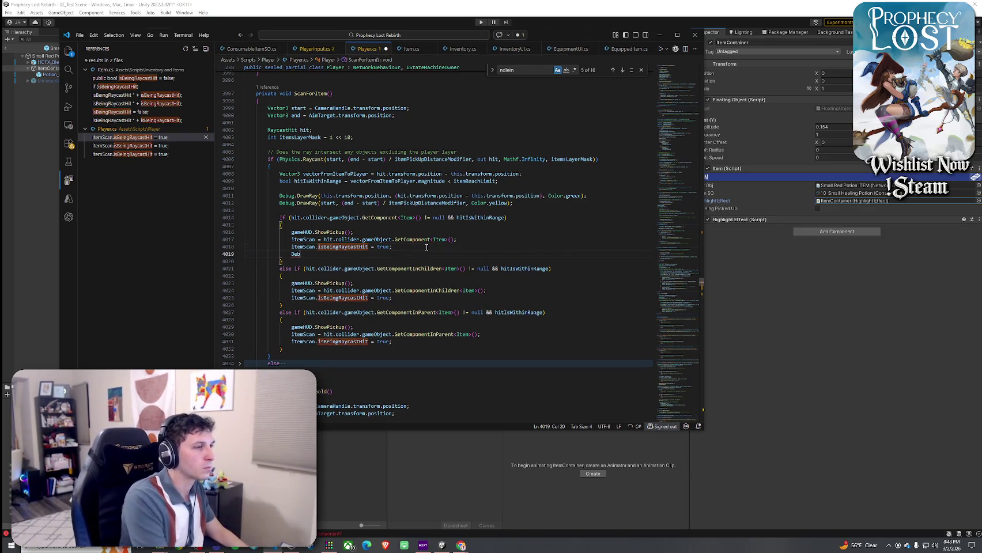
{"action": "type", "text": "ug.Log(\""}
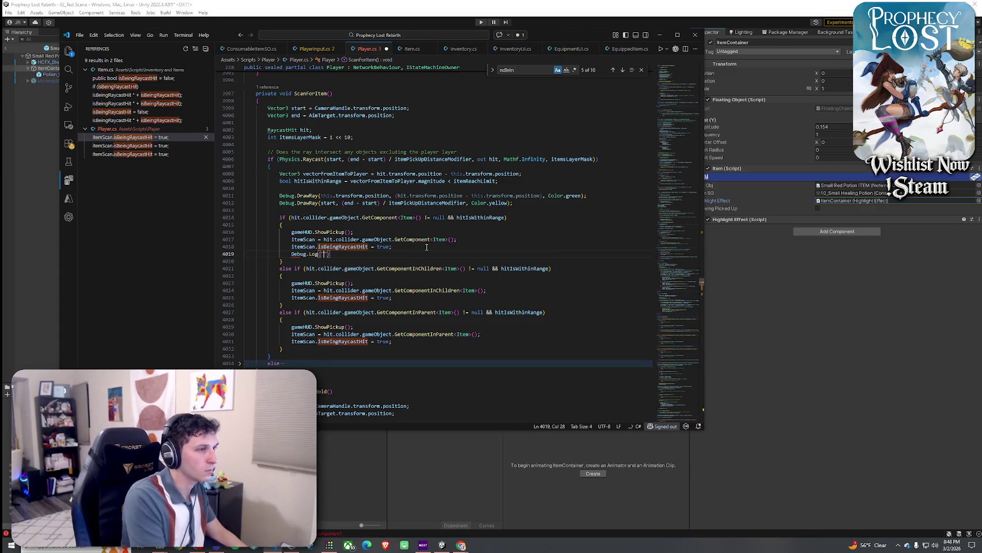
{"action": "type", "text": "hit item directly on object\");"}
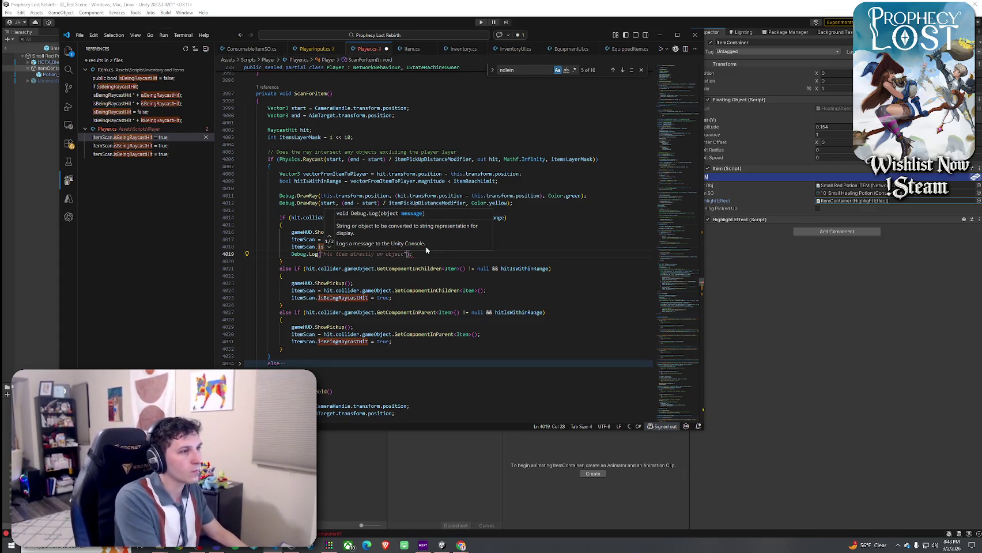
{"action": "key", "text": "Down"}
{"action": "left_click", "coordinate": [424, 253]}
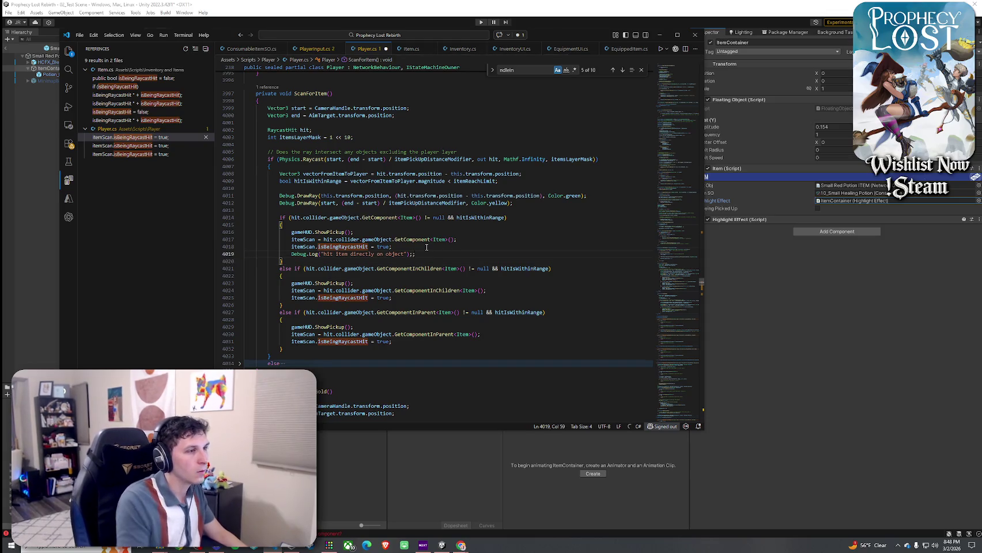
{"action": "left_click", "coordinate": [292, 253], "text": "shift"}
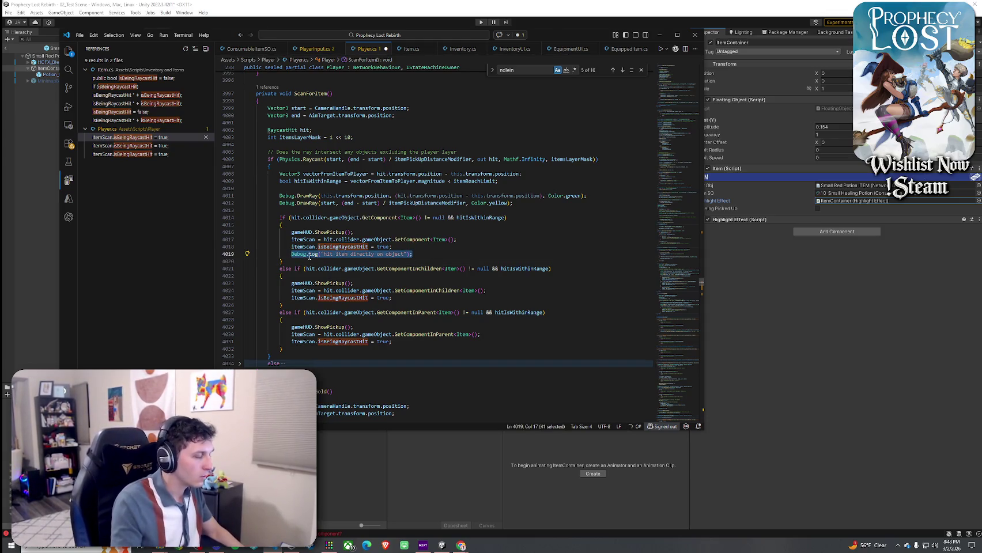
{"action": "key", "text": "ctrl+c"}
- Paste the log into the child- and parent-collider branches, reworded 'on child collider' and 'on parent collider'
{"action": "left_click", "coordinate": [425, 298]}
{"action": "key", "text": "Return"}
{"action": "key", "text": "ctrl+v"}
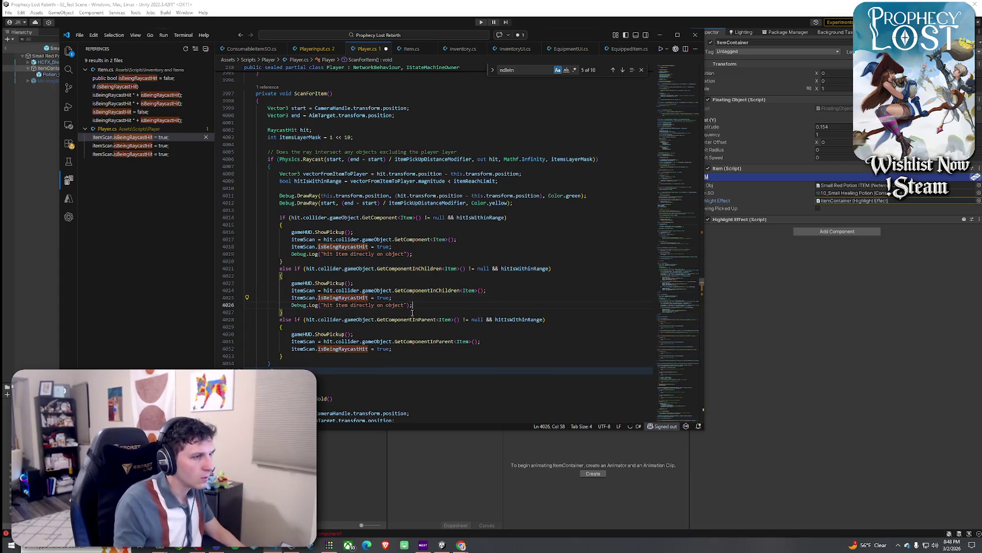
{"action": "left_click", "coordinate": [405, 348]}
{"action": "key", "text": "Return"}
{"action": "key", "text": "ctrl+v"}
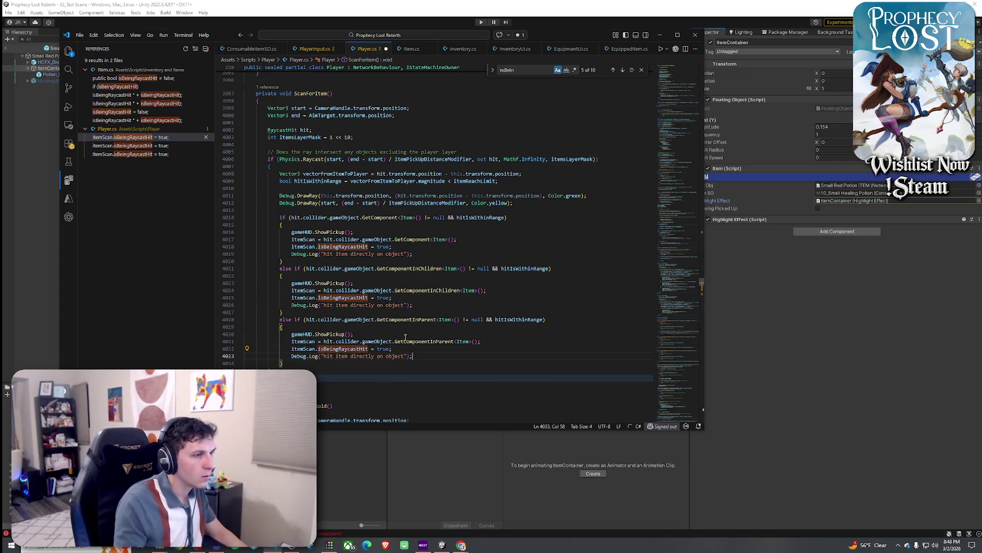
{"action": "left_click_drag", "start_coordinate": [403, 305], "coordinate": [337, 305]}
{"action": "key", "text": "BackSpace"}
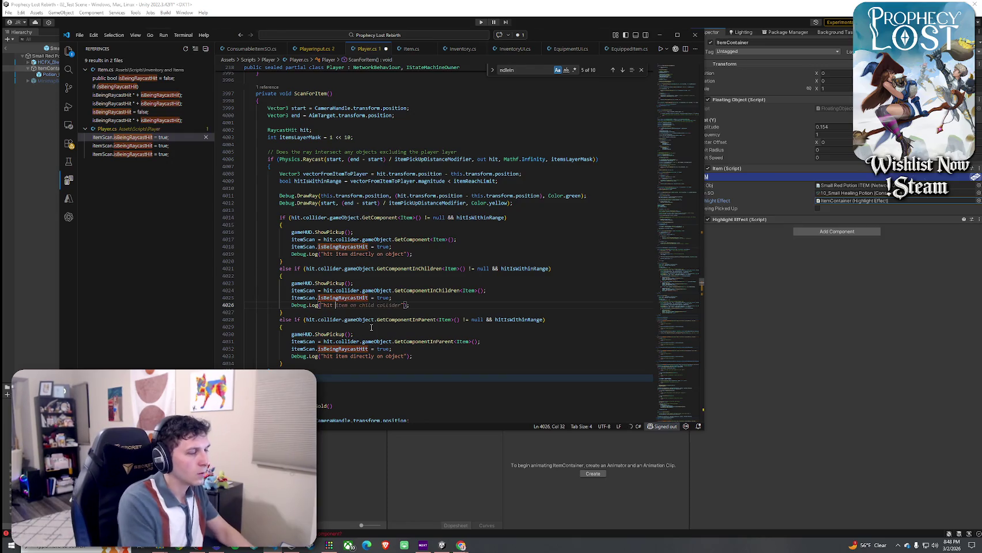
{"action": "key", "text": "Tab"}
{"action": "left_click_drag", "start_coordinate": [405, 356], "coordinate": [345, 356]}
{"action": "key", "text": "Tab"}
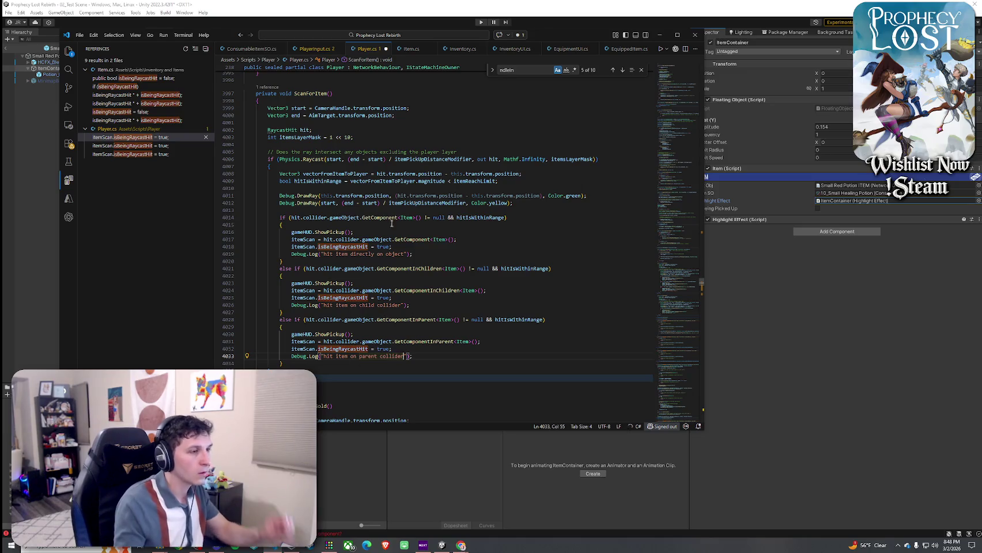
- Save Player.cs and switch back to Unity so the scripts recompile
{"action": "left_click", "coordinate": [79, 35]}
{"action": "left_click", "coordinate": [119, 190]}
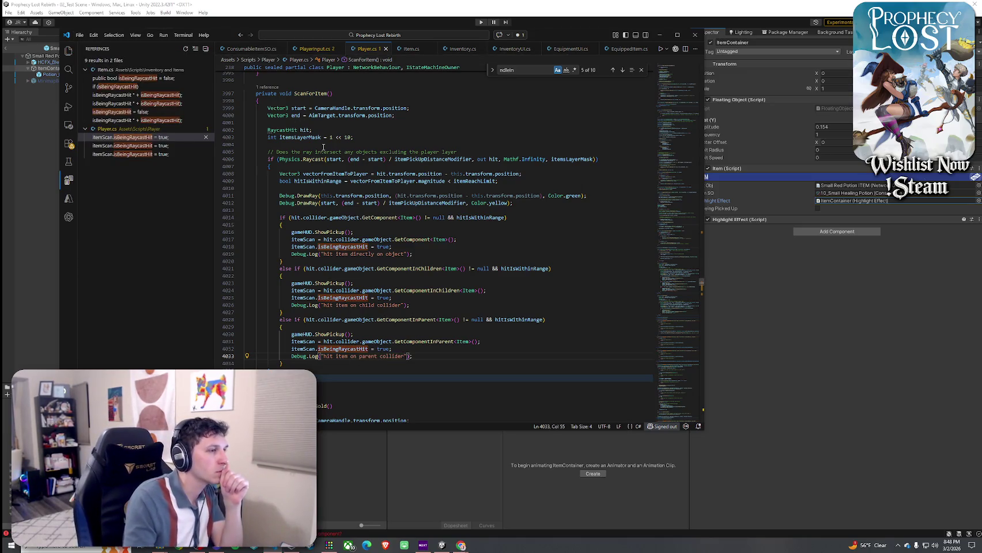
{"action": "left_click", "coordinate": [440, 3]}
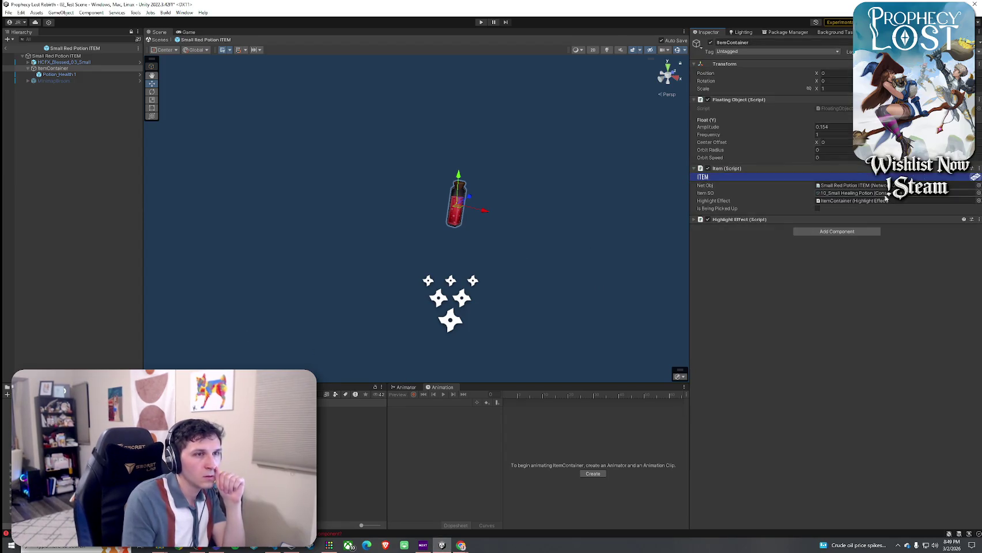
{"action": "left_click", "coordinate": [881, 185]}
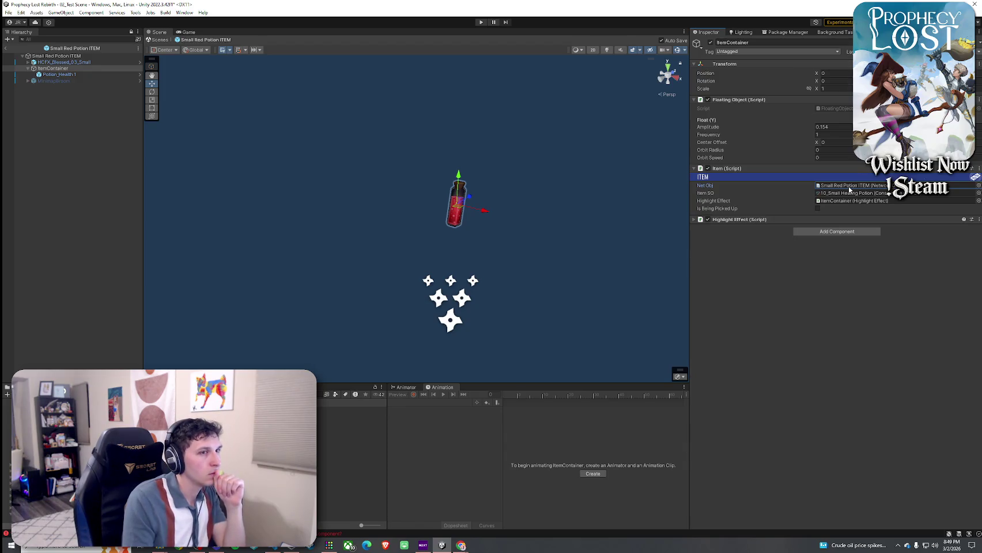
{"action": "left_click", "coordinate": [101, 56]}
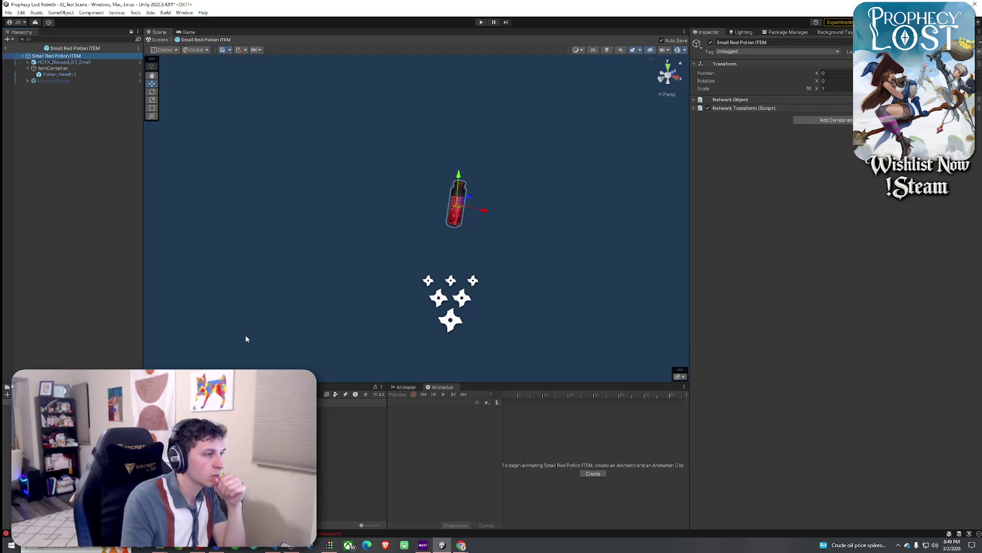
{"action": "left_click", "coordinate": [248, 409]}
{"action": "double_click", "coordinate": [248, 410]}
{"action": "left_click", "coordinate": [53, 68]}
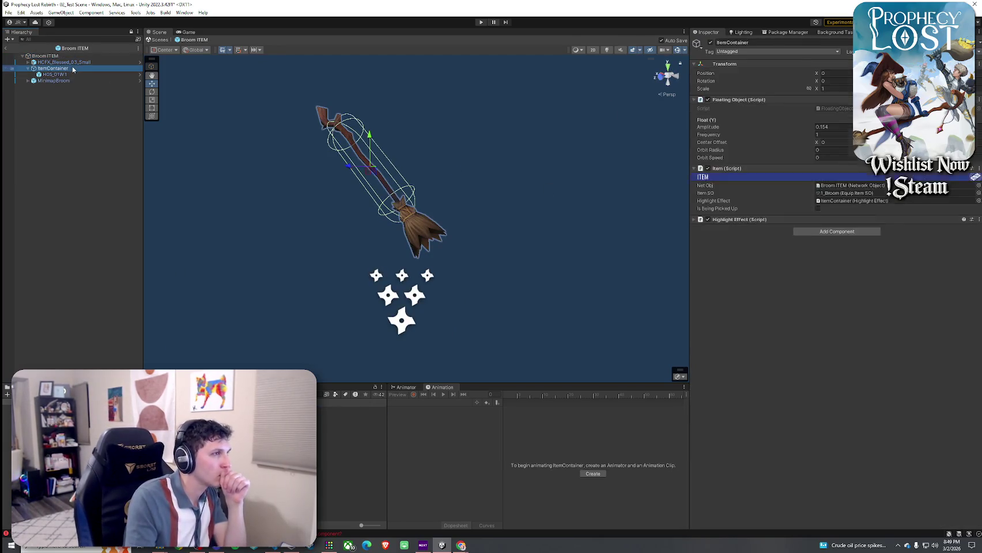
{"action": "left_click", "coordinate": [853, 186]}
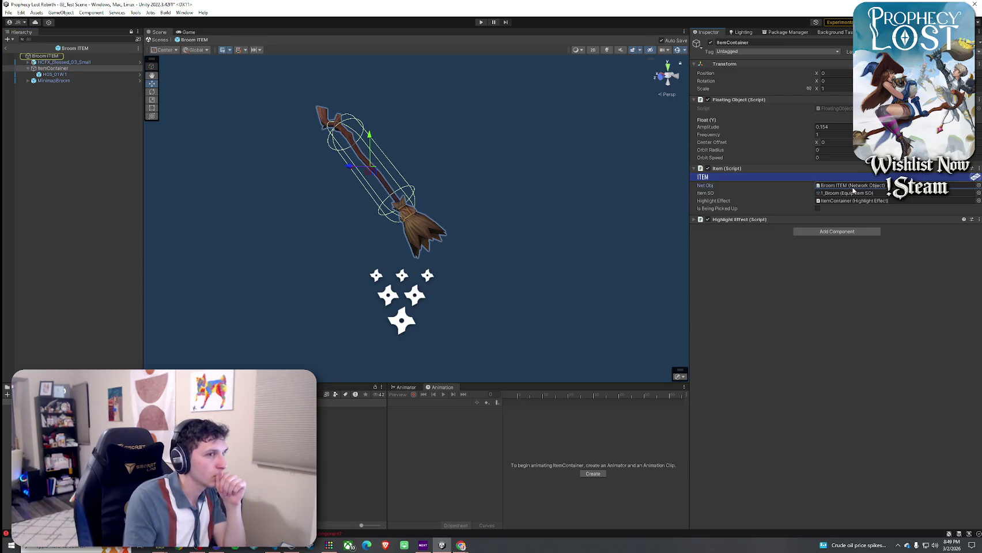
{"action": "left_click", "coordinate": [848, 202]}
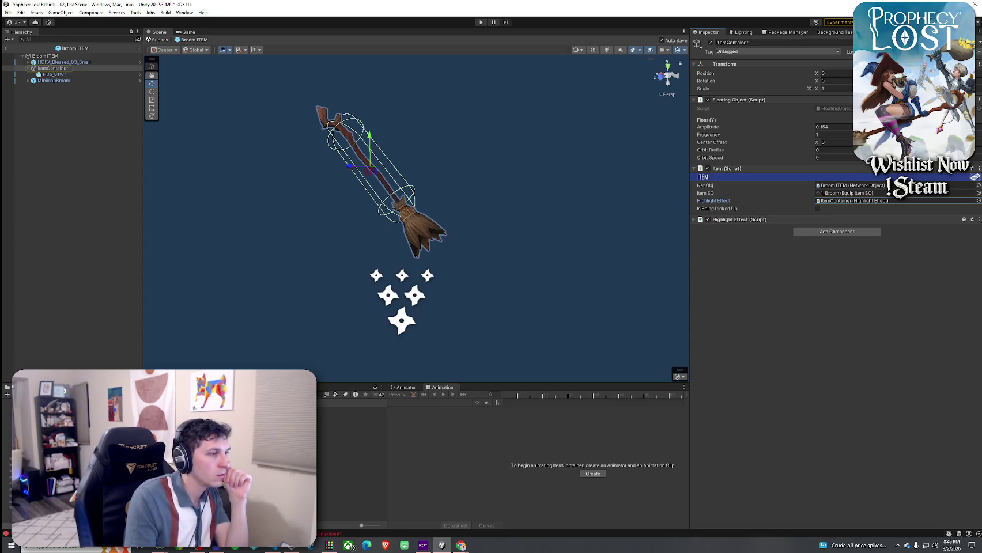
{"action": "left_click", "coordinate": [351, 409]}
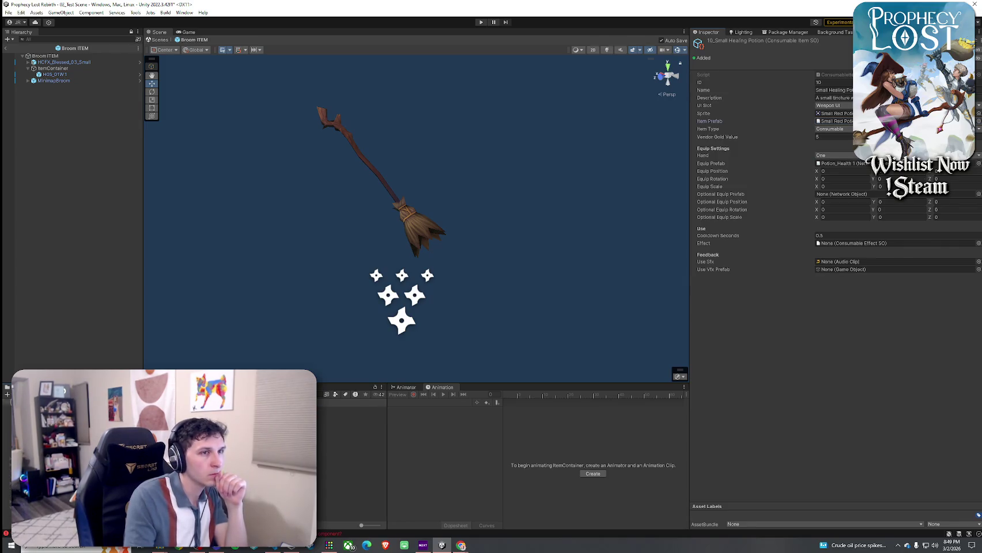
{"action": "double_click", "coordinate": [833, 121]}
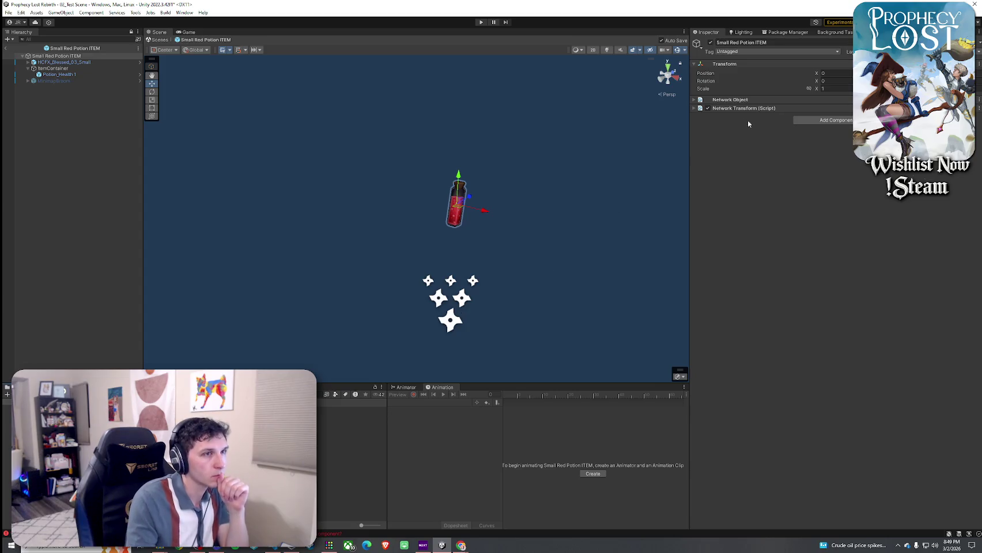
{"action": "left_click", "coordinate": [52, 68]}
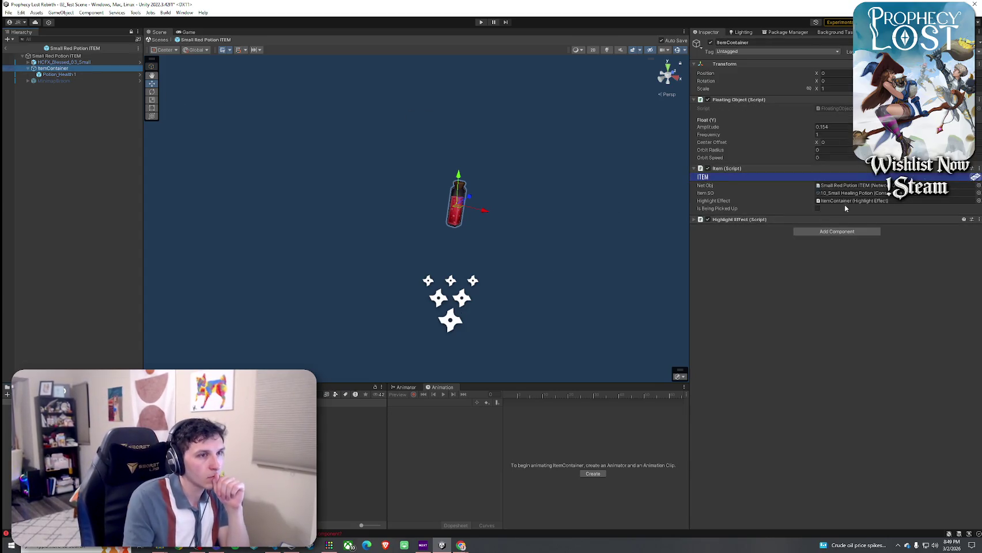
{"action": "left_click", "coordinate": [844, 187]}
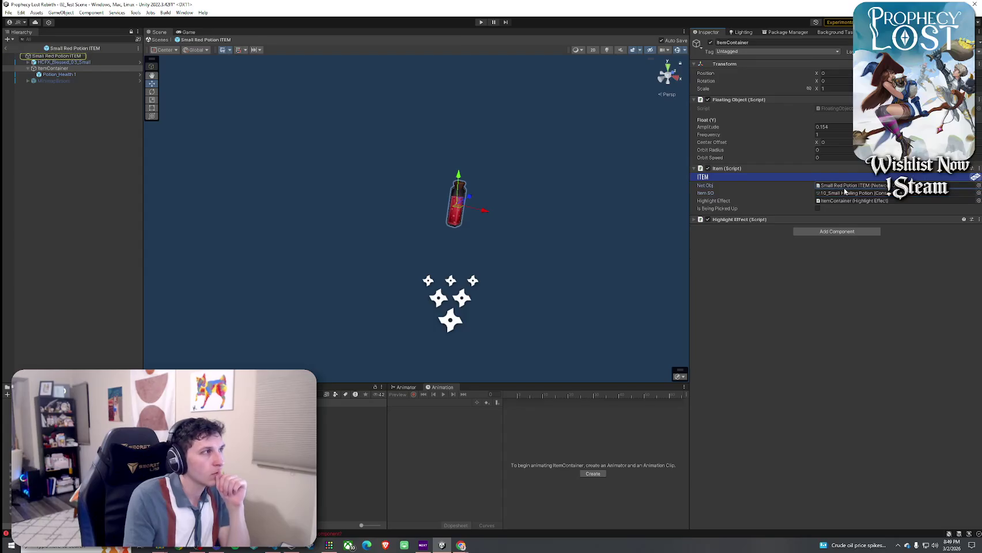
{"action": "left_click", "coordinate": [695, 219]}
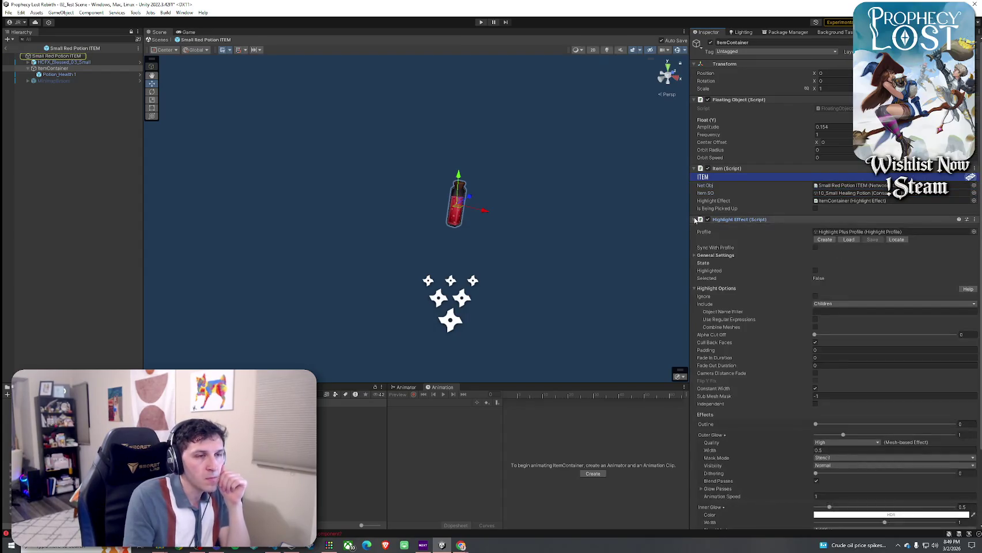
{"action": "left_click", "coordinate": [695, 219]}
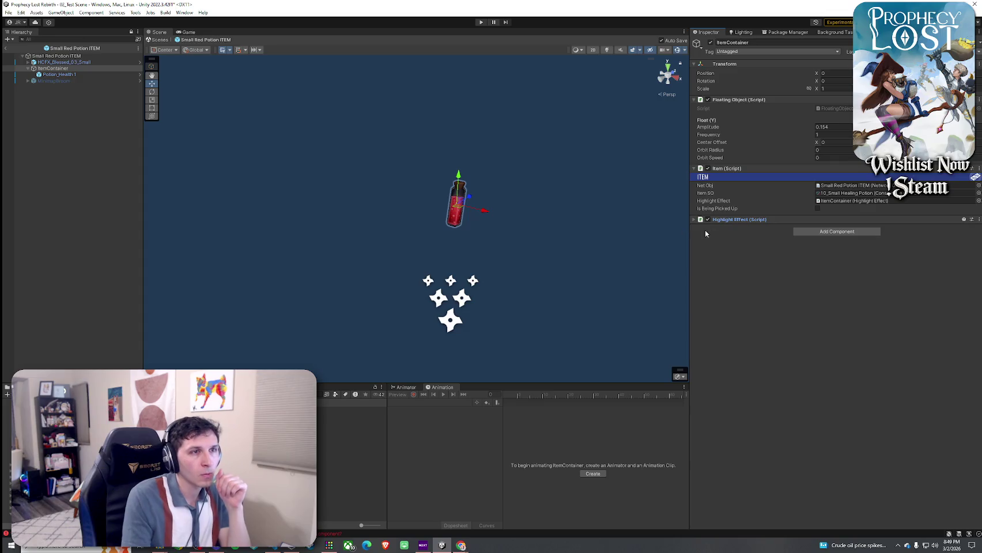
{"action": "left_click", "coordinate": [55, 75]}
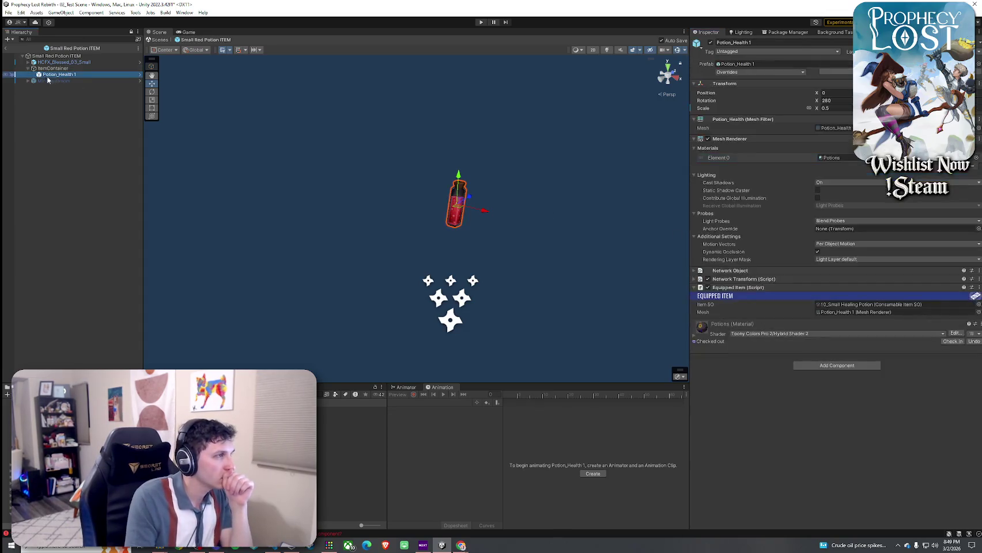
- Find the sword prefab in the Equip Prefabs folder and drop it under ItemContainer
{"action": "left_click", "coordinate": [840, 313]}
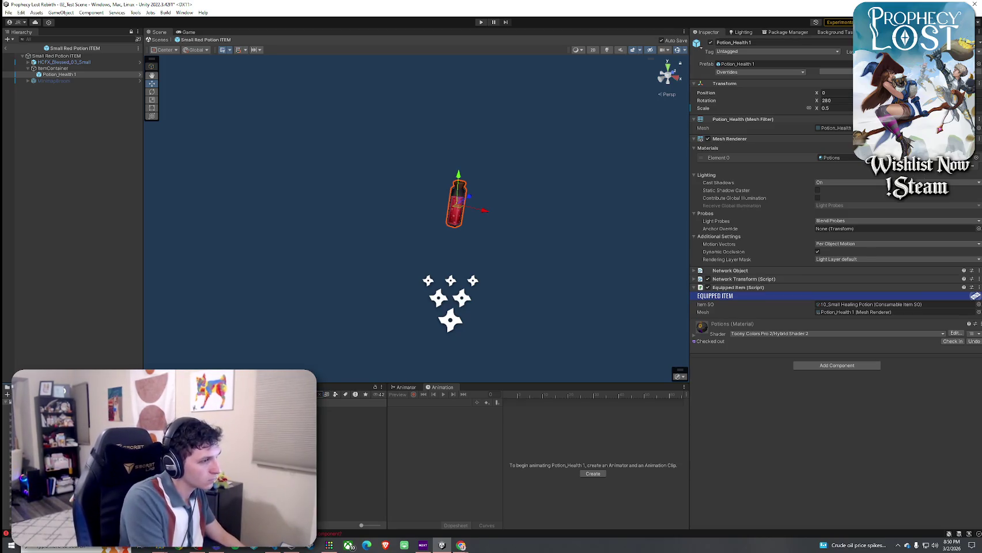
{"action": "left_click", "coordinate": [346, 410]}
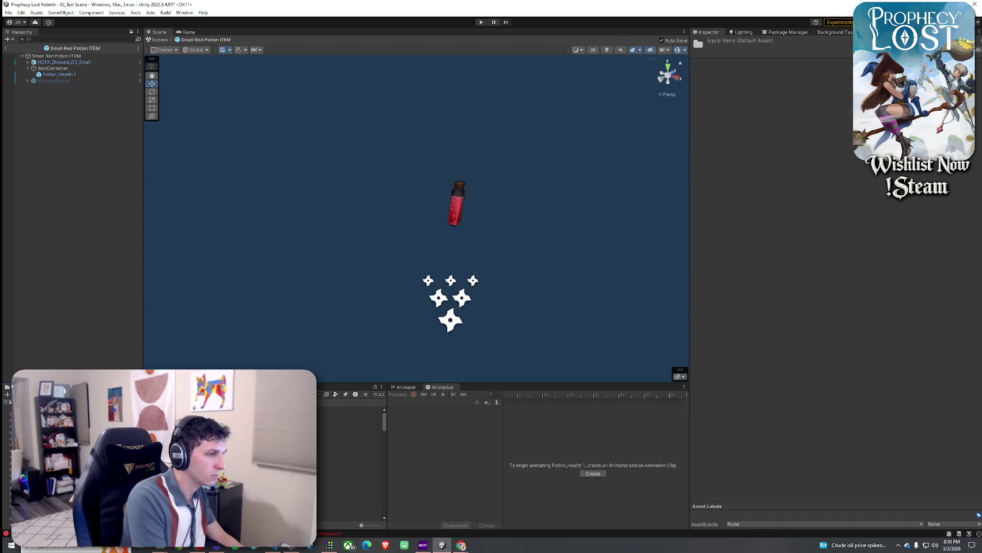
{"action": "key", "text": "Down"}
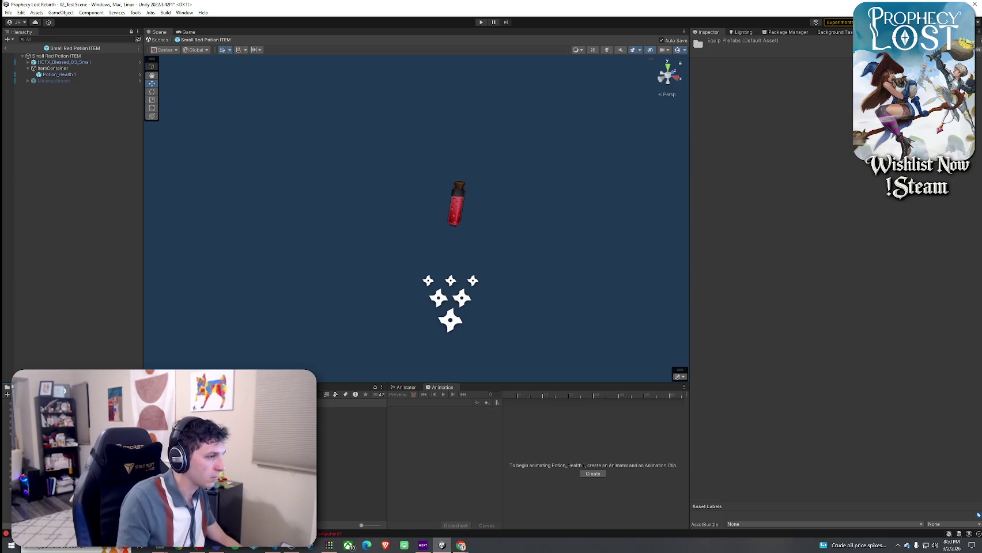
{"action": "key", "text": "Down"}
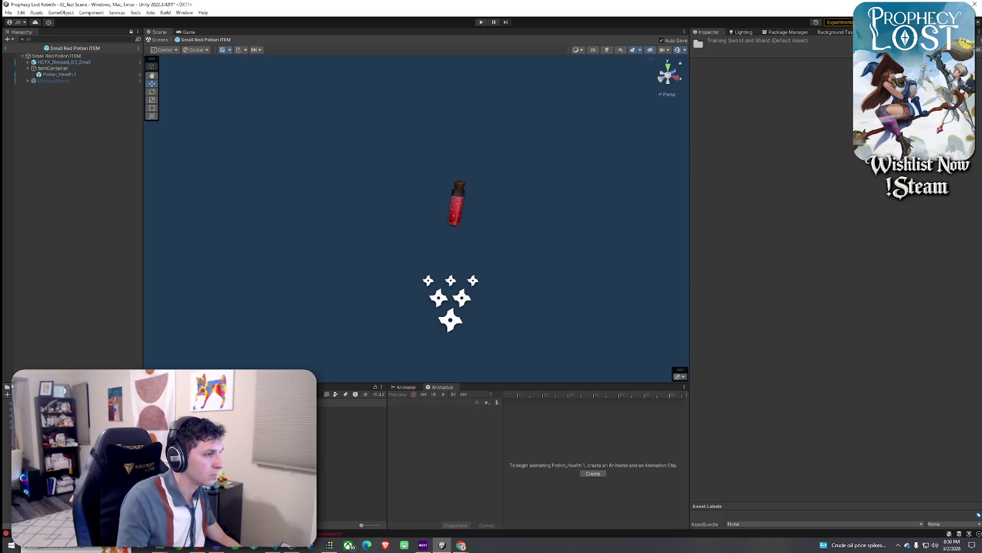
{"action": "mouse_move", "coordinate": [345, 417]}
{"action": "left_mouse_down"}
{"action": "mouse_move", "coordinate": [204, 361]}
{"action": "mouse_move", "coordinate": [58, 72]}
{"action": "left_mouse_up"}
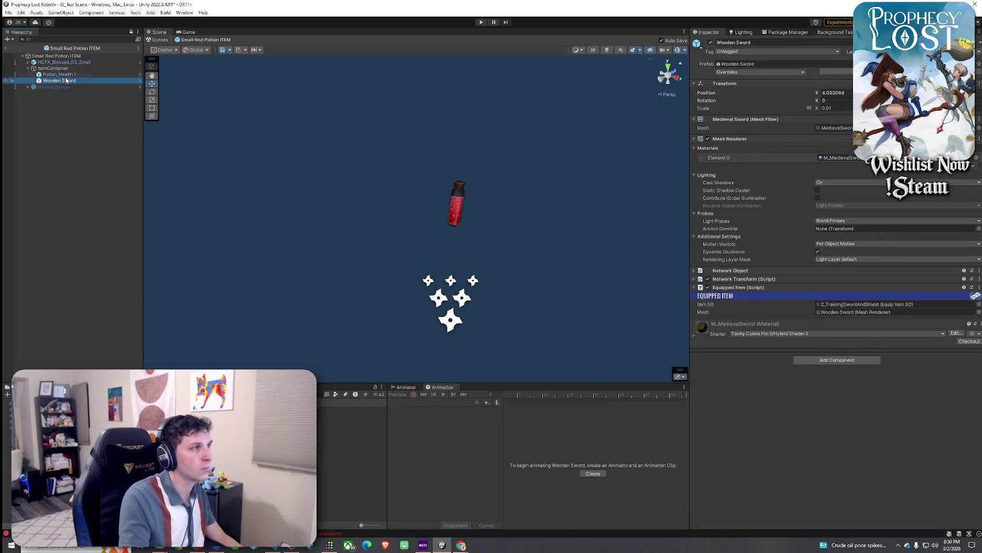
- Check the Wooden Sword's mesh reference and ItemContainer's Item SO reference
{"action": "left_click", "coordinate": [64, 69]}
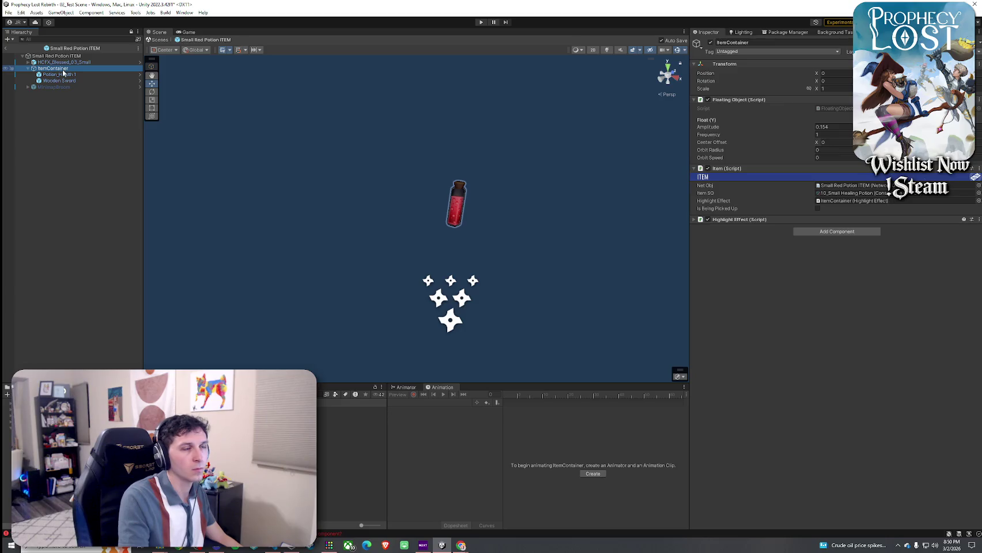
{"action": "left_click", "coordinate": [65, 81]}
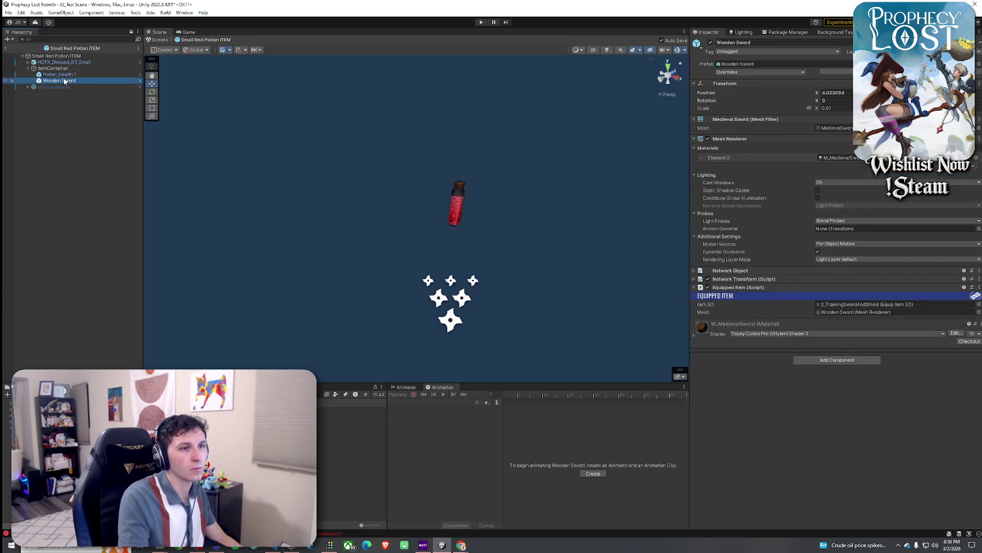
{"action": "left_click", "coordinate": [852, 313]}
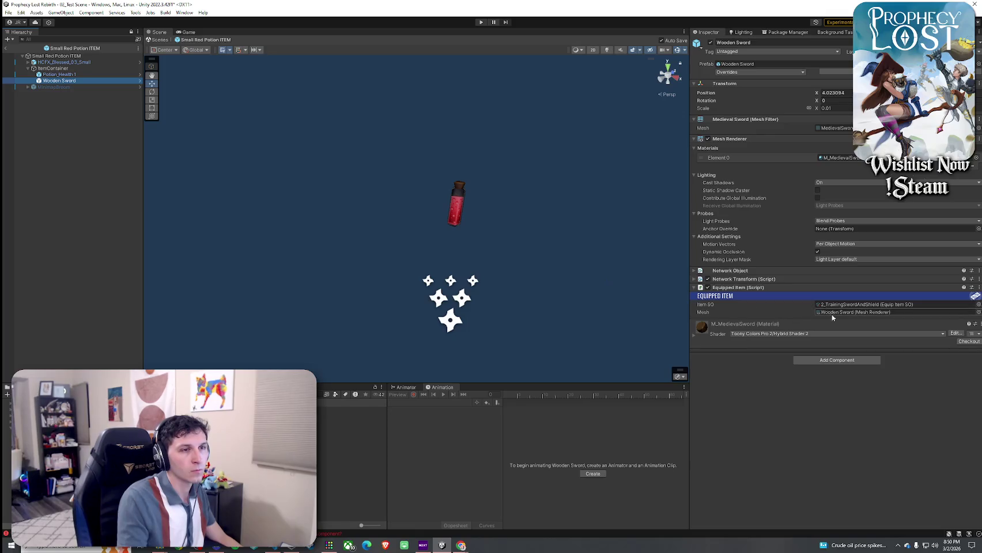
{"action": "left_click", "coordinate": [98, 68]}
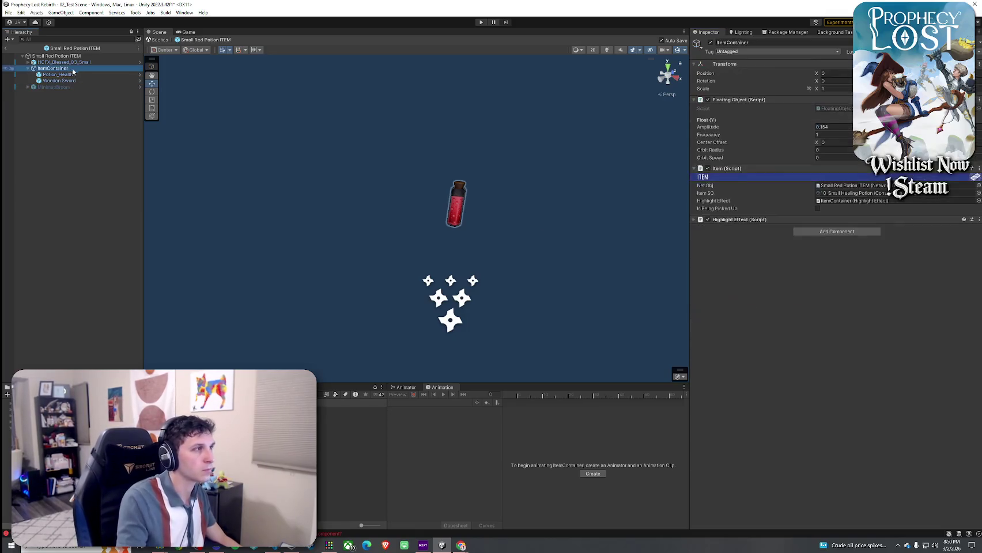
{"action": "left_click", "coordinate": [840, 196]}
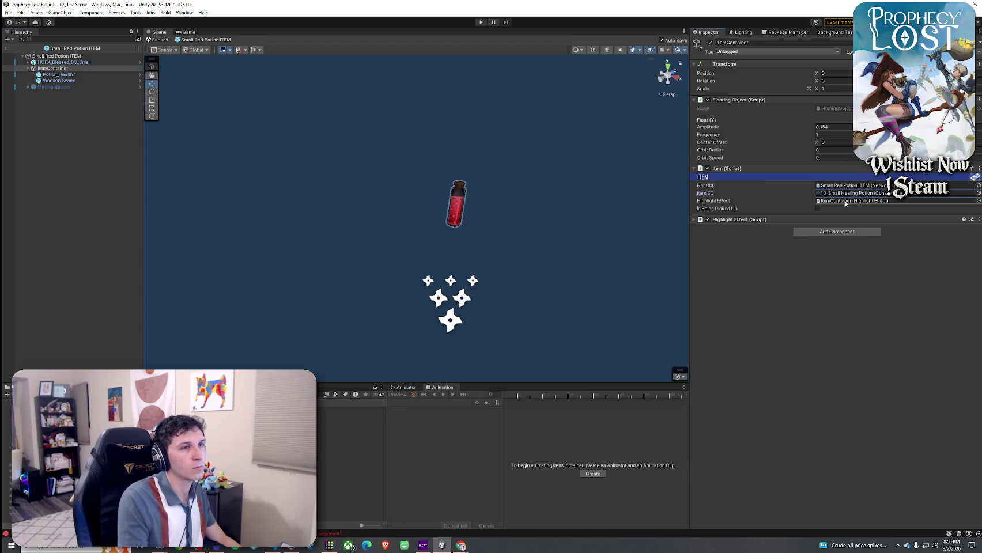
{"action": "left_click", "coordinate": [95, 81]}
{"action": "left_click", "coordinate": [851, 315]}
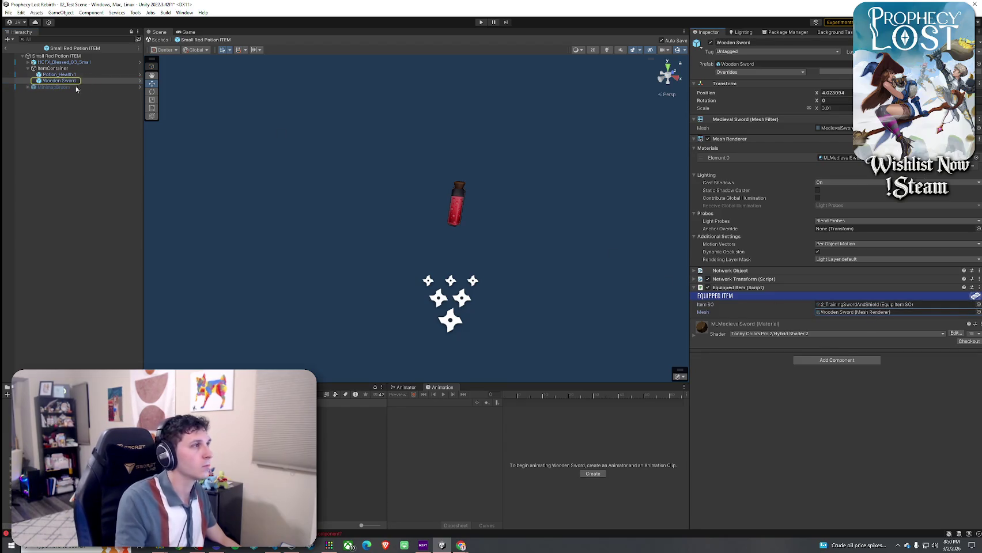
- Move and tilt the Wooden Sword beside the potion, then return to 02_Test Scene
{"action": "double_click", "coordinate": [59, 80]}
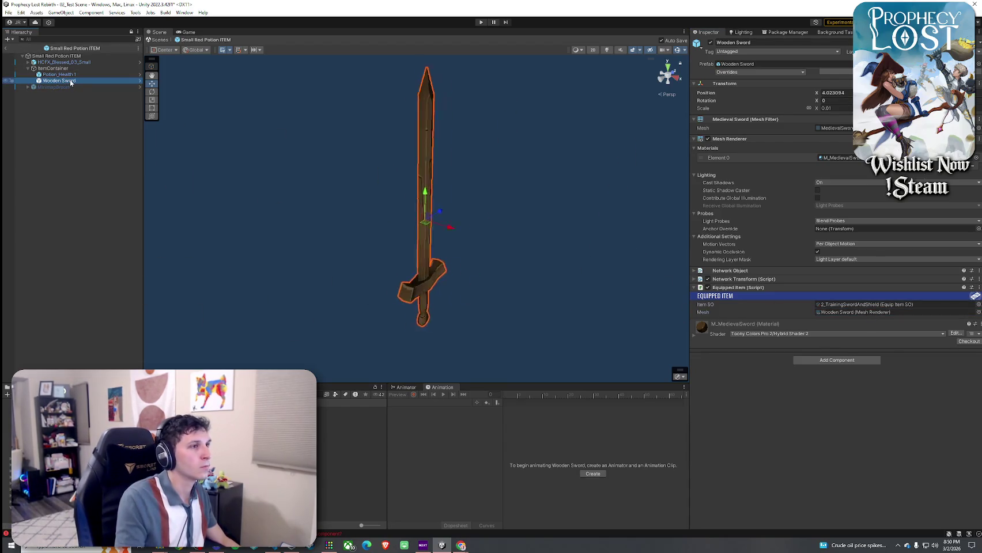
{"action": "scroll", "coordinate": [360, 179], "scroll_direction": "down", "scroll_amount": 3}
{"action": "left_click_drag", "start_coordinate": [359, 179], "coordinate": [392, 180]}
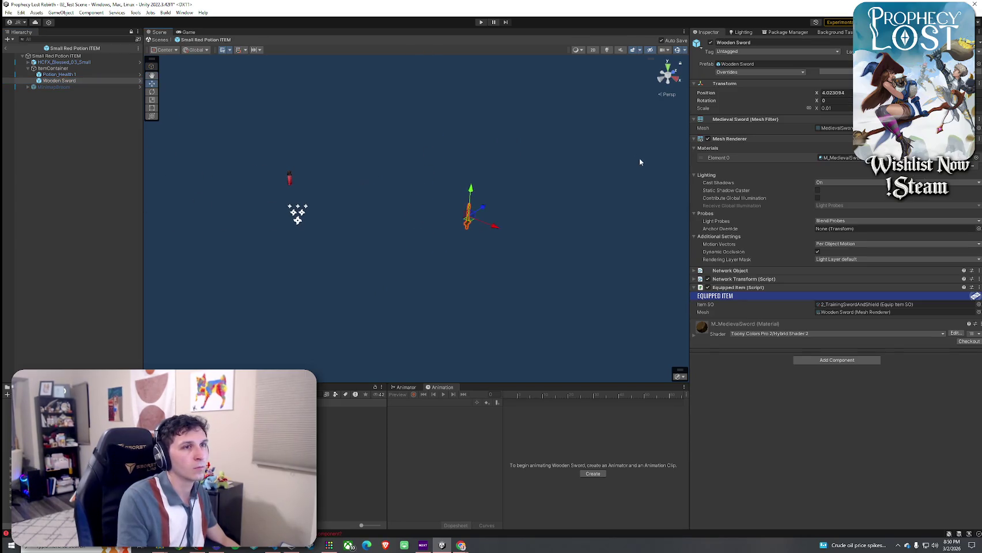
{"action": "mouse_move", "coordinate": [470, 223]}
{"action": "left_mouse_down"}
{"action": "mouse_move", "coordinate": [291, 229]}
{"action": "mouse_move", "coordinate": [283, 173]}
{"action": "mouse_move", "coordinate": [320, 202]}
{"action": "mouse_move", "coordinate": [385, 199]}
{"action": "mouse_move", "coordinate": [434, 217]}
{"action": "mouse_move", "coordinate": [422, 190]}
{"action": "mouse_move", "coordinate": [318, 173]}
{"action": "mouse_move", "coordinate": [291, 142]}
{"action": "mouse_move", "coordinate": [440, 116]}
{"action": "mouse_move", "coordinate": [280, 151]}
{"action": "mouse_move", "coordinate": [99, 108]}
{"action": "left_mouse_up"}
{"action": "scroll", "coordinate": [337, 195], "scroll_direction": "up", "scroll_amount": 4}
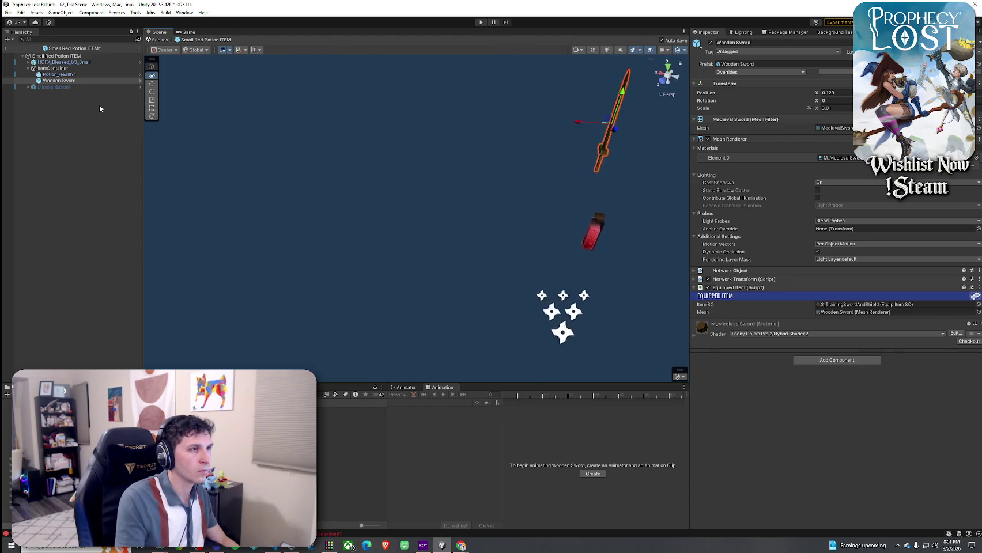
{"action": "key", "text": "f"}
{"action": "mouse_move", "coordinate": [424, 123]}
{"action": "left_mouse_down"}
{"action": "mouse_move", "coordinate": [424, 213]}
{"action": "mouse_move", "coordinate": [495, 258]}
{"action": "mouse_move", "coordinate": [352, 242]}
{"action": "left_mouse_up"}
{"action": "key", "text": "e"}
{"action": "mouse_move", "coordinate": [270, 222]}
{"action": "left_mouse_down"}
{"action": "mouse_move", "coordinate": [321, 243]}
{"action": "mouse_move", "coordinate": [217, 251]}
{"action": "left_mouse_up"}
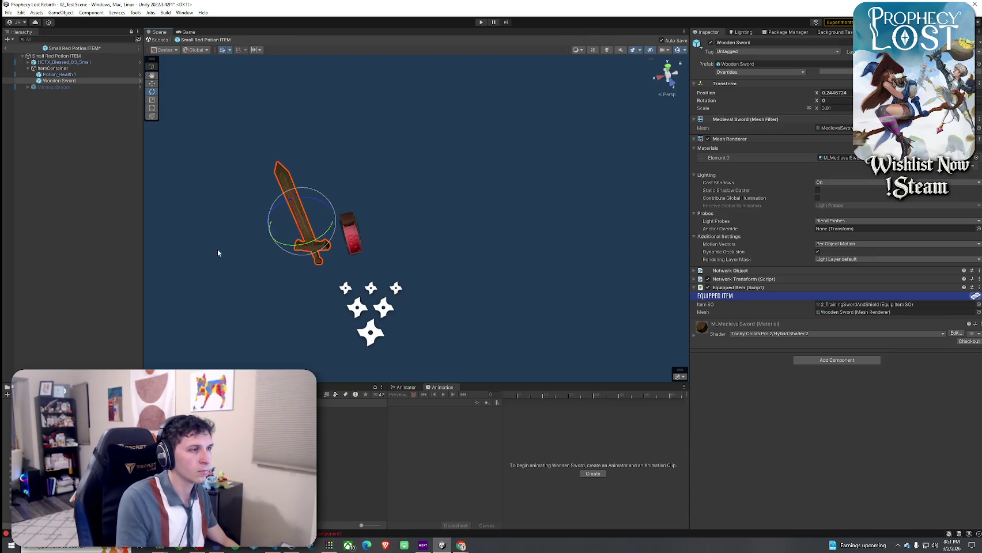
{"action": "left_click", "coordinate": [7, 50]}
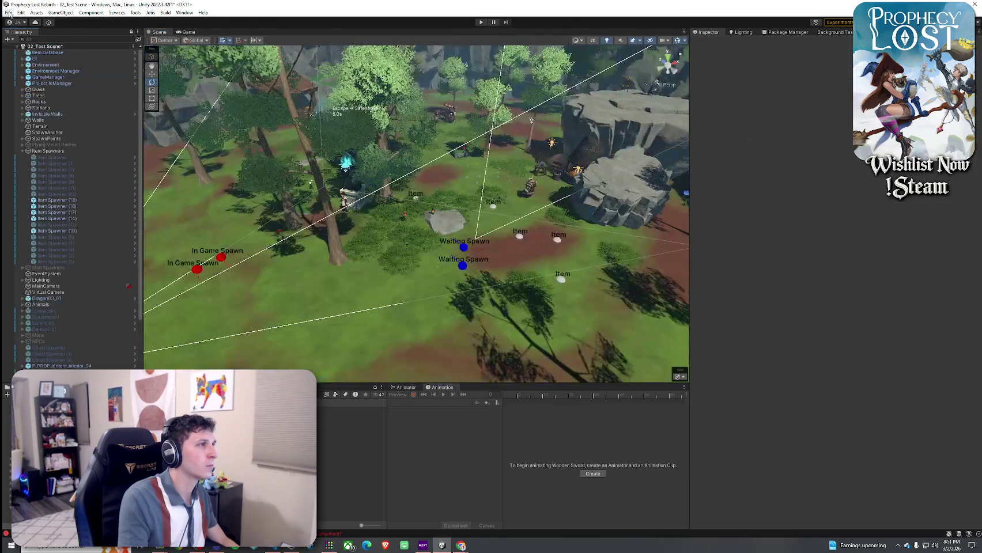
- Play the test scene from START GAME, walk the character briefly, then stop playing
{"action": "key", "text": "ctrl+p"}
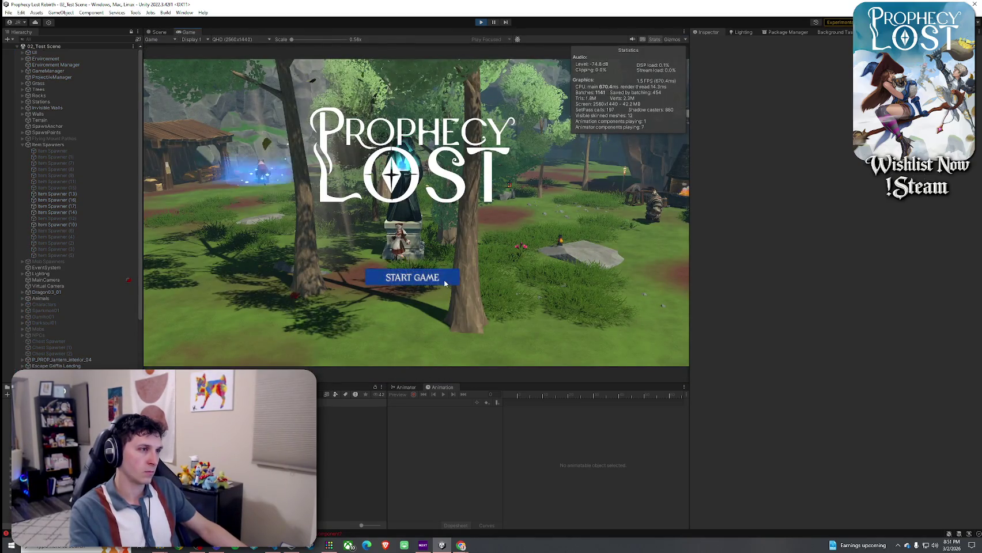
{"action": "left_click", "coordinate": [422, 277]}
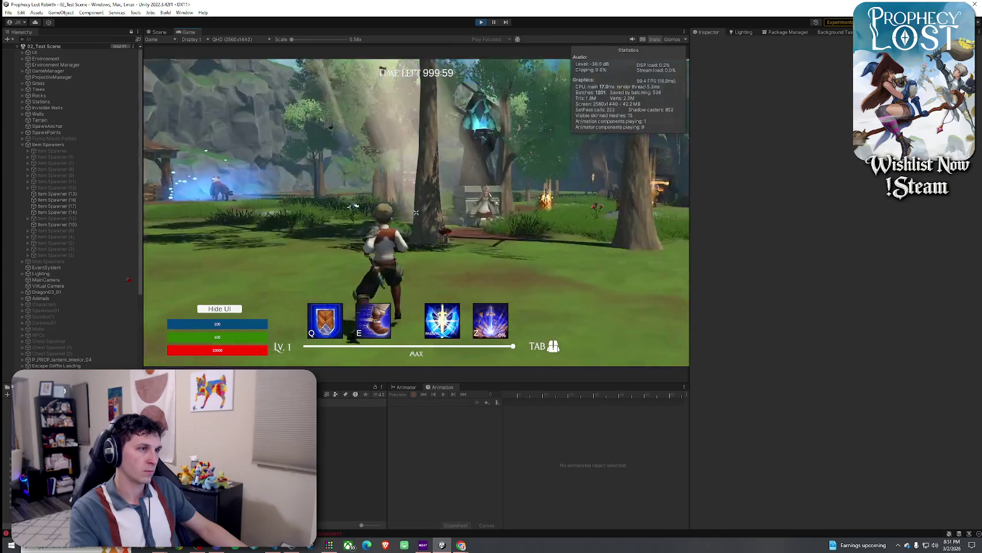
{"action": "key", "text": "w"}
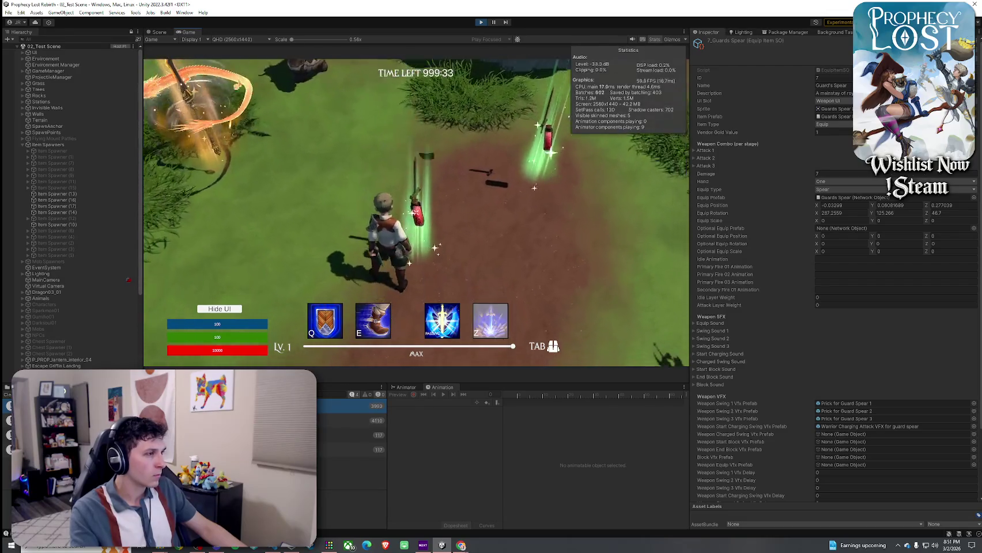
{"action": "key", "text": "super"}
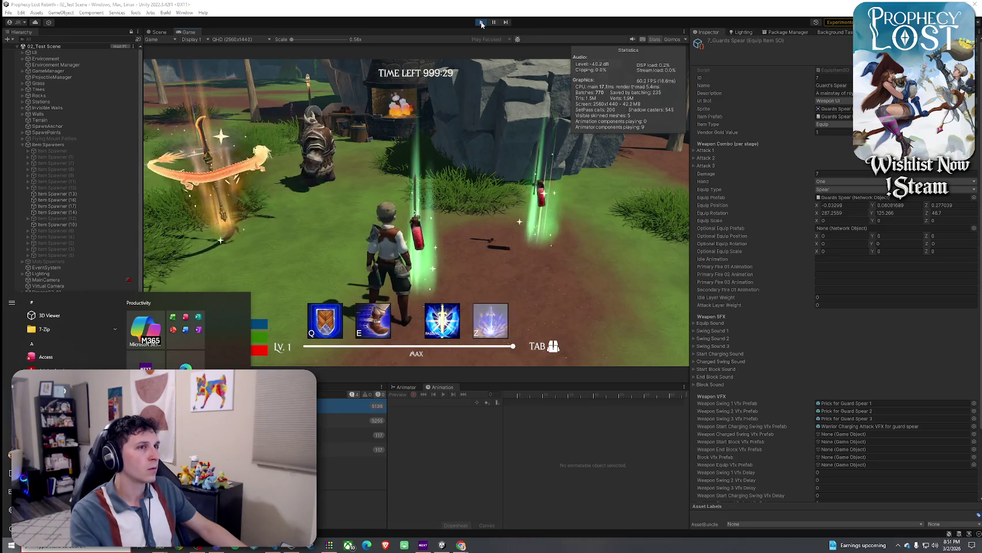
{"action": "key", "text": "super"}
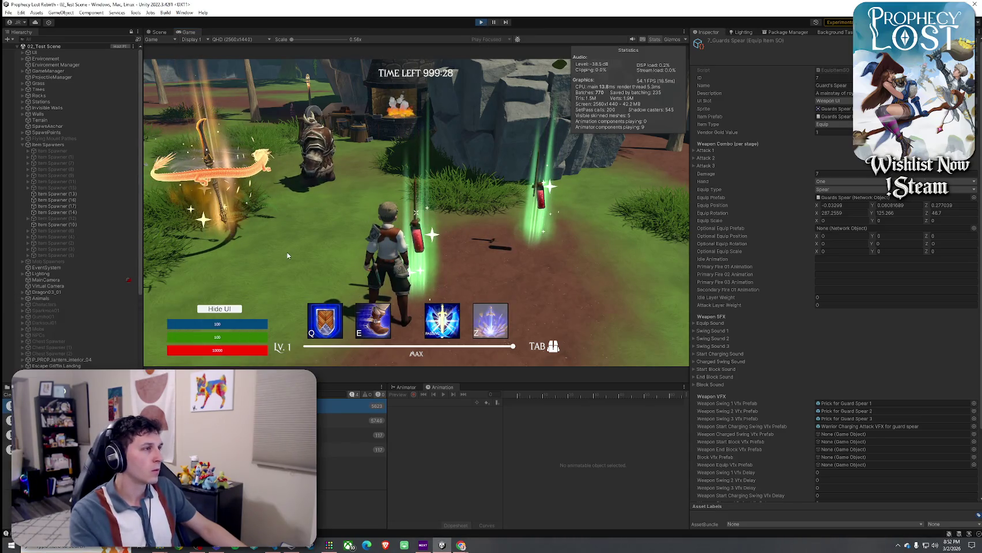
{"action": "left_click", "coordinate": [481, 22]}
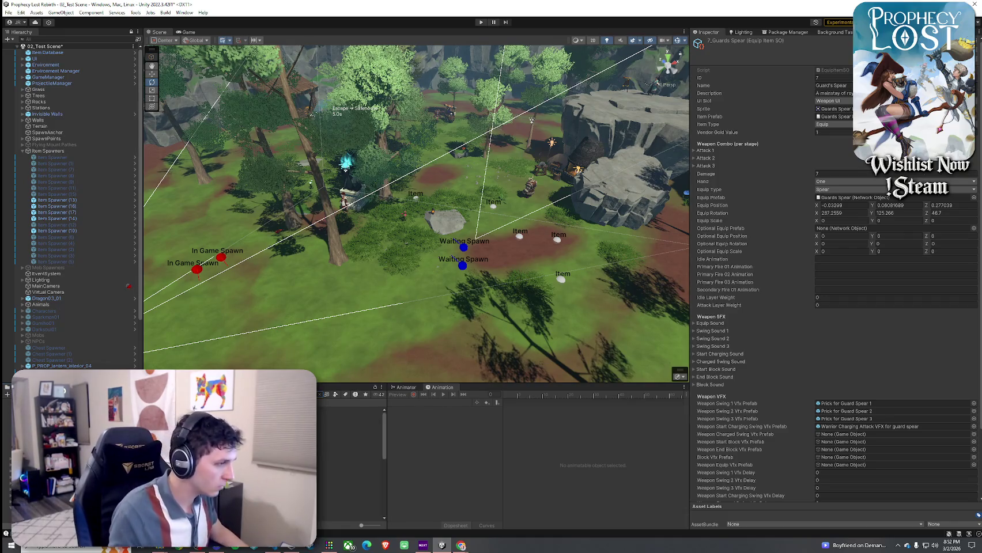
- Filter the Project assets to Prefab and open the Small Red Potion ITEM prefab
{"action": "left_click", "coordinate": [336, 394]}
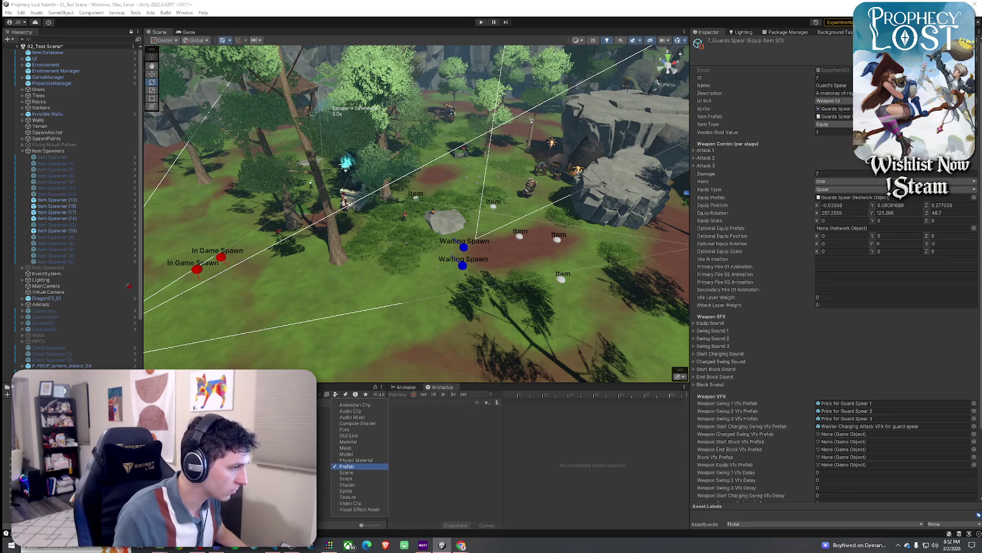
{"action": "left_click", "coordinate": [346, 466]}
{"action": "double_click", "coordinate": [173, 415]}
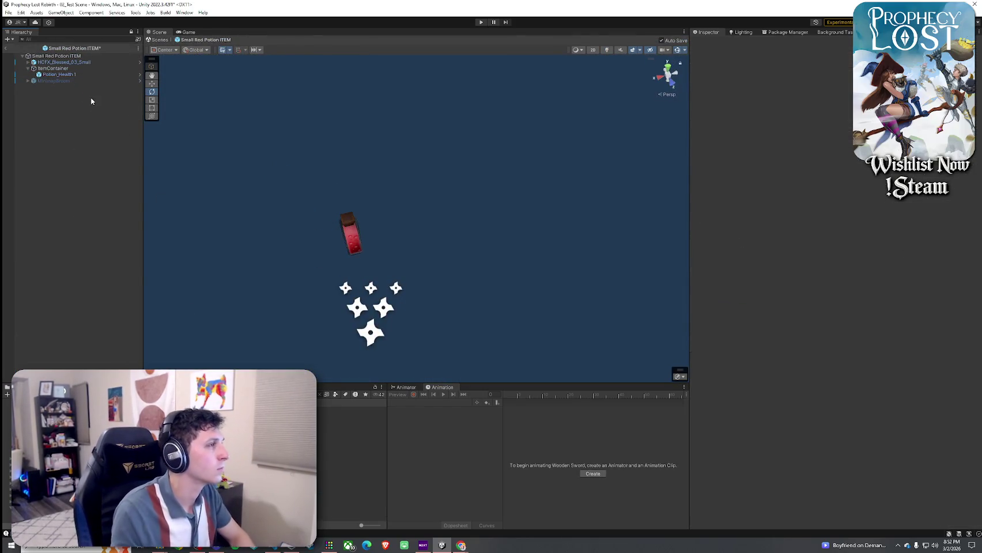
- Inspect ItemContainer and the Potion_Health 1 model in the potion prefab
{"action": "left_click", "coordinate": [58, 69]}
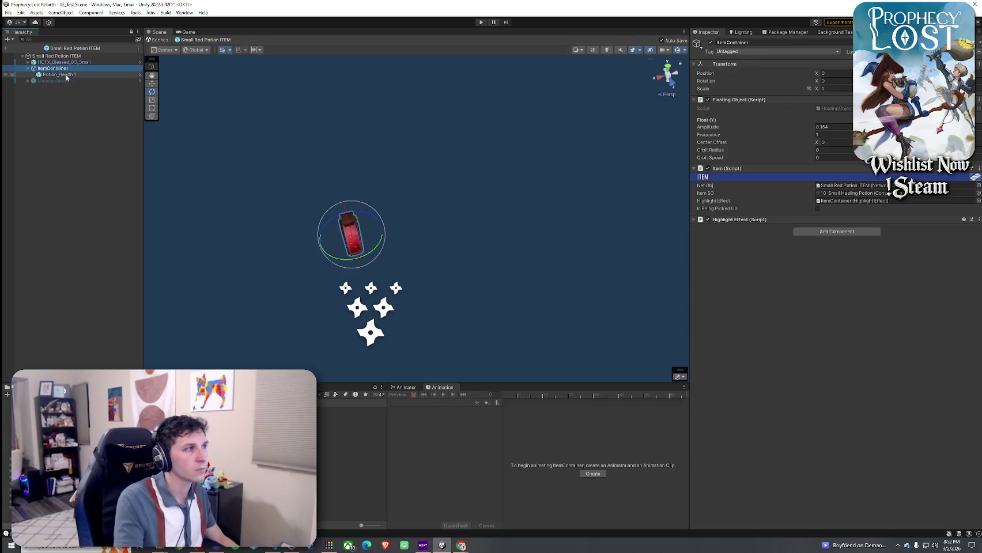
{"action": "left_click", "coordinate": [65, 75]}
{"action": "left_click", "coordinate": [8, 12]}
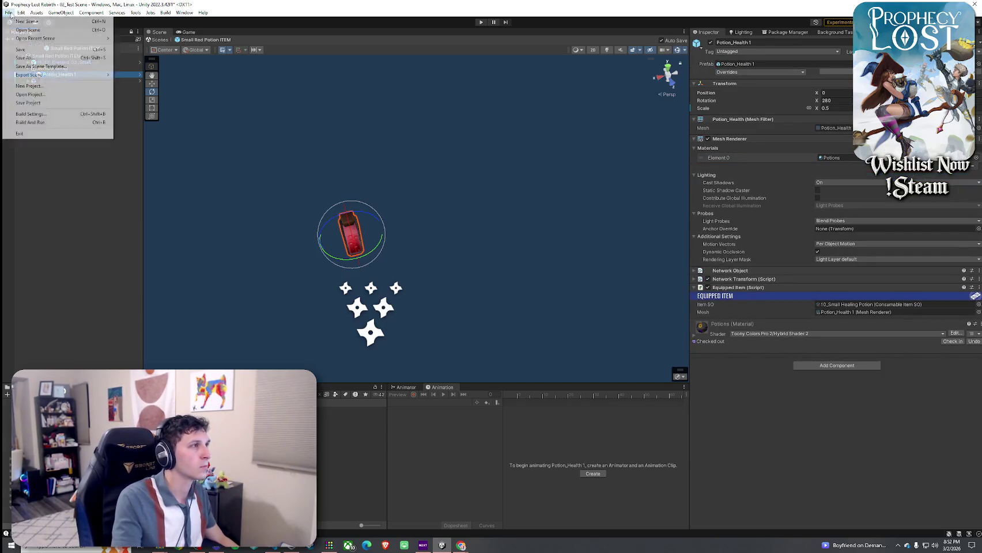
{"action": "left_click", "coordinate": [215, 16]}
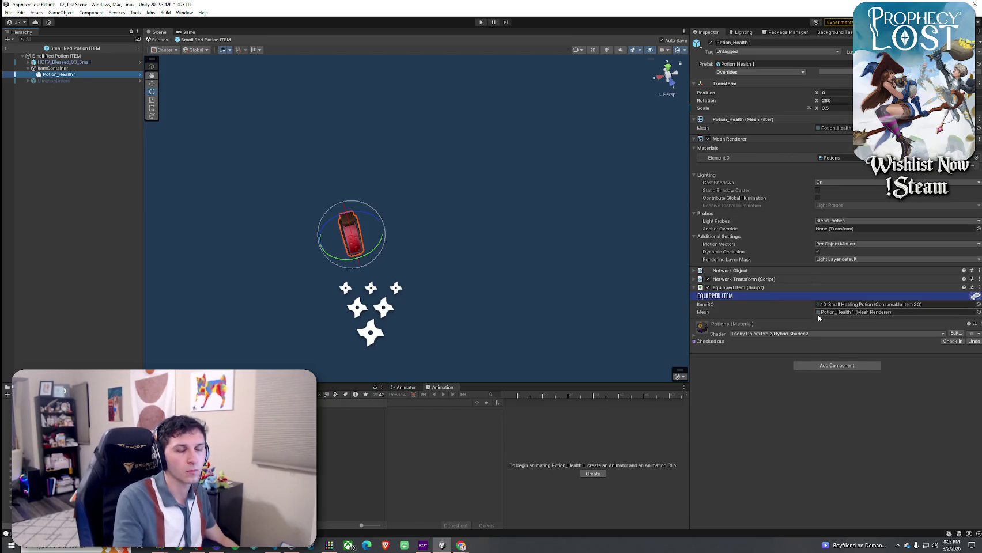
{"action": "left_click", "coordinate": [53, 68]}
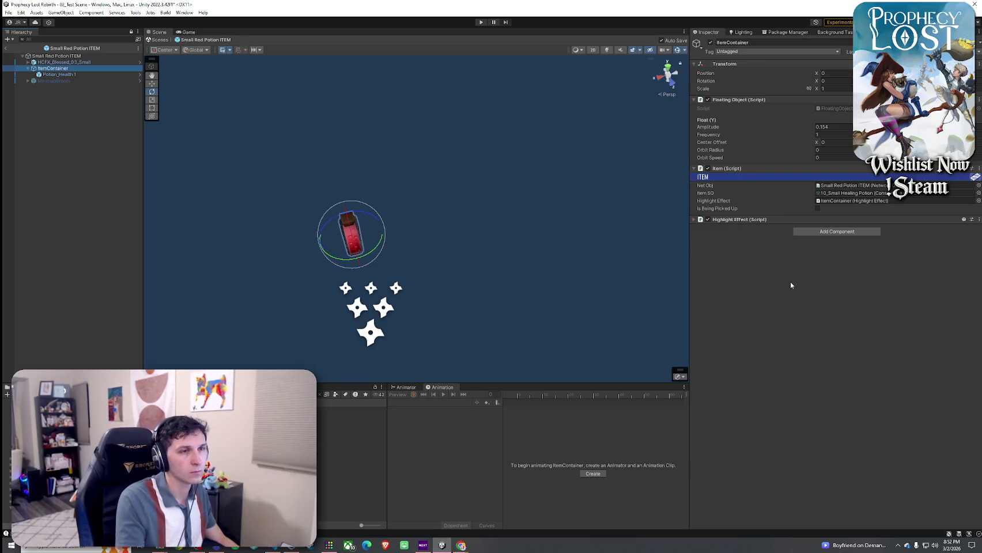
- Assign the Highlight Effect component to the Item script, then view Sword And Shield and Broom assets
{"action": "left_click", "coordinate": [825, 185]}
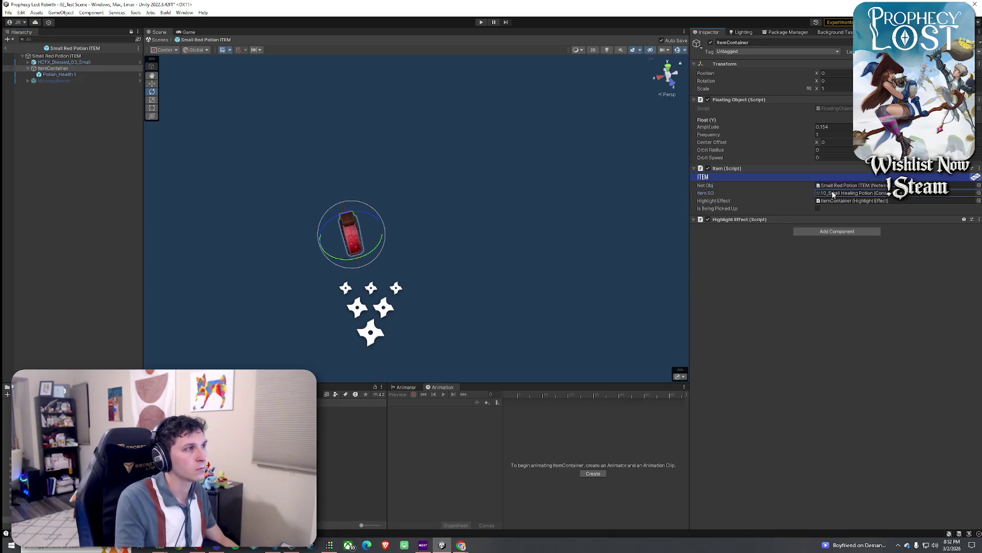
{"action": "left_click", "coordinate": [838, 201]}
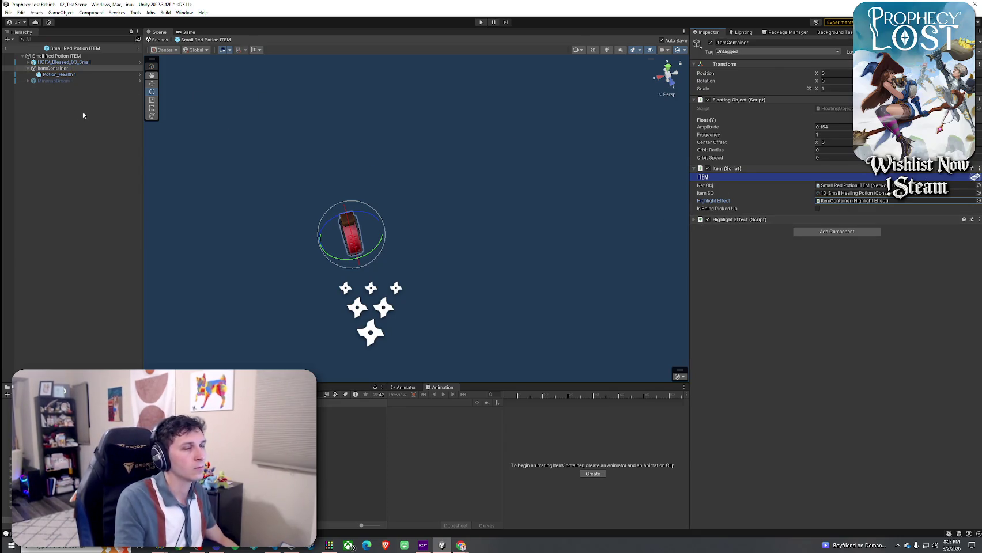
{"action": "left_click_drag", "start_coordinate": [830, 220], "coordinate": [838, 210]}
{"action": "left_click", "coordinate": [694, 219]}
{"action": "left_click", "coordinate": [694, 220]}
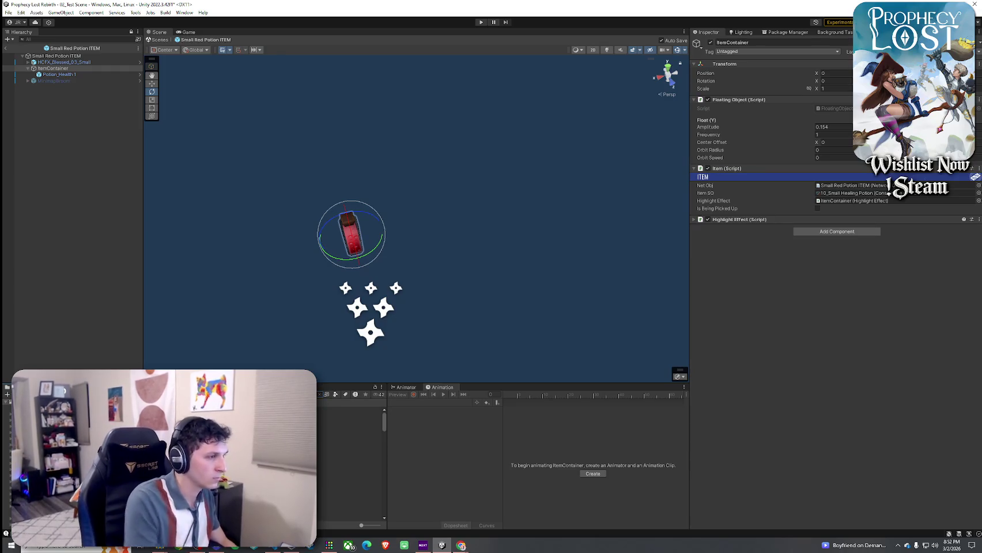
{"action": "left_click", "coordinate": [352, 409]}
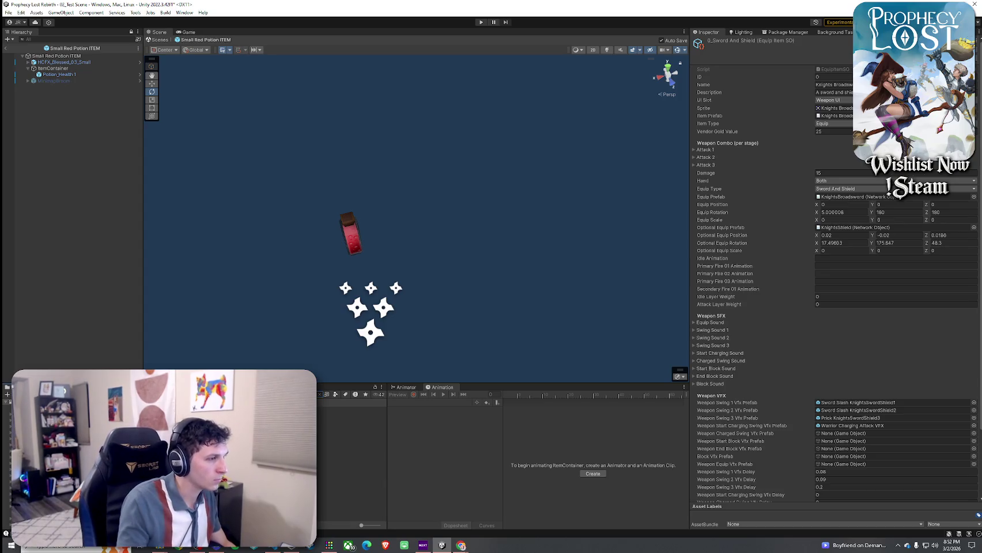
{"action": "left_click", "coordinate": [351, 409]}
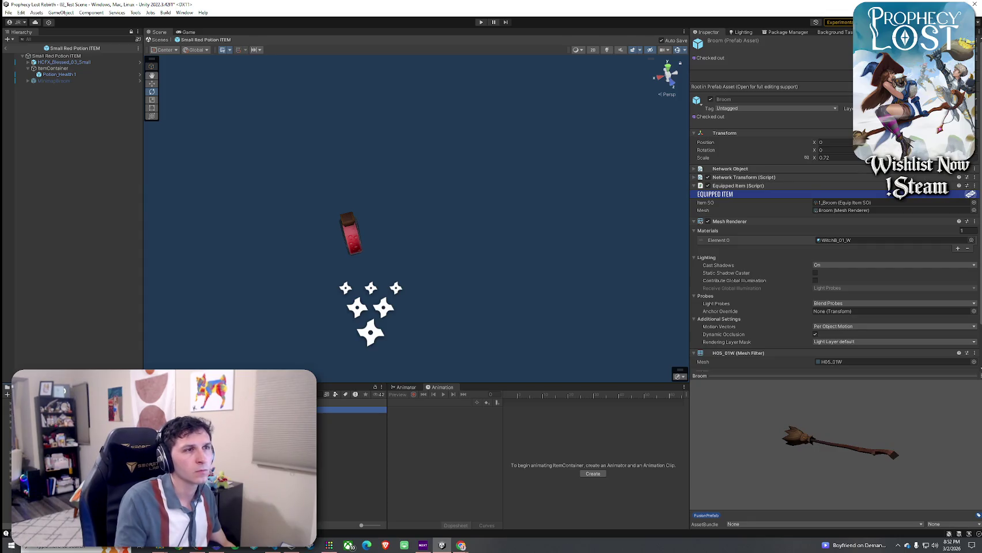
- Compare the Broom's mesh reference with the potion's mesh filter and material
{"action": "double_click", "coordinate": [351, 409]}
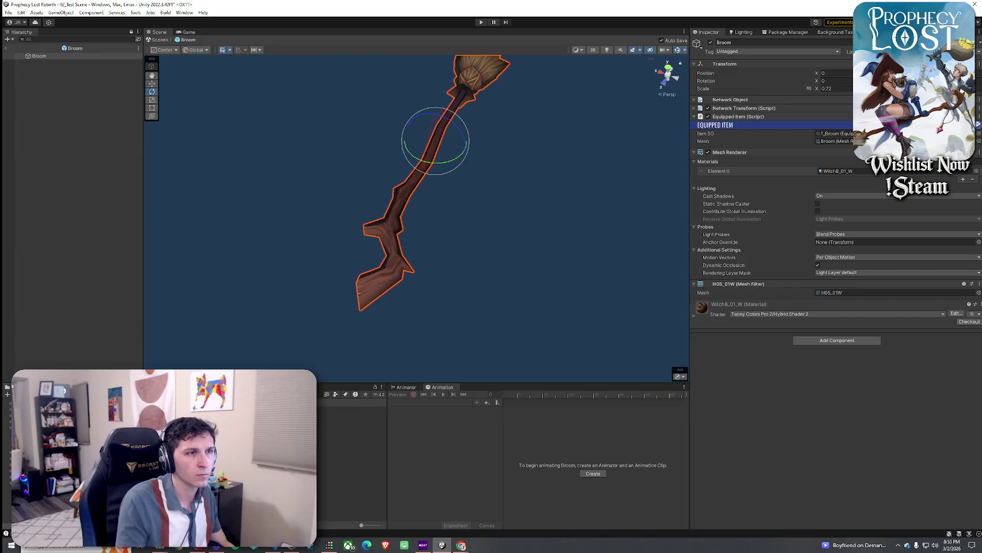
{"action": "left_click", "coordinate": [849, 144]}
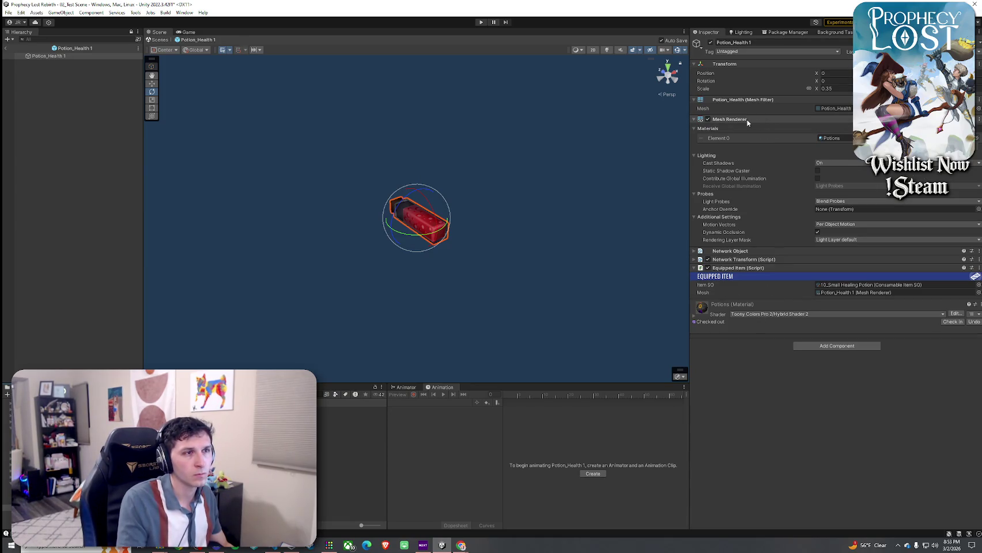
{"action": "left_click", "coordinate": [765, 102]}
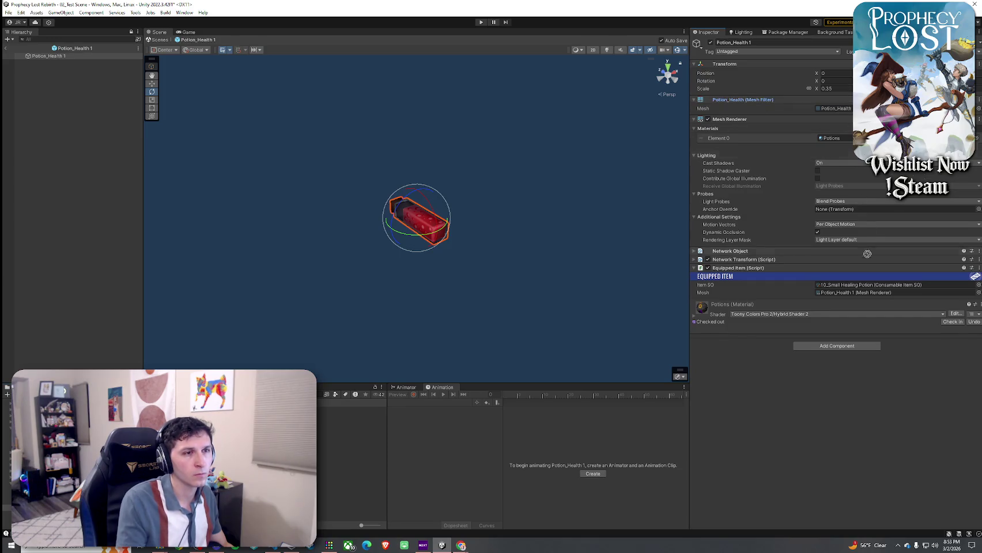
{"action": "left_click", "coordinate": [857, 292]}
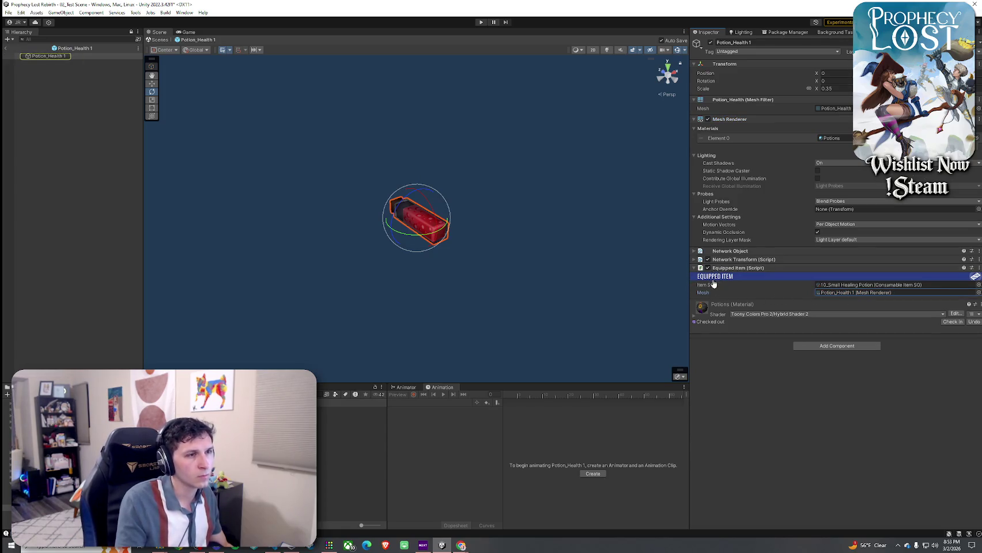
{"action": "left_click", "coordinate": [708, 140]}
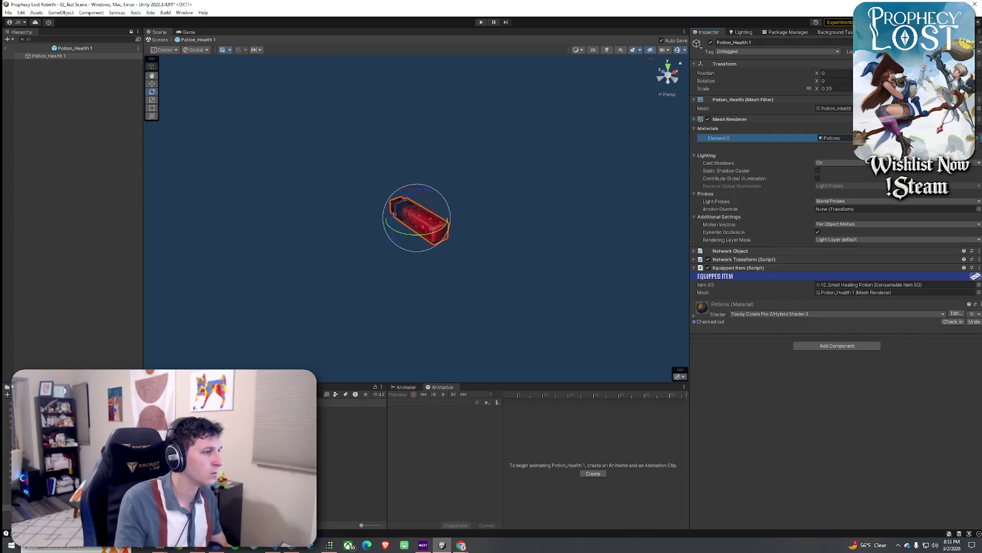
- Open the Broom ITEM prefab from the Item Prefabs folder
{"action": "left_click", "coordinate": [346, 440]}
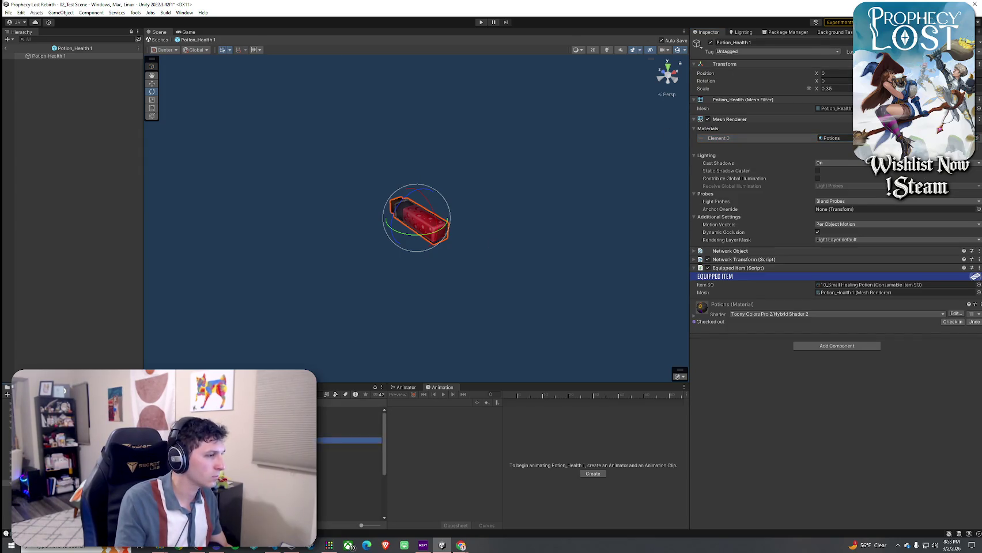
{"action": "left_click", "coordinate": [346, 410]}
{"action": "left_click", "coordinate": [351, 410]}
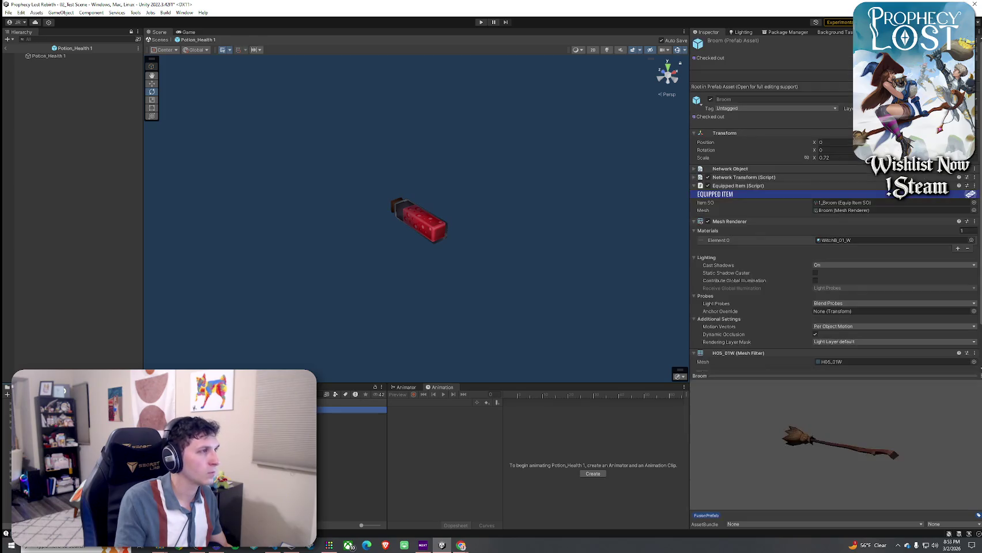
{"action": "double_click", "coordinate": [351, 410]}
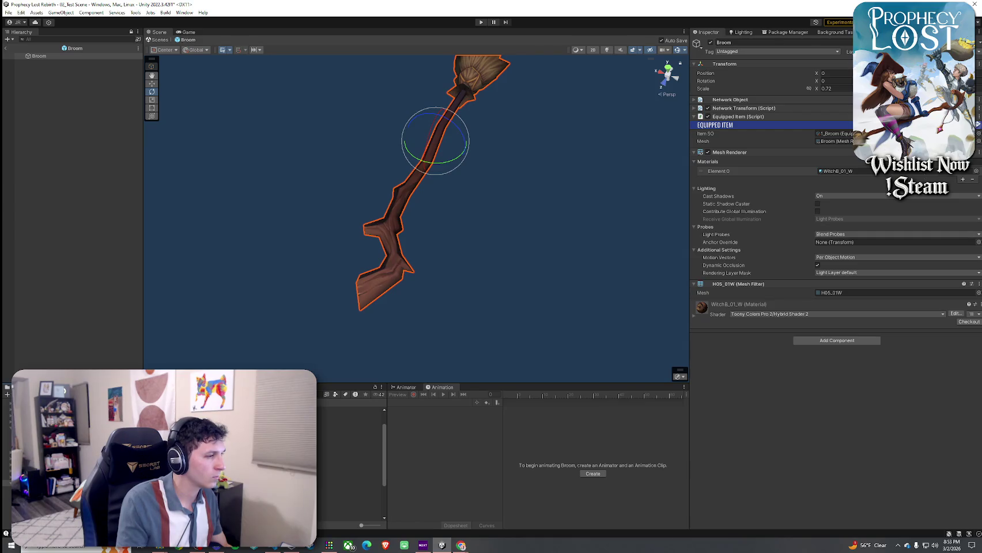
{"action": "left_click", "coordinate": [346, 410]}
{"action": "double_click", "coordinate": [349, 417]}
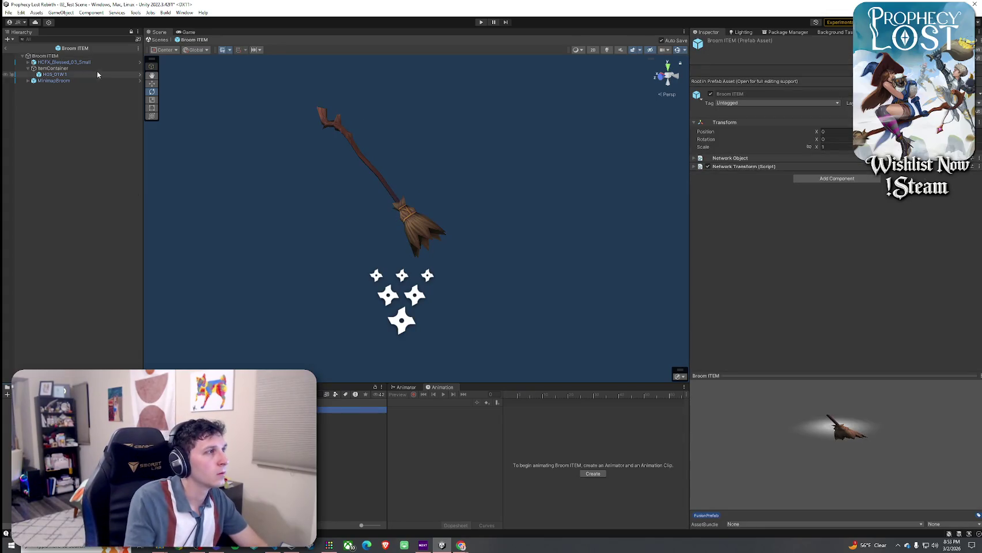
- Step through the Broom ITEM children to check its ItemContainer scripts
{"action": "left_click", "coordinate": [99, 56]}
{"action": "key", "text": "Down"}
{"action": "key", "text": "Down"}
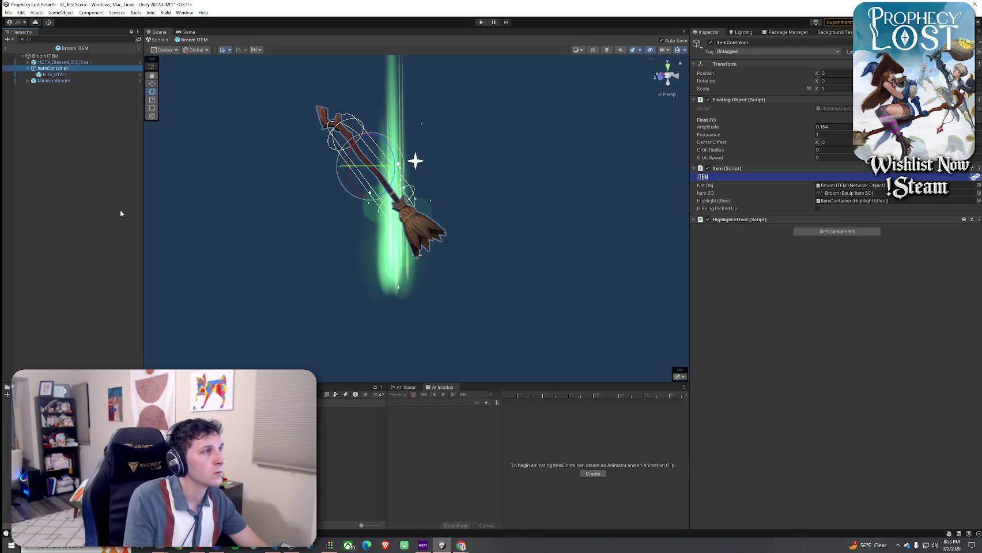
{"action": "double_click", "coordinate": [346, 471]}
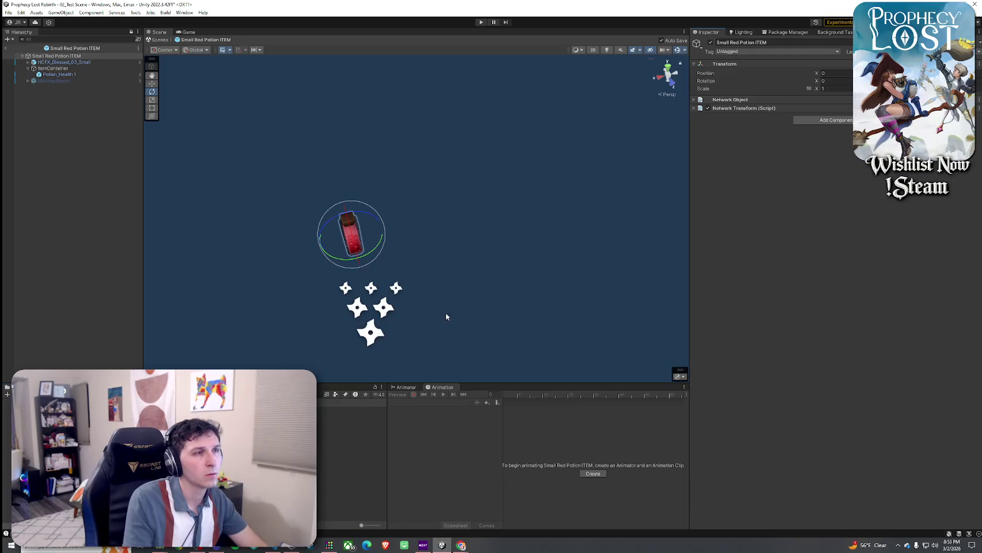
{"action": "key", "text": "Return"}
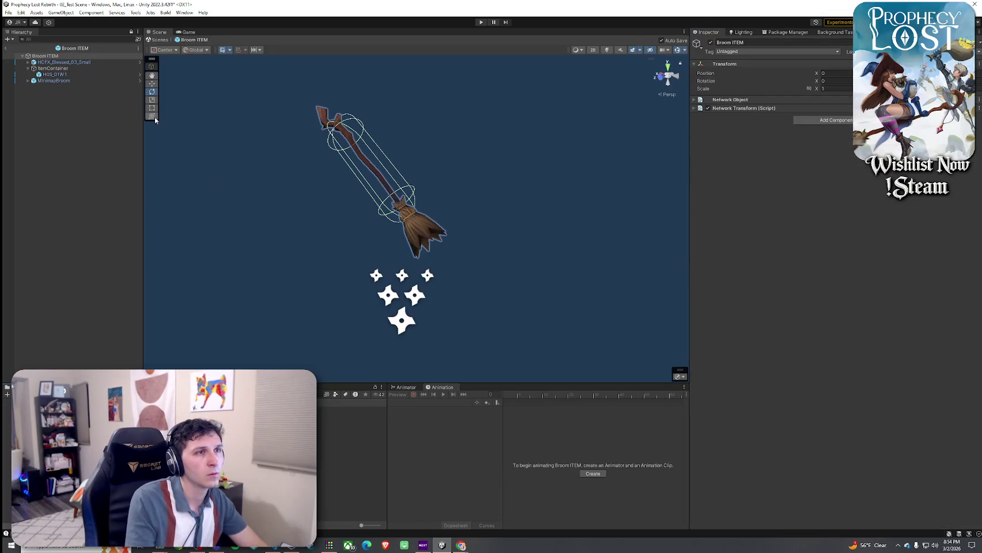
{"action": "left_click", "coordinate": [86, 62]}
{"action": "key", "text": "Down"}
{"action": "key", "text": "Up"}
{"action": "key", "text": "Down"}
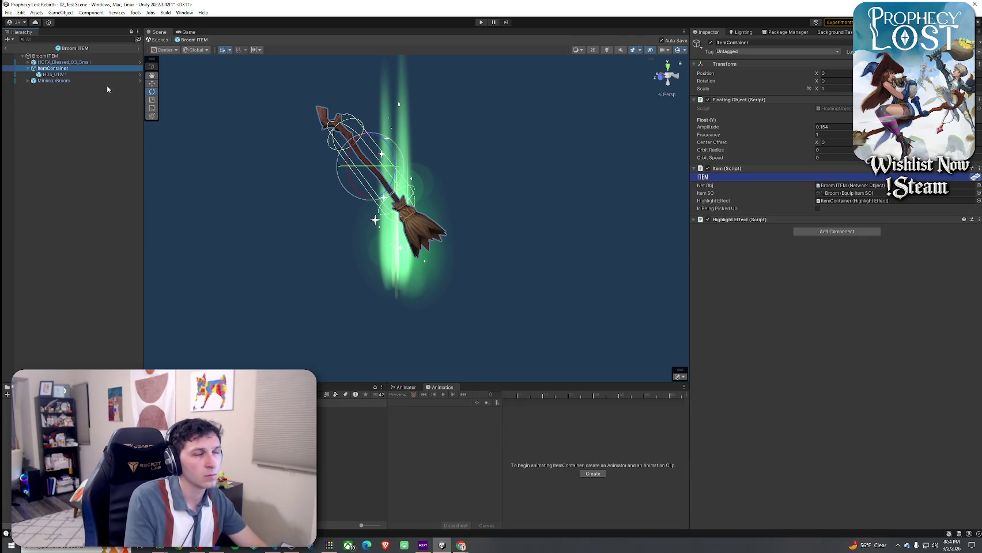
- Open Small Red Potion ITEM and bring up its ItemContainer Item script options
{"action": "double_click", "coordinate": [352, 472]}
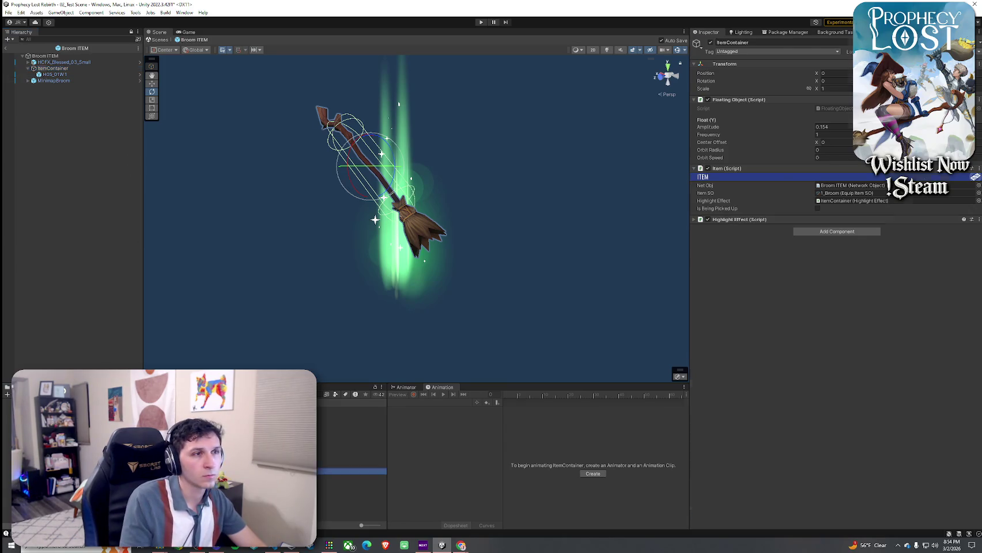
{"action": "left_click", "coordinate": [52, 68]}
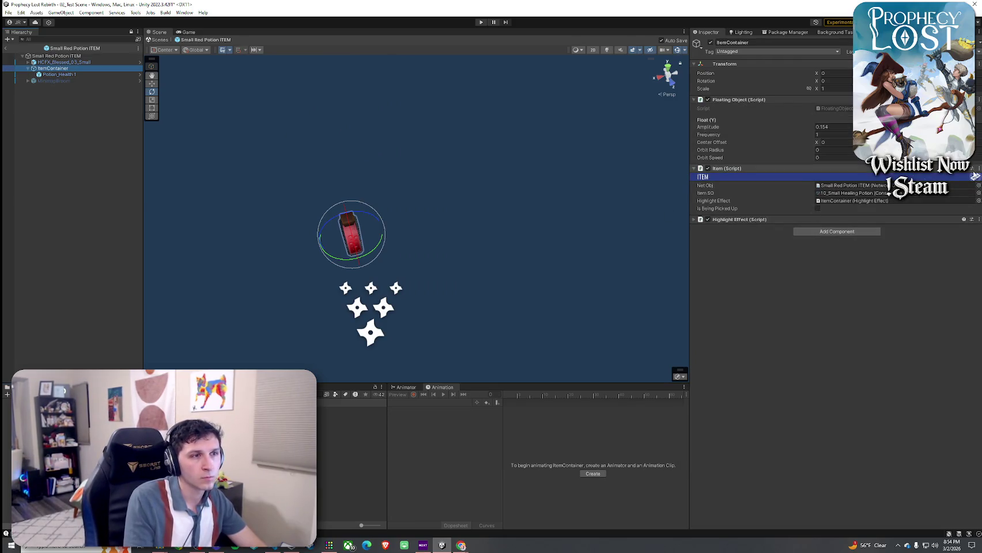
{"action": "left_click", "coordinate": [977, 168]}
- Replace the Item script with a fresh Item component placed above Highlight Effect
{"action": "left_click", "coordinate": [961, 192]}
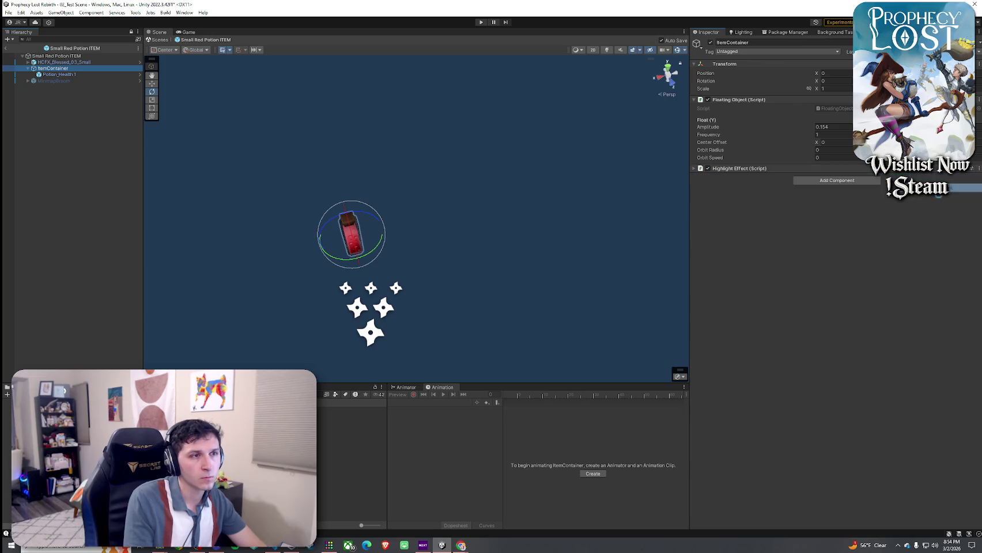
{"action": "left_click", "coordinate": [861, 181]}
{"action": "type", "text": "eq"}
{"action": "type", "text": "ItemSO"}
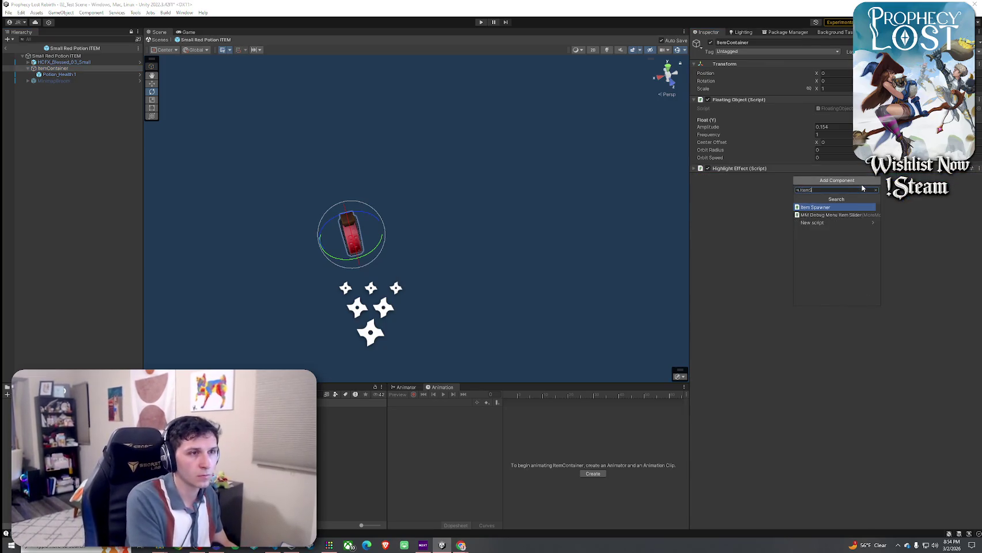
{"action": "key", "text": "BackSpace"}
{"action": "key", "text": "BackSpace"}
{"action": "key", "text": "Return"}
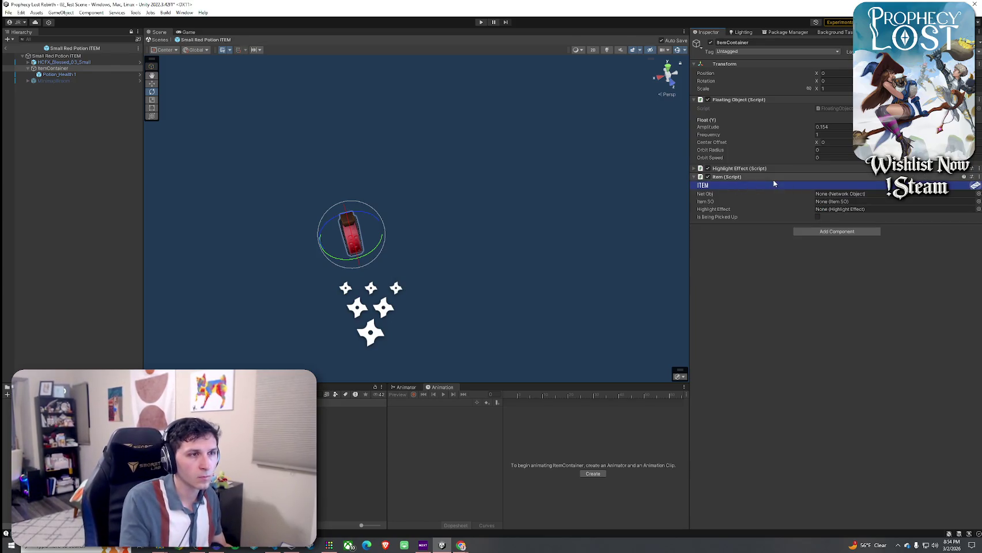
{"action": "left_click", "coordinate": [770, 178]}
{"action": "left_click", "coordinate": [696, 178]}
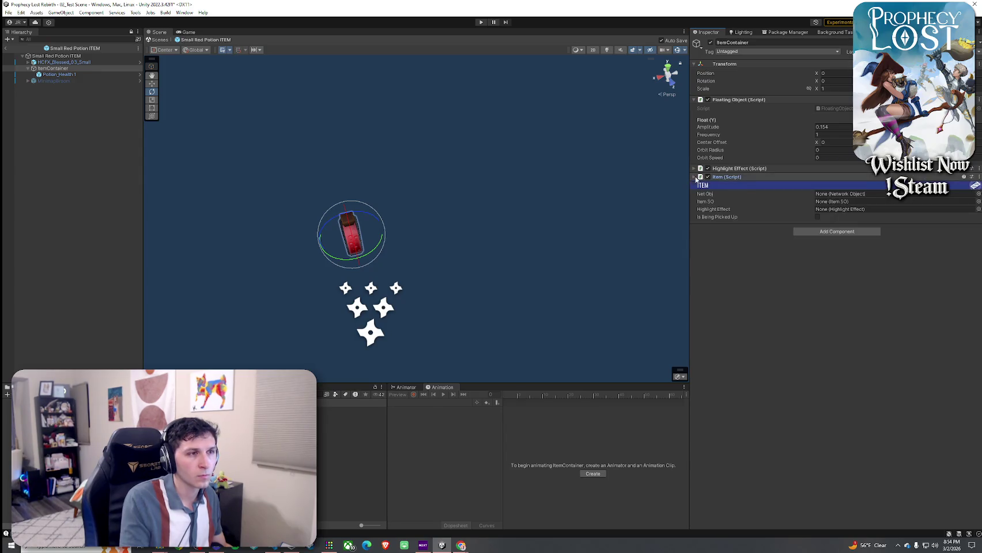
{"action": "left_click_drag", "start_coordinate": [738, 174], "coordinate": [743, 163]}
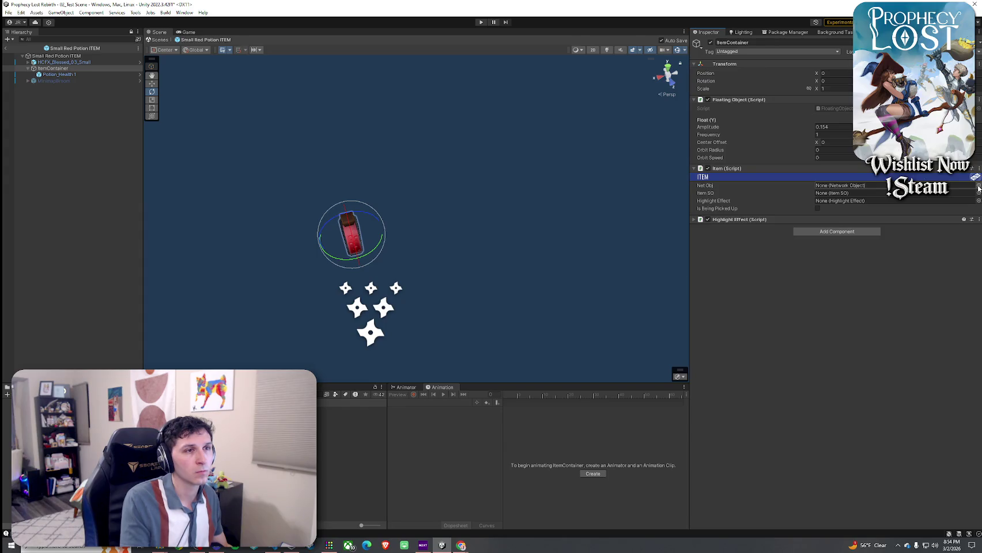
- Set Net Obj to Small Red Potion ITEM, Item SO to 10_Small Healing Potion, and link Highlight Effect
{"action": "mouse_move", "coordinate": [56, 55]}
{"action": "left_mouse_down"}
{"action": "mouse_move", "coordinate": [425, 127]}
{"action": "mouse_move", "coordinate": [829, 186]}
{"action": "left_mouse_up"}
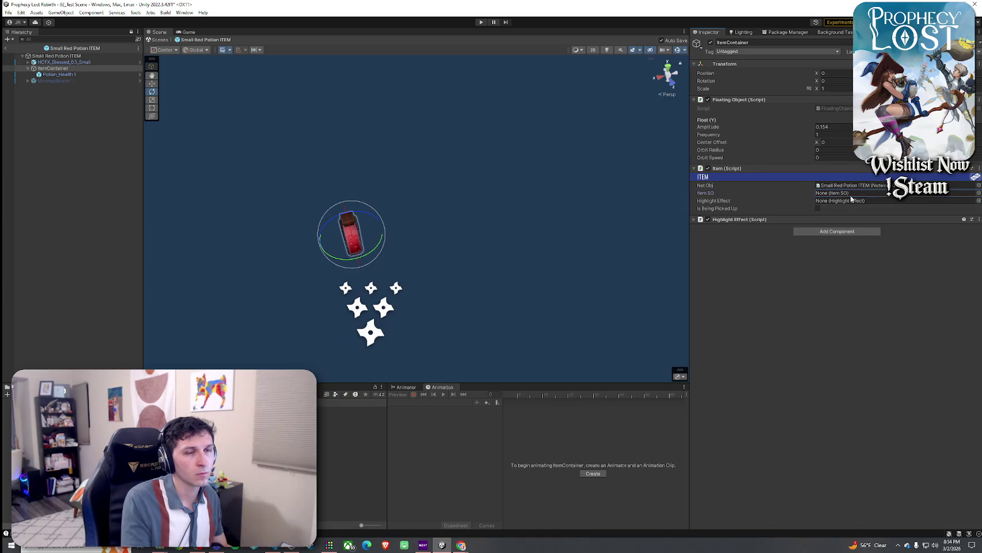
{"action": "left_click", "coordinate": [978, 193]}
{"action": "left_click", "coordinate": [667, 251]}
{"action": "type", "text": "onRed"}
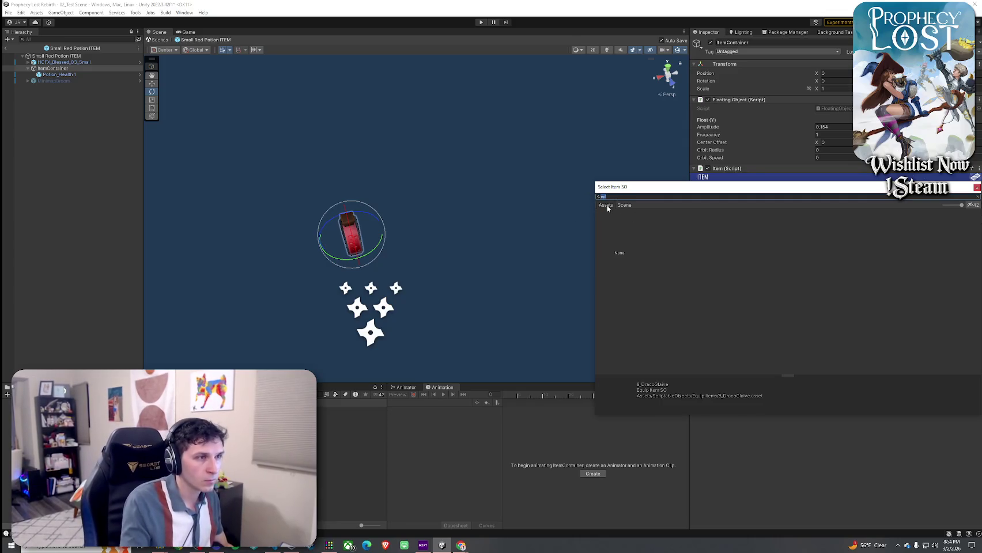
{"action": "type", "text": "on"}
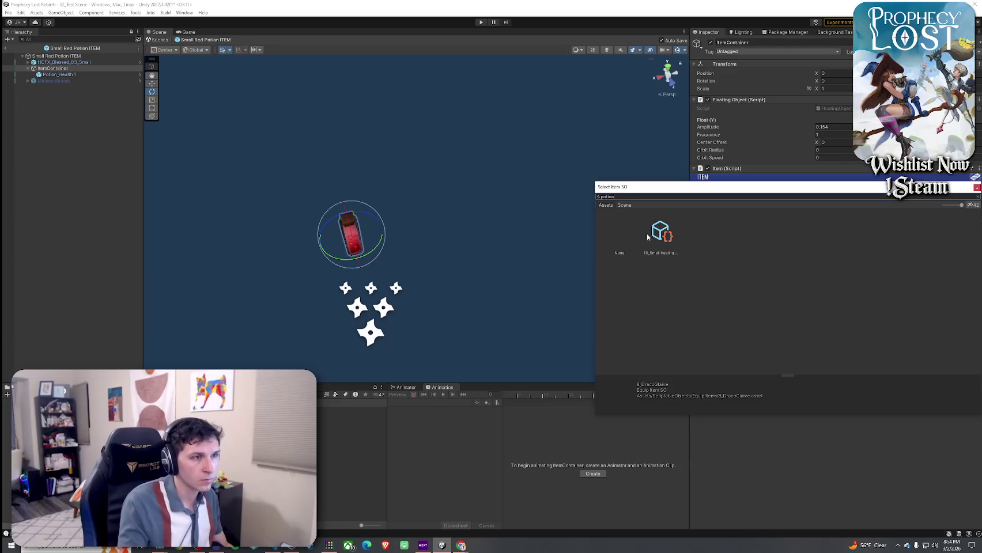
{"action": "double_click", "coordinate": [650, 236]}
{"action": "left_click_drag", "start_coordinate": [773, 217], "coordinate": [835, 201]}
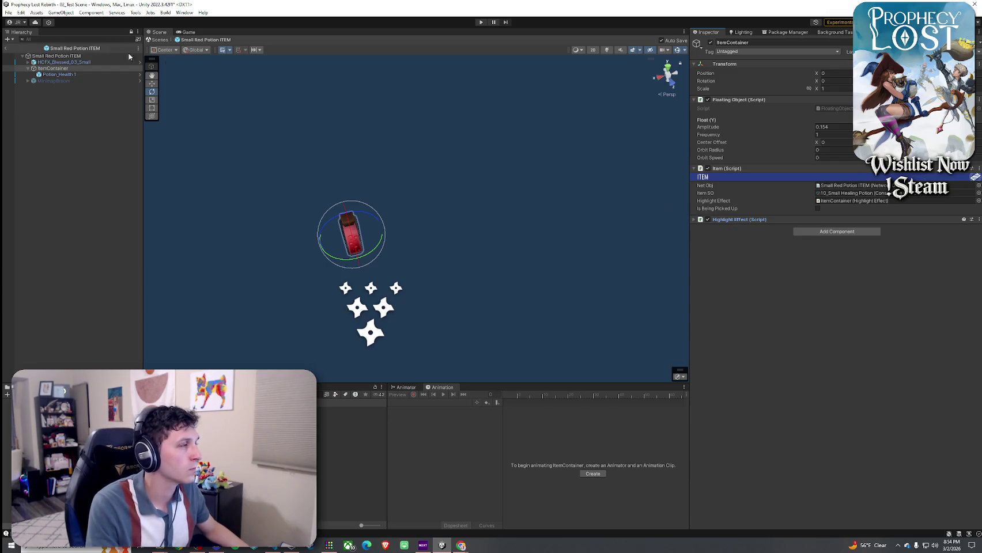
- Reopen the Broom ITEM prefab and inspect its ItemContainer and broom mesh
{"action": "left_click", "coordinate": [12, 12]}
{"action": "left_click", "coordinate": [98, 7]}
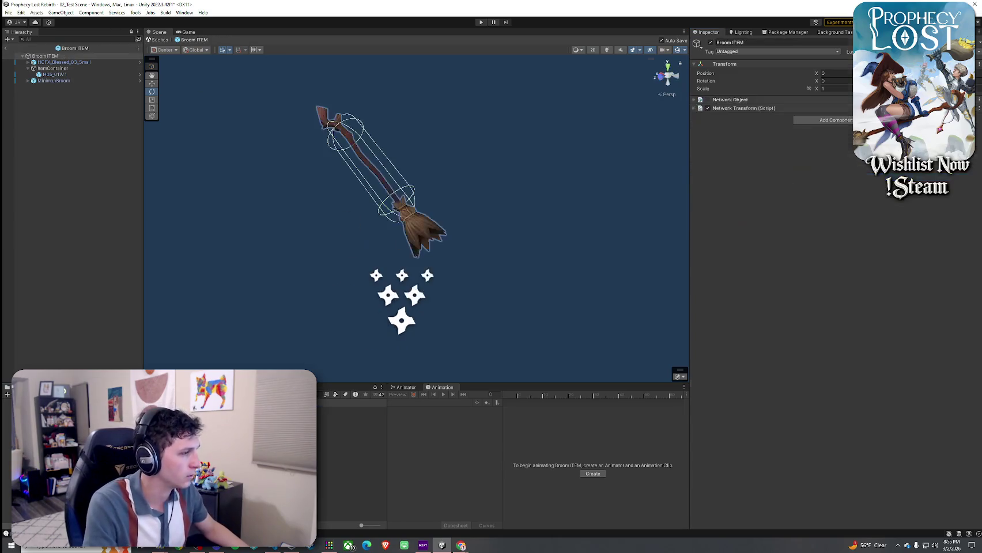
{"action": "left_click", "coordinate": [87, 68]}
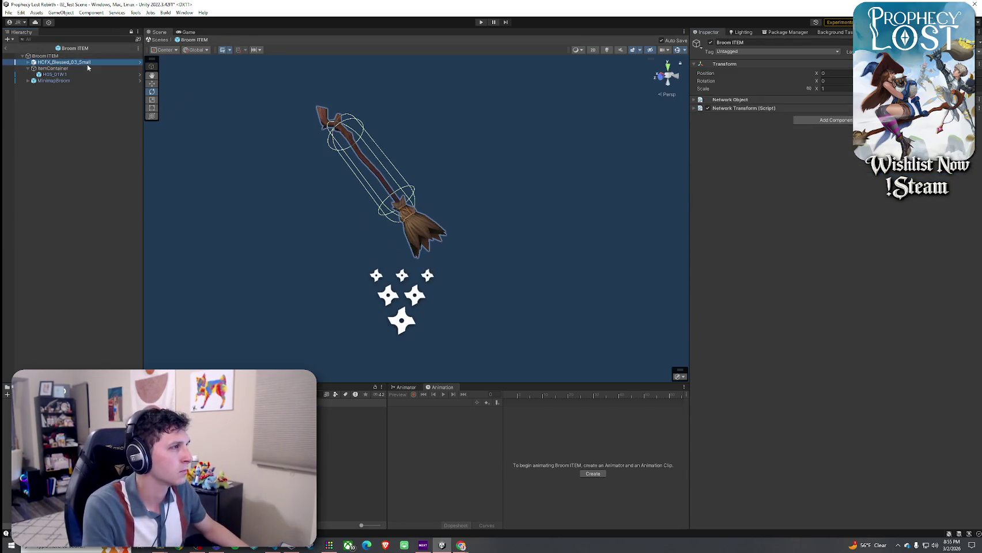
{"action": "left_click", "coordinate": [104, 75]}
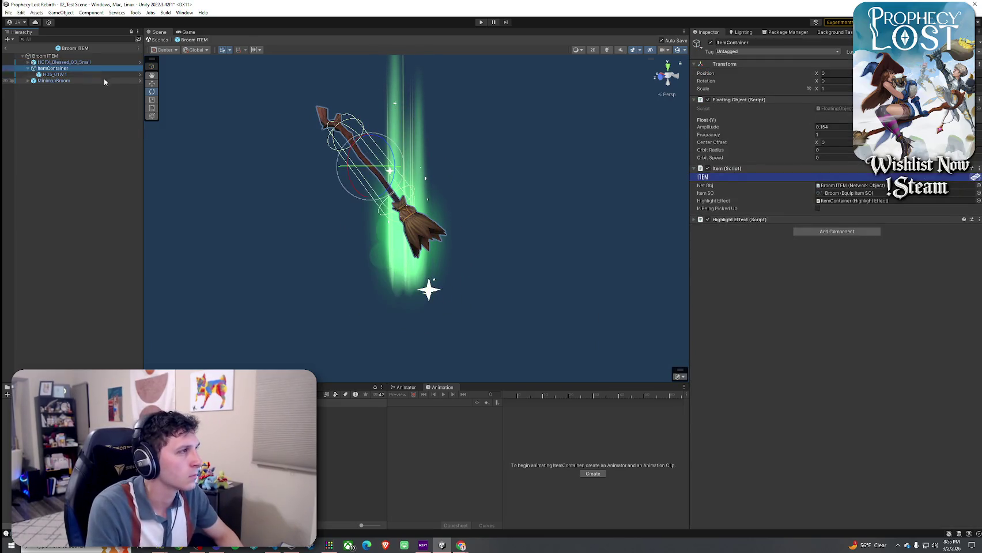
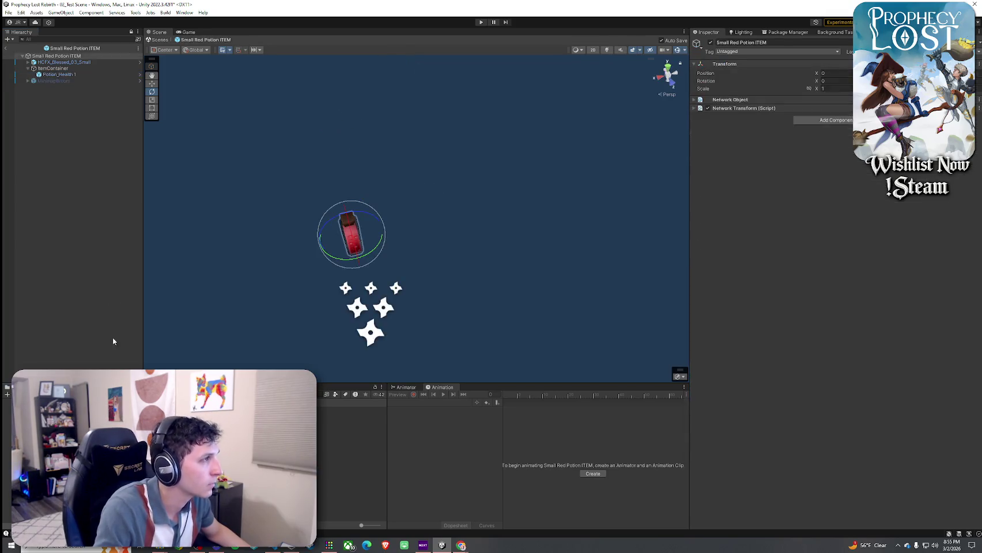
- Add a Box Collider component to Potion_Health 1
{"action": "left_click", "coordinate": [840, 367]}
{"action": "type", "text": "ca"}
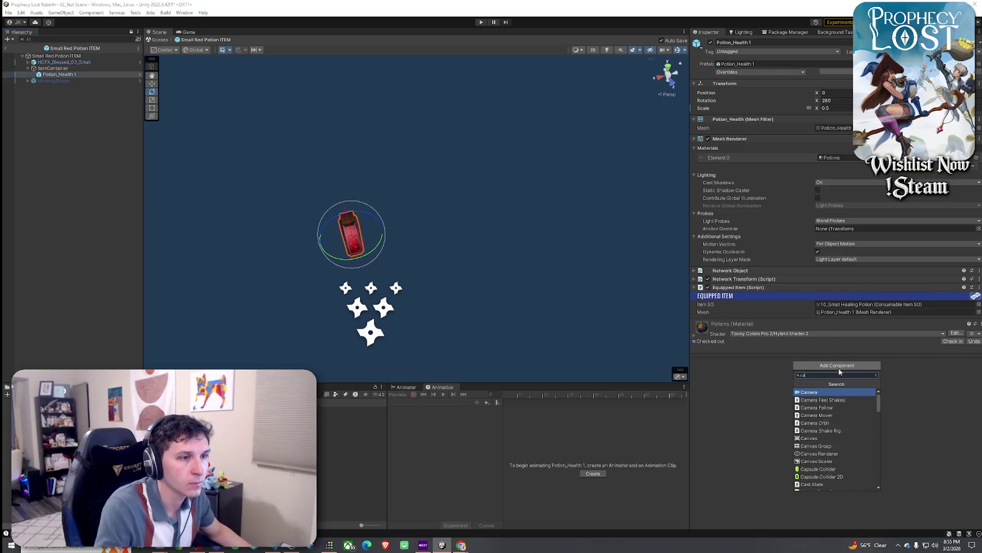
{"action": "key", "text": "BackSpace"}
{"action": "key", "text": "BackSpace"}
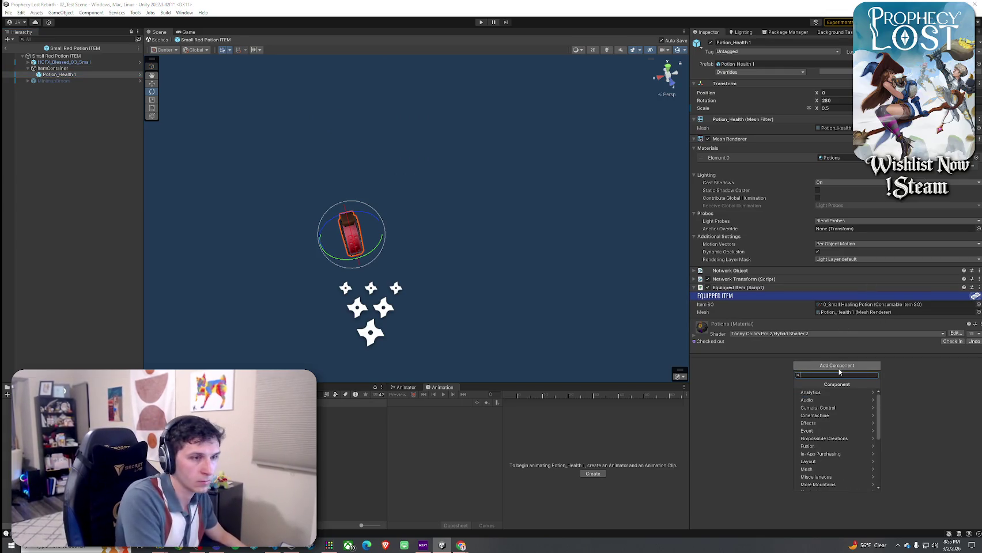
{"action": "type", "text": "collider"}
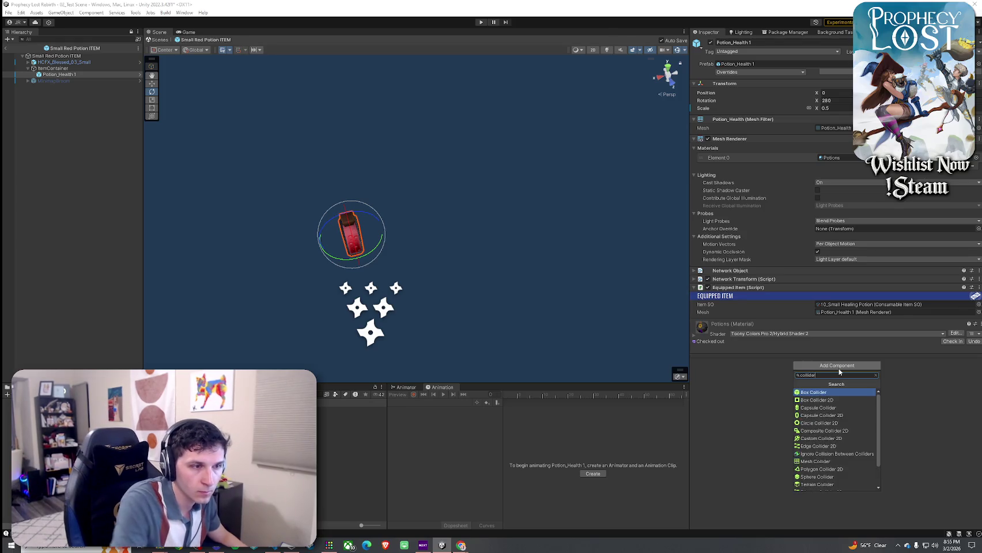
{"action": "key", "text": "Return"}
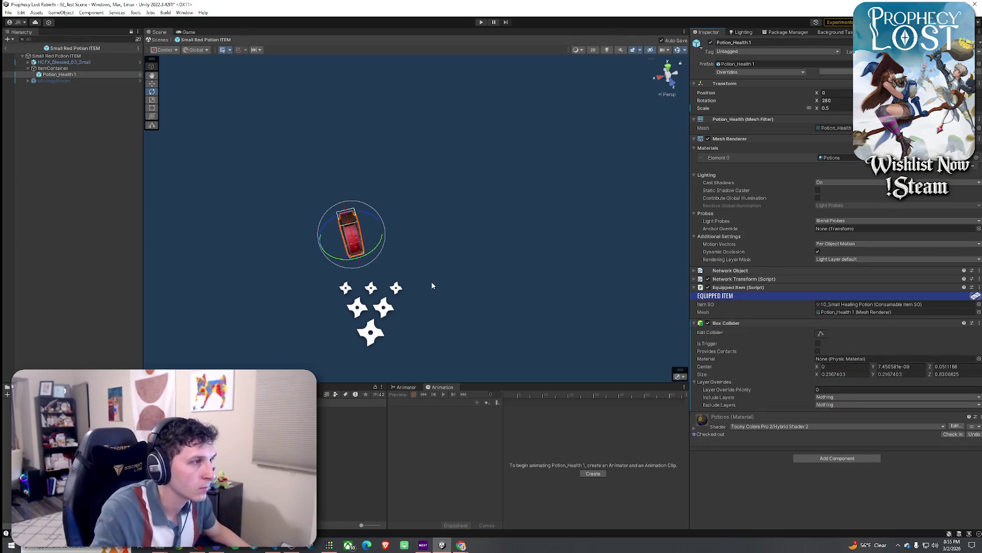
- Give the collider a first rough size of 0.71, 0.55 and 1.31
{"action": "mouse_move", "coordinate": [650, 325]}
{"action": "left_mouse_down"}
{"action": "mouse_move", "coordinate": [427, 259]}
{"action": "mouse_move", "coordinate": [375, 264]}
{"action": "mouse_move", "coordinate": [218, 213]}
{"action": "mouse_move", "coordinate": [223, 222]}
{"action": "mouse_move", "coordinate": [469, 222]}
{"action": "mouse_move", "coordinate": [461, 216]}
{"action": "left_mouse_up"}
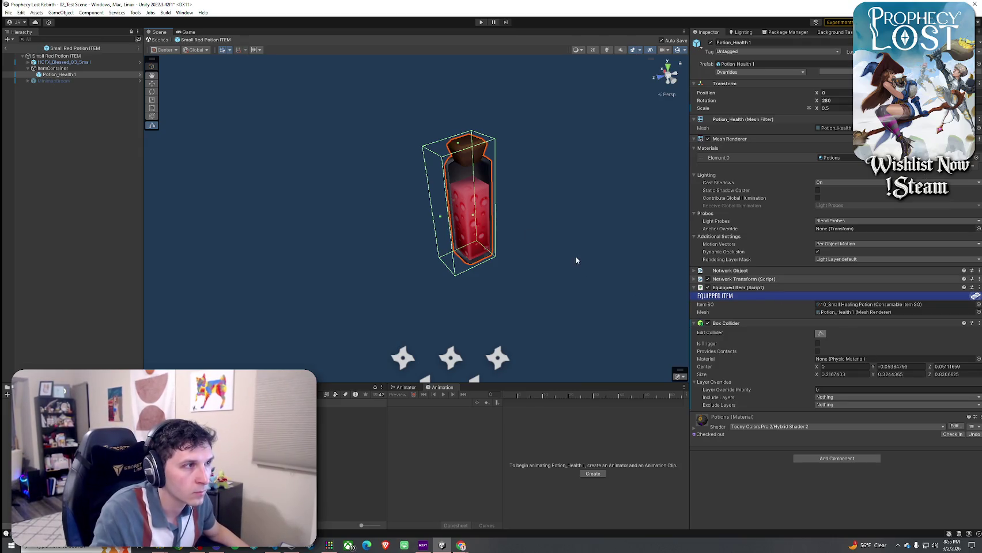
{"action": "key", "text": "ctrl+z"}
{"action": "mouse_move", "coordinate": [540, 272]}
{"action": "left_mouse_down"}
{"action": "mouse_move", "coordinate": [548, 271]}
{"action": "mouse_move", "coordinate": [493, 267]}
{"action": "left_mouse_up"}
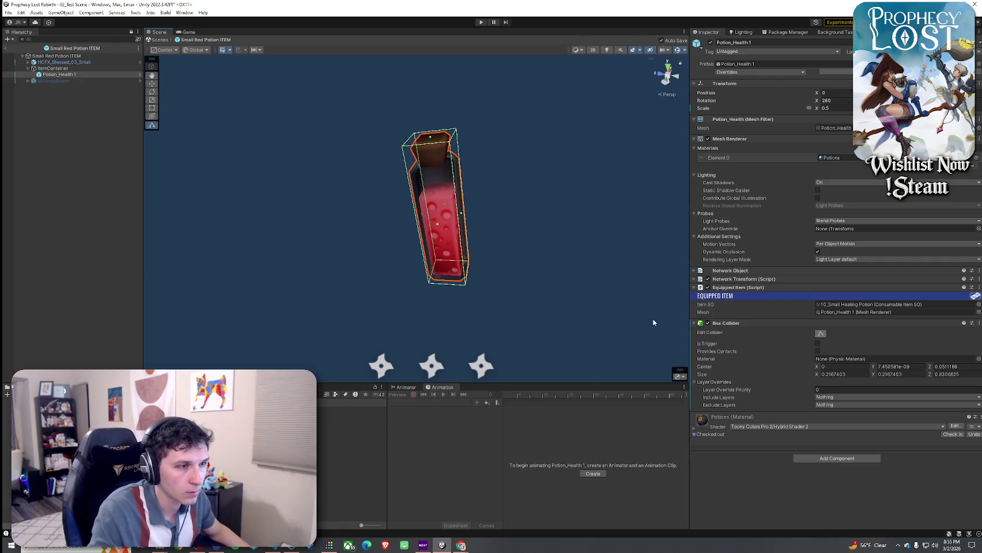
{"action": "left_click", "coordinate": [937, 374]}
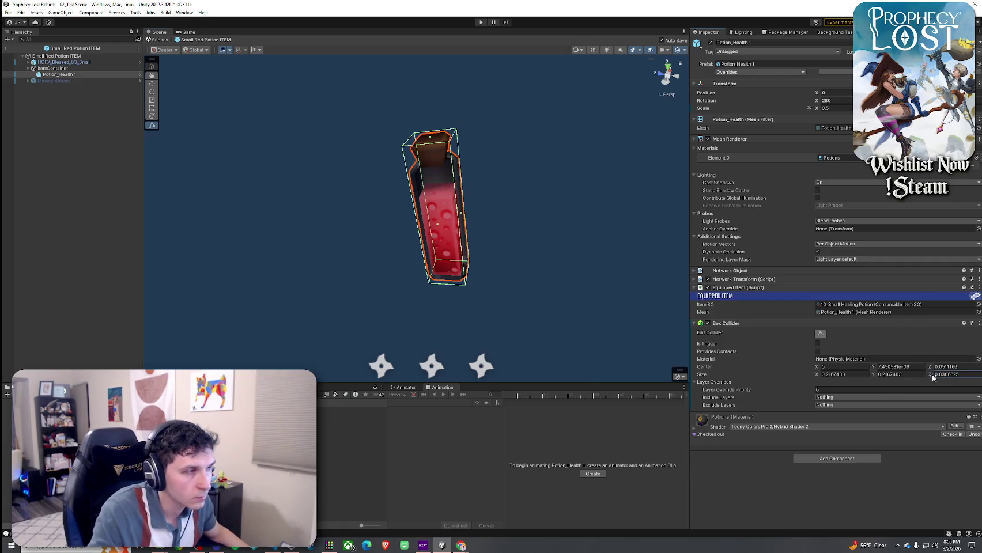
{"action": "type", "text": "1.31"}
{"action": "left_click", "coordinate": [824, 374]}
{"action": "type", "text": "0.71"}
{"action": "key", "text": "Tab"}
{"action": "type", "text": "0.55"}
- Refine the collider to 0.47 × 0.4 × 1.1, then open the Broom ITEM prefab for comparison
{"action": "mouse_move", "coordinate": [680, 305]}
{"action": "left_mouse_down"}
{"action": "mouse_move", "coordinate": [251, 285]}
{"action": "mouse_move", "coordinate": [429, 293]}
{"action": "left_mouse_up"}
{"action": "left_click_drag", "start_coordinate": [815, 374], "coordinate": [811, 372]}
{"action": "left_click_drag", "start_coordinate": [872, 375], "coordinate": [869, 374]}
{"action": "mouse_move", "coordinate": [597, 278]}
{"action": "left_mouse_down"}
{"action": "mouse_move", "coordinate": [487, 287]}
{"action": "mouse_move", "coordinate": [518, 291]}
{"action": "mouse_move", "coordinate": [621, 343]}
{"action": "left_mouse_up"}
{"action": "left_click_drag", "start_coordinate": [872, 375], "coordinate": [915, 374]}
{"action": "mouse_move", "coordinate": [368, 271]}
{"action": "left_mouse_down"}
{"action": "mouse_move", "coordinate": [316, 282]}
{"action": "mouse_move", "coordinate": [460, 234]}
{"action": "mouse_move", "coordinate": [368, 225]}
{"action": "mouse_move", "coordinate": [376, 221]}
{"action": "mouse_move", "coordinate": [614, 222]}
{"action": "mouse_move", "coordinate": [655, 232]}
{"action": "mouse_move", "coordinate": [589, 221]}
{"action": "mouse_move", "coordinate": [598, 239]}
{"action": "mouse_move", "coordinate": [400, 239]}
{"action": "left_mouse_up"}
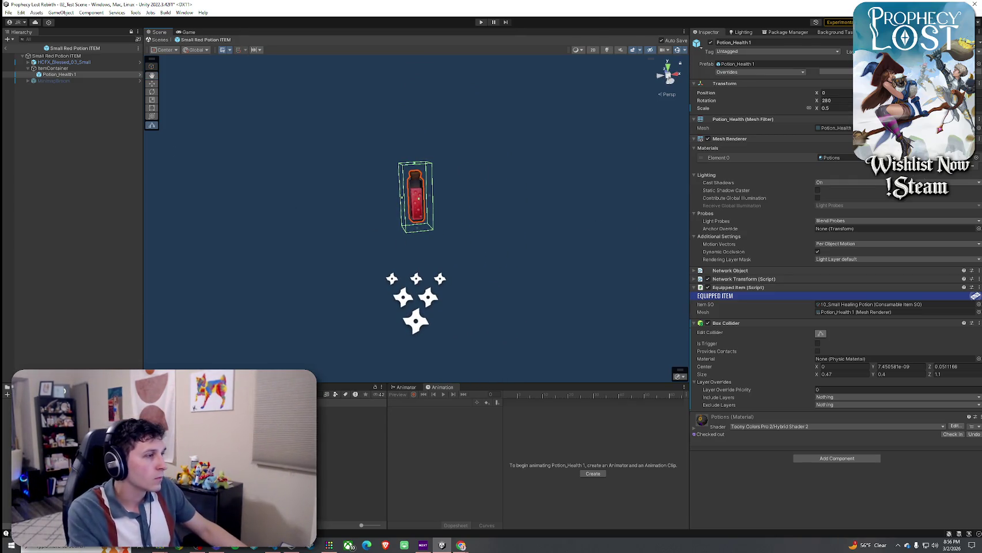
{"action": "double_click", "coordinate": [69, 506]}
- Compare with the broom model's collider, then make the potion's box collider a trigger
{"action": "left_click", "coordinate": [61, 80]}
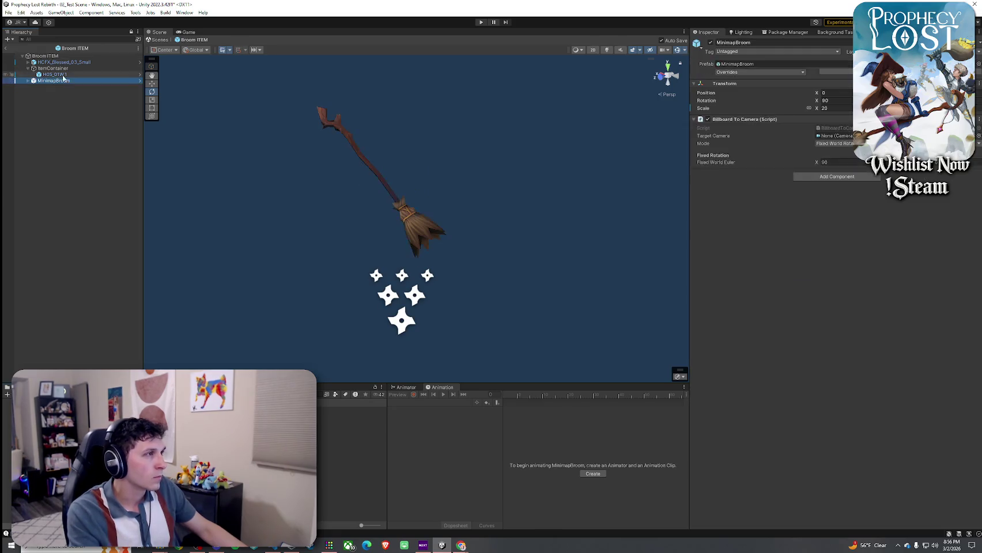
{"action": "left_click", "coordinate": [57, 75]}
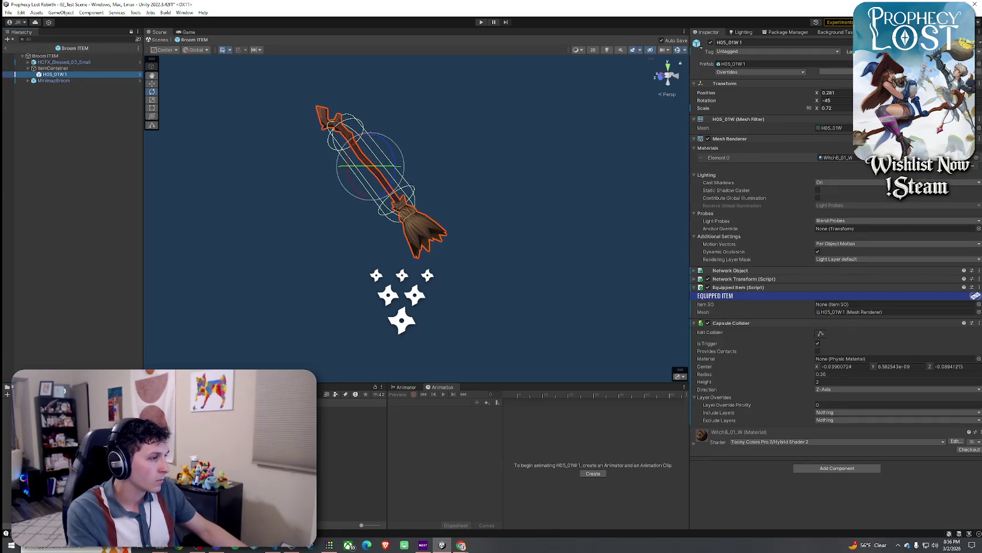
{"action": "left_click", "coordinate": [57, 74]}
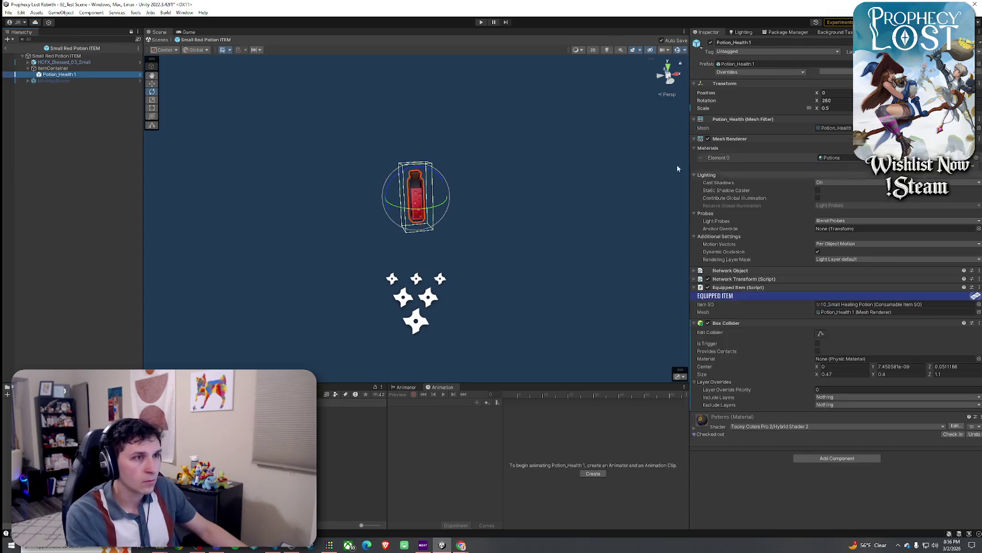
{"action": "left_click", "coordinate": [817, 344]}
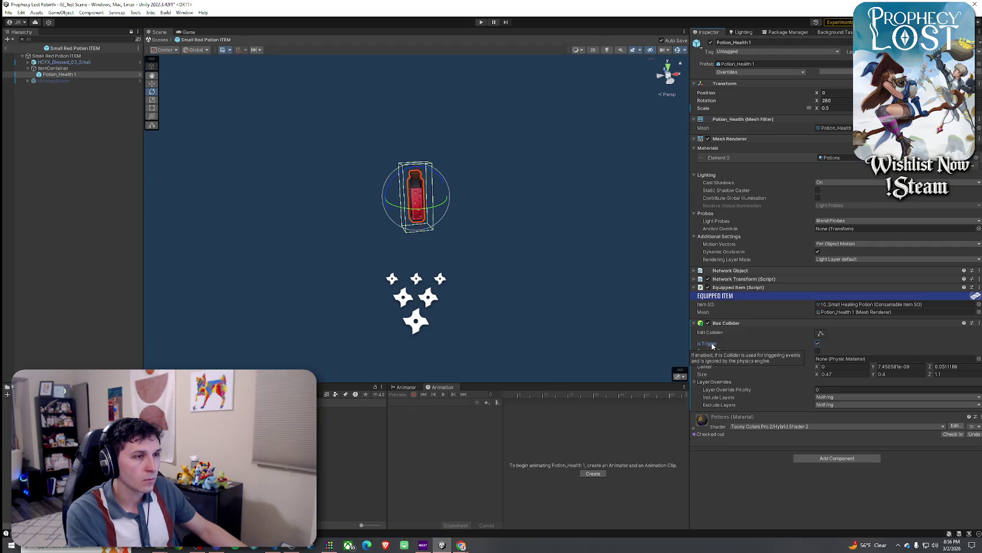
- Exit Prefab Mode and save 02_Test Scene
{"action": "left_click", "coordinate": [5, 48]}
{"action": "left_click", "coordinate": [8, 12]}
{"action": "left_click", "coordinate": [23, 46]}
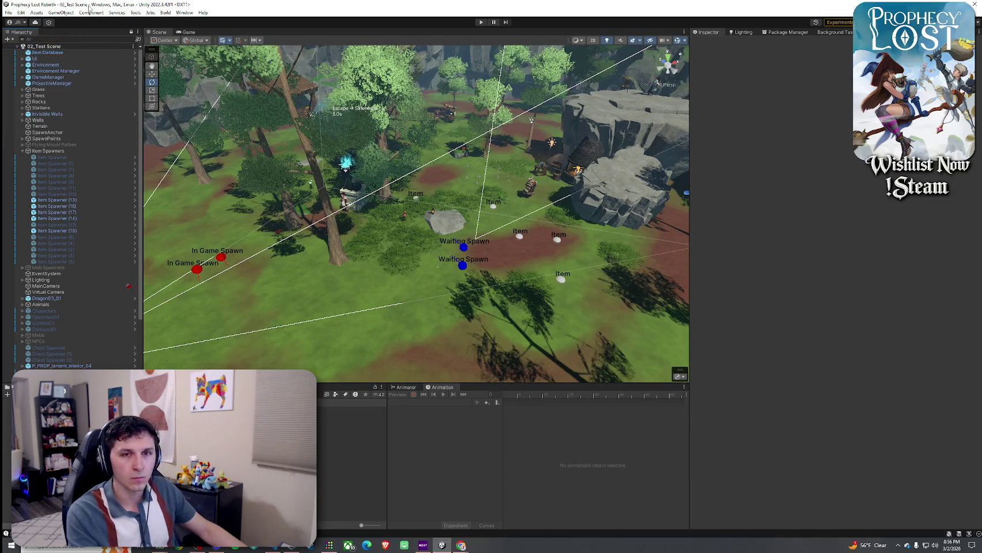
{"action": "left_click", "coordinate": [480, 21]}
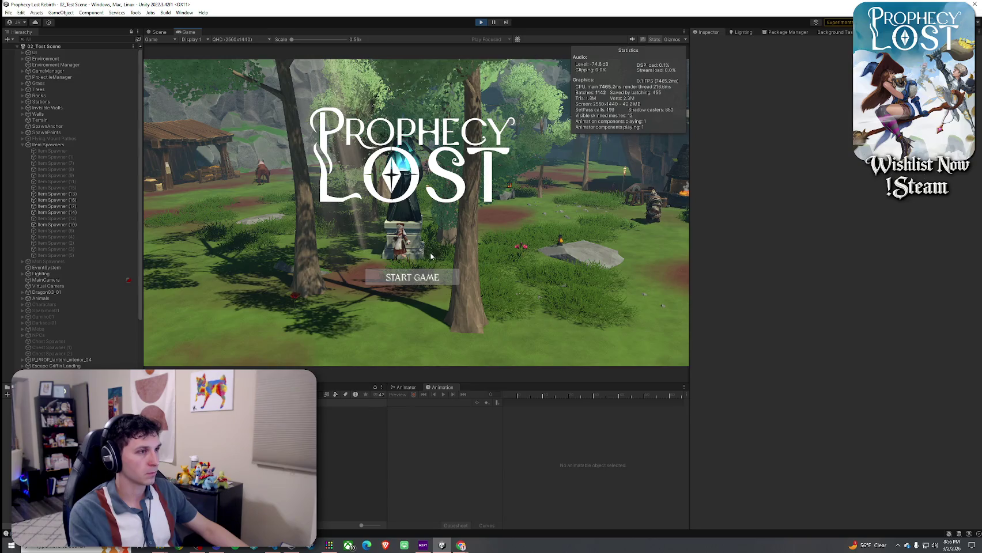
{"action": "left_click", "coordinate": [410, 274]}
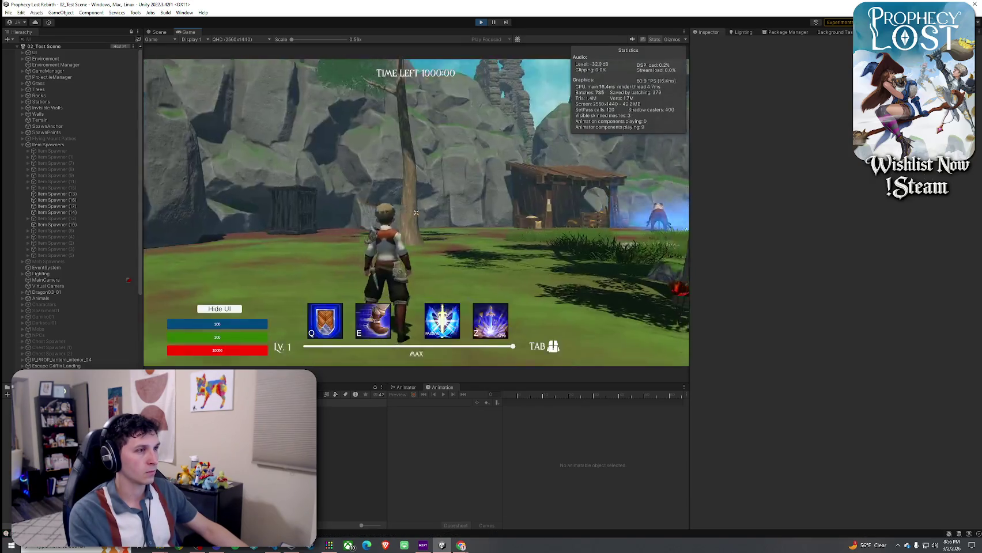
{"action": "key", "text": "w"}
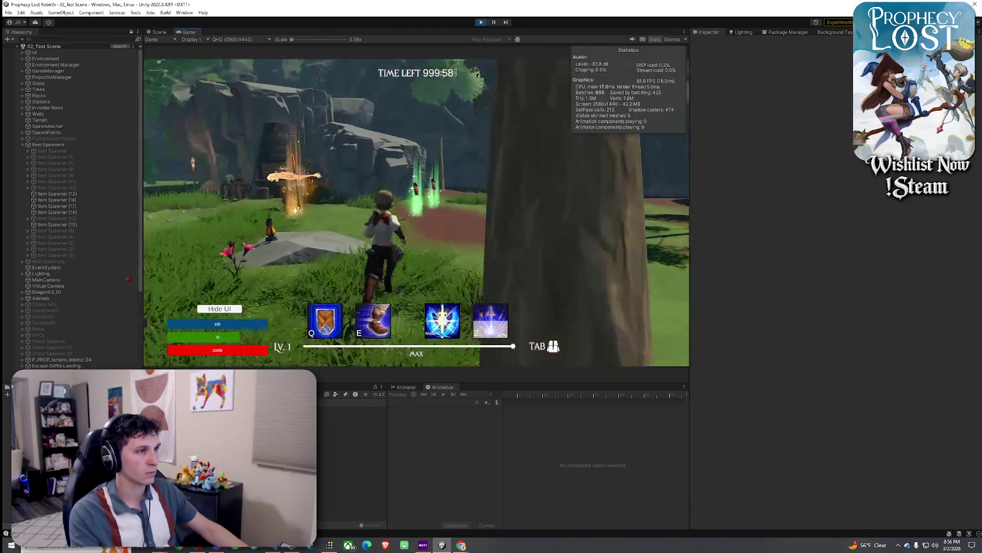
{"action": "key", "text": "w"}
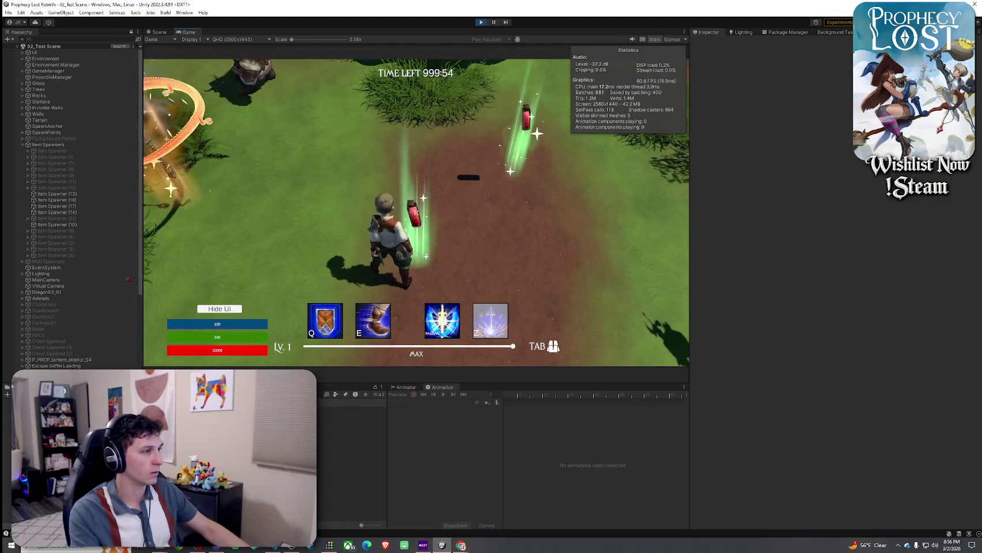
{"action": "key", "text": "w"}
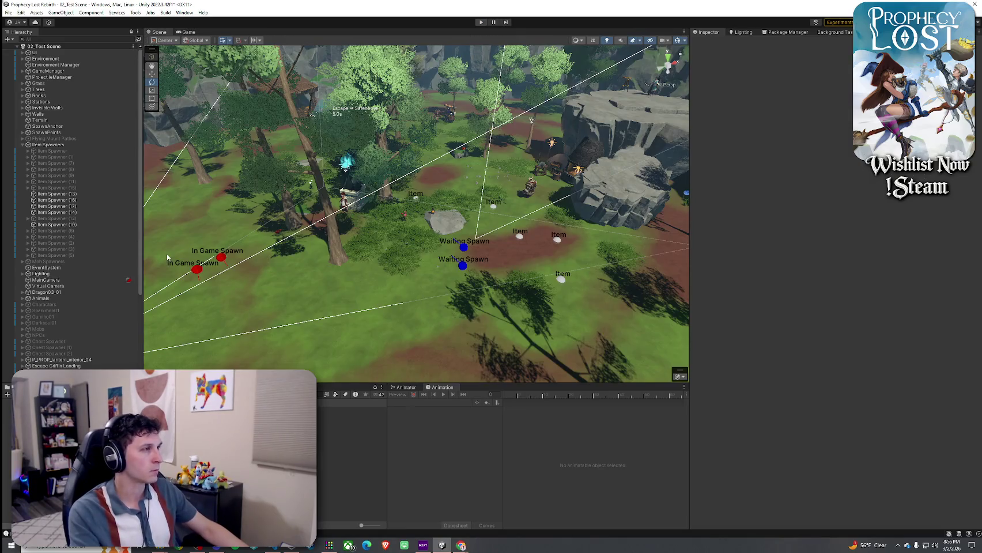
- Review which items Item Spawners (10) through (17) spawn
{"action": "left_click", "coordinate": [57, 199]}
{"action": "left_click", "coordinate": [90, 213], "text": "shift"}
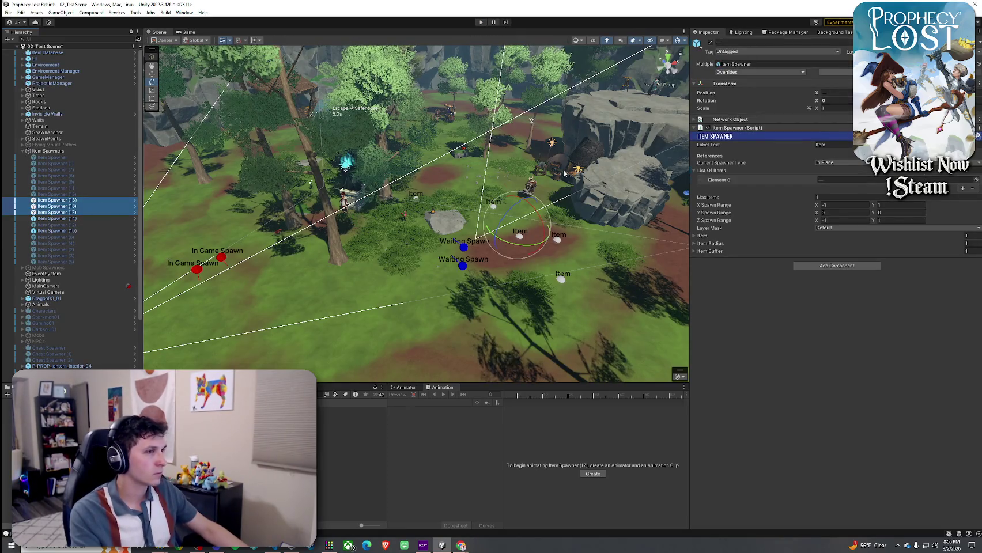
{"action": "left_click", "coordinate": [709, 43]}
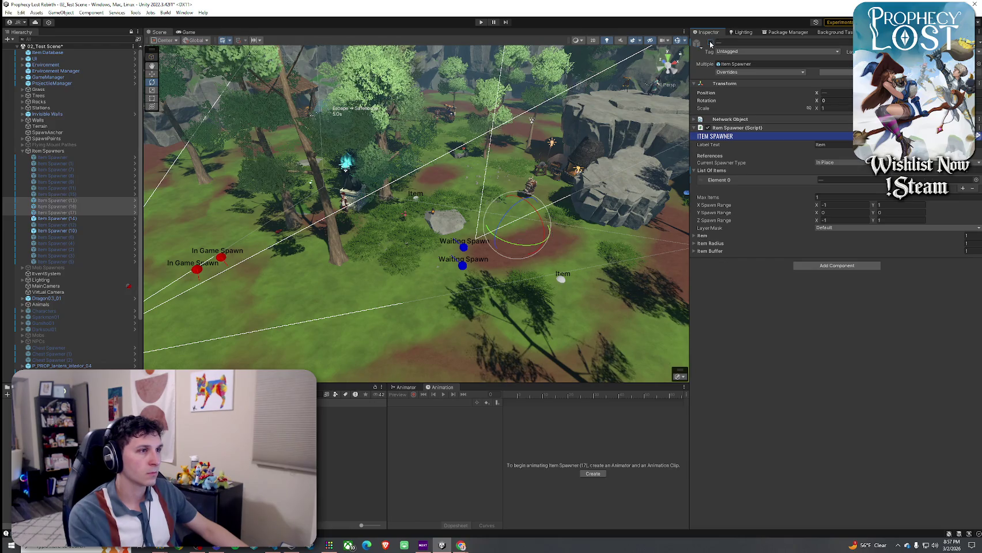
{"action": "left_click", "coordinate": [116, 218]}
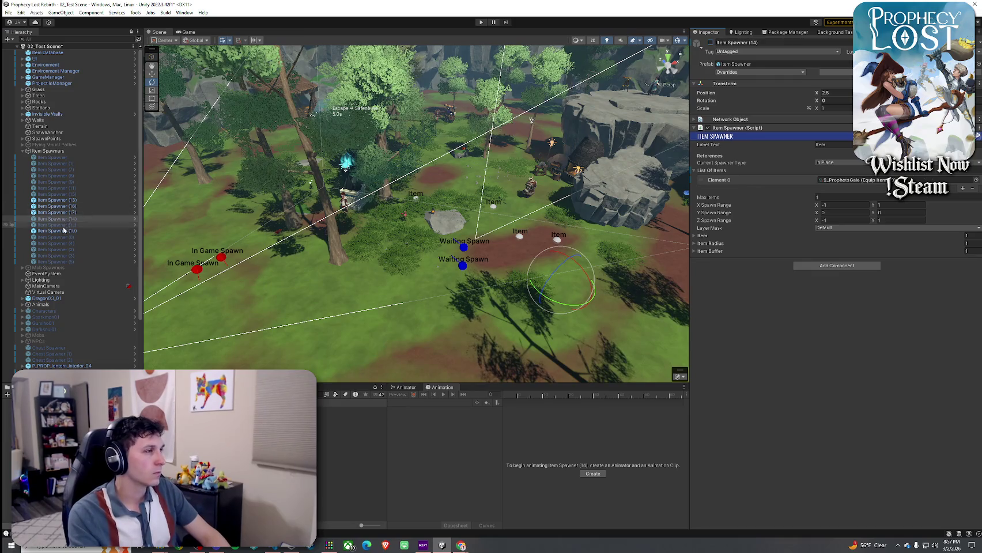
{"action": "left_click", "coordinate": [86, 230]}
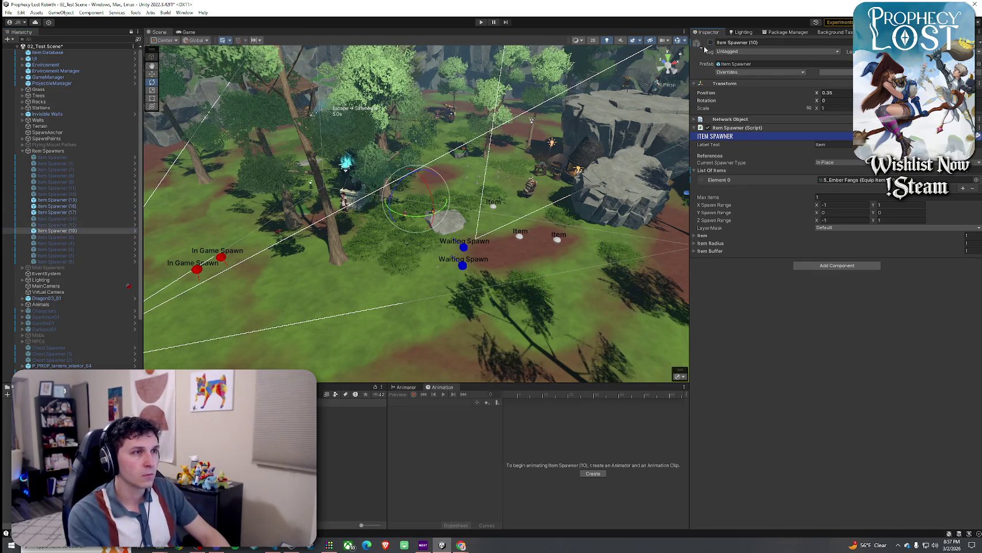
{"action": "key", "text": "Up"}
{"action": "key", "text": "Up"}
{"action": "key", "text": "Up"}
{"action": "key", "text": "Up"}
{"action": "key", "text": "Up"}
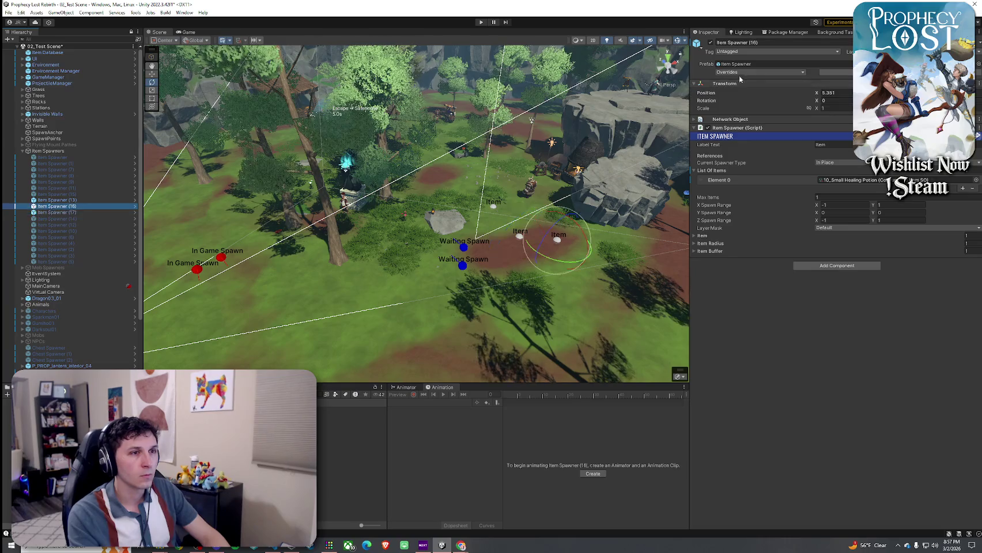
- Deactivate Item Spawner (13) and activate Item Spawner (8)
{"action": "left_click", "coordinate": [710, 42]}
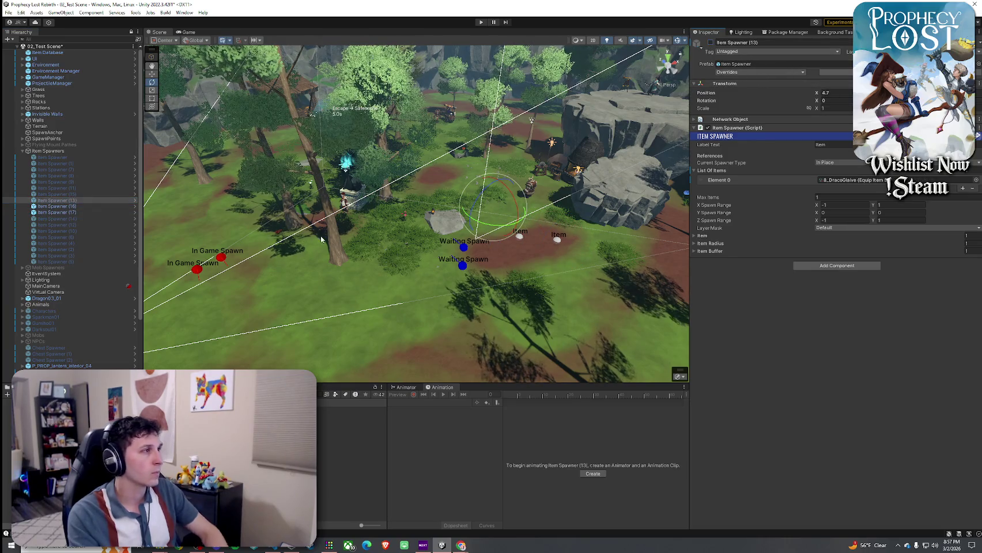
{"action": "key", "text": "Up"}
{"action": "key", "text": "Up"}
{"action": "key", "text": "Up"}
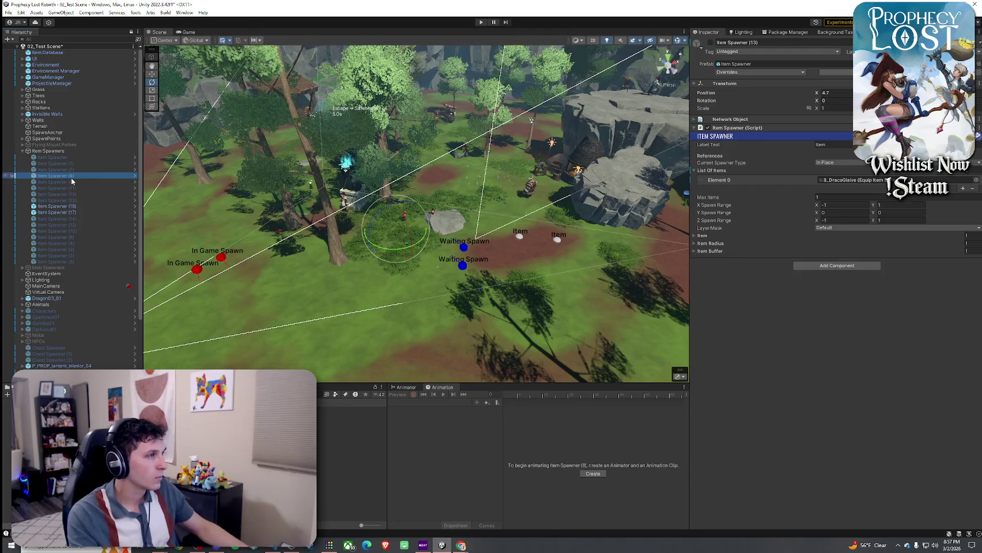
{"action": "left_click", "coordinate": [710, 42]}
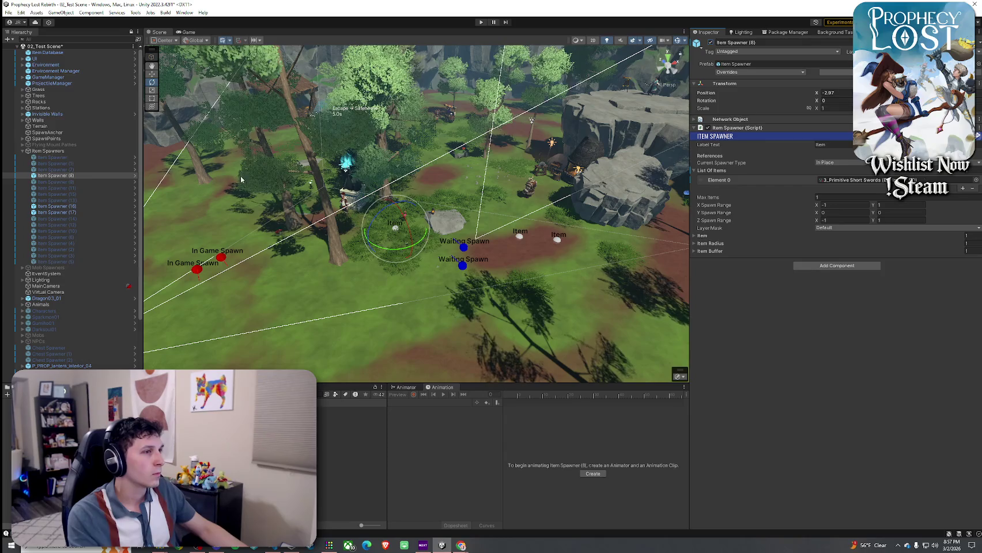
- Save the scene and open 10_Small Healing Potion from Item Spawner (16)'s list
{"action": "left_click", "coordinate": [8, 12]}
{"action": "left_click", "coordinate": [23, 49]}
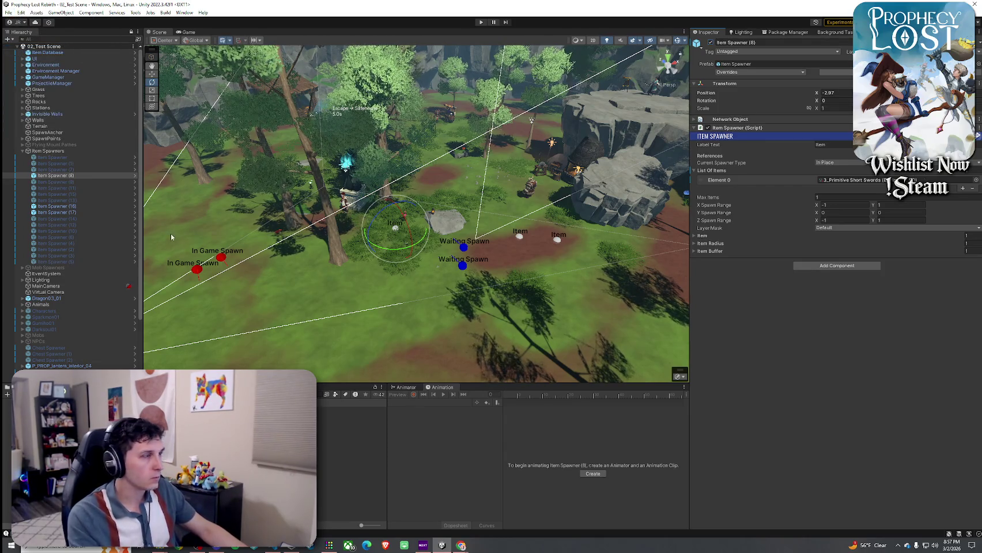
{"action": "left_click", "coordinate": [81, 206]}
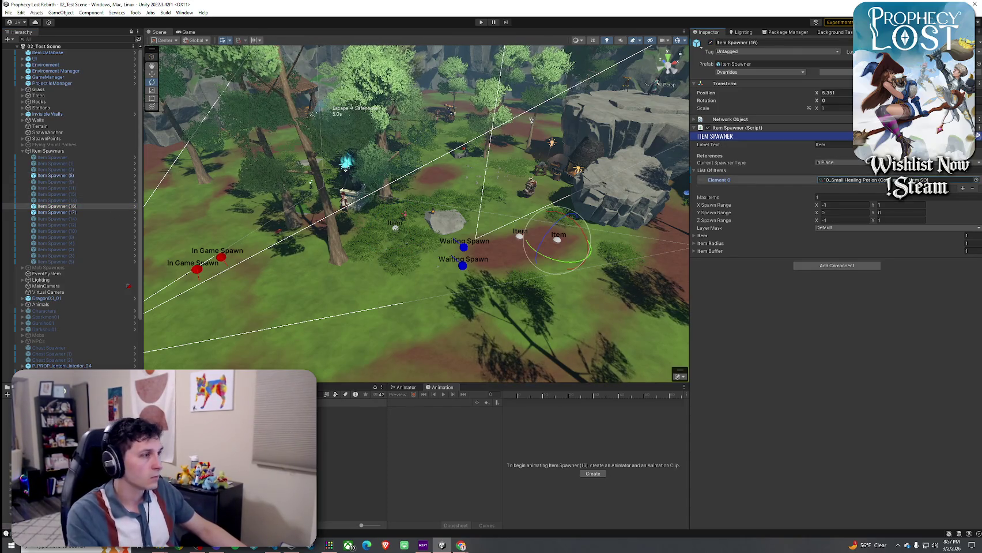
{"action": "double_click", "coordinate": [846, 180]}
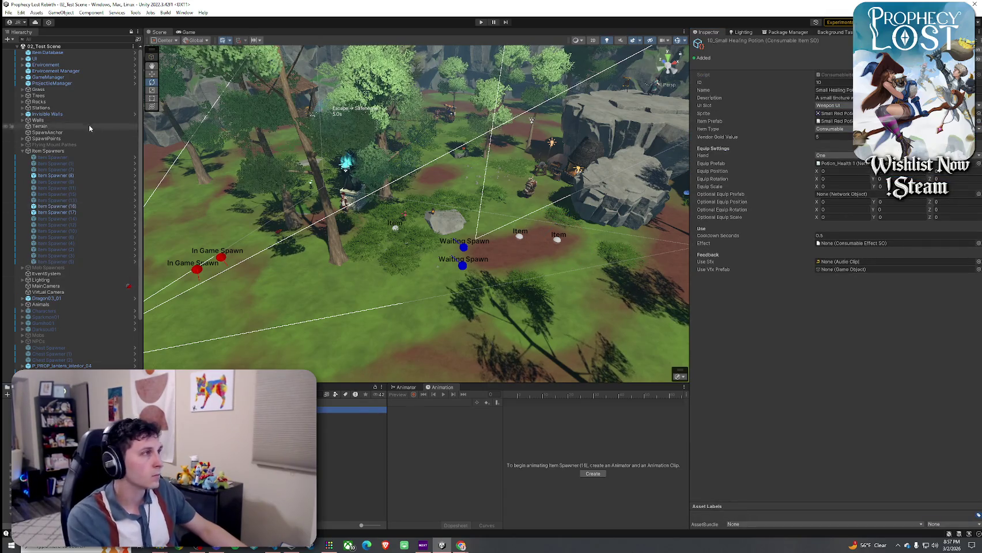
- Reopen 10_Small Healing Potion and open its Item Prefab reference in Prefab Mode
{"action": "left_click", "coordinate": [74, 52]}
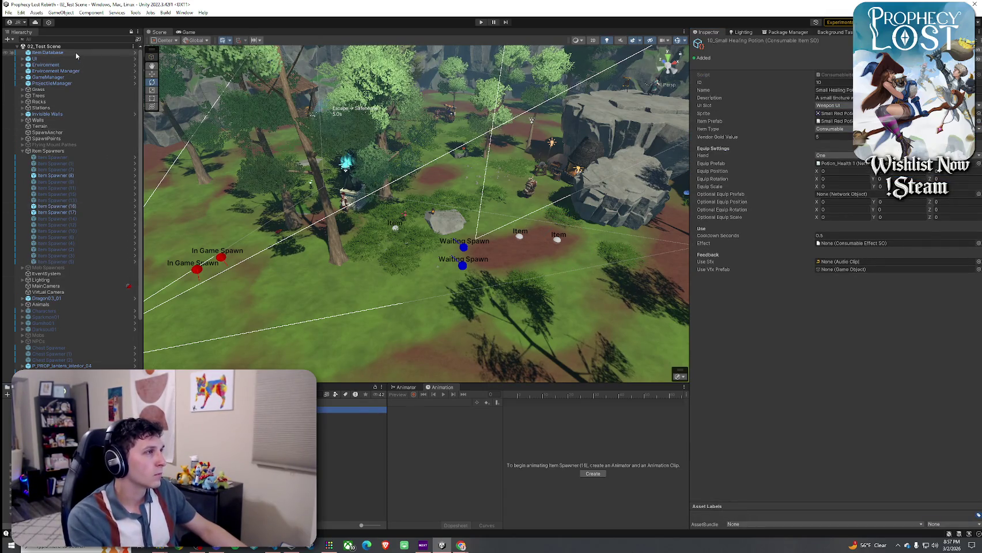
{"action": "double_click", "coordinate": [847, 229]}
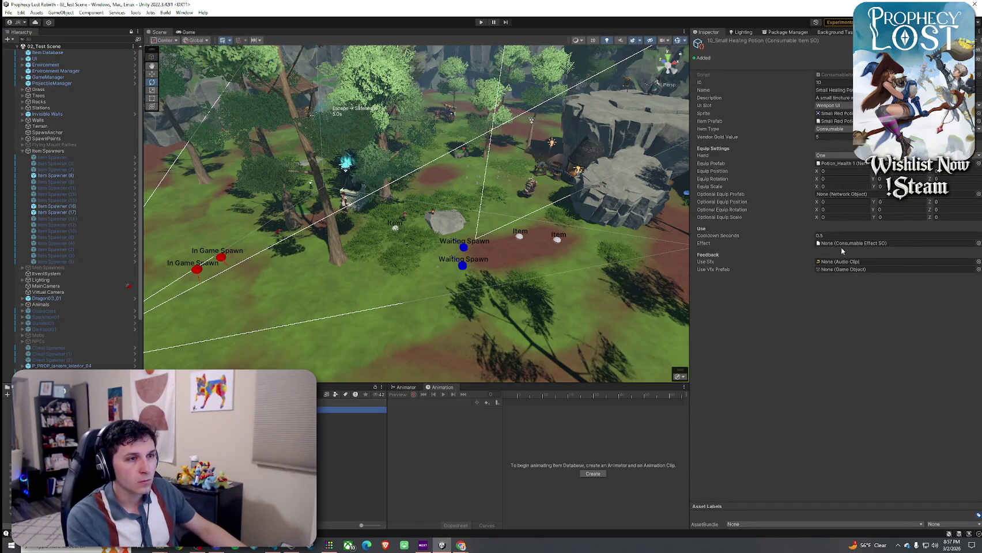
{"action": "left_click", "coordinate": [841, 269]}
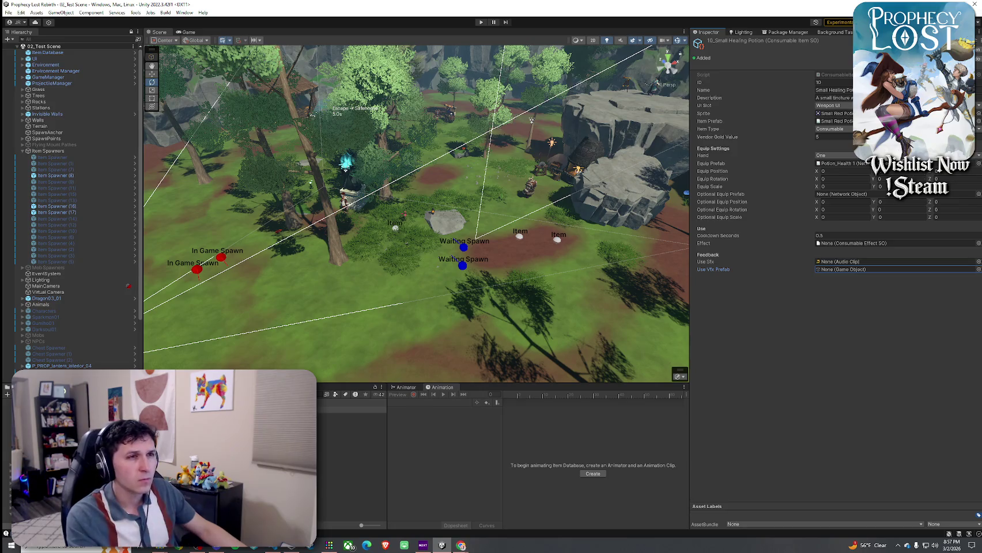
{"action": "left_click", "coordinate": [839, 122]}
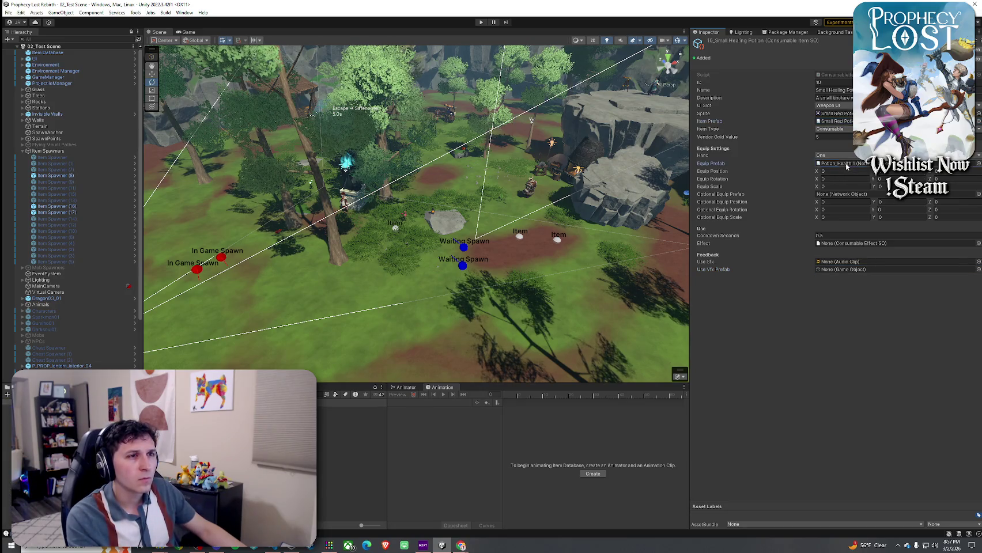
{"action": "double_click", "coordinate": [840, 122]}
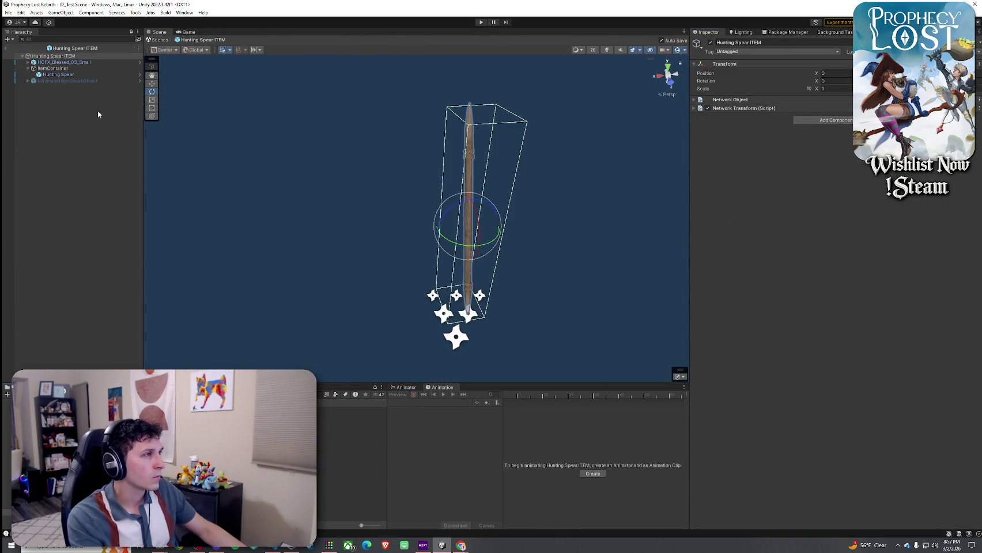
- Check the spear prefab's setup, then remove the Box Collider from the Potion_Health 1 mesh
{"action": "left_click", "coordinate": [77, 75]}
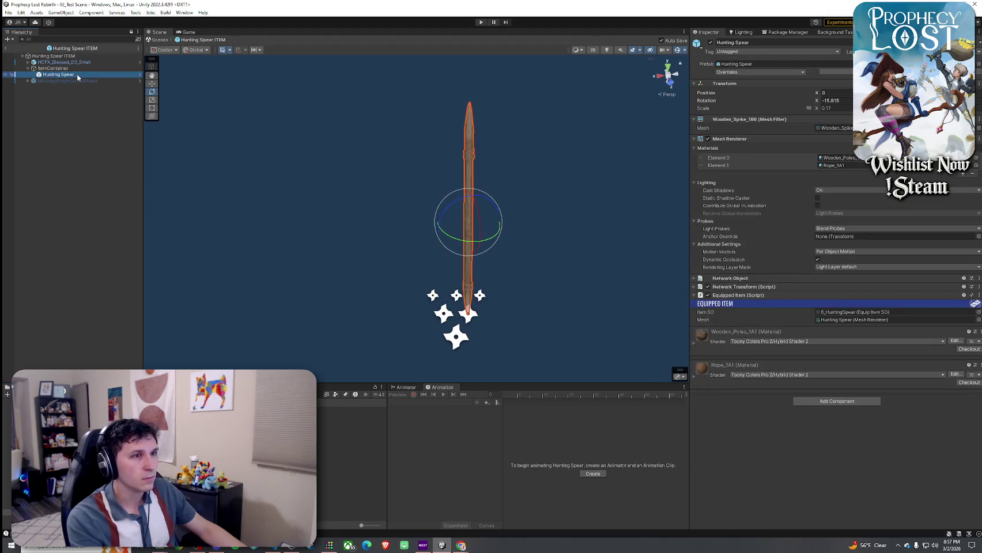
{"action": "left_click", "coordinate": [75, 68]}
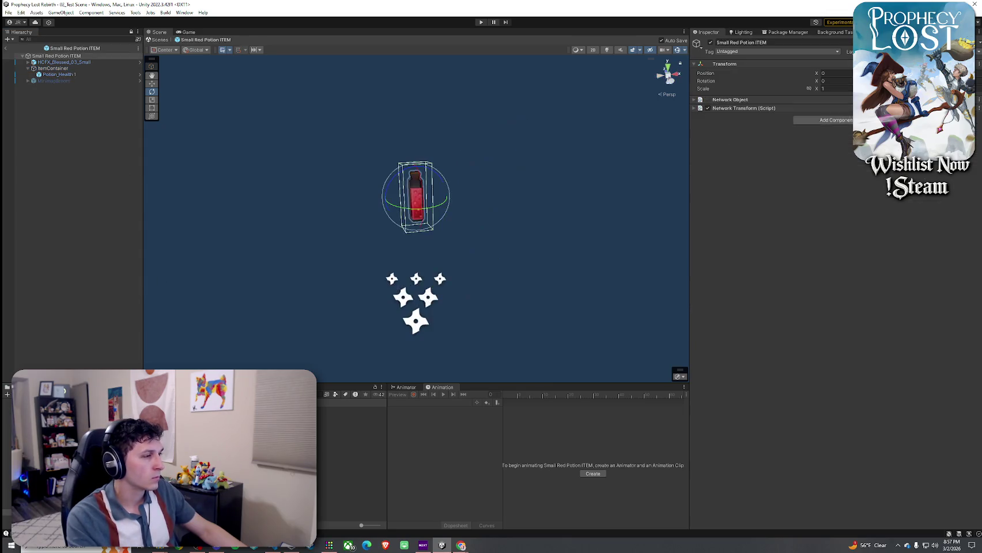
{"action": "left_click", "coordinate": [60, 75]}
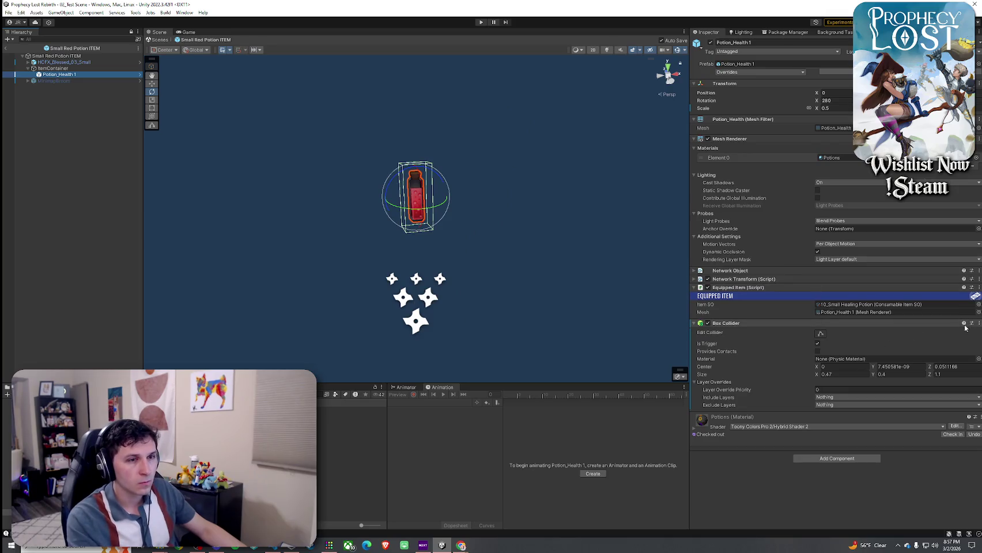
{"action": "left_click", "coordinate": [979, 323]}
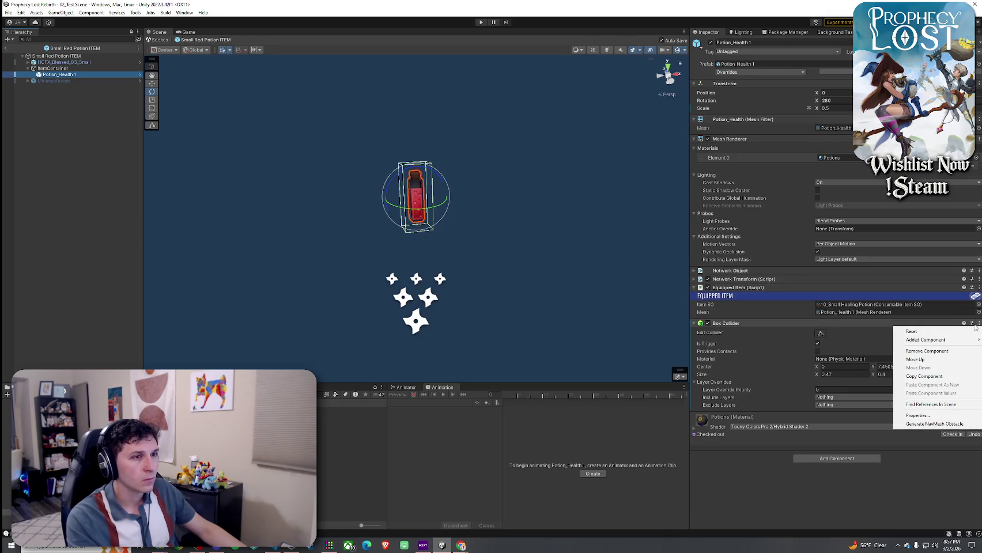
{"action": "left_click", "coordinate": [926, 351]}
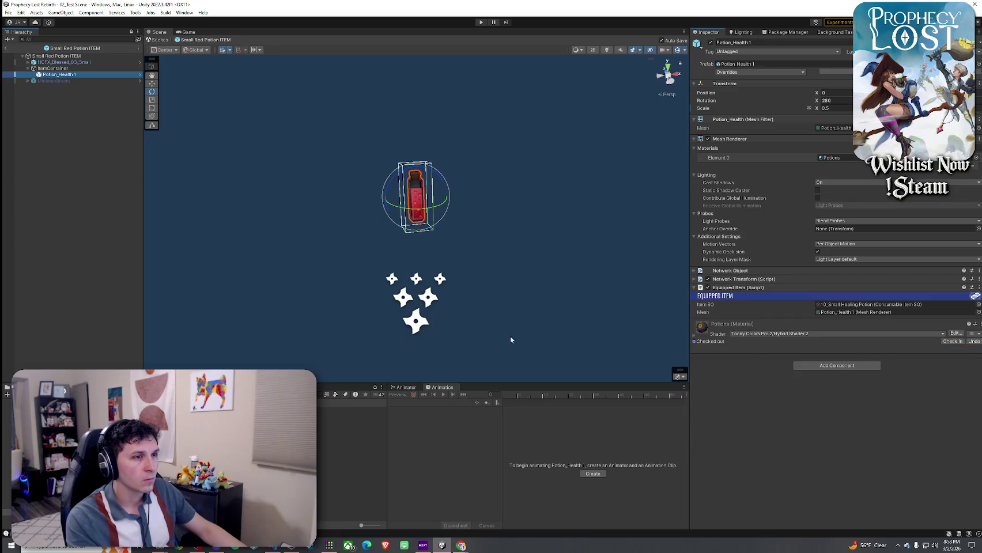
- Add a new Box Collider component to ItemContainer
{"action": "left_click", "coordinate": [53, 68]}
{"action": "left_click", "coordinate": [978, 220]}
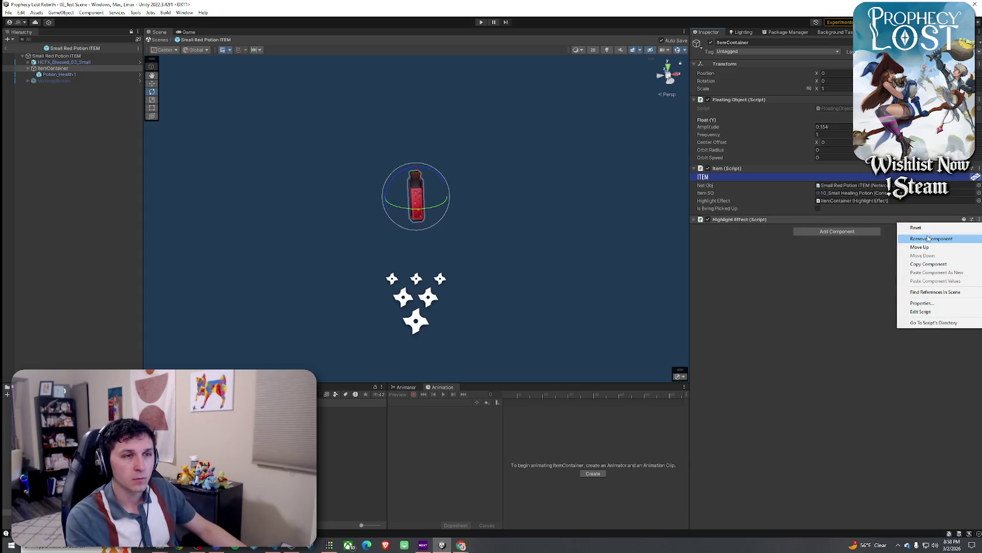
{"action": "key", "text": "Escape"}
{"action": "left_click", "coordinate": [837, 231]}
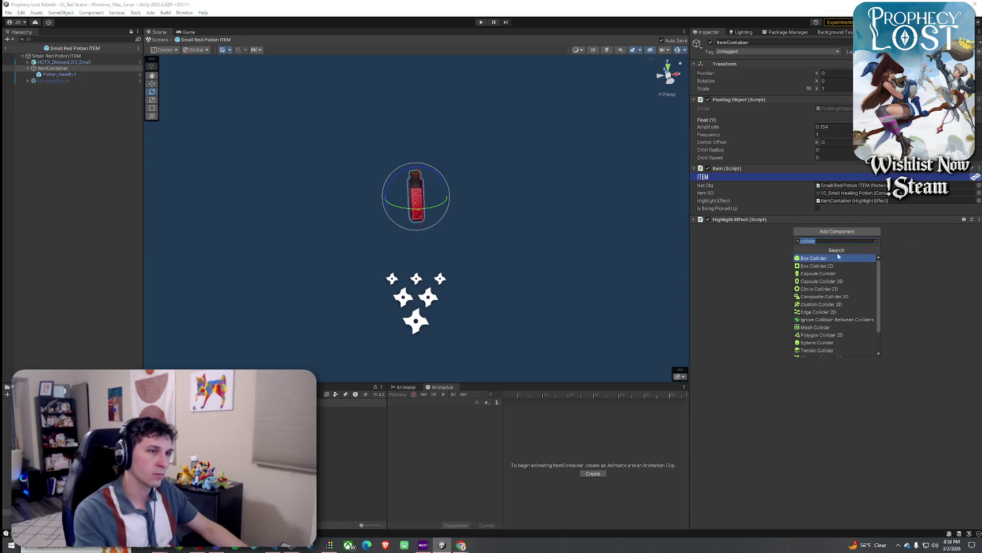
{"action": "left_click", "coordinate": [838, 258]}
{"action": "right_click", "coordinate": [947, 231]}
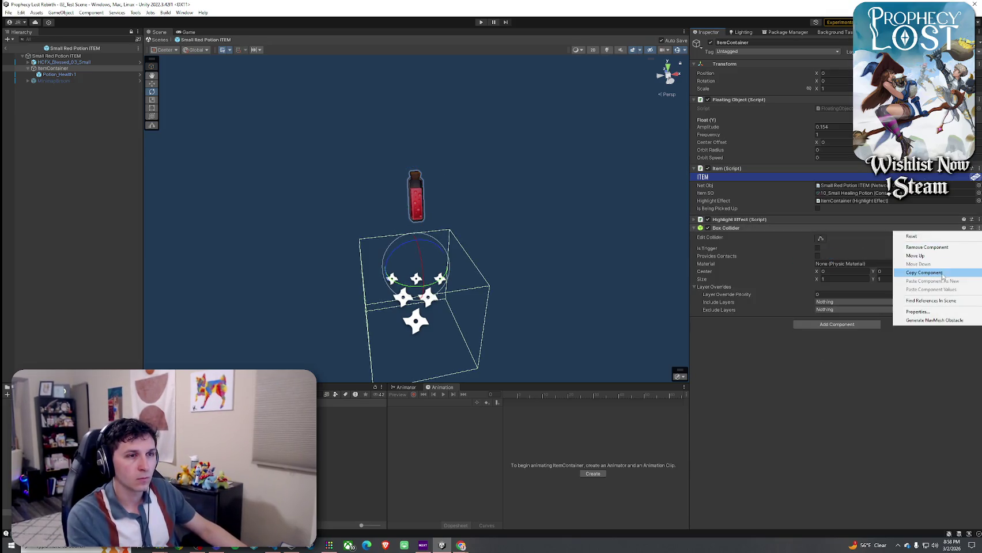
{"action": "left_click", "coordinate": [780, 350]}
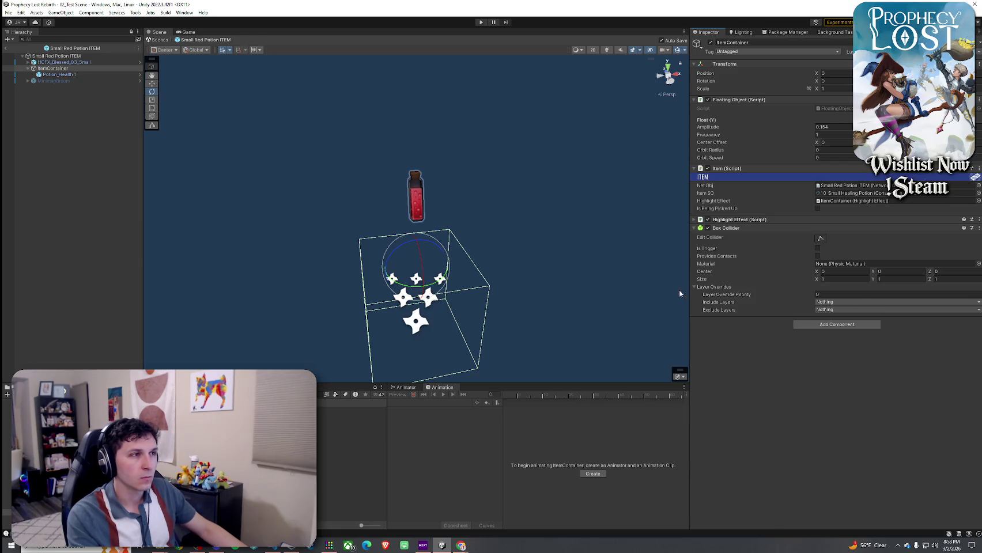
- Try stretching the collider's top with Edit Collider, then undo it
{"action": "left_click", "coordinate": [822, 241]}
{"action": "key", "text": "e"}
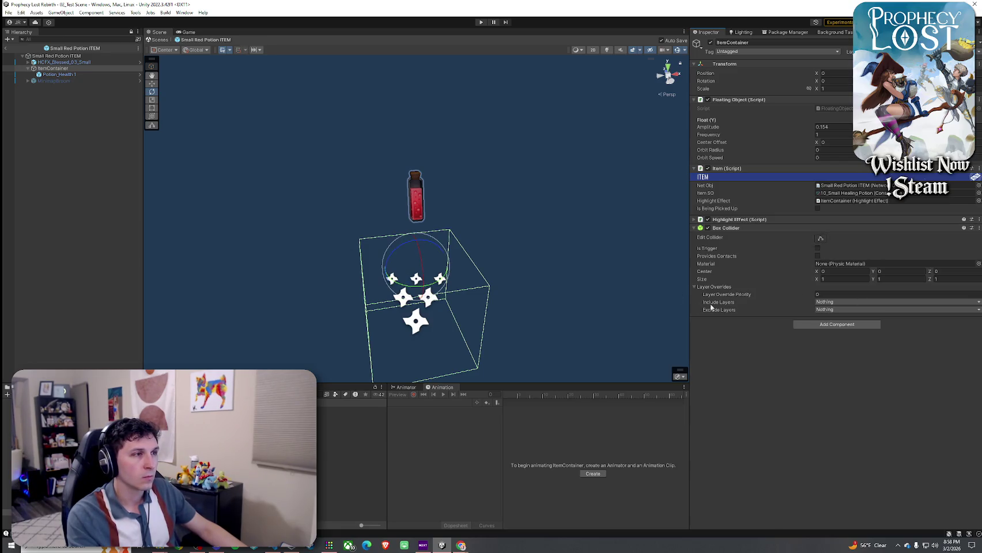
{"action": "key", "text": "w"}
{"action": "left_click", "coordinate": [821, 239]}
{"action": "left_click_drag", "start_coordinate": [419, 266], "coordinate": [429, 151]}
{"action": "mouse_move", "coordinate": [366, 220]}
{"action": "left_mouse_down", "text": "alt"}
{"action": "mouse_move", "coordinate": [369, 235]}
{"action": "mouse_move", "coordinate": [456, 241]}
{"action": "mouse_move", "coordinate": [442, 332]}
{"action": "mouse_move", "coordinate": [409, 147]}
{"action": "mouse_move", "coordinate": [449, 184]}
{"action": "mouse_move", "coordinate": [467, 85]}
{"action": "mouse_move", "coordinate": [455, 173]}
{"action": "mouse_move", "coordinate": [421, 186]}
{"action": "mouse_move", "coordinate": [473, 133]}
{"action": "mouse_move", "coordinate": [494, 169]}
{"action": "mouse_move", "coordinate": [495, 218]}
{"action": "mouse_move", "coordinate": [435, 272]}
{"action": "mouse_move", "coordinate": [432, 187]}
{"action": "left_mouse_up", "text": "alt"}
{"action": "left_click", "coordinate": [447, 190]}
{"action": "key", "text": "ctrl+z"}
- Narrow the collider around the bottle and set its height to 0.48
{"action": "mouse_move", "coordinate": [436, 151]}
{"action": "left_mouse_down", "text": "alt"}
{"action": "mouse_move", "coordinate": [441, 241]}
{"action": "mouse_move", "coordinate": [393, 241]}
{"action": "mouse_move", "coordinate": [483, 241]}
{"action": "mouse_move", "coordinate": [490, 231]}
{"action": "mouse_move", "coordinate": [451, 215]}
{"action": "mouse_move", "coordinate": [506, 208]}
{"action": "mouse_move", "coordinate": [190, 205]}
{"action": "left_mouse_up", "text": "alt"}
{"action": "left_click", "coordinate": [470, 209]}
{"action": "scroll", "coordinate": [408, 208], "scroll_direction": "up", "scroll_amount": 3}
{"action": "mouse_move", "coordinate": [460, 238]}
{"action": "left_mouse_down"}
{"action": "mouse_move", "coordinate": [373, 236]}
{"action": "mouse_move", "coordinate": [552, 232]}
{"action": "mouse_move", "coordinate": [415, 232]}
{"action": "left_mouse_up"}
{"action": "type", "text": ".48"}
{"action": "key", "text": "Tab"}
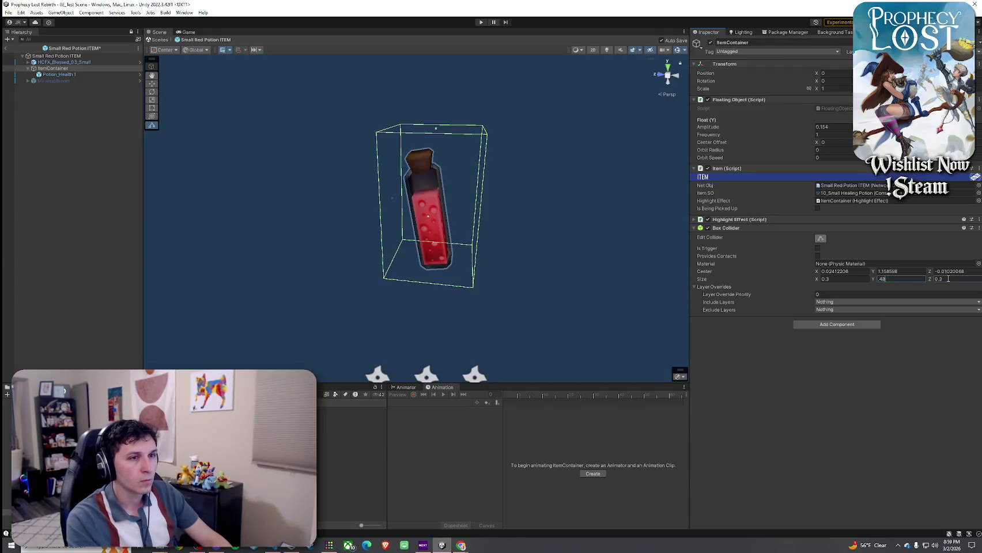
{"action": "mouse_move", "coordinate": [618, 229]}
{"action": "left_mouse_down", "text": "alt"}
{"action": "mouse_move", "coordinate": [440, 243]}
{"action": "mouse_move", "coordinate": [231, 242]}
{"action": "mouse_move", "coordinate": [473, 248]}
{"action": "left_mouse_up", "text": "alt"}
{"action": "scroll", "coordinate": [473, 247], "scroll_direction": "down", "scroll_amount": 3}
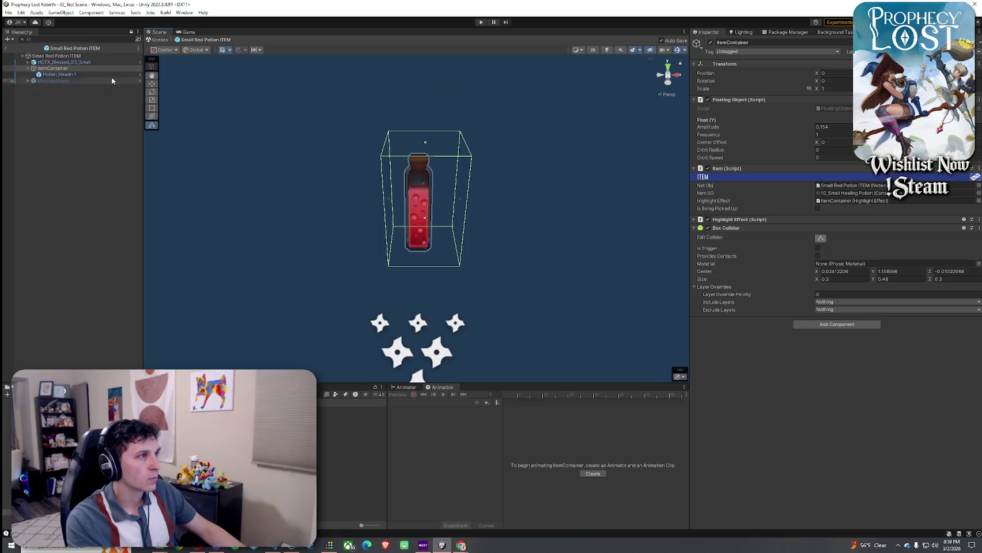
- Tweak the ItemContainer collider's Center X and Z offsets
{"action": "left_click", "coordinate": [59, 74]}
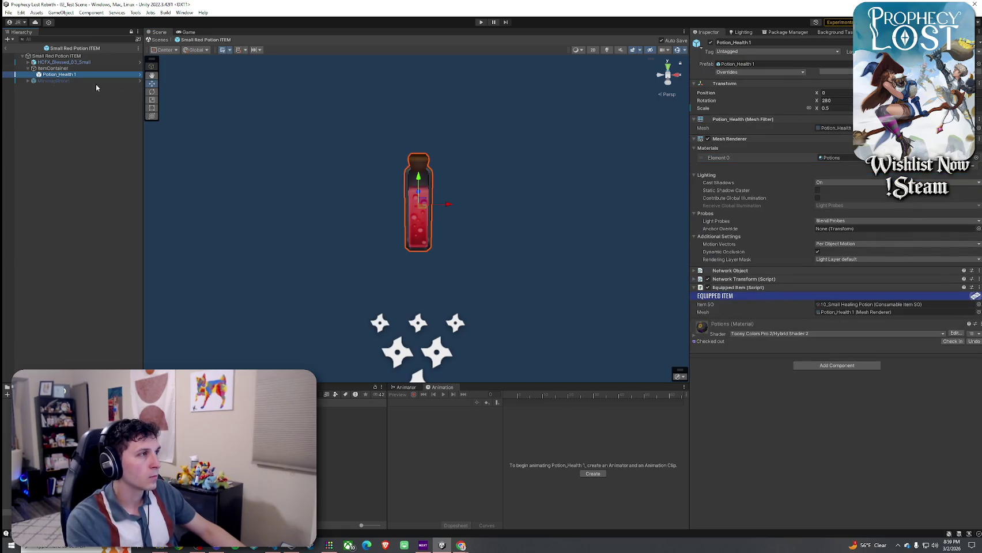
{"action": "left_click", "coordinate": [52, 68]}
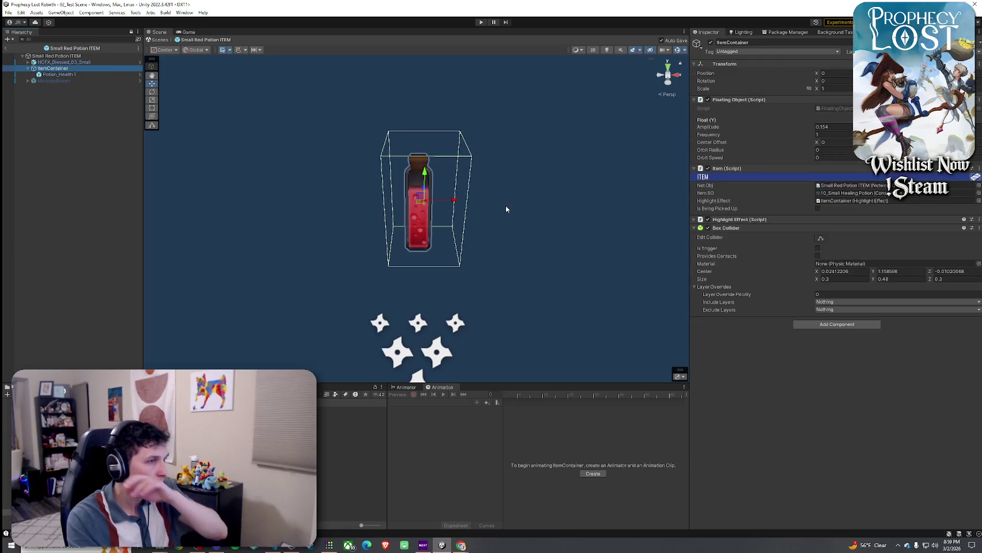
{"action": "left_click", "coordinate": [950, 272]}
{"action": "type", "text": "-0.07"}
{"action": "key", "text": "Escape"}
{"action": "type", "text": "-0.01"}
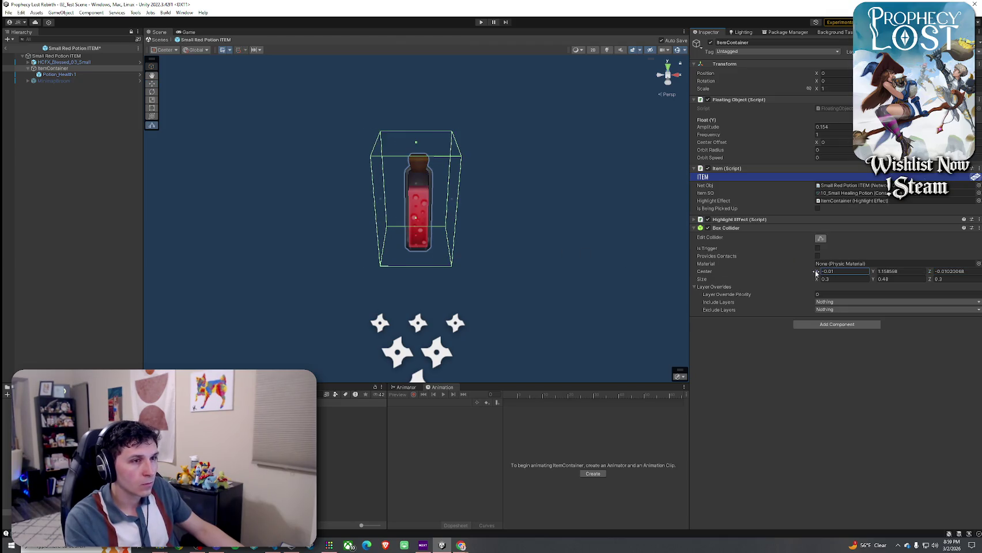
{"action": "type", "text": "5"}
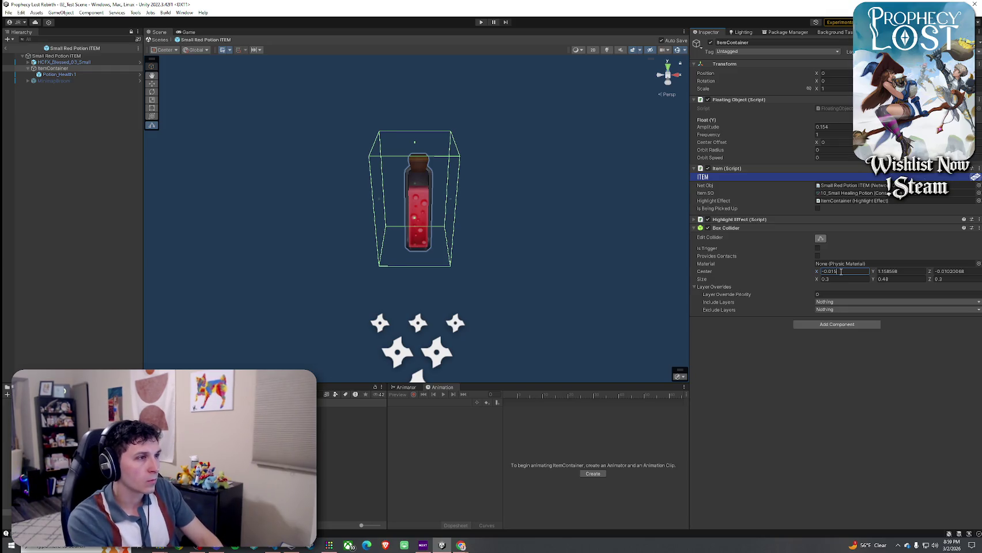
{"action": "key", "text": "BackSpace"}
{"action": "key", "text": "BackSpace"}
{"action": "type", "text": "07"}
{"action": "key", "text": "BackSpace"}
{"action": "type", "text": "5"}
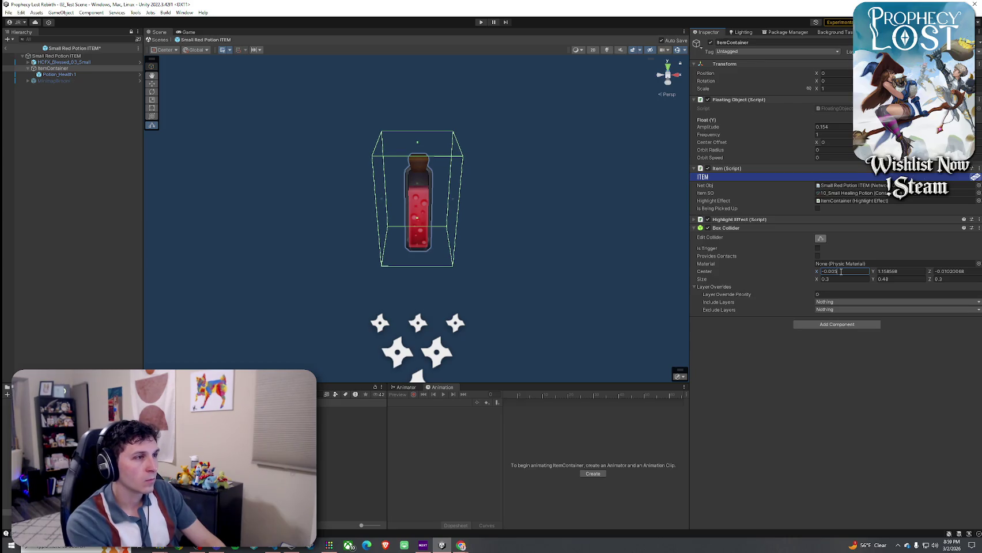
{"action": "key", "text": "BackSpace"}
{"action": "type", "text": "45"}
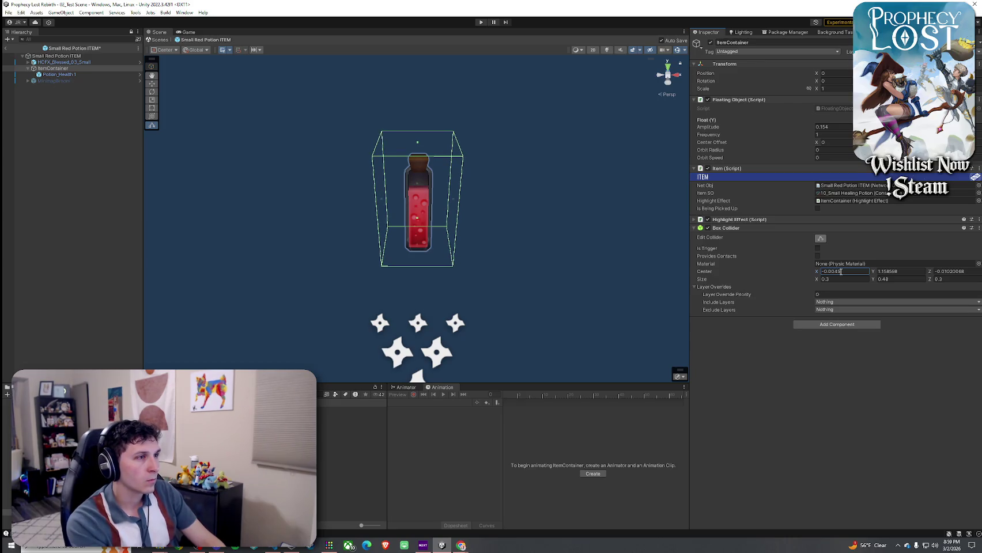
- In an orthographic back view, set Center Y to 1.14 and the height to 0.54
{"action": "left_click", "coordinate": [669, 85]}
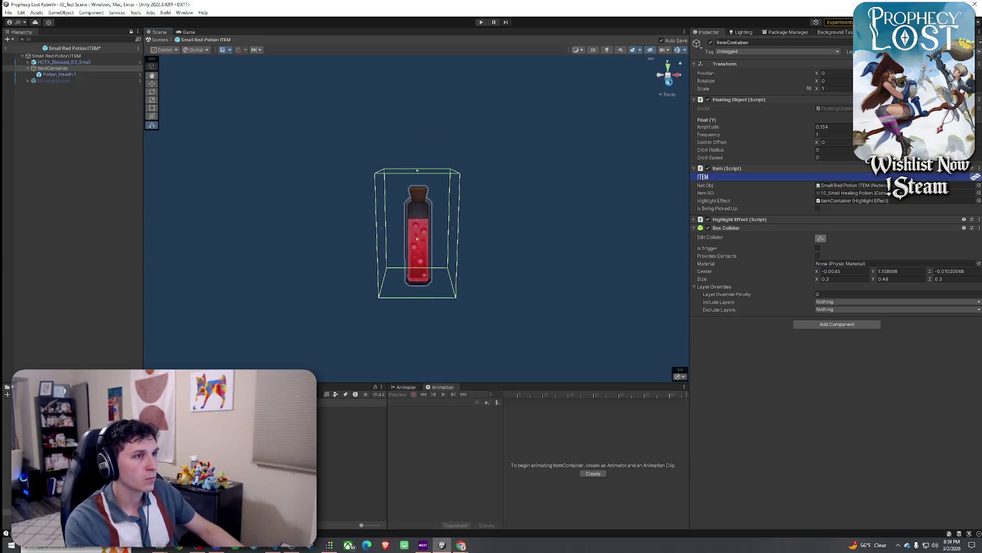
{"action": "mouse_move", "coordinate": [643, 170]}
{"action": "left_mouse_down"}
{"action": "mouse_move", "coordinate": [613, 176]}
{"action": "mouse_move", "coordinate": [606, 150]}
{"action": "left_mouse_up"}
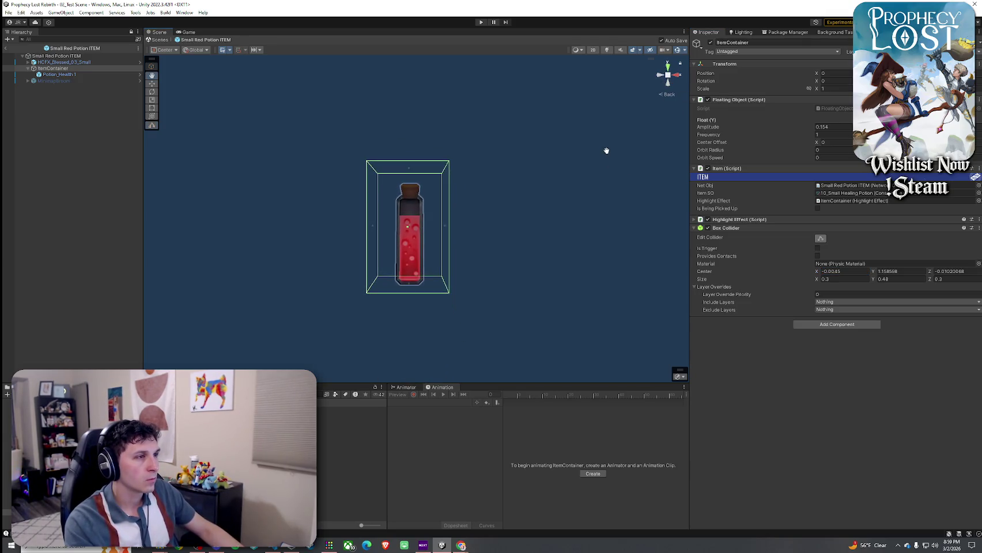
{"action": "left_click", "coordinate": [668, 94]}
{"action": "left_click_drag", "start_coordinate": [578, 192], "coordinate": [574, 189]}
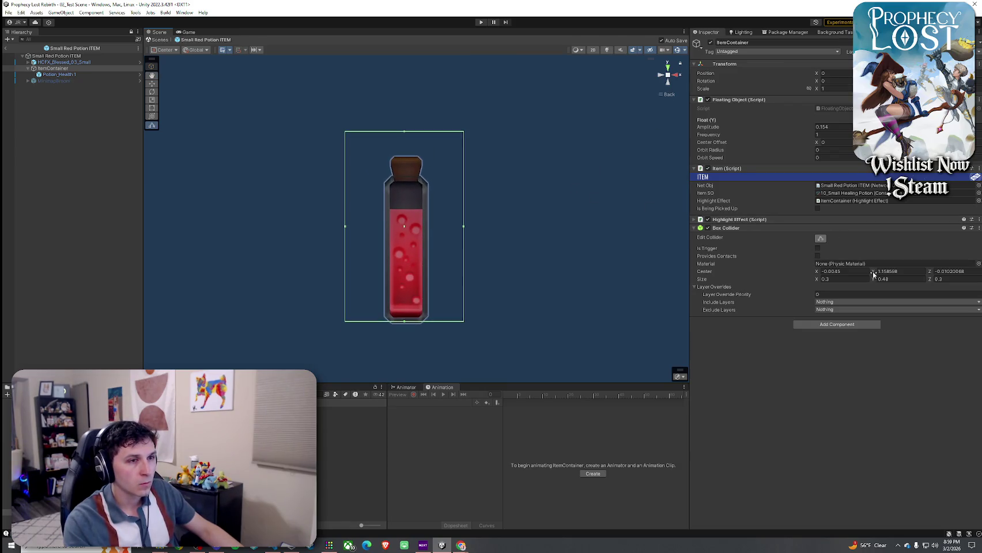
{"action": "type", "text": "1.14"}
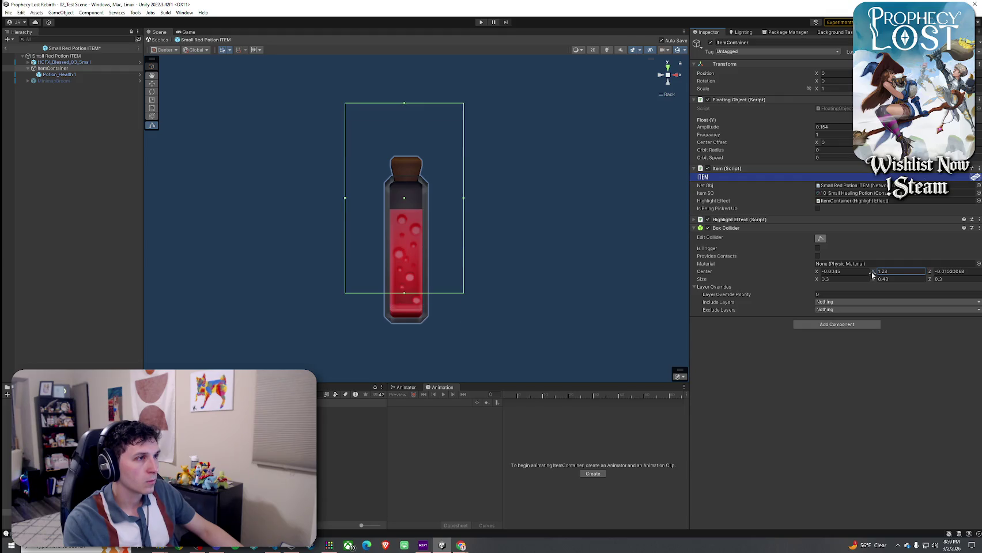
{"action": "left_click", "coordinate": [875, 278]}
{"action": "left_click_drag", "start_coordinate": [873, 279], "coordinate": [874, 281]}
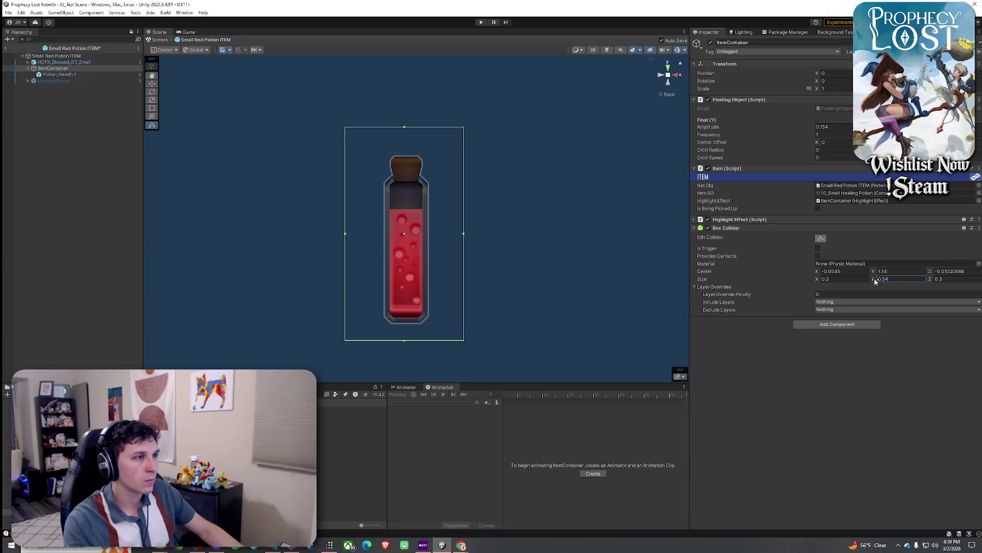
- Refine the collider Center to 0, 1.12, 0 and check it from the right side
{"action": "left_click", "coordinate": [898, 272]}
{"action": "key", "text": "BackSpace"}
{"action": "type", "text": "5"}
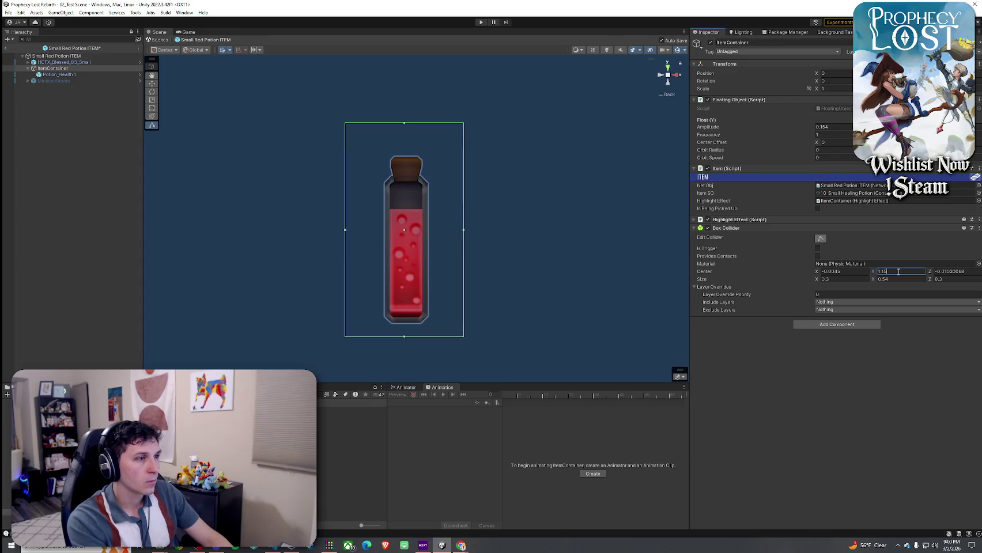
{"action": "key", "text": "BackSpace"}
{"action": "type", "text": "25"}
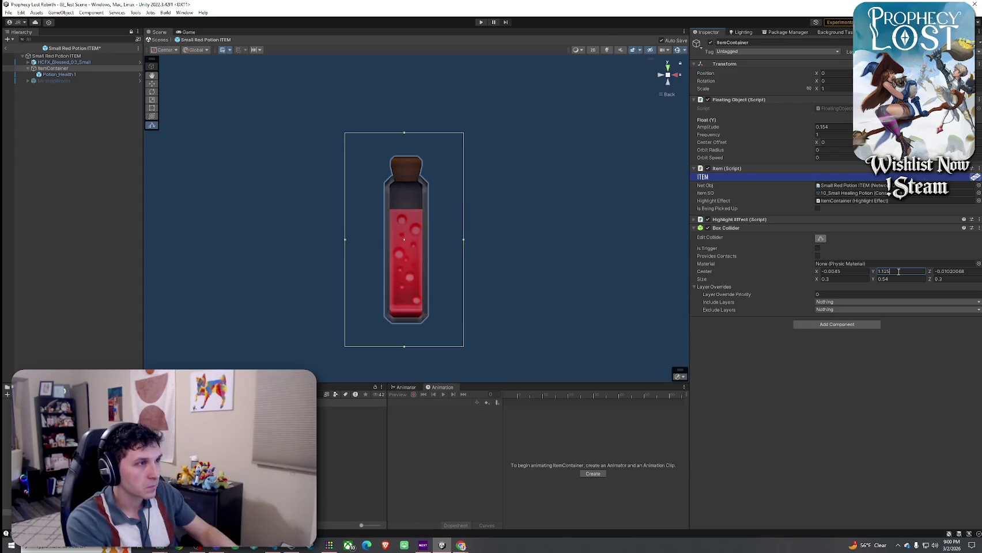
{"action": "key", "text": "BackSpace"}
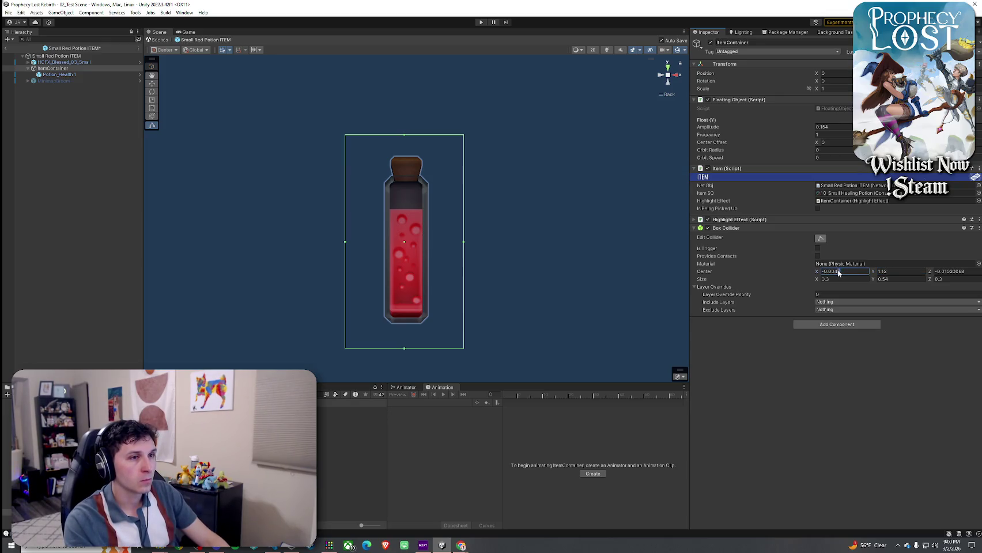
{"action": "key", "text": "BackSpace"}
{"action": "type", "text": "0"}
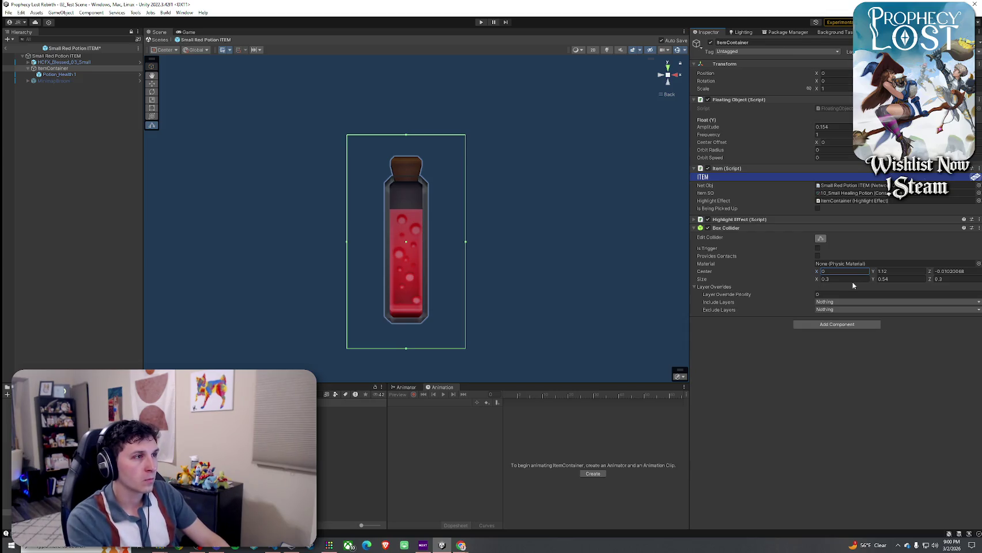
{"action": "left_click", "coordinate": [960, 271]}
{"action": "type", "text": "0"}
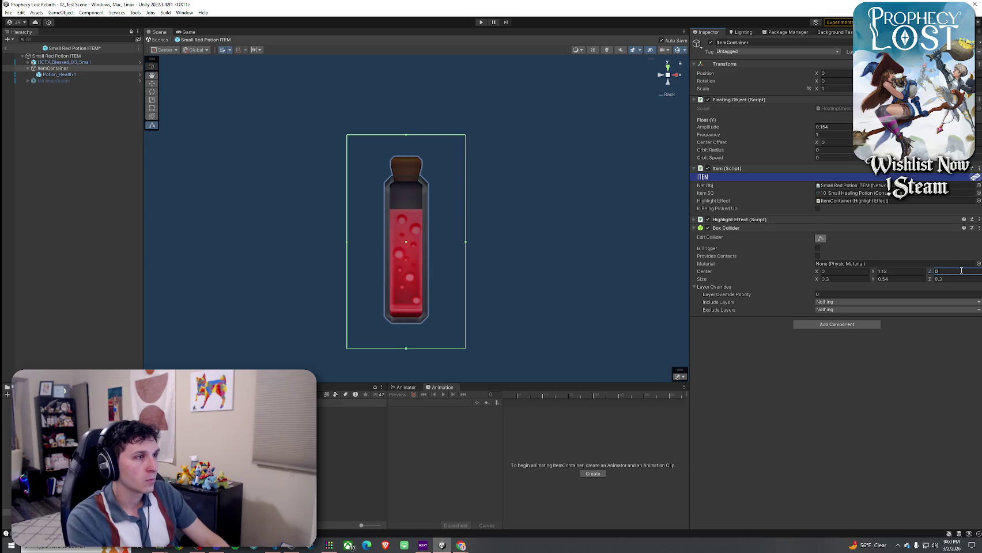
{"action": "left_click", "coordinate": [674, 76]}
{"action": "left_click_drag", "start_coordinate": [648, 132], "coordinate": [600, 128]}
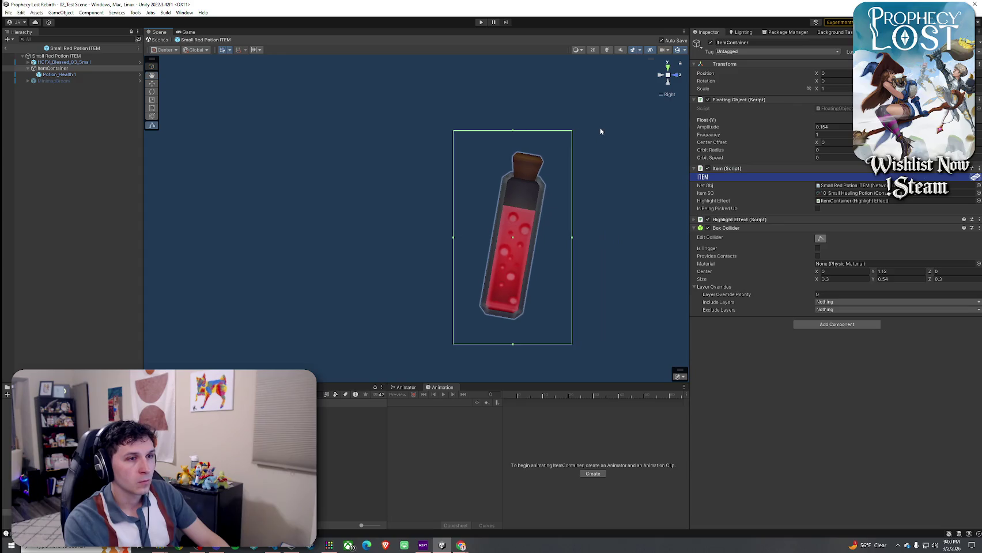
- Set the collider width to 0.25 and height to 0.5, checking from several gizmo views
{"action": "left_click", "coordinate": [676, 78]}
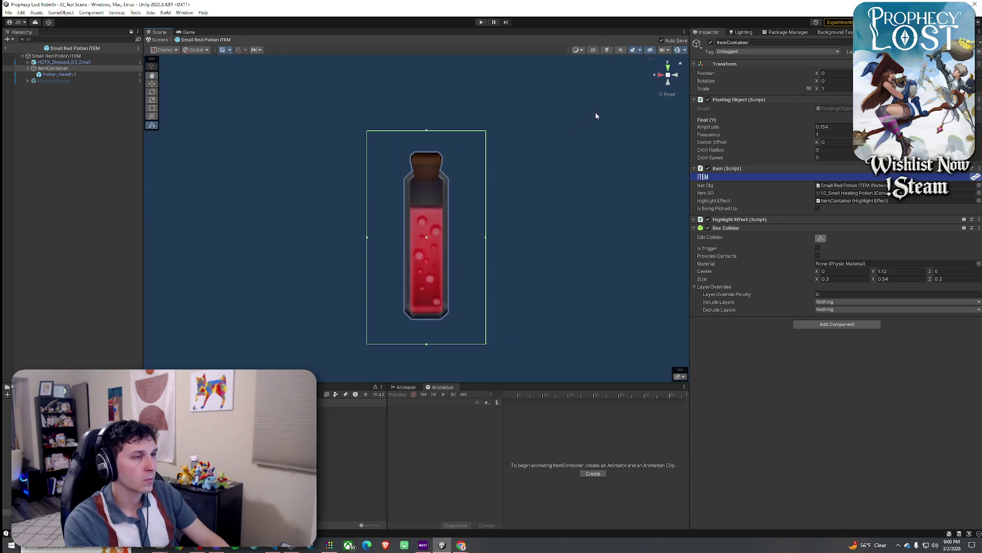
{"action": "mouse_move", "coordinate": [496, 153]}
{"action": "left_mouse_down"}
{"action": "mouse_move", "coordinate": [604, 219]}
{"action": "mouse_move", "coordinate": [667, 208]}
{"action": "mouse_move", "coordinate": [793, 235]}
{"action": "mouse_move", "coordinate": [537, 208]}
{"action": "mouse_move", "coordinate": [519, 195]}
{"action": "mouse_move", "coordinate": [397, 204]}
{"action": "left_mouse_up"}
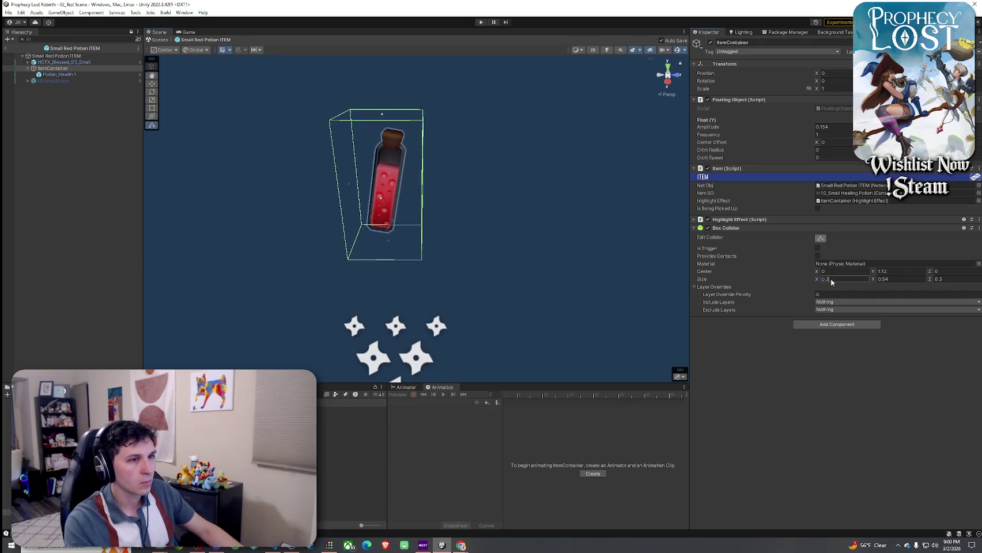
{"action": "key", "text": "BackSpace"}
{"action": "type", "text": "25"}
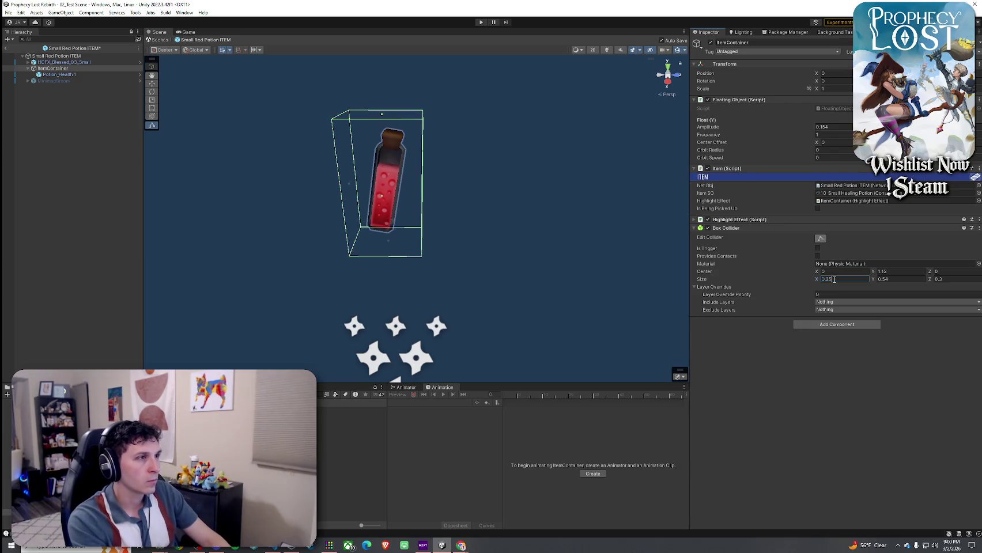
{"action": "left_click", "coordinate": [668, 75]}
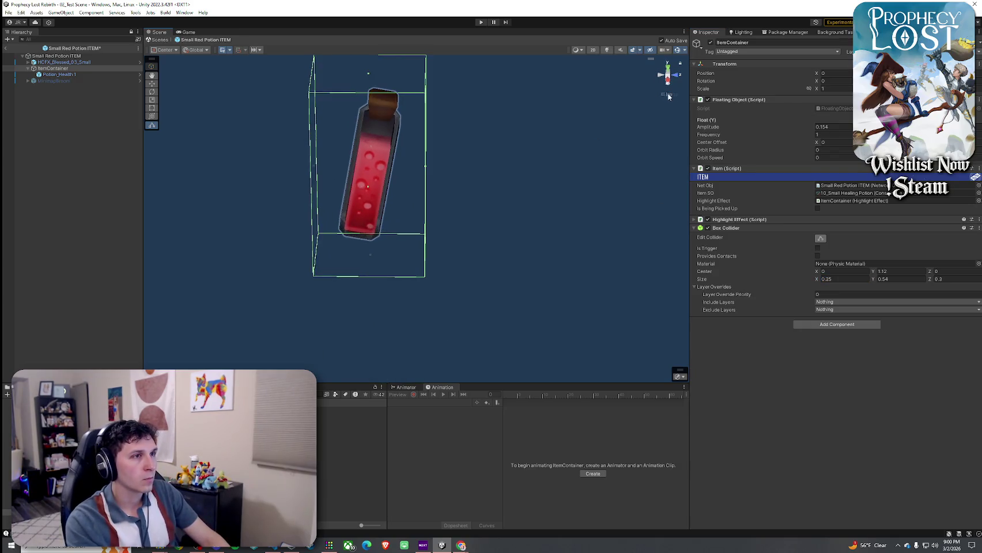
{"action": "left_click", "coordinate": [668, 81]}
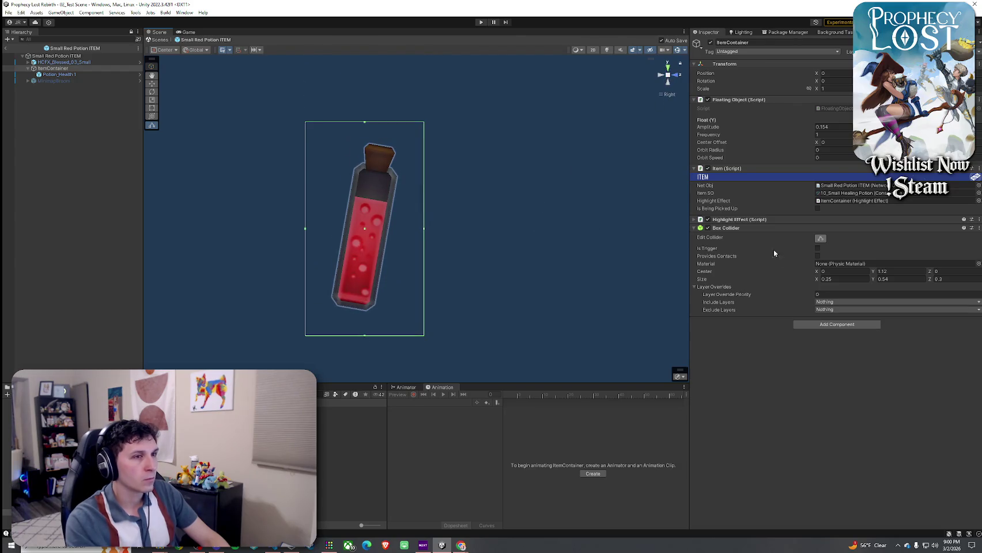
{"action": "left_click", "coordinate": [677, 77]}
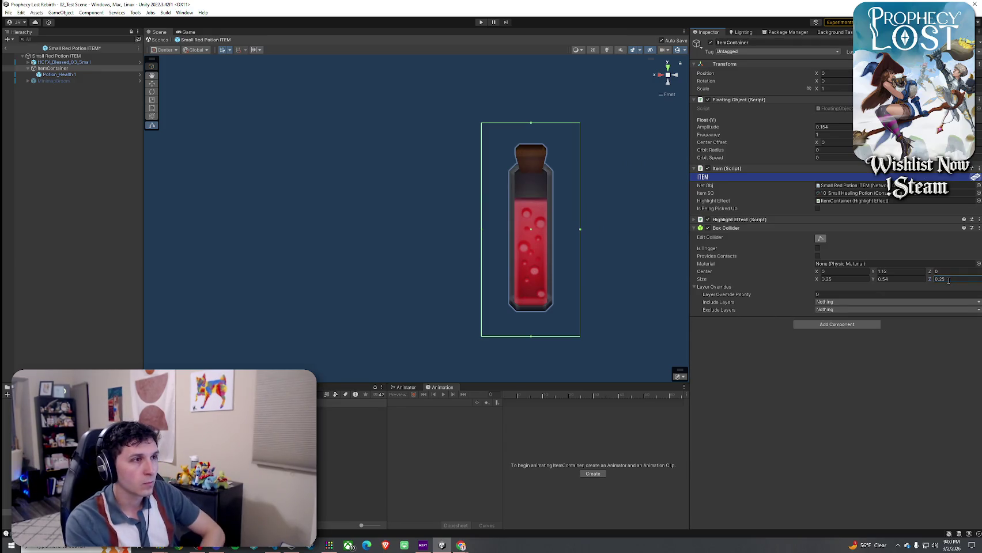
{"action": "left_click", "coordinate": [670, 76]}
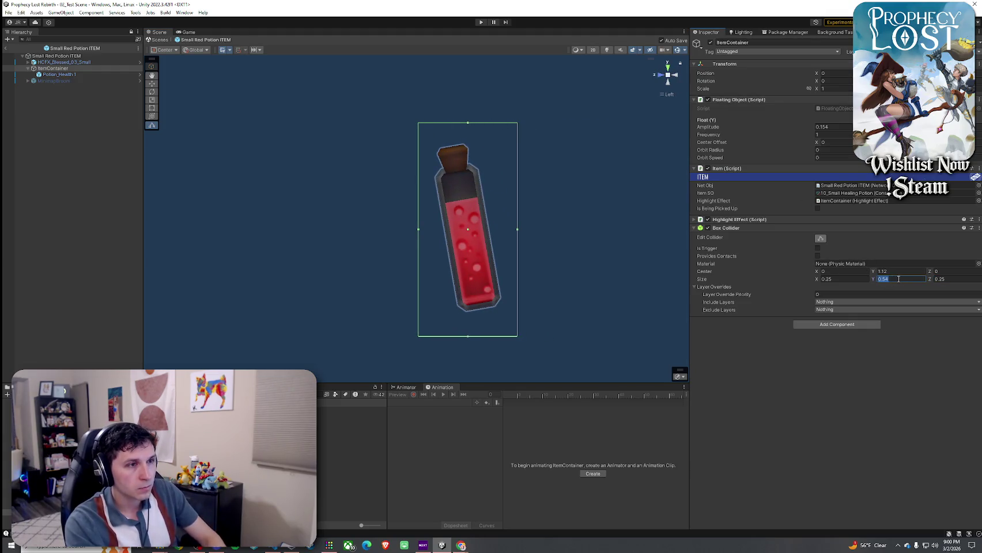
{"action": "key", "text": "BackSpace"}
{"action": "left_click", "coordinate": [668, 75]}
- Orbit and frame the potion to confirm the resized collider fits the bottle
{"action": "scroll", "coordinate": [596, 153], "scroll_direction": "up", "scroll_amount": 5}
{"action": "scroll", "coordinate": [504, 213], "scroll_direction": "down", "scroll_amount": 5}
{"action": "scroll", "coordinate": [455, 219], "scroll_direction": "up", "scroll_amount": 3}
{"action": "mouse_move", "coordinate": [415, 222]}
{"action": "left_mouse_down", "text": "alt"}
{"action": "mouse_move", "coordinate": [438, 221]}
{"action": "mouse_move", "coordinate": [466, 247]}
{"action": "left_mouse_up", "text": "alt"}
{"action": "key", "text": "f"}
{"action": "left_click", "coordinate": [8, 12]}
{"action": "key", "text": "Escape"}
{"action": "left_click", "coordinate": [59, 74]}
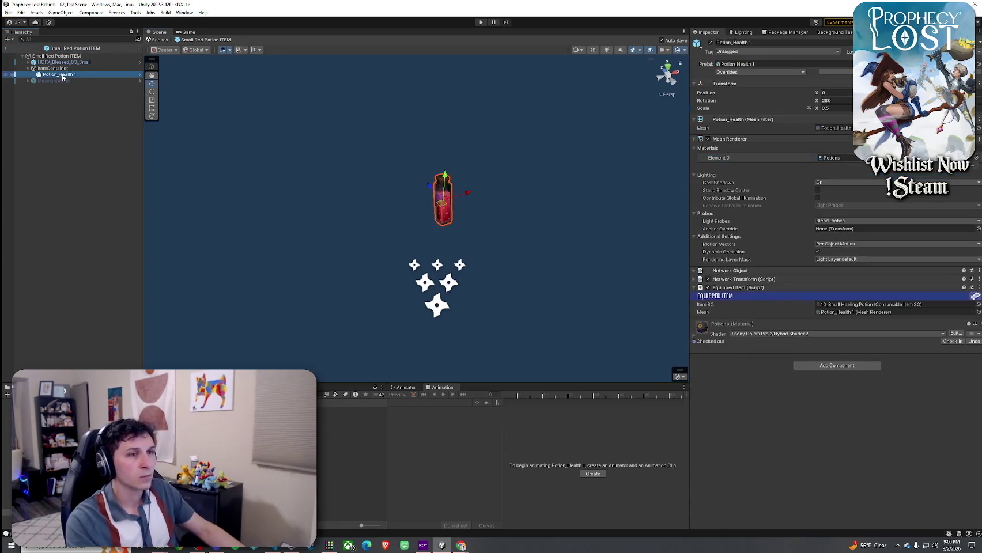
- Exit the potion prefab to 02_Test Scene, run a brief play test, and return to the Scene view
{"action": "left_click", "coordinate": [8, 12]}
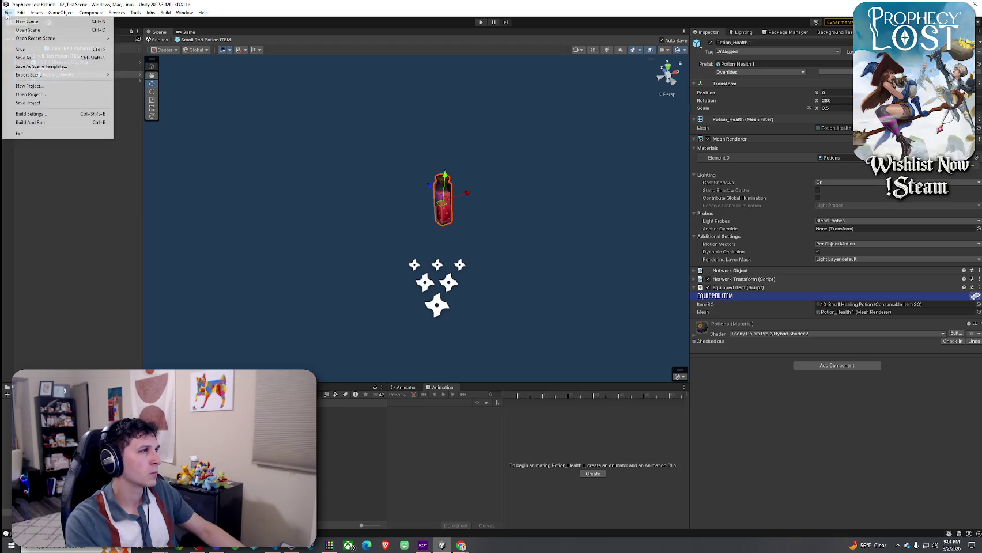
{"action": "key", "text": "Escape"}
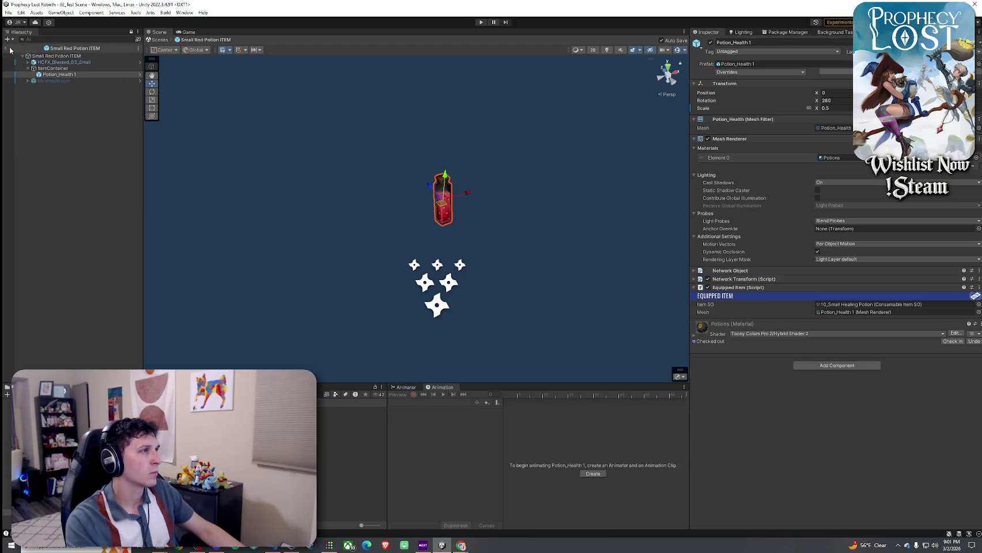
{"action": "left_click", "coordinate": [8, 49]}
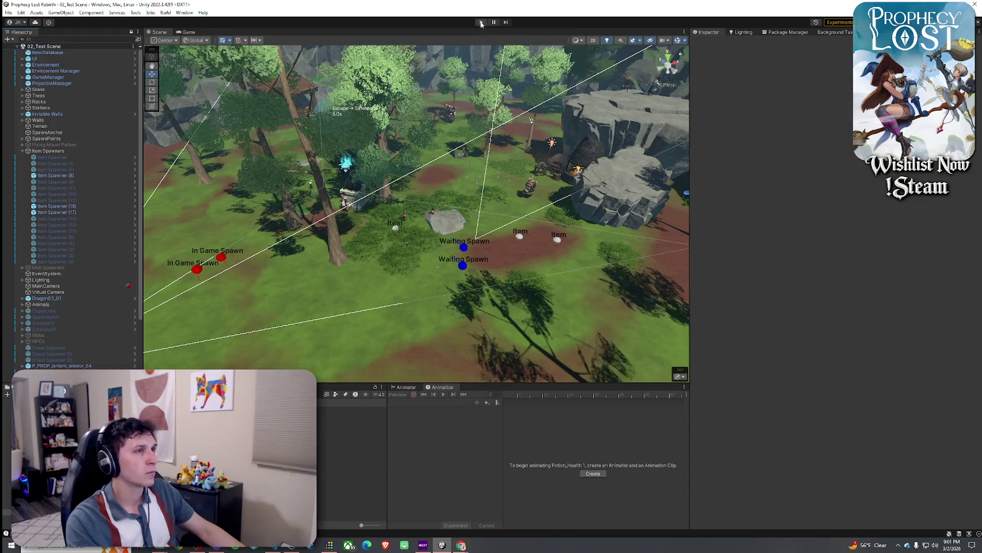
{"action": "left_click", "coordinate": [481, 22]}
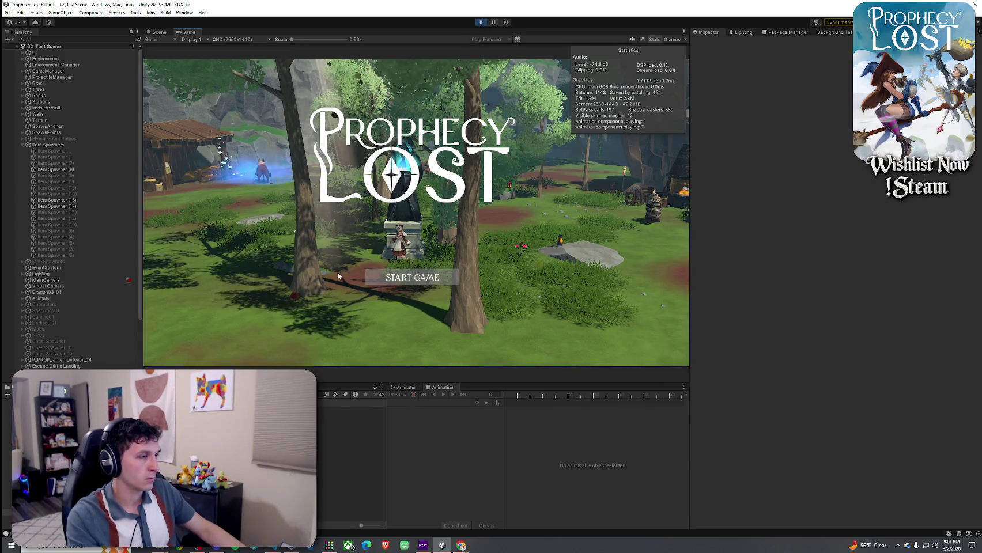
{"action": "key", "text": "ctrl+1"}
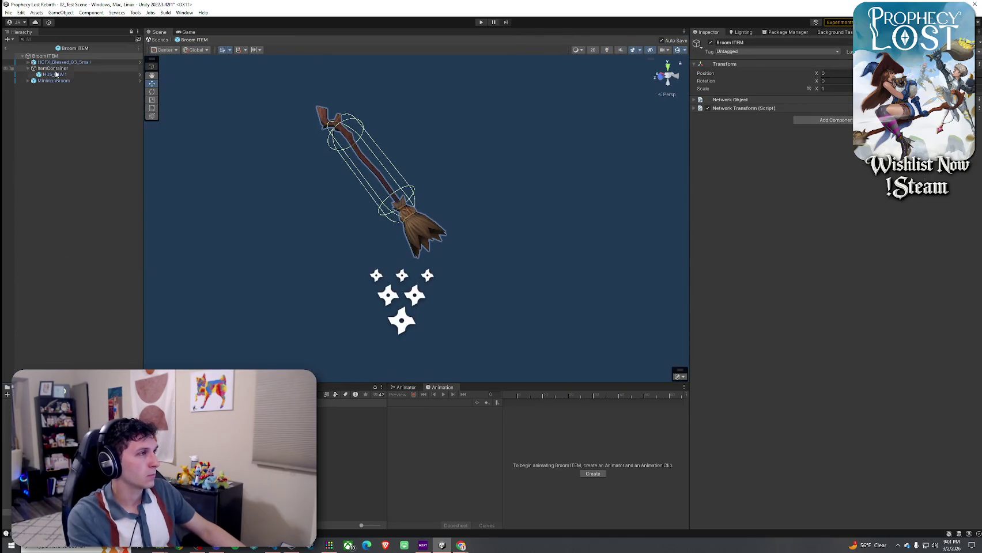
- In Broom ITEM, set the H05_01W1 model's Equipped Item Item SO to 1_Broom
{"action": "left_click", "coordinate": [56, 68]}
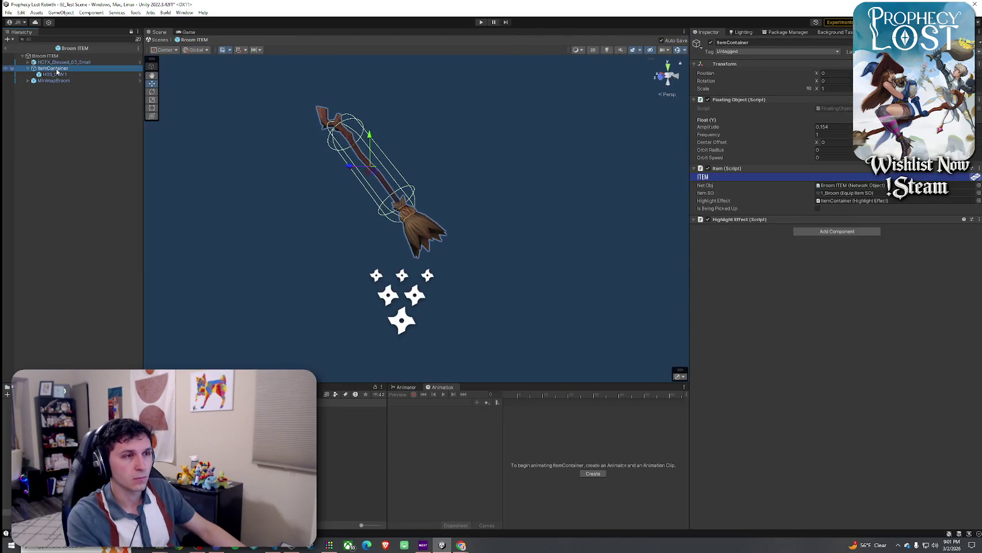
{"action": "left_click", "coordinate": [56, 75]}
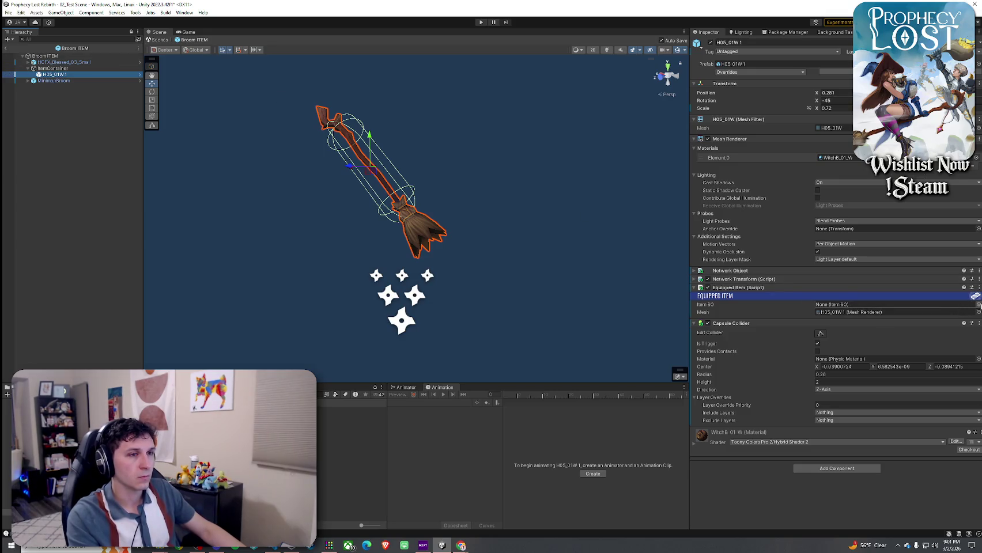
{"action": "left_click", "coordinate": [977, 305]}
{"action": "left_click", "coordinate": [701, 352]}
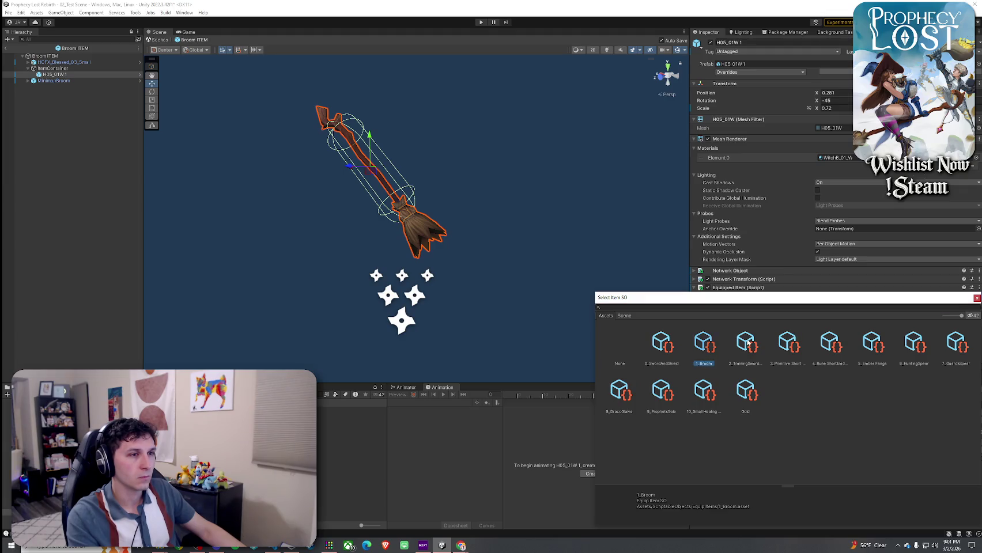
{"action": "key", "text": "Return"}
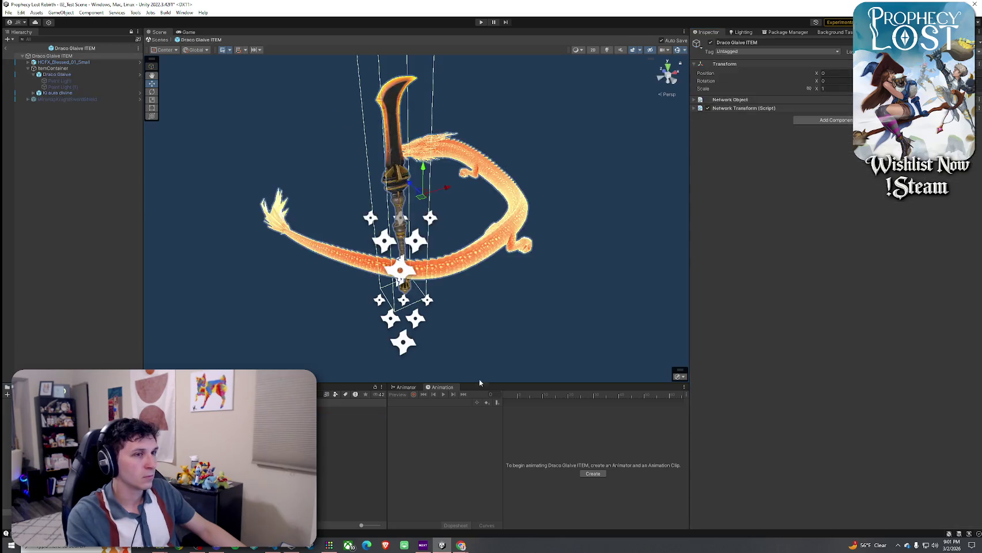
- Compare the Draco Glaive's ItemContainer and equipped item with the broom model's own prefab
{"action": "left_click", "coordinate": [52, 68]}
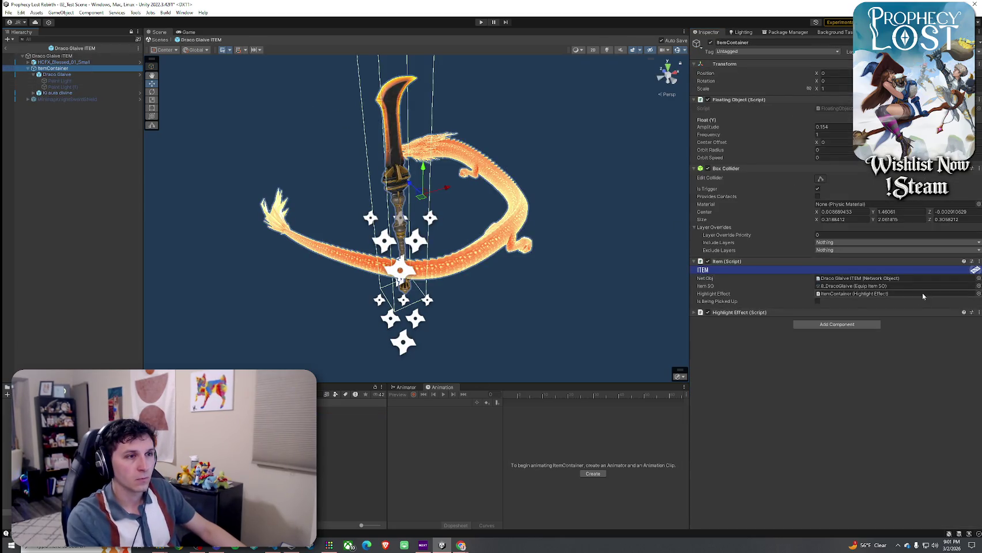
{"action": "left_click", "coordinate": [57, 74]}
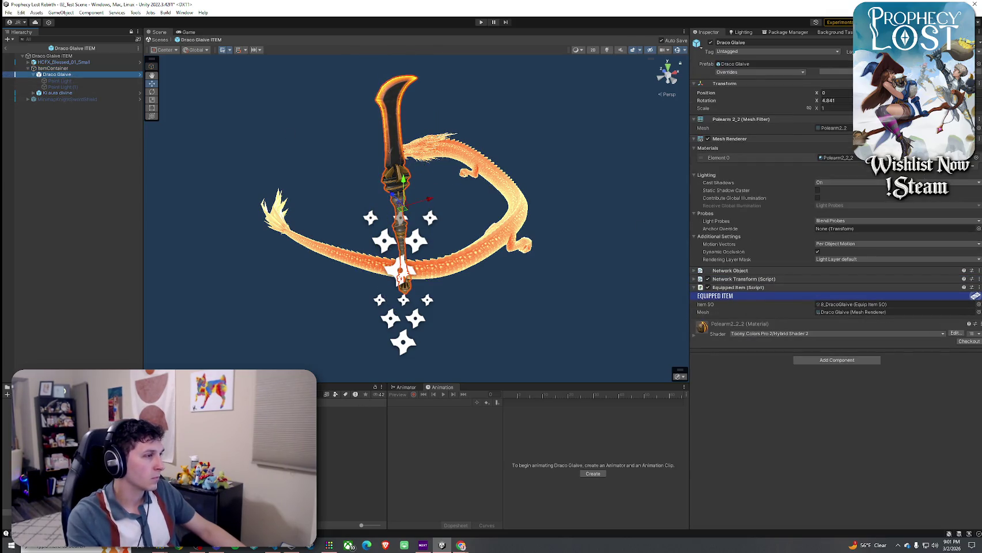
{"action": "left_click", "coordinate": [55, 74]}
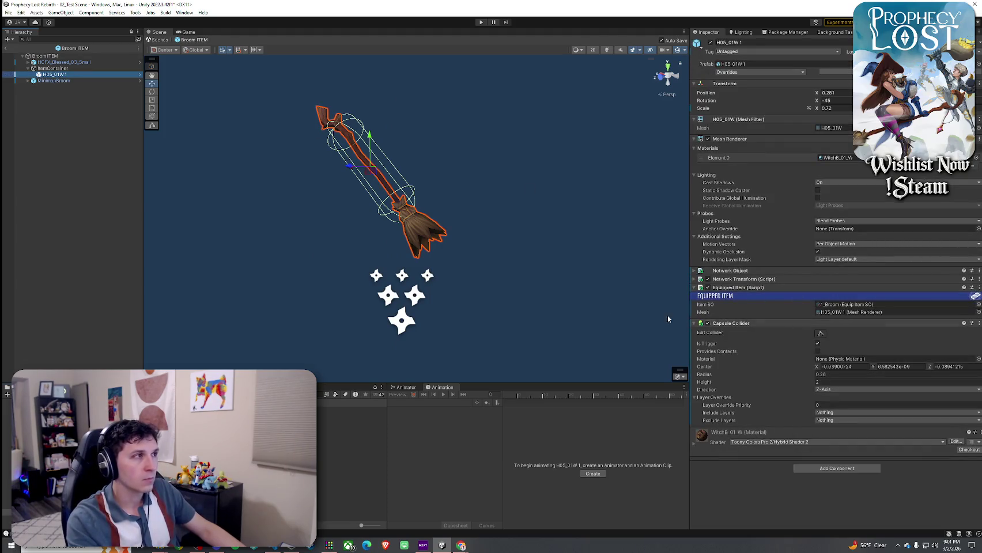
{"action": "left_click", "coordinate": [139, 76]}
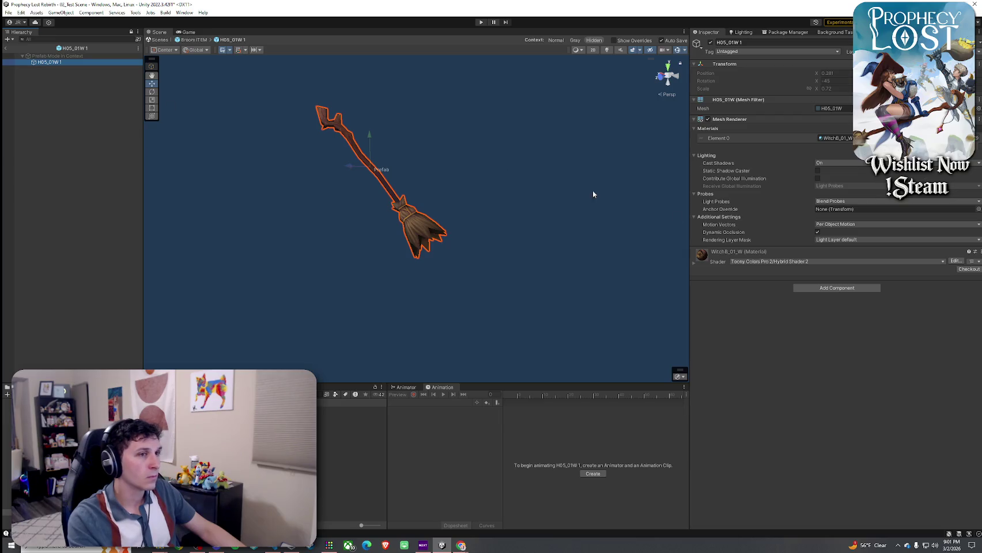
{"action": "left_click", "coordinate": [68, 71]}
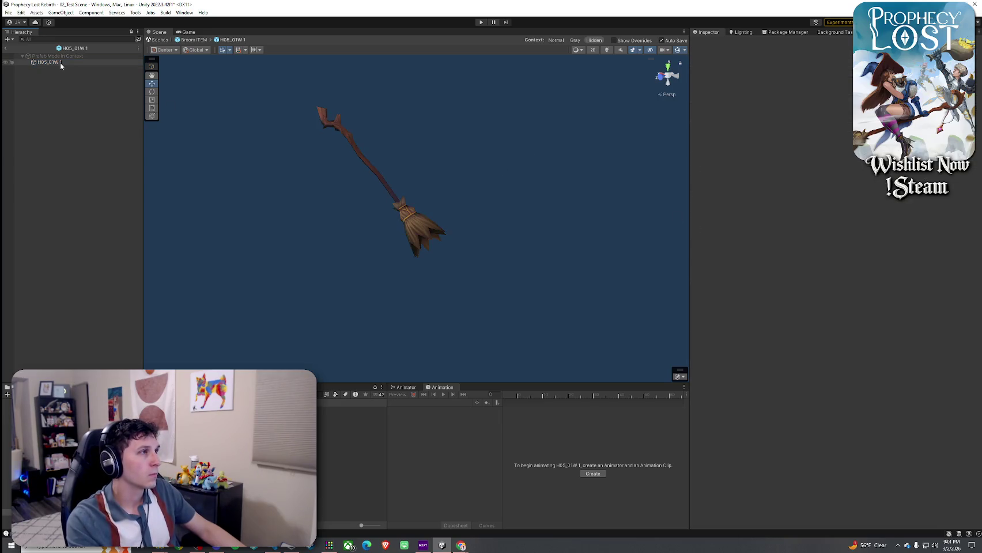
{"action": "left_click", "coordinate": [7, 50]}
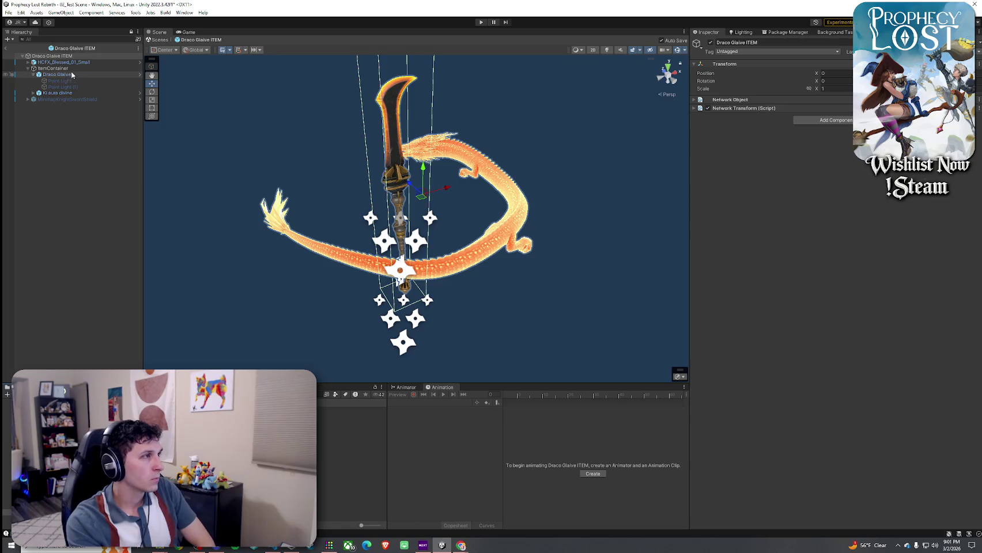
{"action": "left_click", "coordinate": [51, 68]}
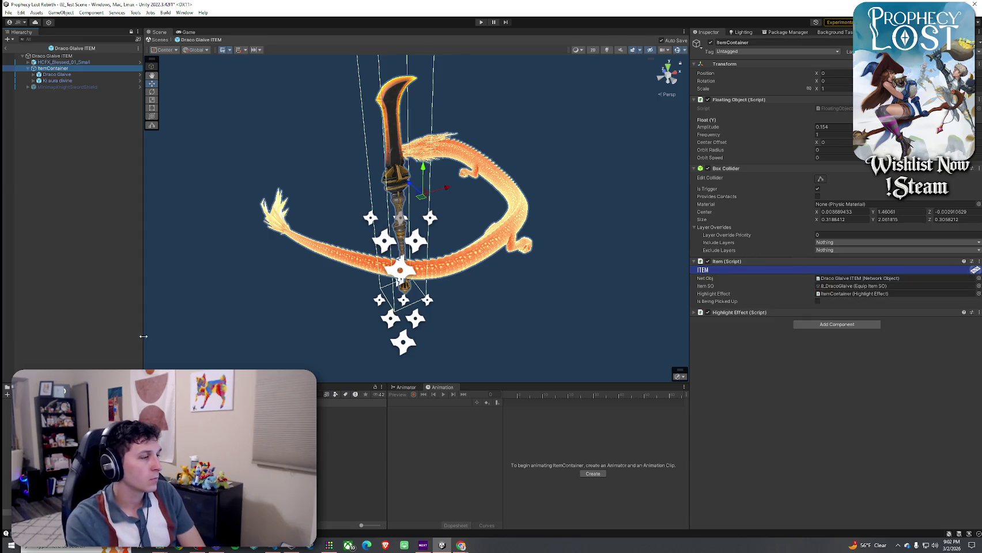
- Inspect the Hunting Spear ITEM prefab and its model, then open the Small Red Potion ITEM prefab
{"action": "double_click", "coordinate": [351, 438]}
{"action": "left_click", "coordinate": [70, 69]}
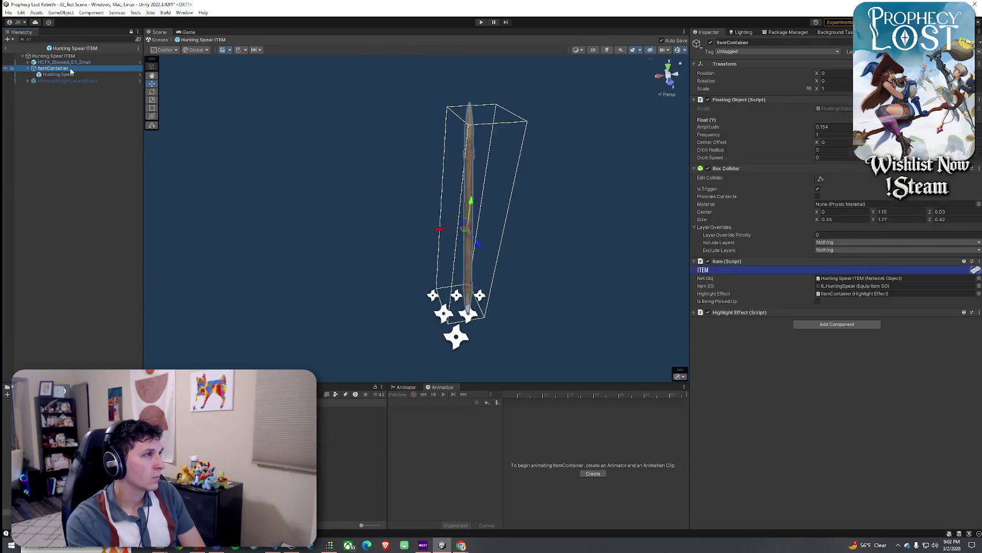
{"action": "left_click", "coordinate": [72, 75]}
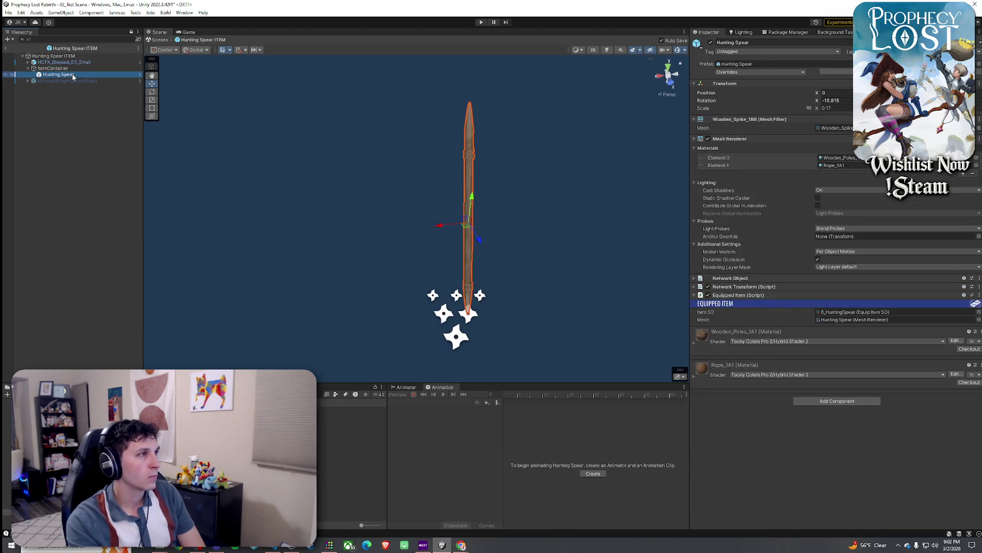
{"action": "left_click", "coordinate": [139, 75]}
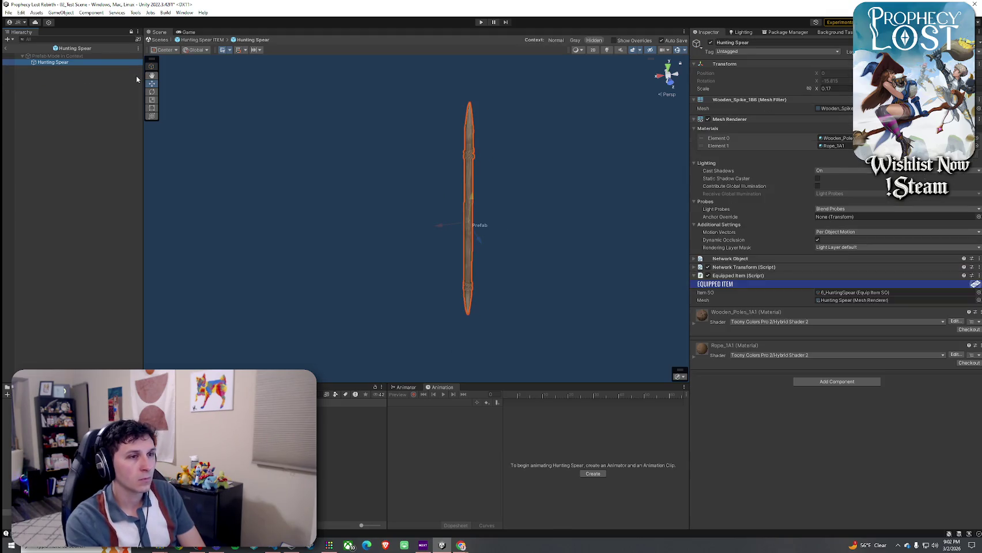
{"action": "left_click", "coordinate": [8, 48]}
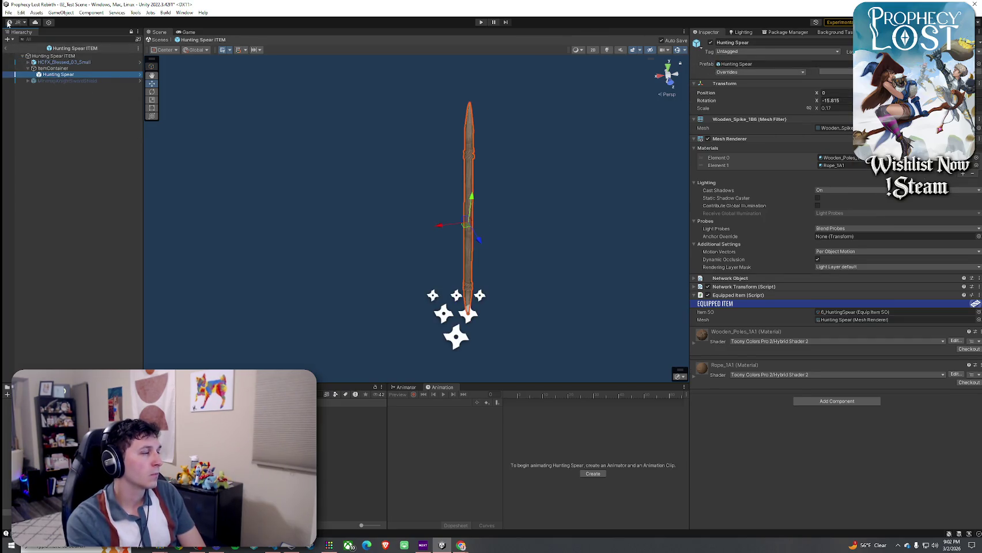
{"action": "left_click", "coordinate": [6, 48]}
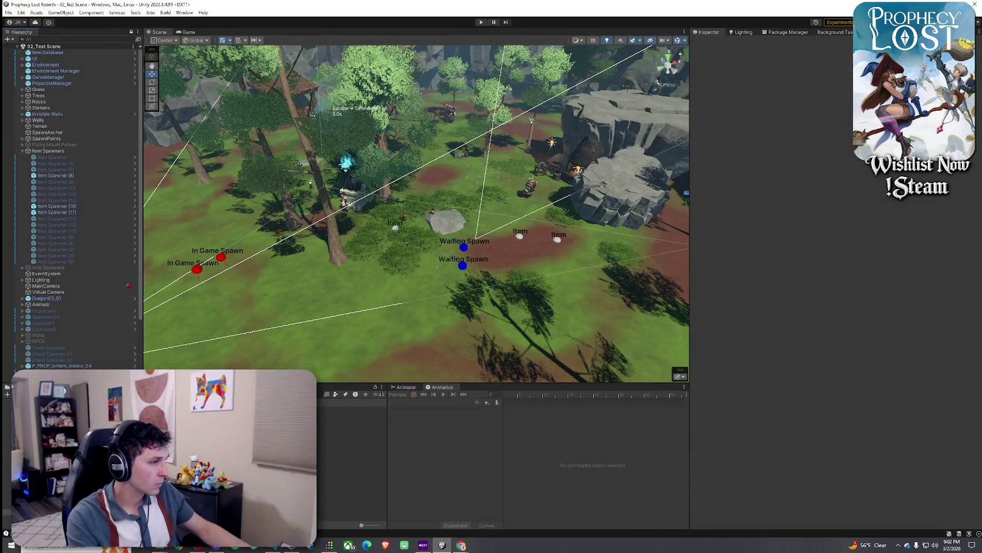
{"action": "double_click", "coordinate": [112, 403]}
- With the potion's ItemContainer selected, enter Play mode in the Game view and start the game
{"action": "left_click", "coordinate": [69, 69]}
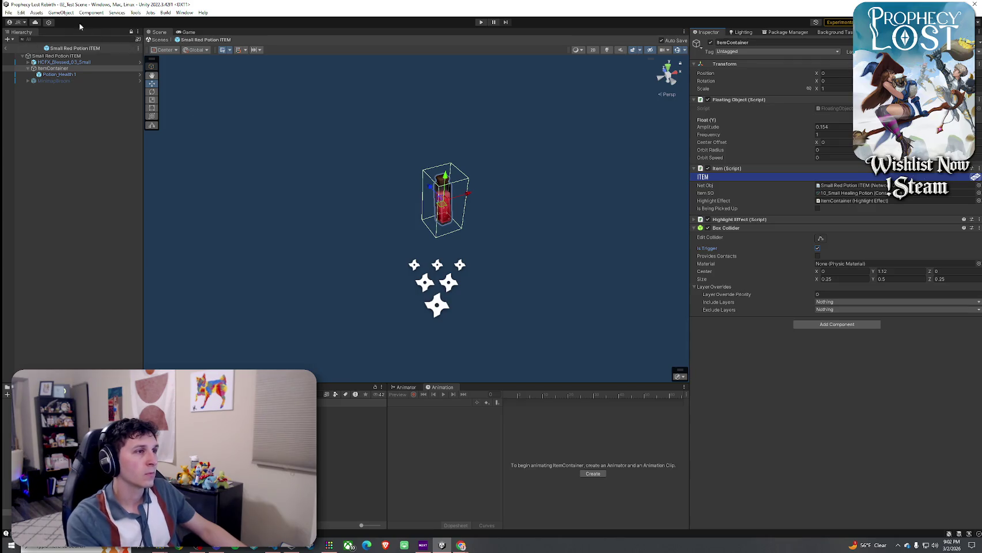
{"action": "left_click", "coordinate": [20, 12]}
{"action": "left_click", "coordinate": [481, 22]}
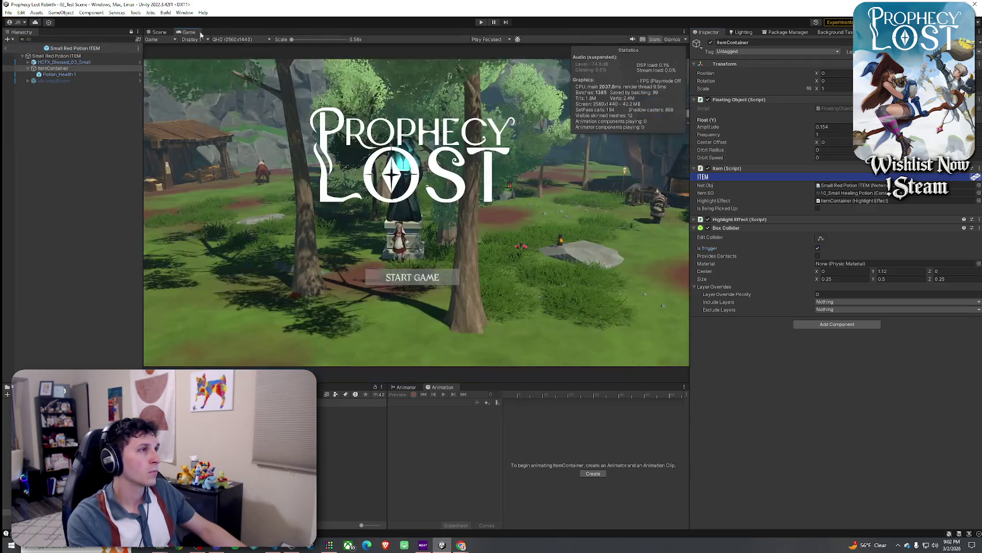
{"action": "left_click", "coordinate": [481, 23]}
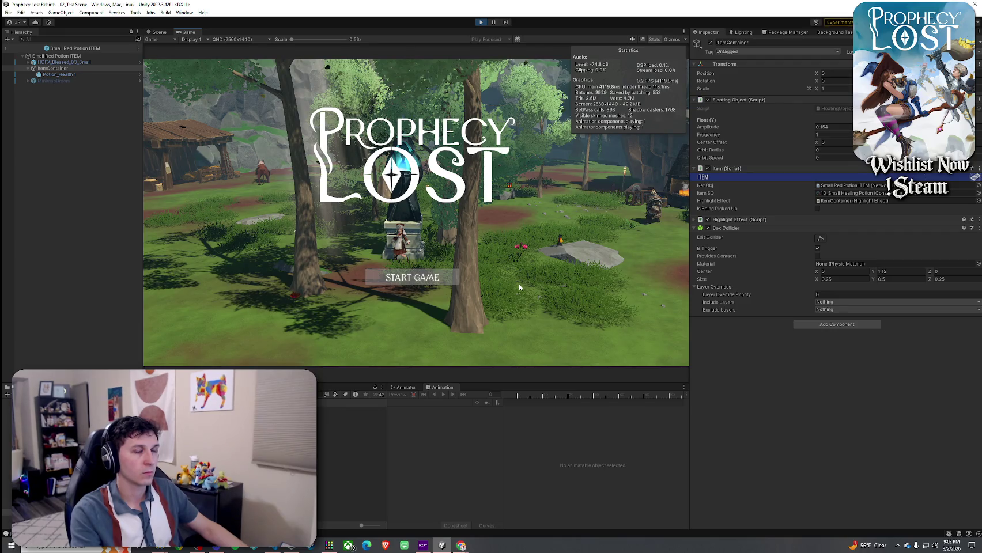
{"action": "left_click", "coordinate": [435, 274]}
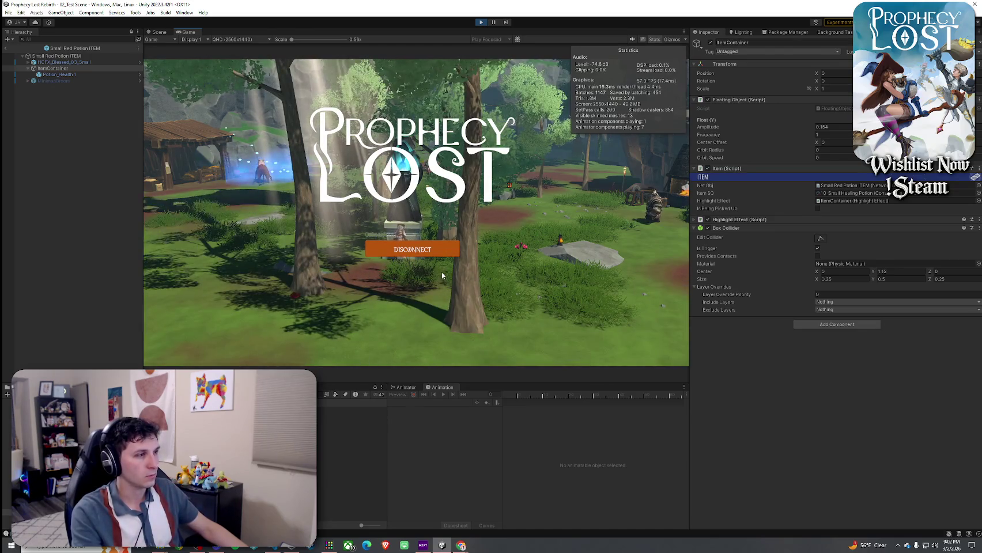
- Run the character over both potion pickups and check them in the inventory
{"action": "key", "text": "w"}
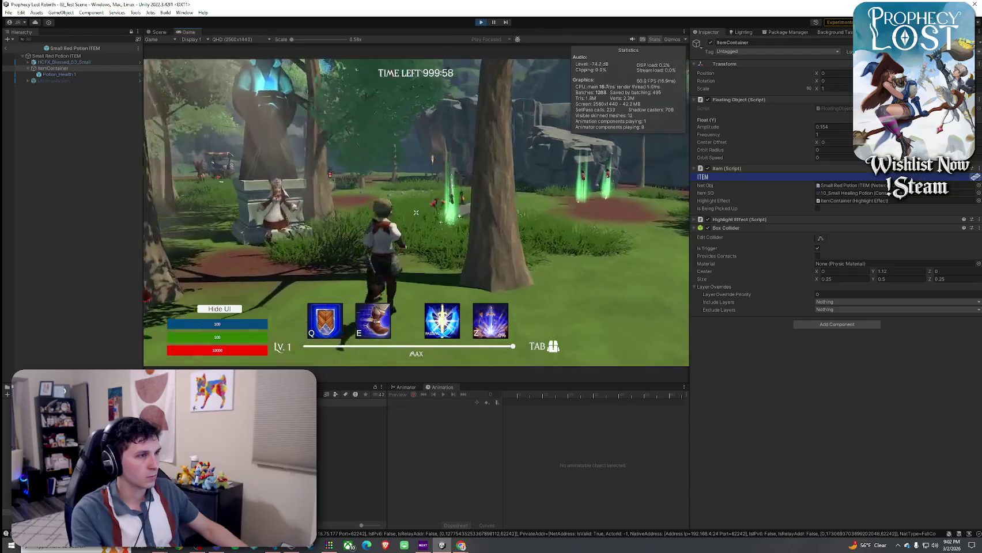
{"action": "key", "text": "w"}
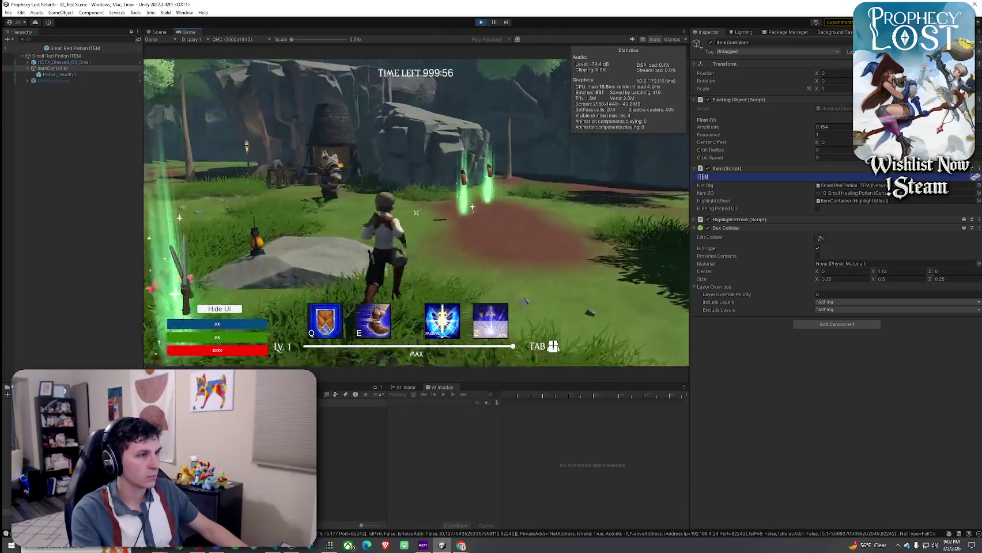
{"action": "key", "text": "w"}
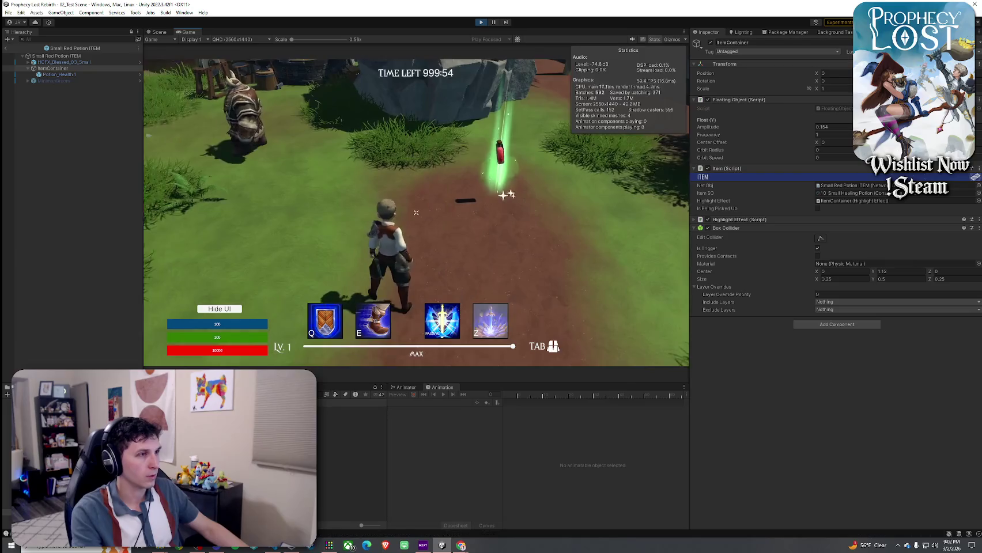
{"action": "key", "text": "Tab"}
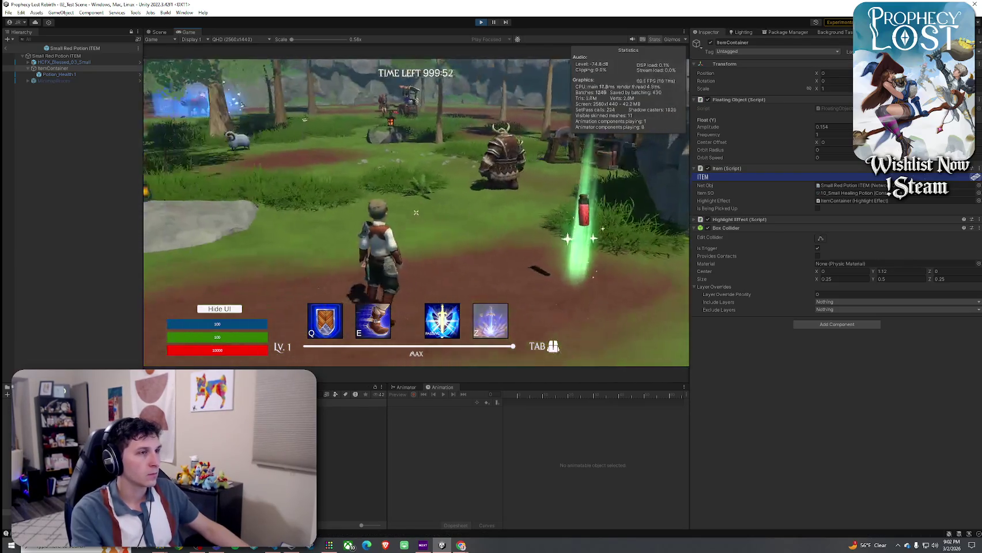
{"action": "key", "text": "w"}
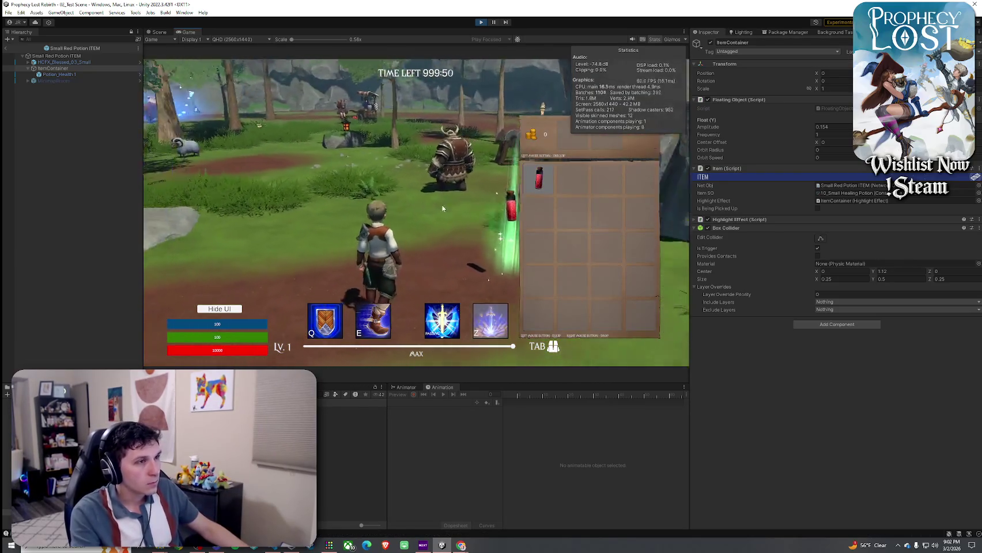
{"action": "key", "text": "w"}
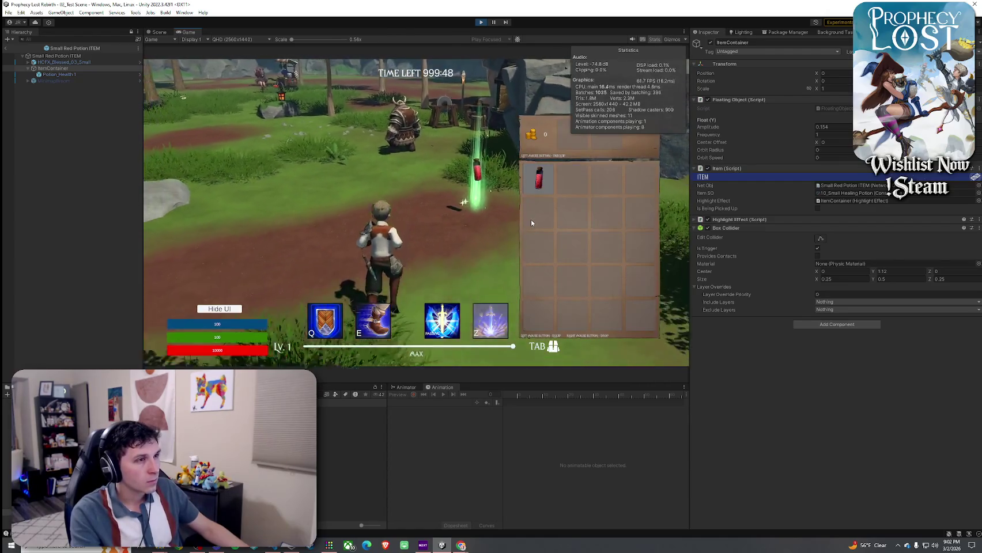
{"action": "key", "text": "w"}
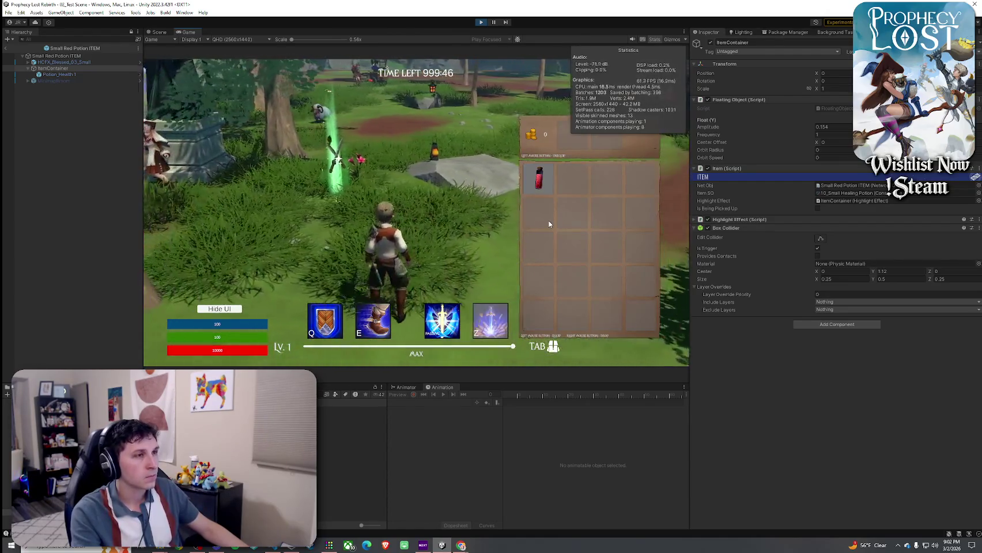
{"action": "key", "text": "w"}
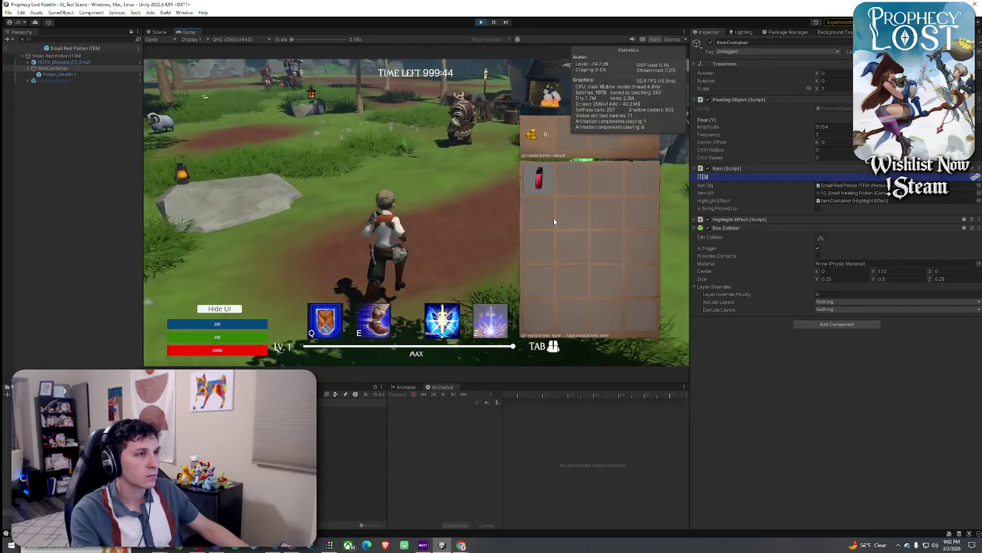
{"action": "key", "text": "w"}
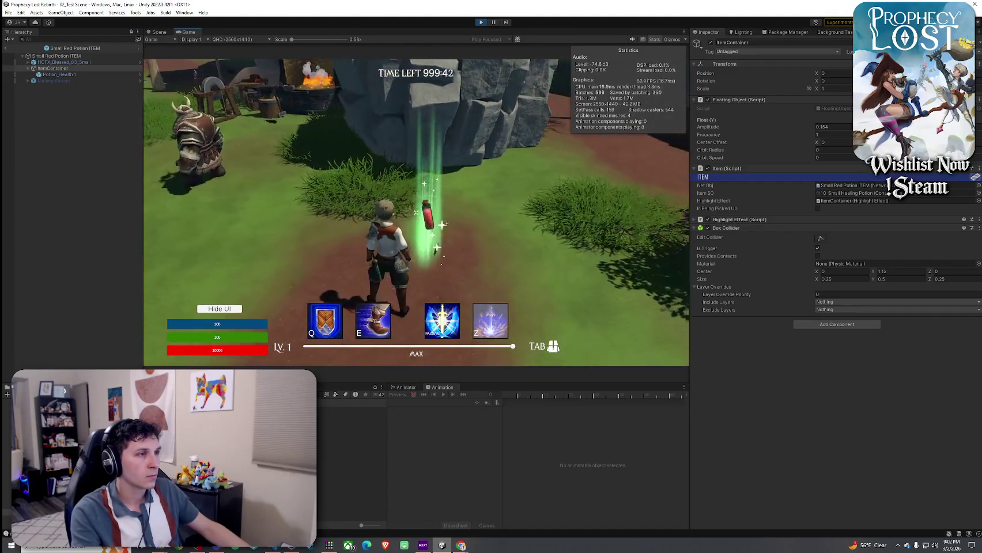
{"action": "key", "text": "w"}
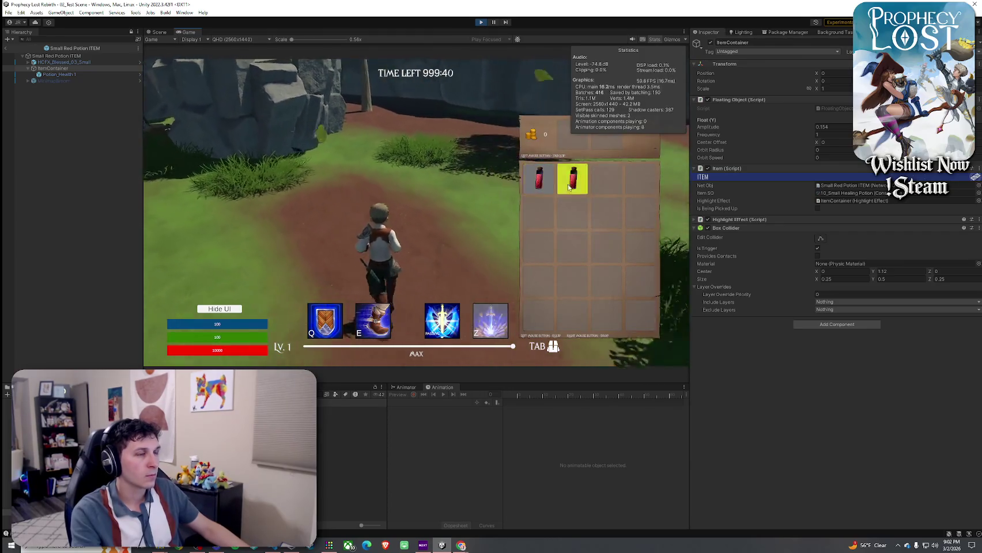
- Drop both potions from the inventory, collect one again, and maximize the Game view
{"action": "right_click", "coordinate": [553, 186]}
{"action": "right_click", "coordinate": [538, 178]}
{"action": "key", "text": "Tab"}
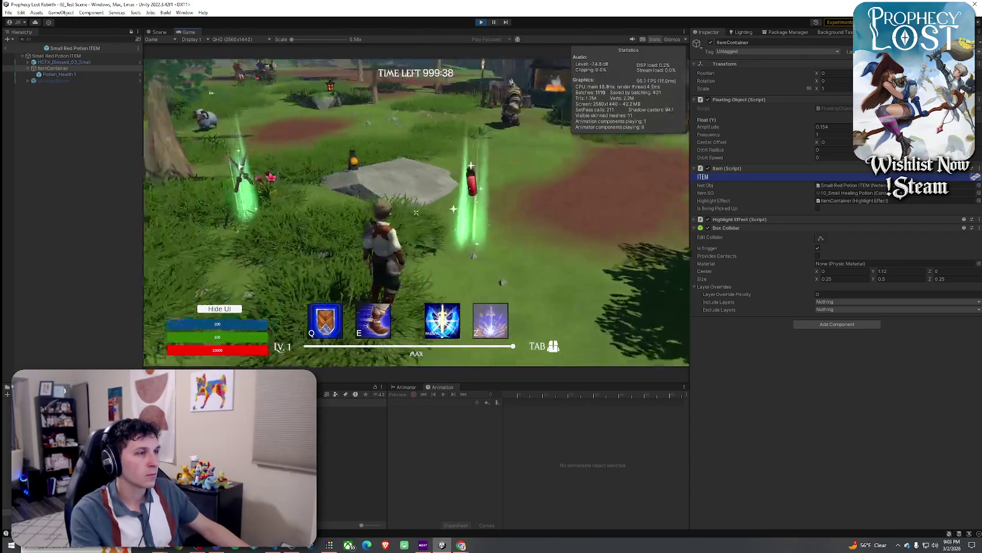
{"action": "key", "text": "Tab"}
{"action": "key", "text": "w"}
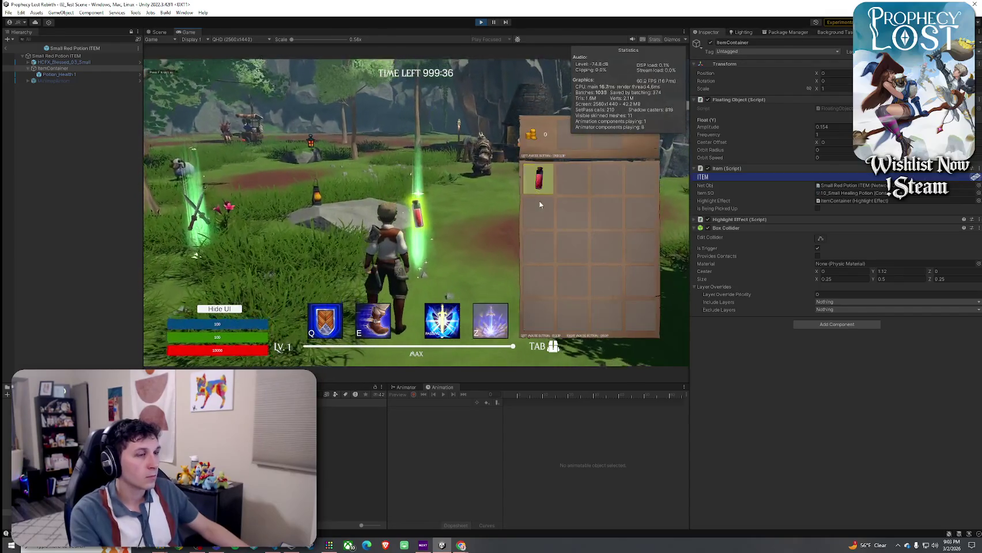
{"action": "key", "text": "w"}
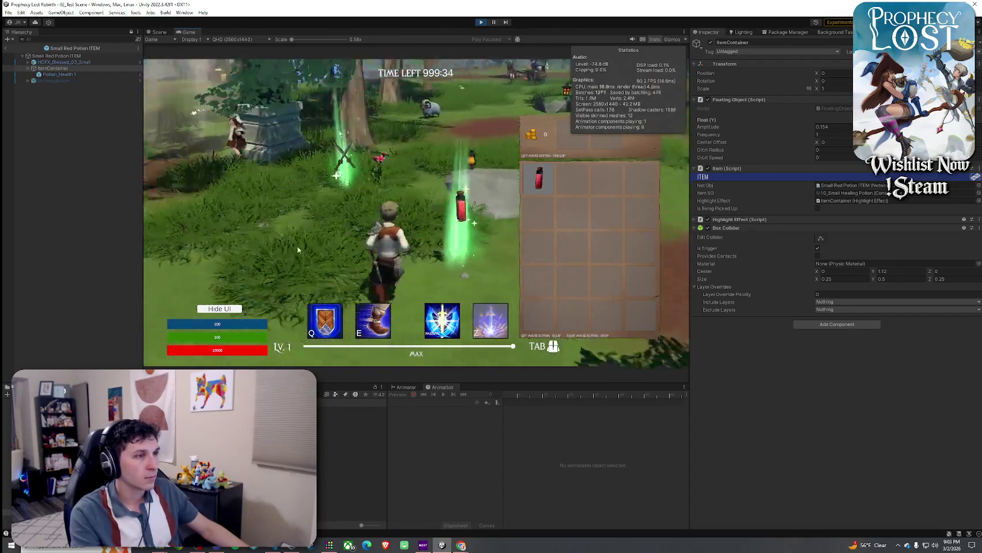
{"action": "key", "text": "w"}
{"action": "key", "text": "super"}
{"action": "key", "text": "shift+space"}
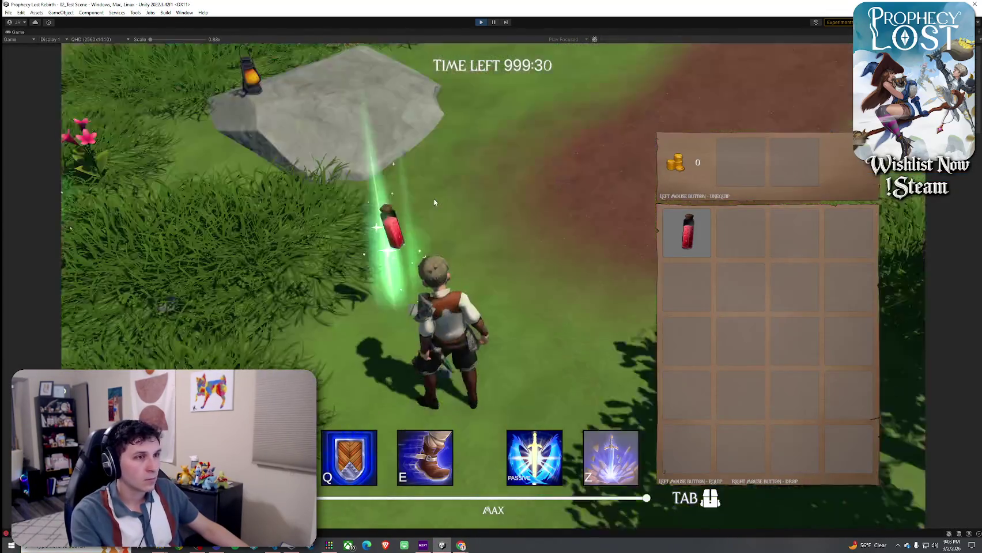
- Drop both red potions from the inventory back into the world
{"action": "key", "text": "Tab"}
{"action": "key", "text": "Tab"}
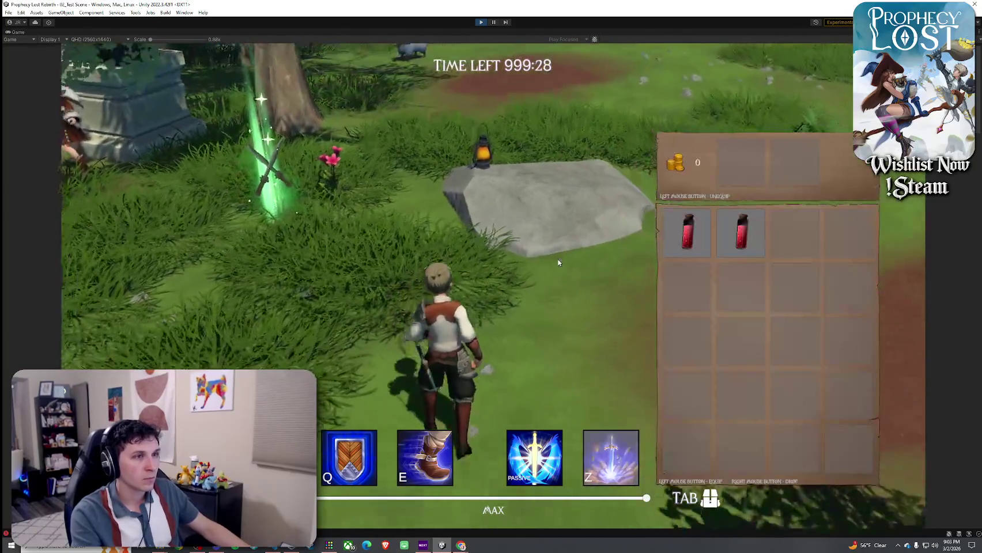
{"action": "key", "text": "w"}
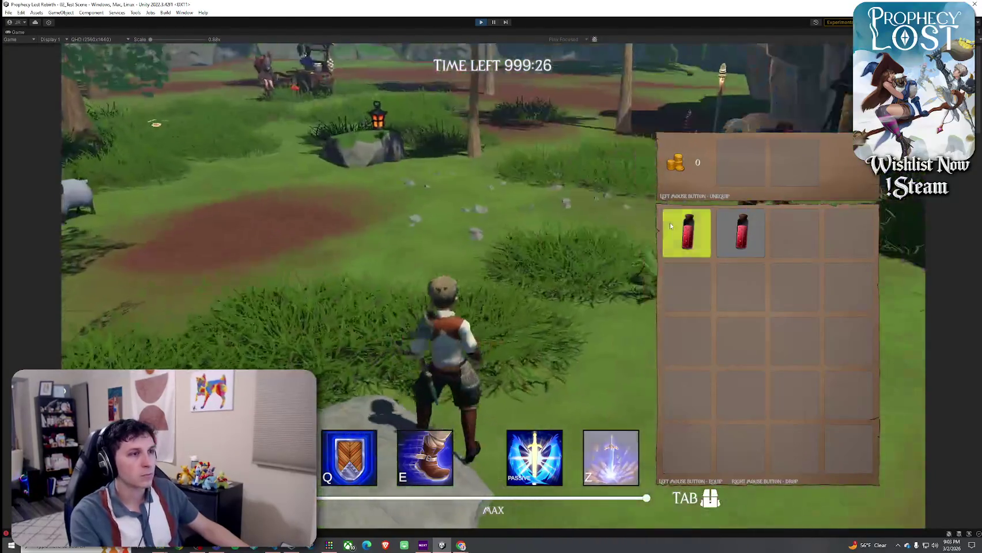
{"action": "right_click", "coordinate": [669, 226]}
{"action": "right_click", "coordinate": [739, 231]}
{"action": "key", "text": "Tab"}
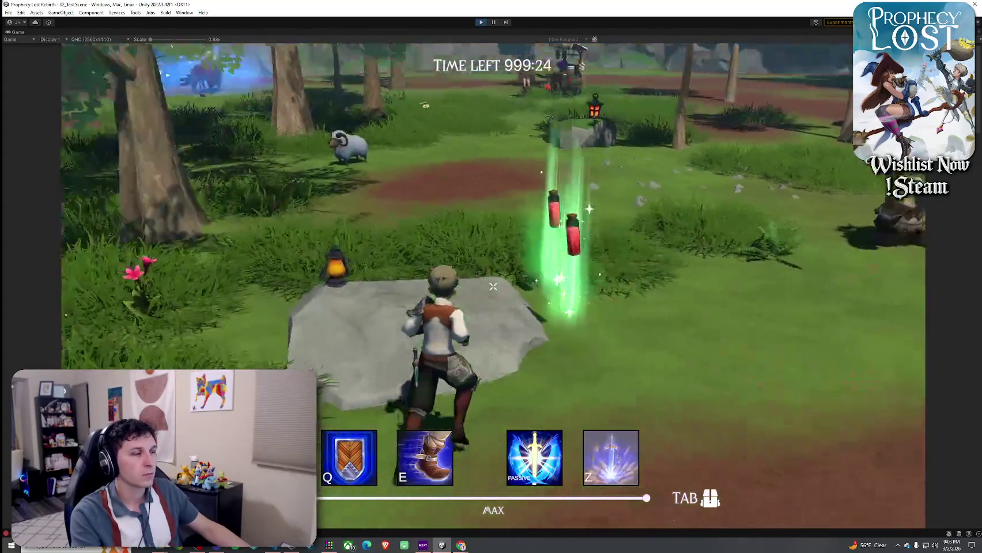
- Pick up the crossed swords, try two sword slashes, and check them in the inventory
{"action": "key", "text": "w"}
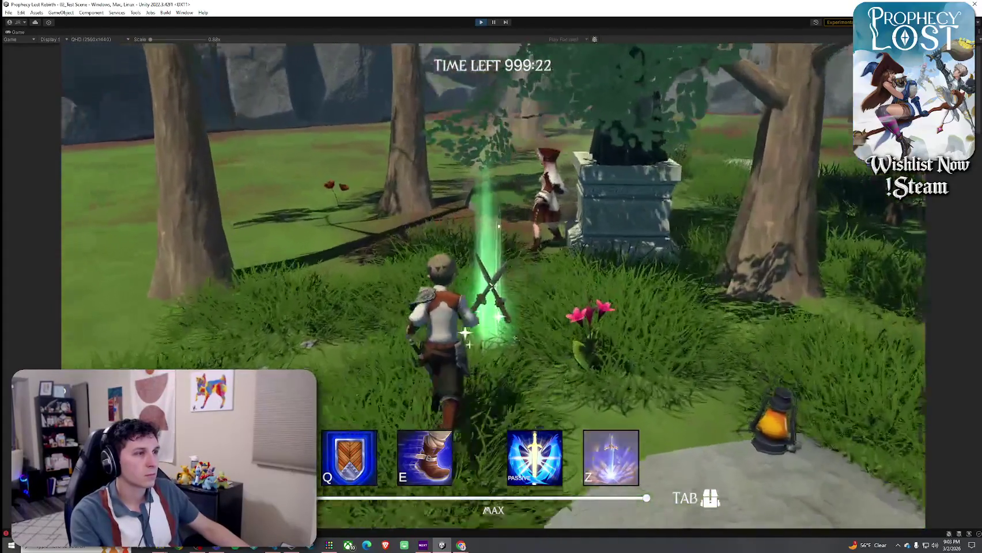
{"action": "key", "text": "Tab"}
{"action": "key", "text": "Tab"}
{"action": "key", "text": "w"}
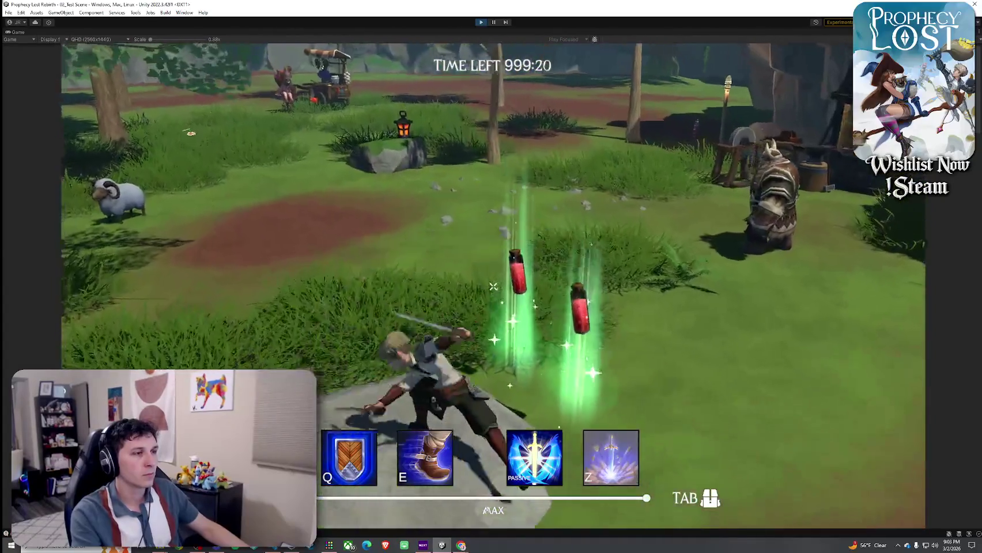
{"action": "key", "text": "w"}
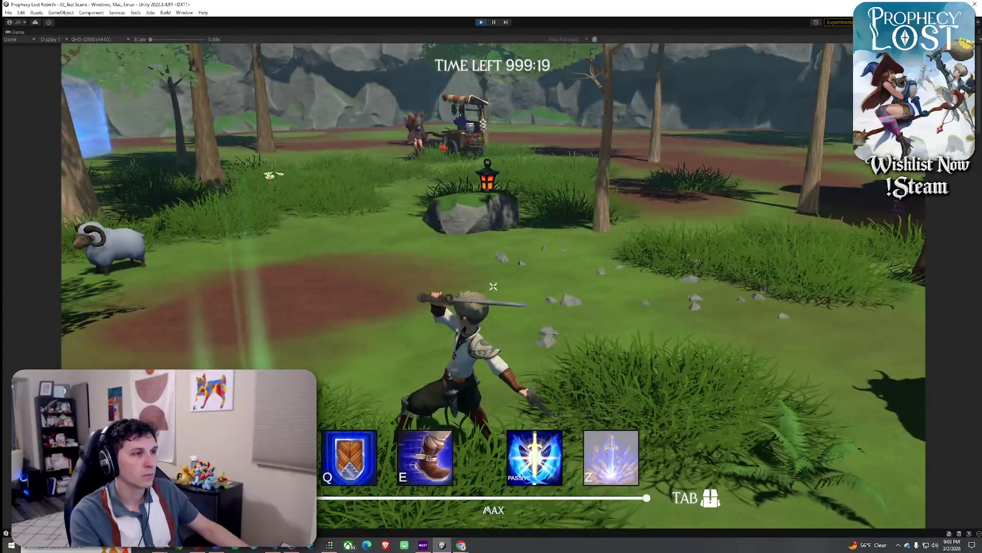
{"action": "key", "text": "w"}
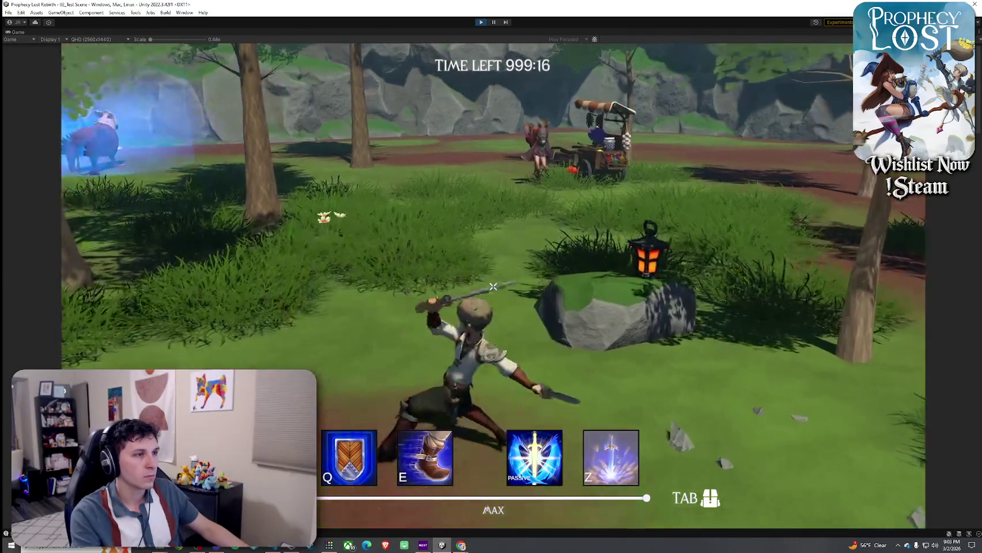
{"action": "left_click", "coordinate": [492, 286]}
{"action": "left_click", "coordinate": [493, 286]}
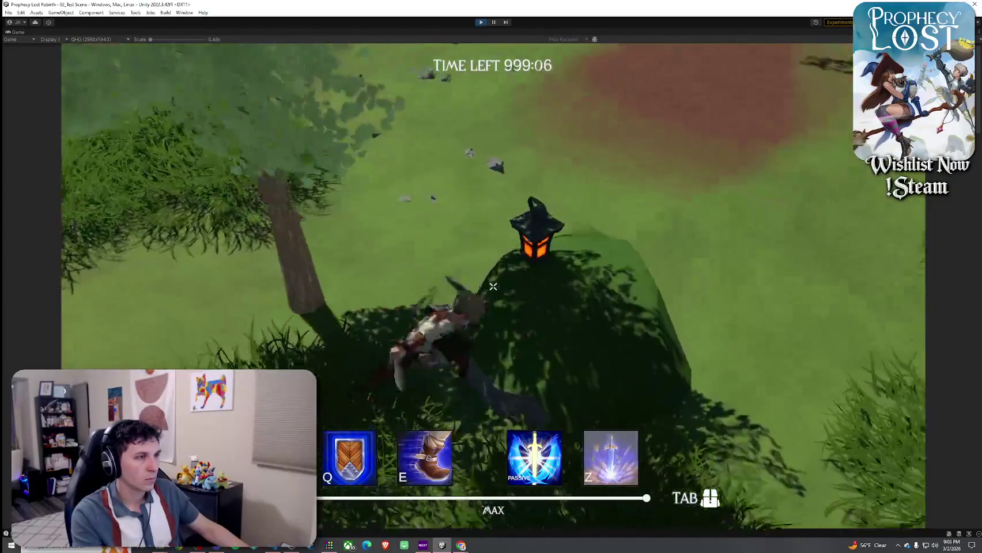
{"action": "key", "text": "Tab"}
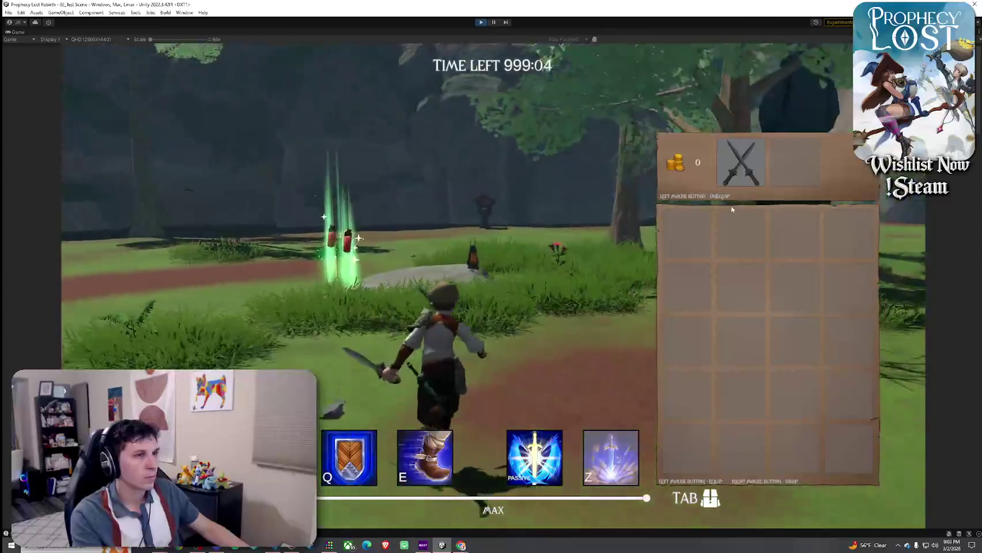
{"action": "key", "text": "Tab"}
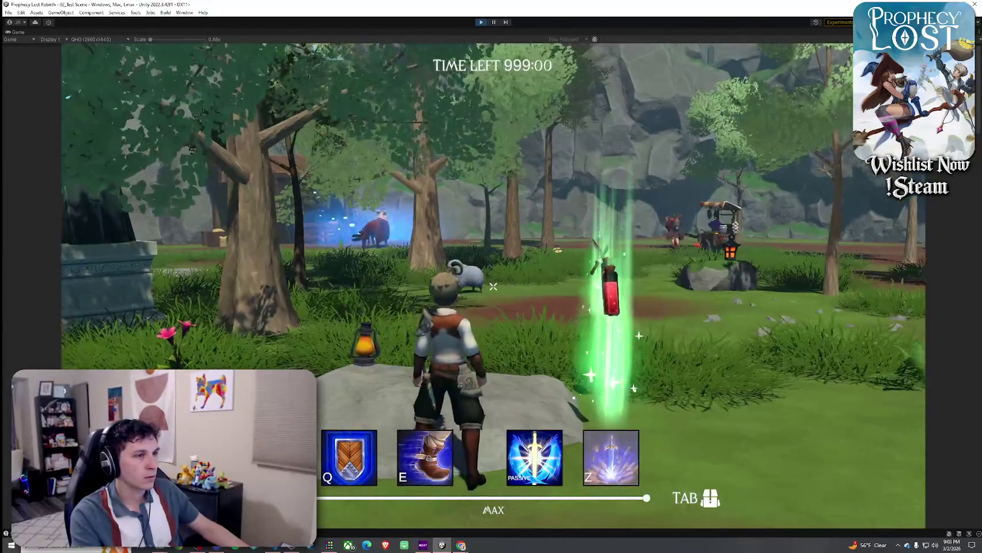
- Walk to a red potion, pick it up with F, and confirm it appears in the inventory
{"action": "key", "text": "w"}
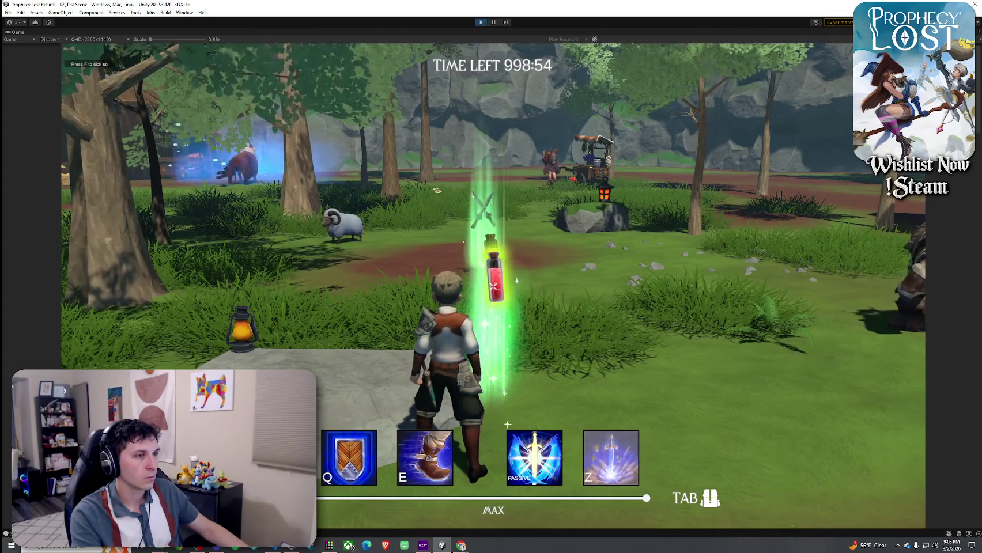
{"action": "key", "text": "w"}
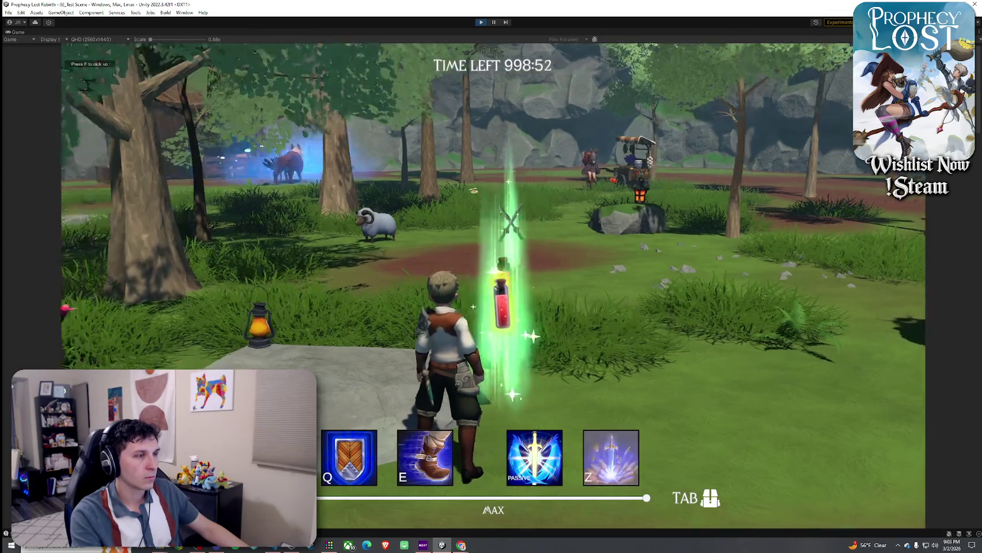
{"action": "key", "text": "a"}
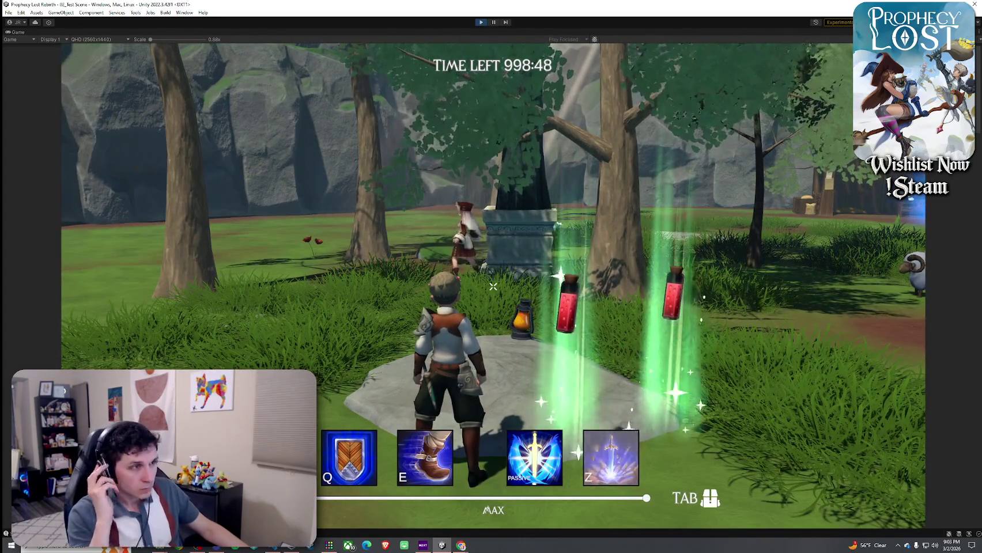
{"action": "key", "text": "d"}
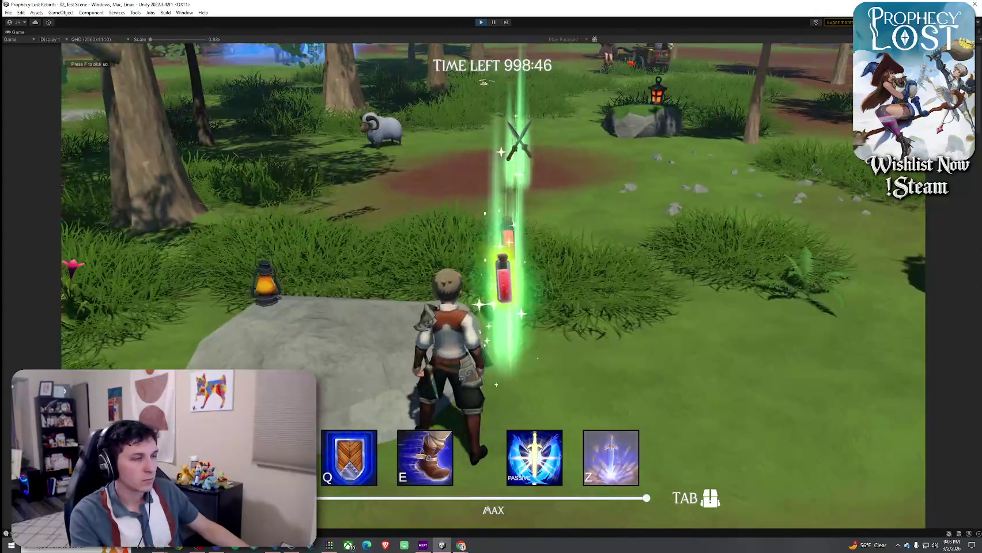
{"action": "key", "text": "d"}
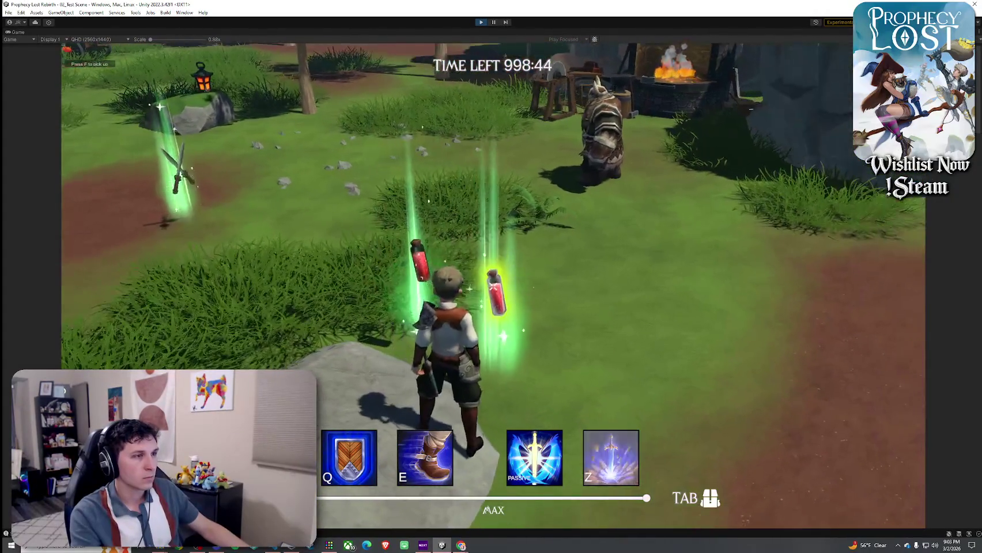
{"action": "key", "text": "f"}
{"action": "key", "text": "Tab"}
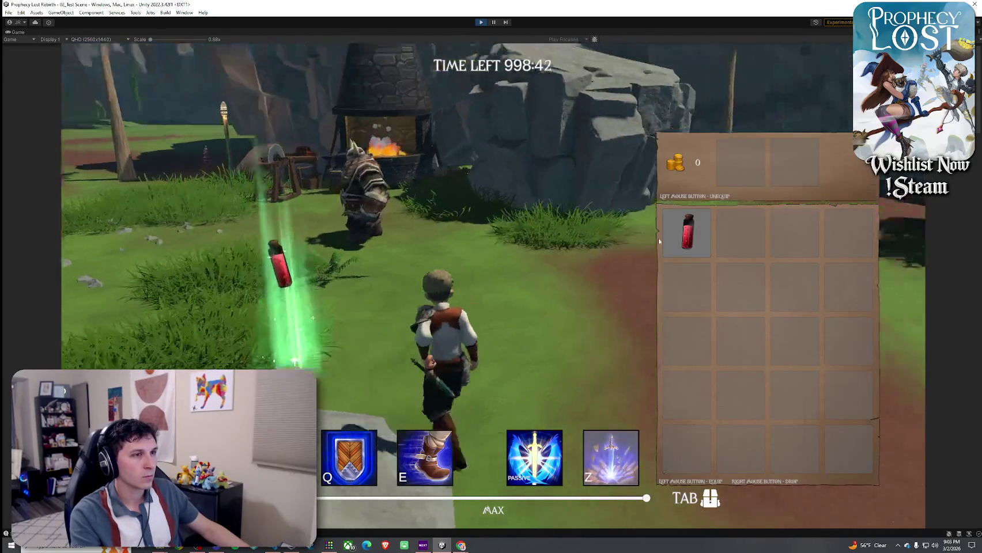
{"action": "key", "text": "Tab"}
{"action": "key", "text": "Tab"}
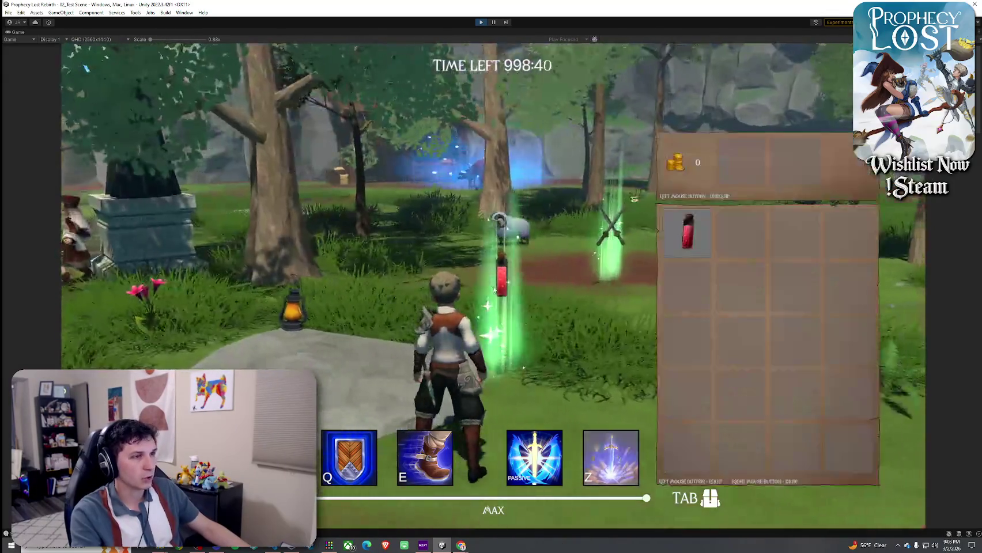
{"action": "key", "text": "Tab"}
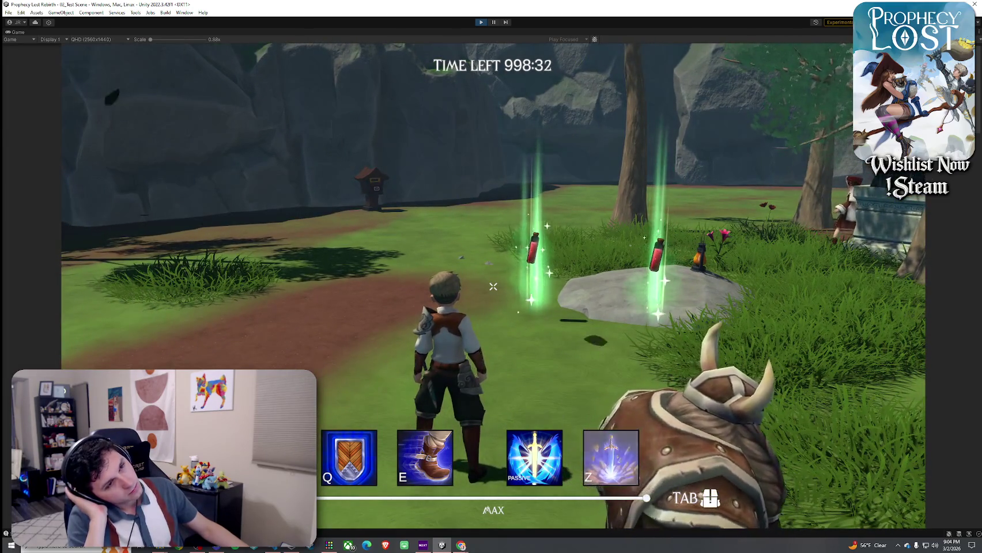
{"action": "key", "text": "w"}
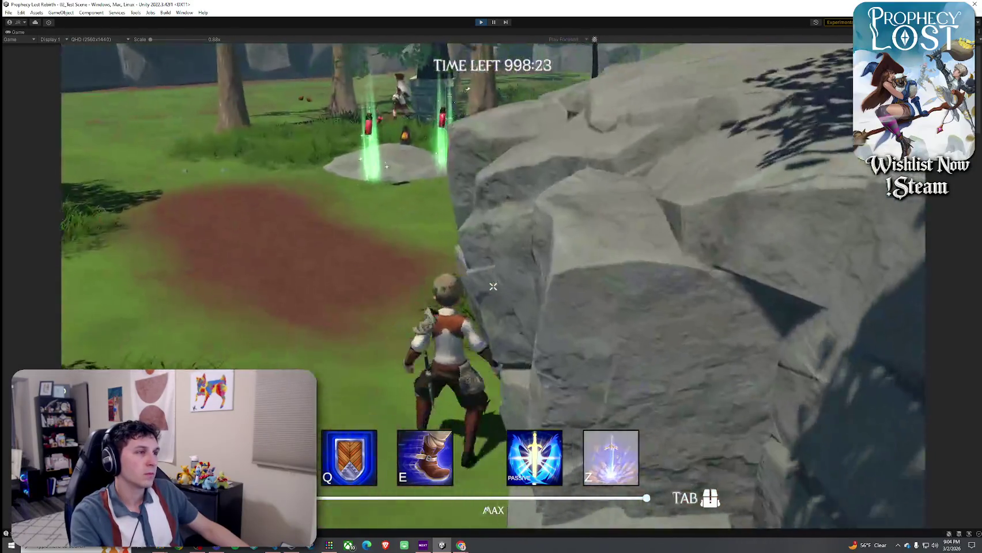
{"action": "key", "text": "super"}
- Stop Play mode and open the Healing prefab, framing and orbiting its effect
{"action": "left_click", "coordinate": [481, 22]}
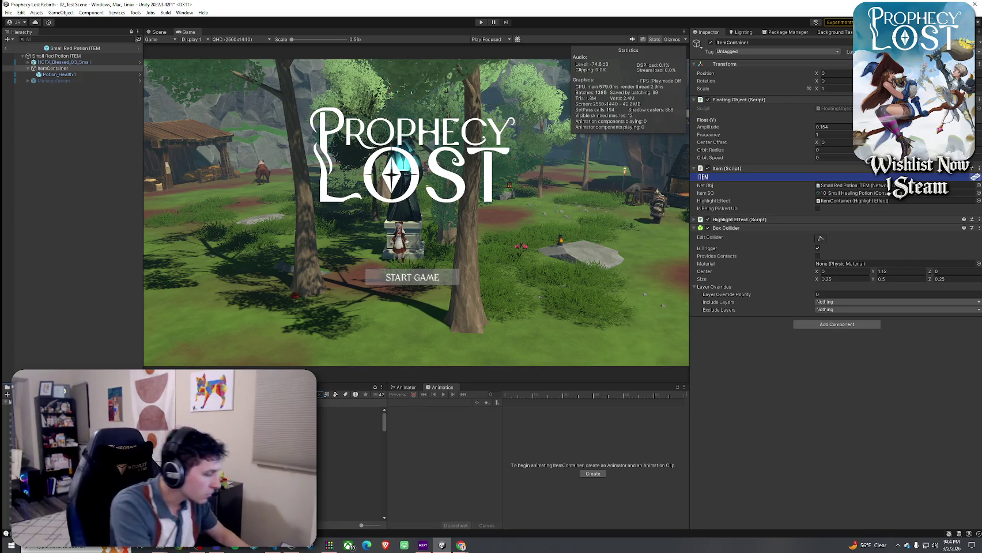
{"action": "left_click", "coordinate": [346, 410]}
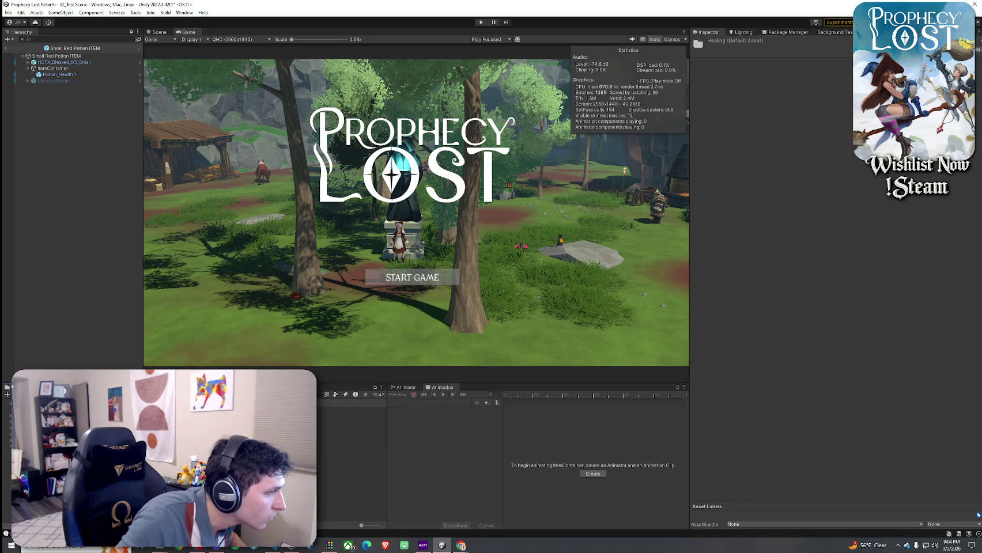
{"action": "double_click", "coordinate": [346, 410]}
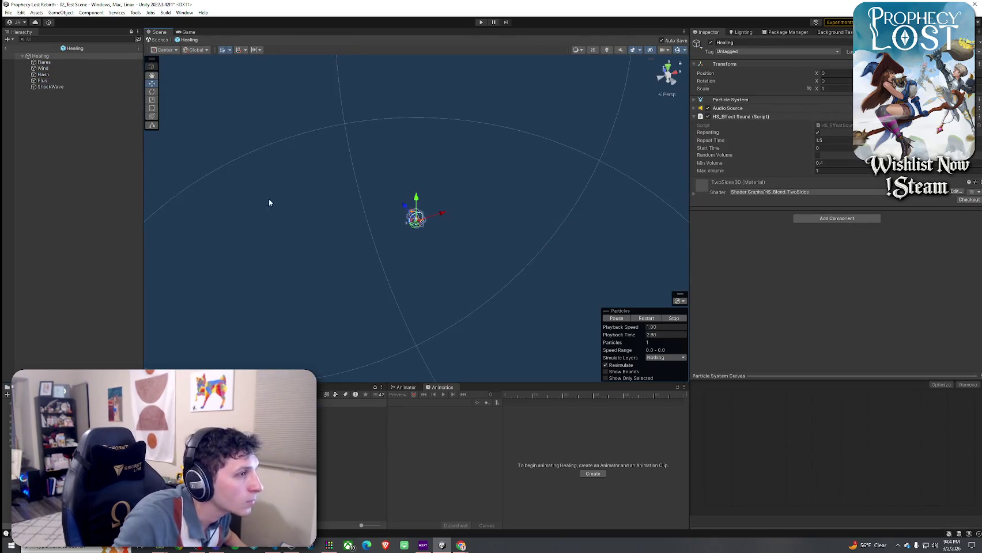
{"action": "key", "text": "f"}
{"action": "left_click_drag", "start_coordinate": [425, 248], "coordinate": [357, 223]}
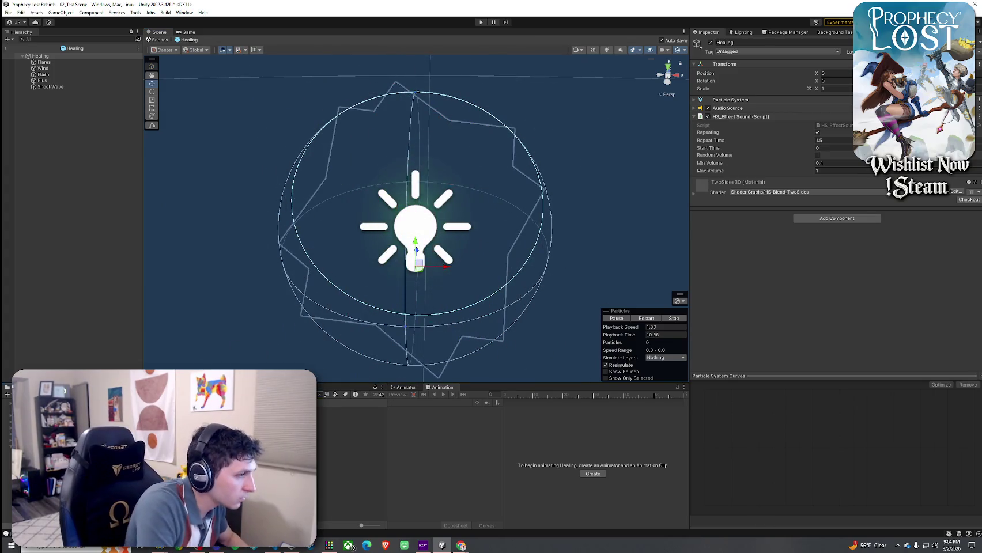
- Filter the Project to prefabs and preview Heal aura, Healing, then Potion_Health
{"action": "left_click", "coordinate": [326, 394]}
{"action": "left_click", "coordinate": [346, 466]}
{"action": "double_click", "coordinate": [173, 403]}
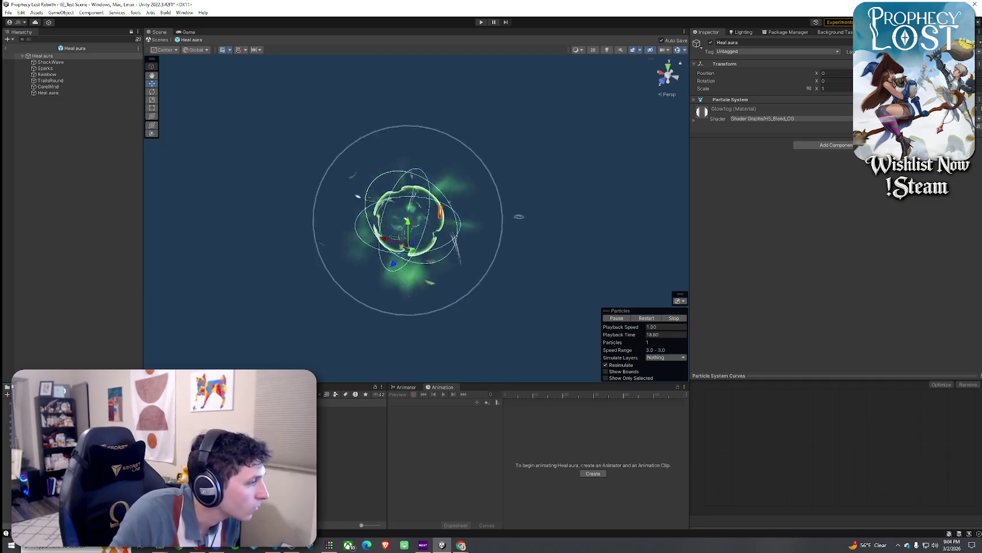
{"action": "double_click", "coordinate": [173, 403]}
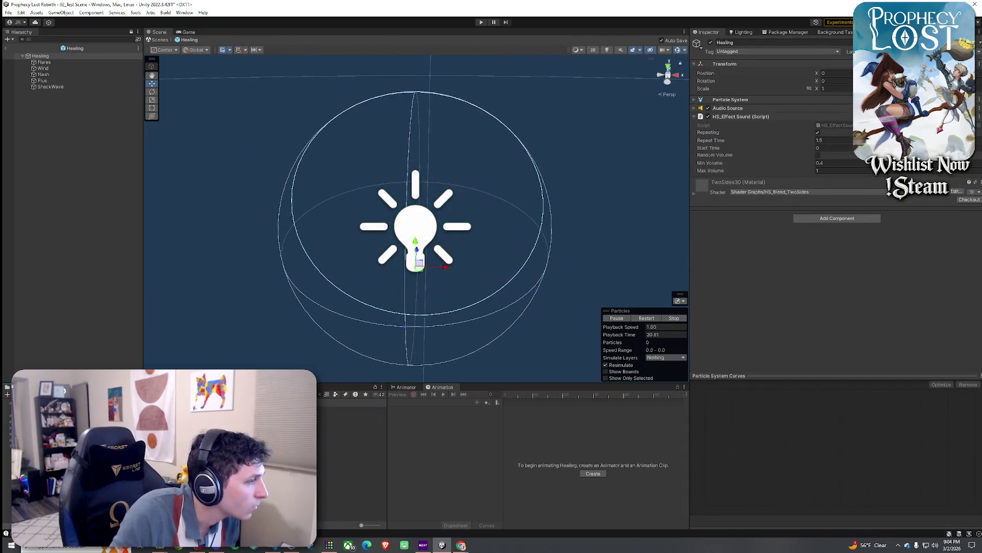
{"action": "double_click", "coordinate": [172, 403]}
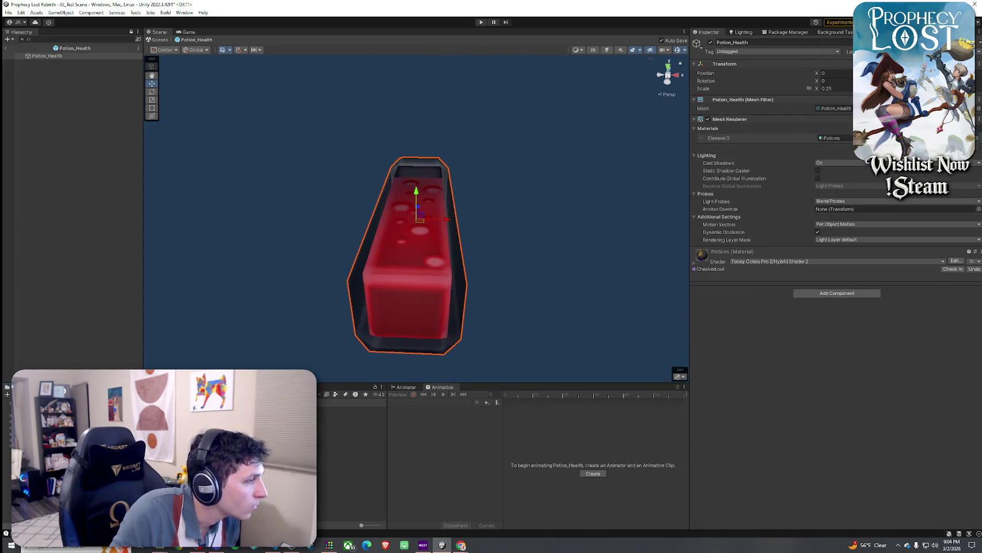
- Preview VFX_Vignette_Heal by restarting its particles, then select the Healing prefab
{"action": "double_click", "coordinate": [173, 403]}
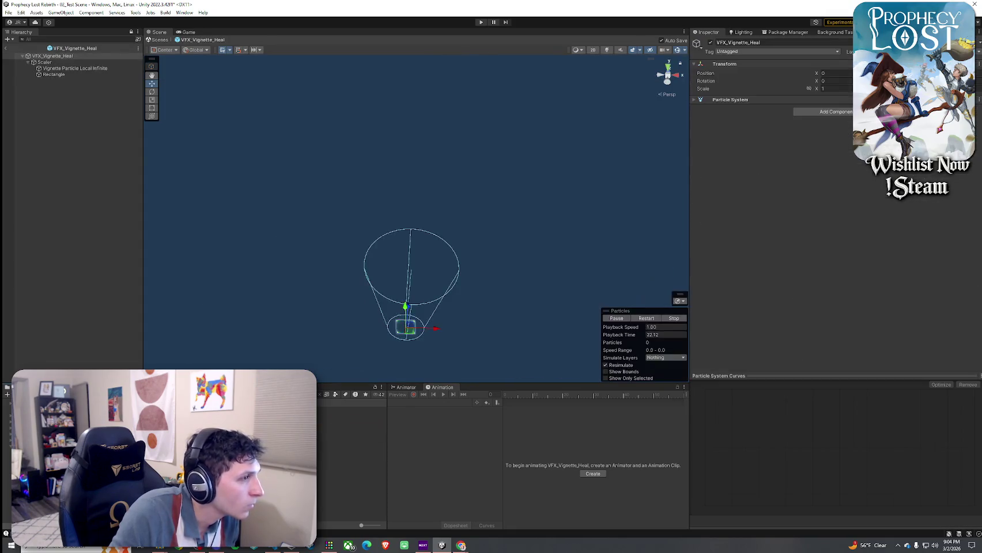
{"action": "left_click", "coordinate": [643, 320]}
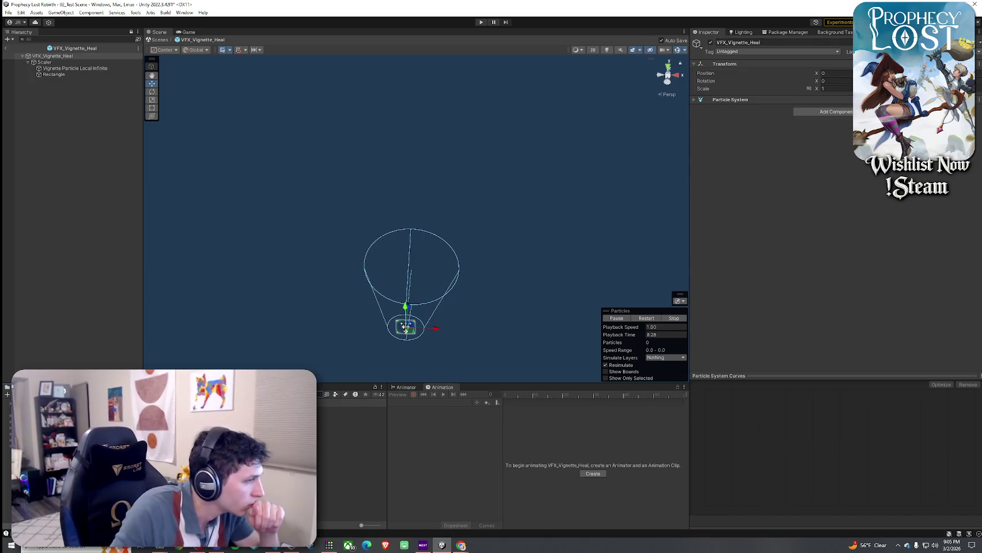
{"action": "left_click", "coordinate": [351, 422]}
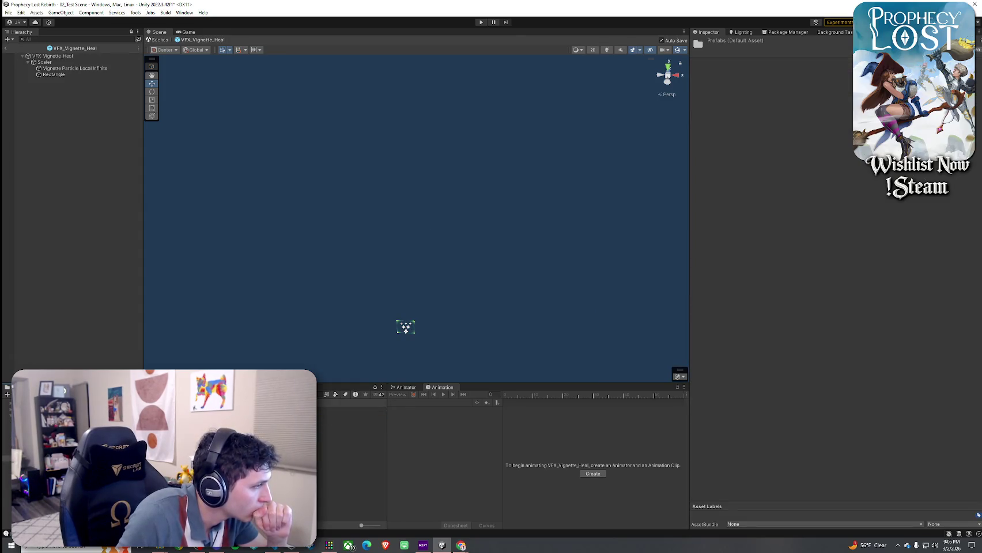
{"action": "left_click", "coordinate": [351, 410]}
- Uncheck Looping on the root Healing particle system
{"action": "double_click", "coordinate": [352, 410]}
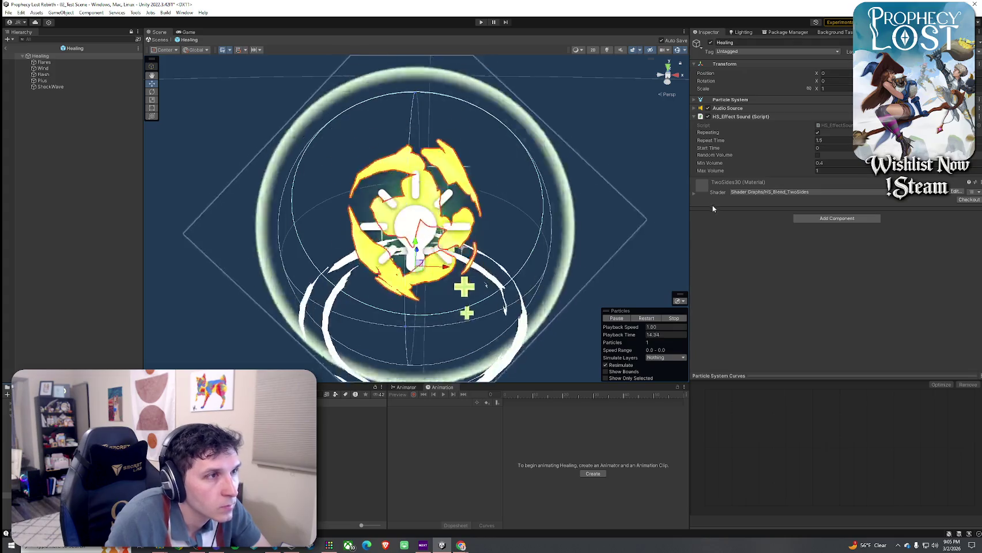
{"action": "left_click", "coordinate": [52, 57]}
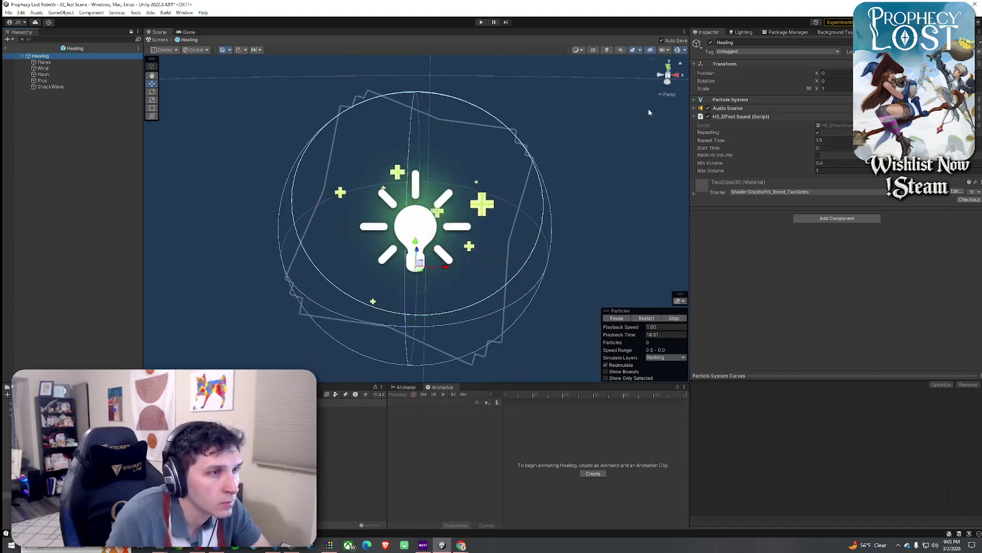
{"action": "left_click", "coordinate": [694, 101]}
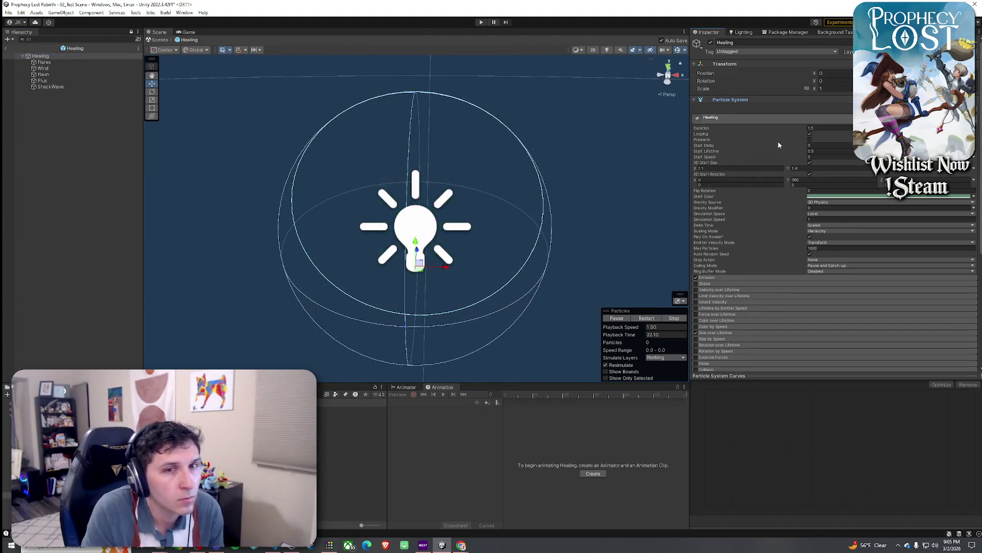
{"action": "left_click", "coordinate": [809, 134]}
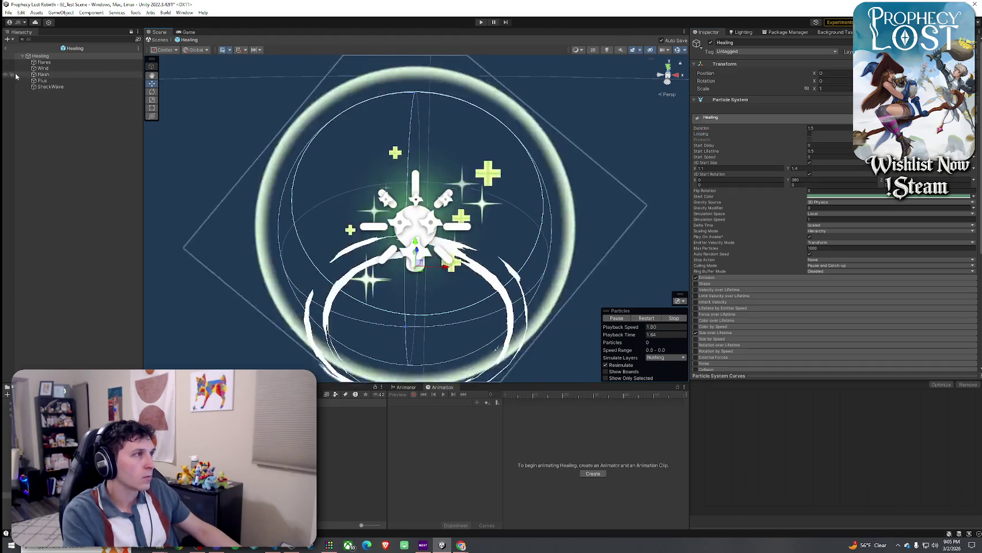
- Check the Flares and Wind–ShockWave children, play Healing once, then exit the prefab
{"action": "left_click", "coordinate": [53, 64]}
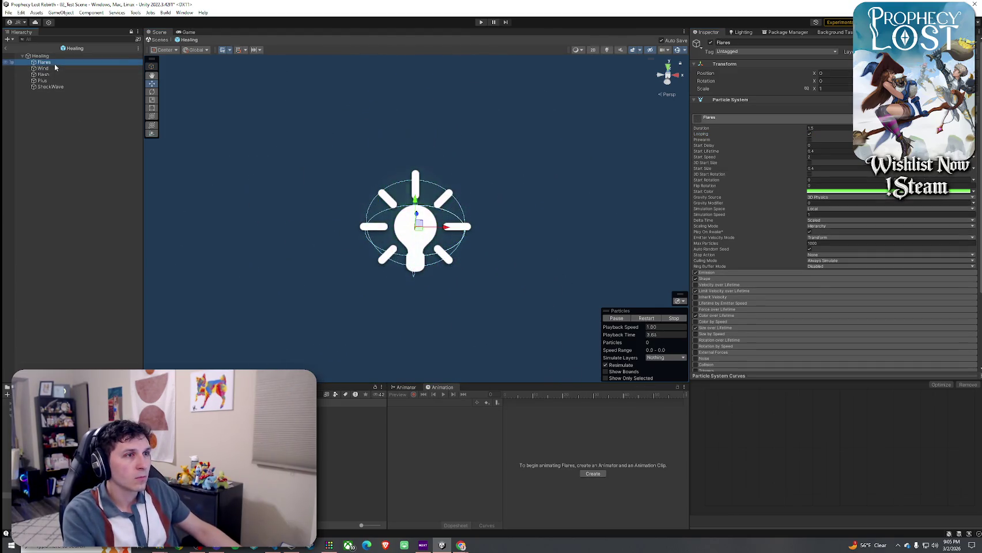
{"action": "left_click", "coordinate": [95, 68]}
{"action": "left_click", "coordinate": [91, 87], "text": "shift"}
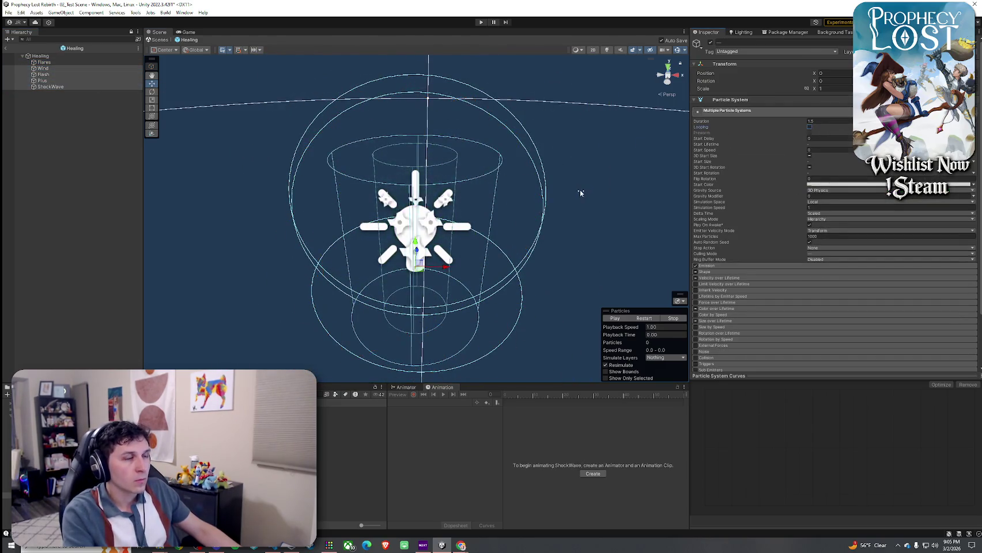
{"action": "left_click", "coordinate": [579, 190]}
{"action": "left_click", "coordinate": [69, 57]}
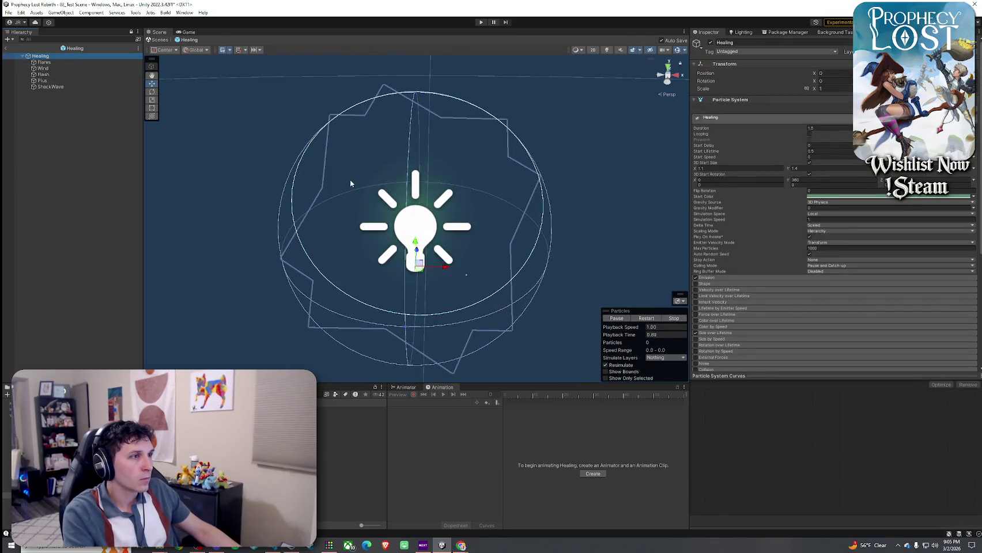
{"action": "left_click", "coordinate": [629, 317]}
{"action": "mouse_move", "coordinate": [460, 219]}
{"action": "left_mouse_down"}
{"action": "mouse_move", "coordinate": [425, 212]}
{"action": "mouse_move", "coordinate": [439, 213]}
{"action": "left_mouse_up"}
{"action": "left_click", "coordinate": [7, 49]}
{"action": "left_click", "coordinate": [8, 12]}
{"action": "key", "text": "Escape"}
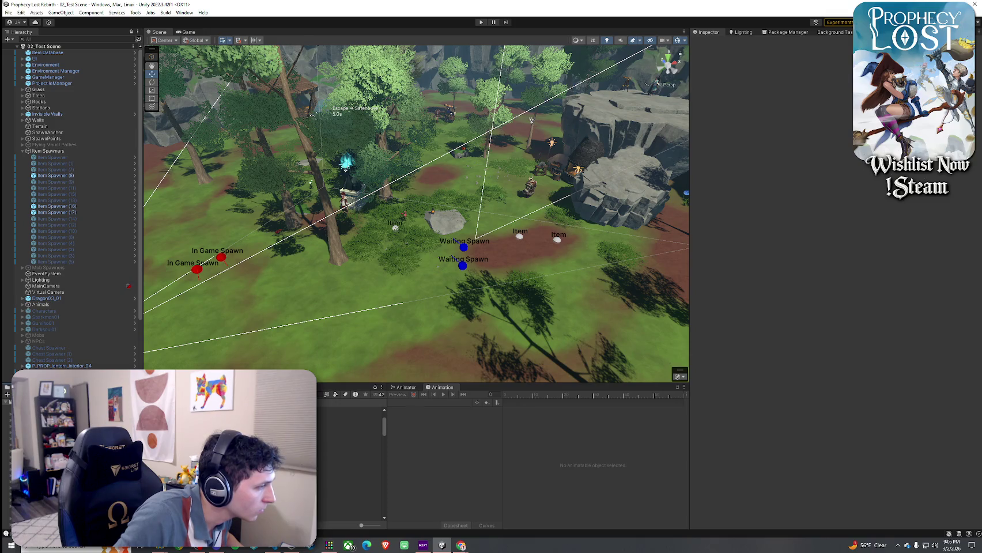
- Browse Explosive LLC, Combat Magic Spells VIISFX, VFX_Klaus and Prefabs, ending on Hyper Casual FX
{"action": "left_click", "coordinate": [58, 403]}
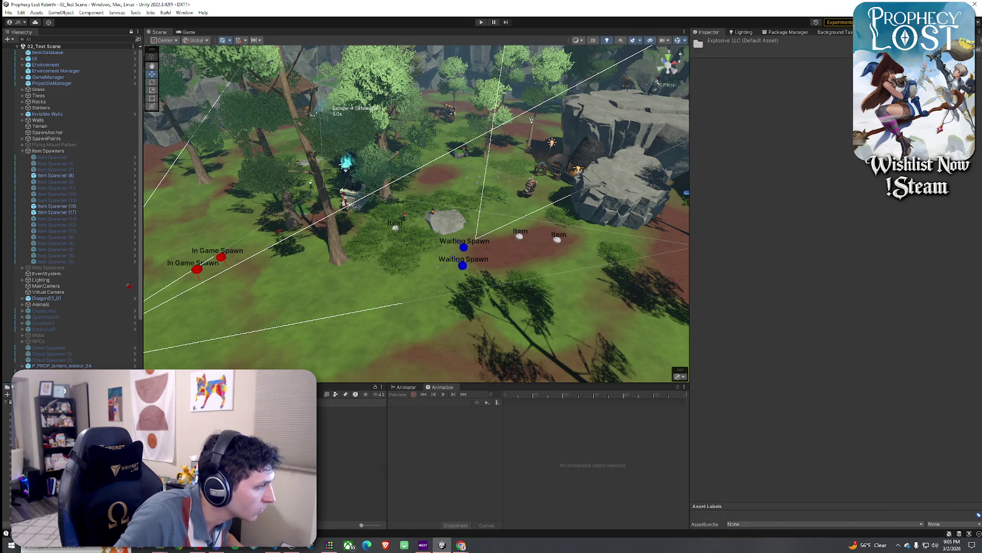
{"action": "left_click", "coordinate": [348, 467]}
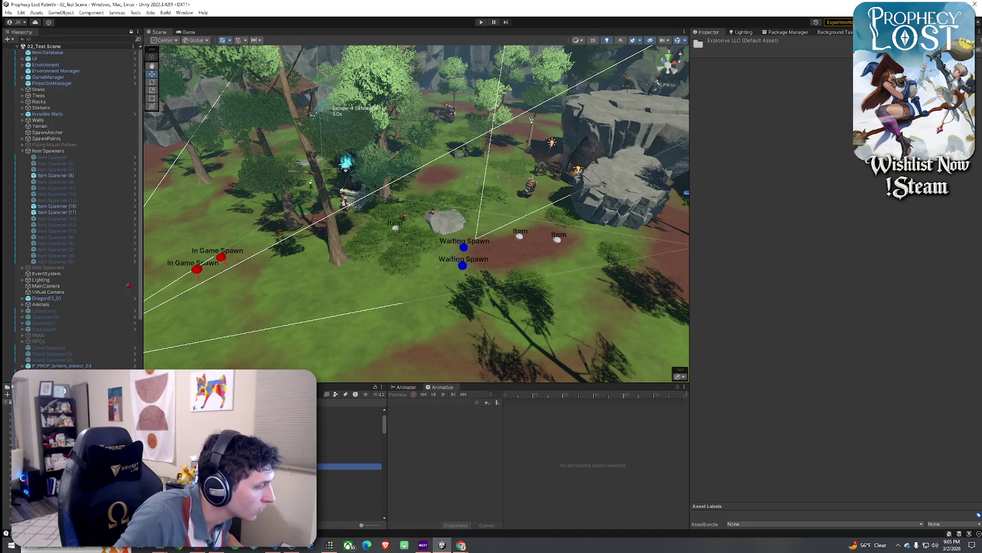
{"action": "left_click", "coordinate": [349, 460]}
{"action": "left_click", "coordinate": [349, 416]}
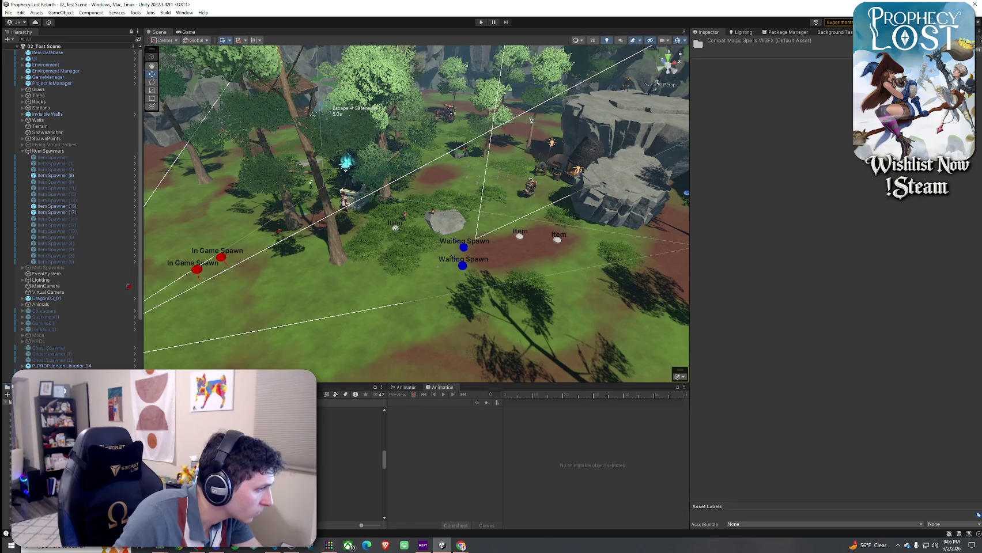
{"action": "left_click", "coordinate": [346, 489]}
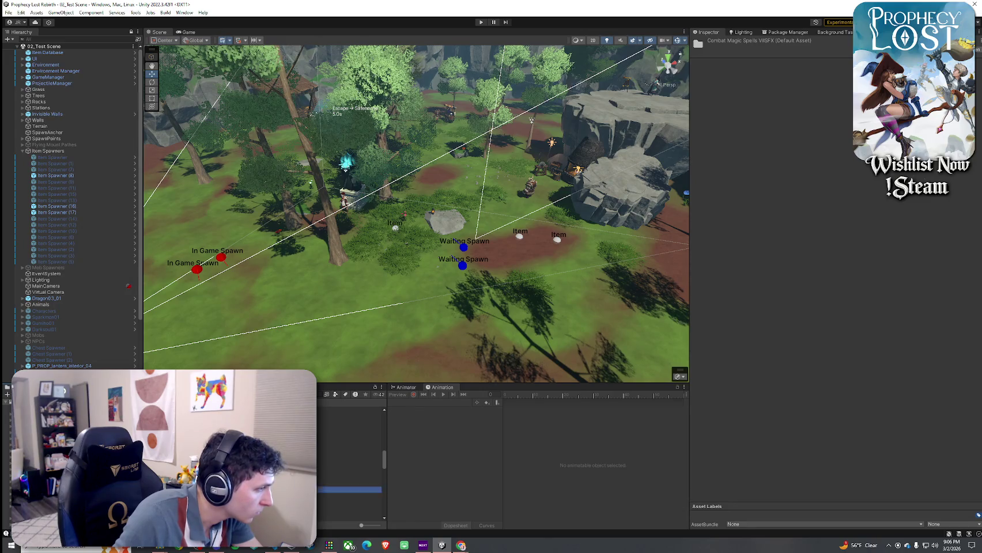
{"action": "left_click", "coordinate": [230, 429]}
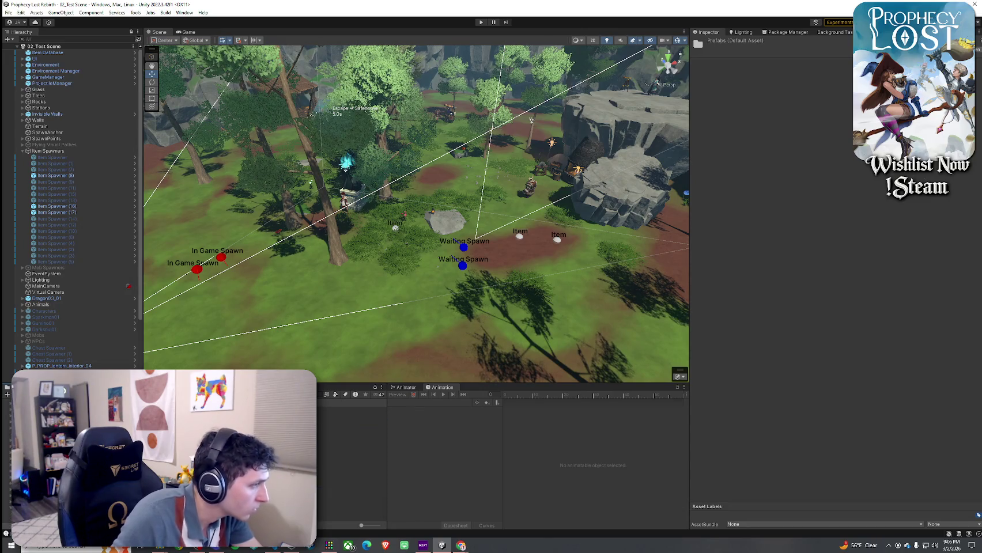
{"action": "left_click", "coordinate": [352, 411]}
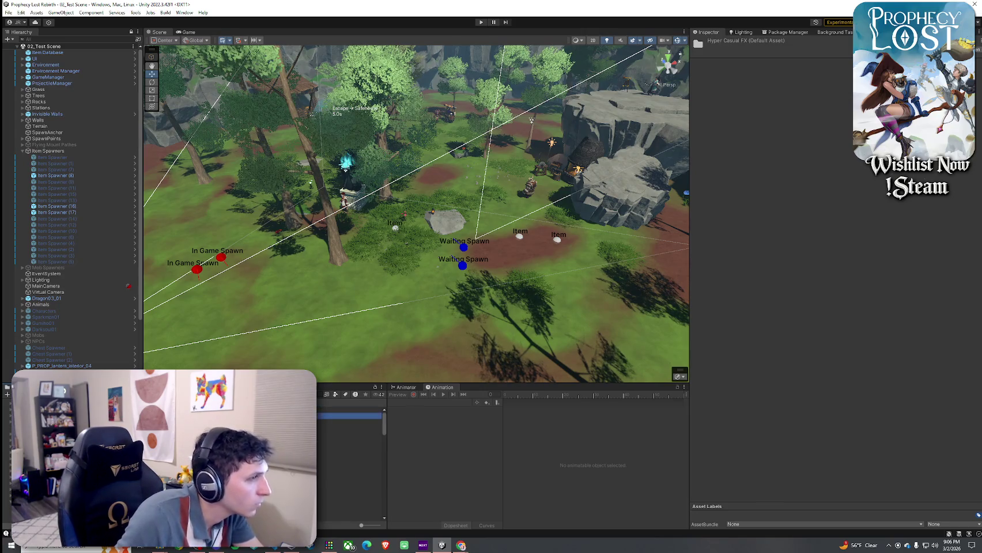
- Preview the HCFX_Buff_Up, Charging, Confetti and Energy_01 to Energy_08 effect prefabs
{"action": "double_click", "coordinate": [352, 415]}
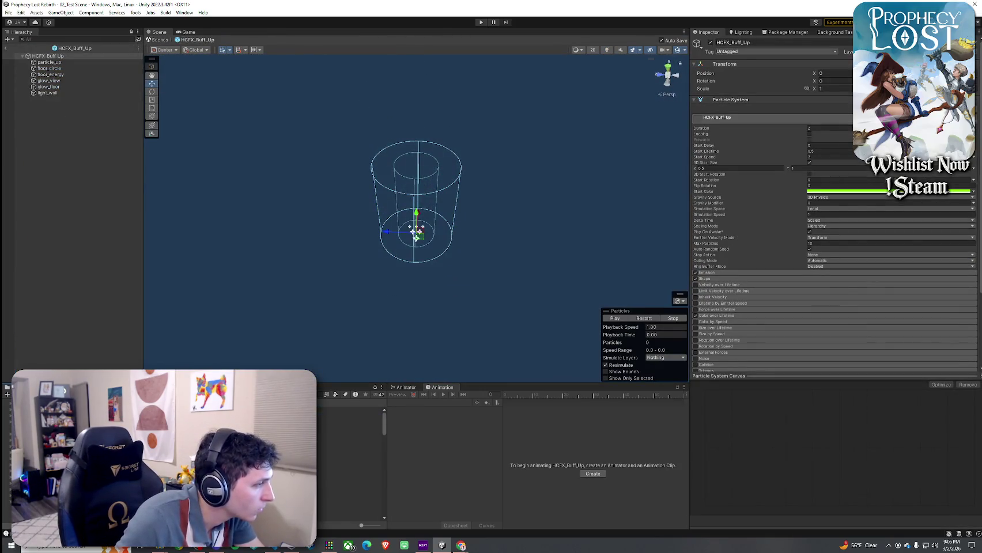
{"action": "double_click", "coordinate": [348, 440]}
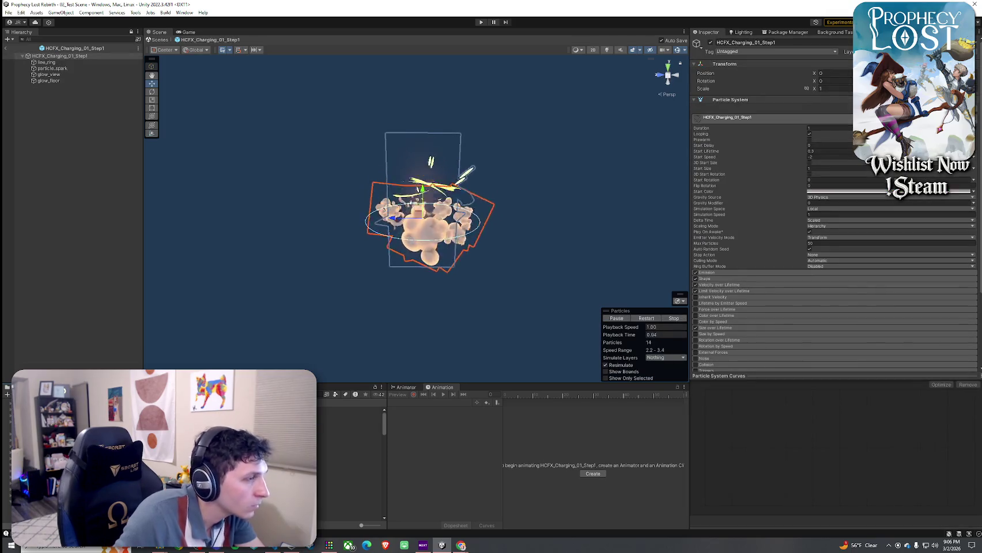
{"action": "left_click", "coordinate": [348, 453]}
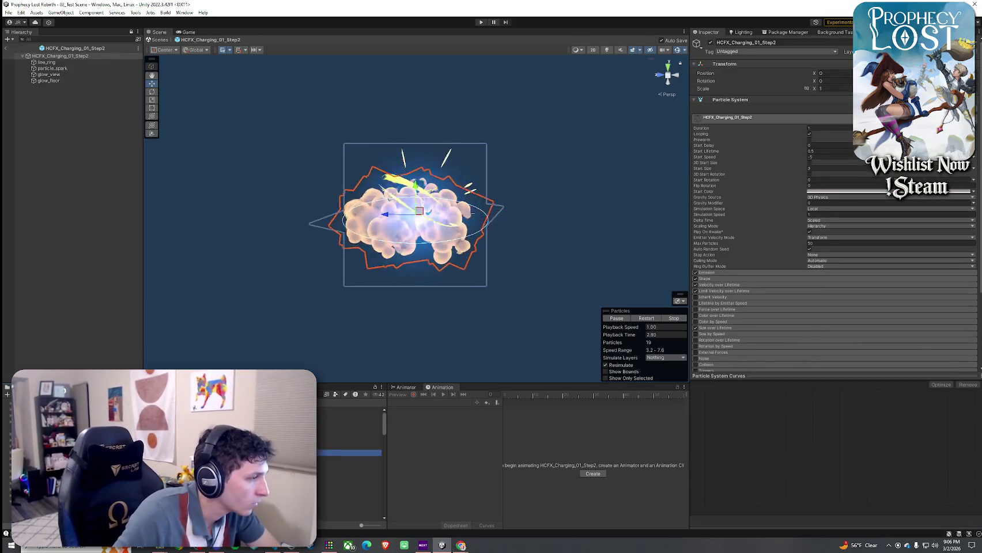
{"action": "double_click", "coordinate": [349, 464]}
{"action": "double_click", "coordinate": [349, 476]}
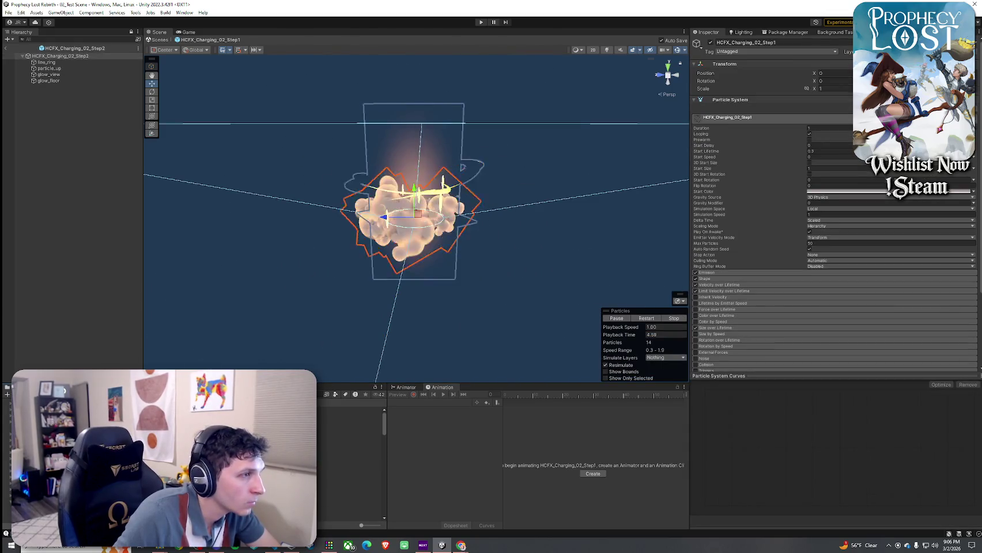
{"action": "double_click", "coordinate": [348, 501]}
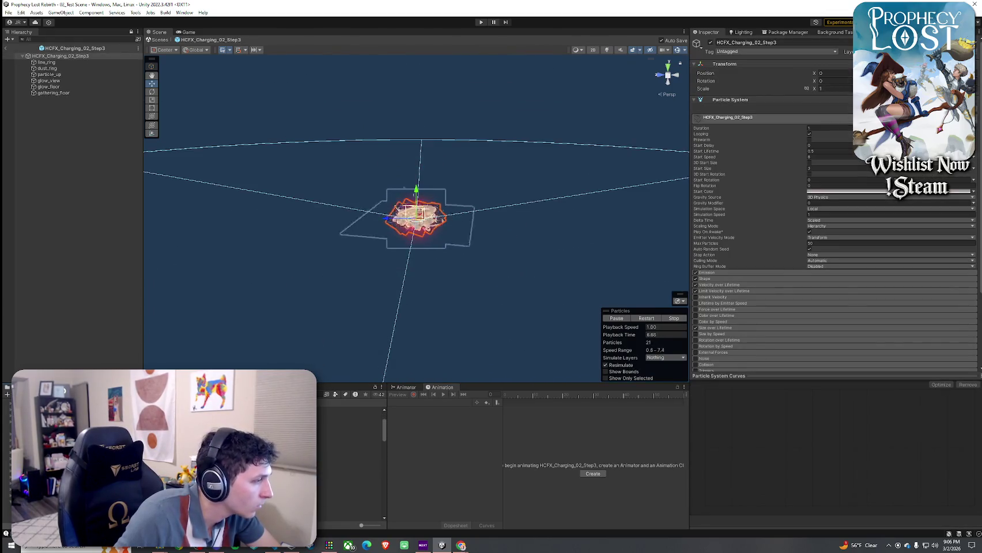
{"action": "double_click", "coordinate": [348, 449]}
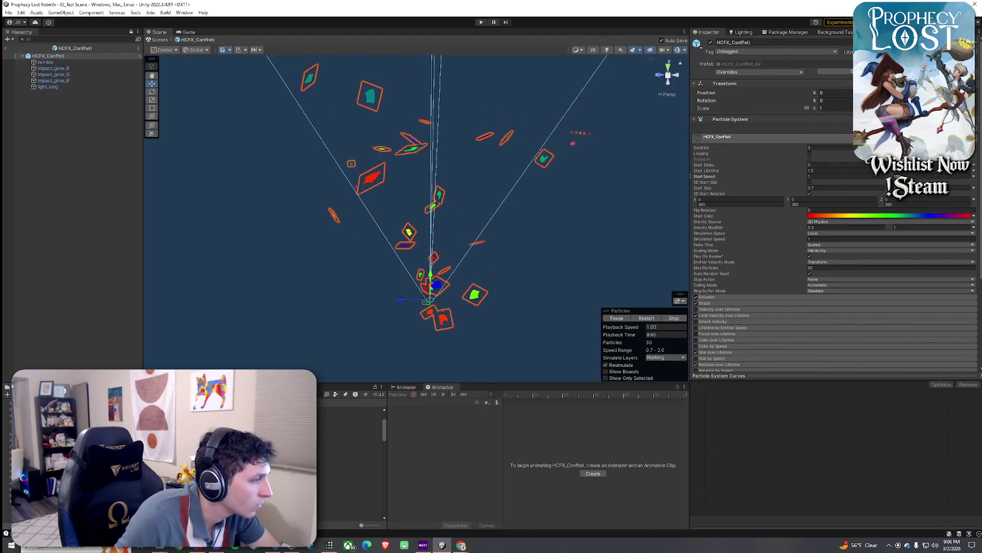
{"action": "double_click", "coordinate": [349, 432]}
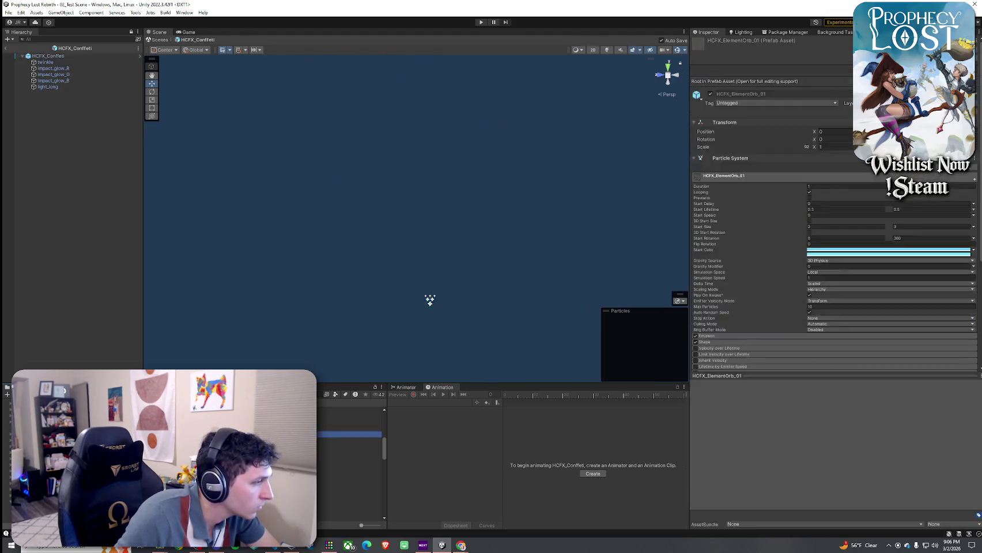
{"action": "double_click", "coordinate": [348, 465]}
{"action": "double_click", "coordinate": [348, 472]}
{"action": "double_click", "coordinate": [348, 478]}
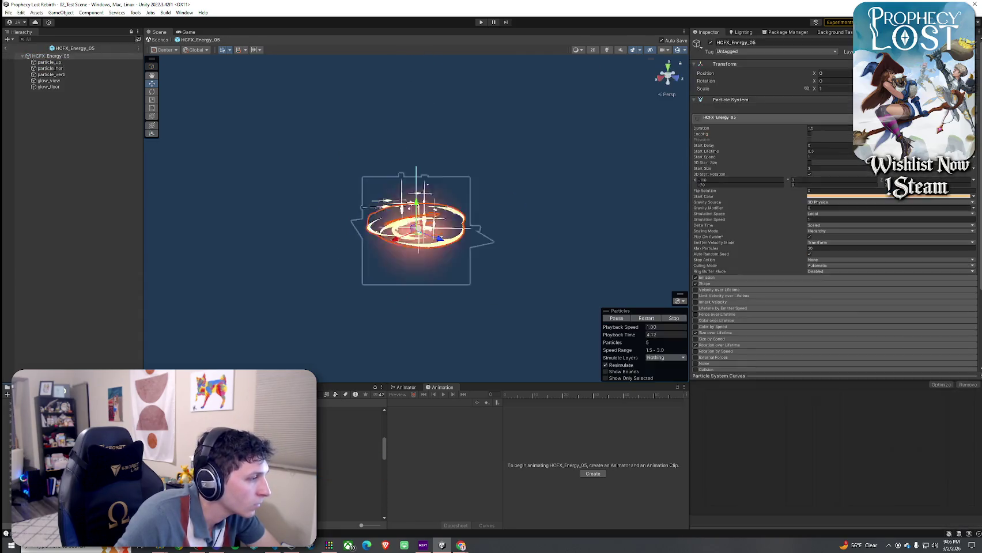
{"action": "double_click", "coordinate": [348, 484]}
{"action": "double_click", "coordinate": [349, 496]}
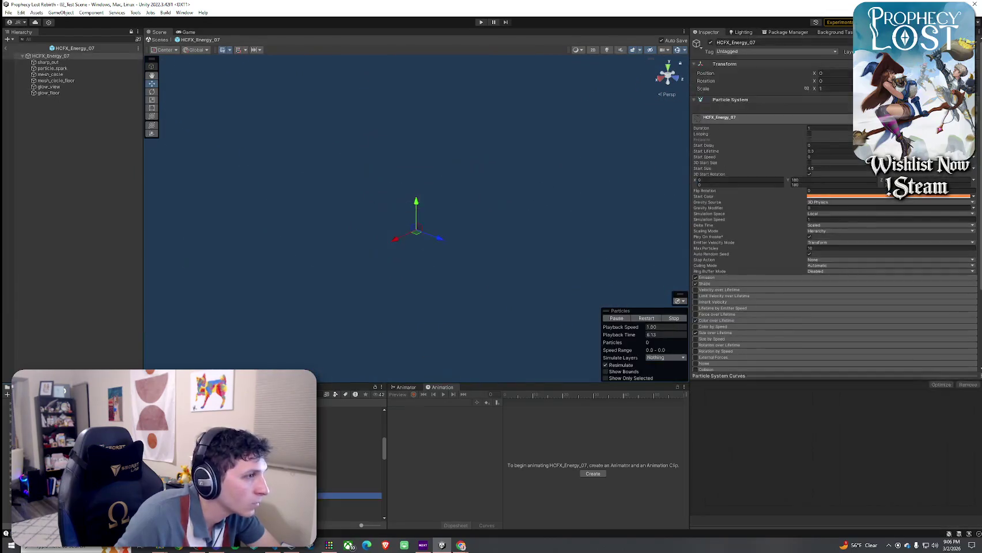
{"action": "double_click", "coordinate": [348, 502]}
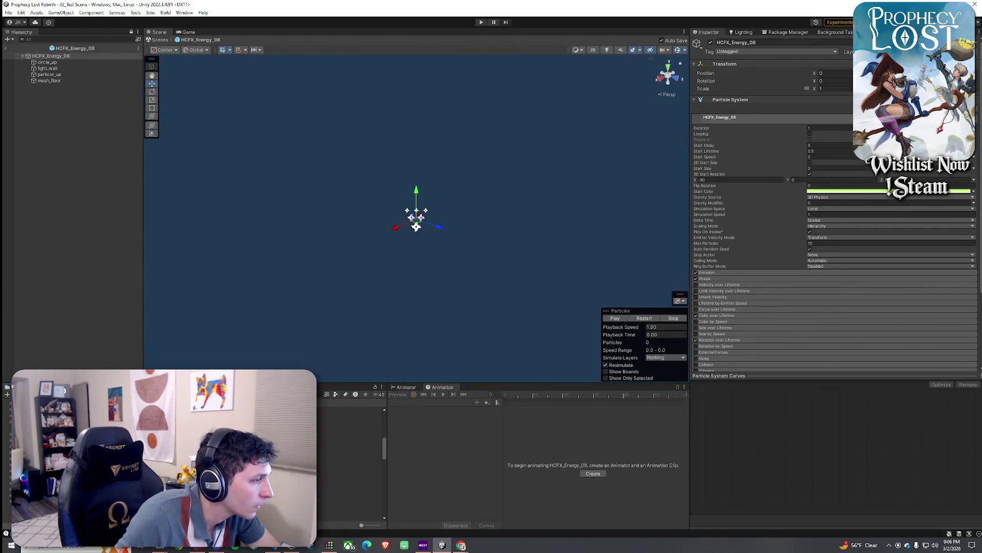
- Preview the HCFX_ElementOrb_04, Heart_Air, Heart, MagicCircle_01 and MagicCircle_04 effects
{"action": "double_click", "coordinate": [348, 429]}
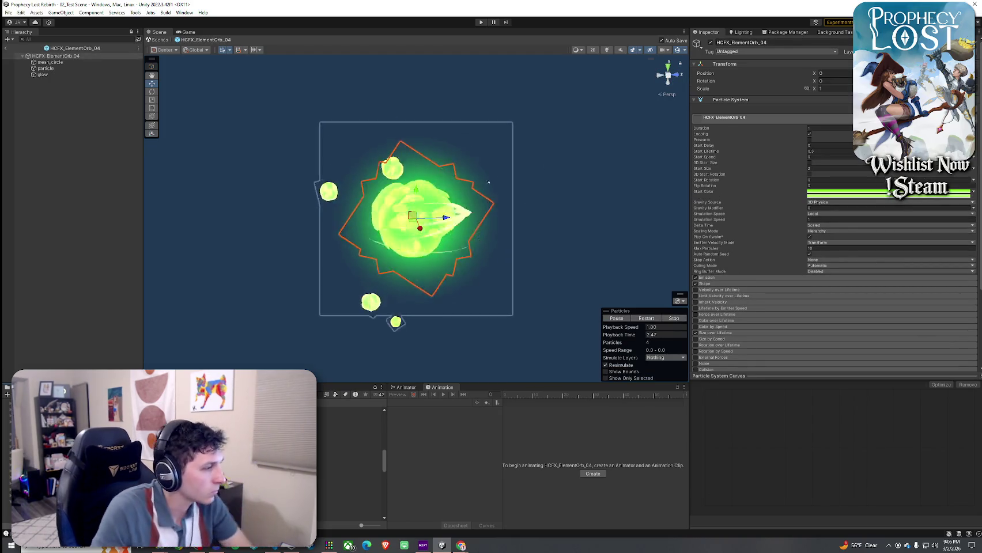
{"action": "left_click", "coordinate": [348, 467]}
{"action": "double_click", "coordinate": [348, 468]}
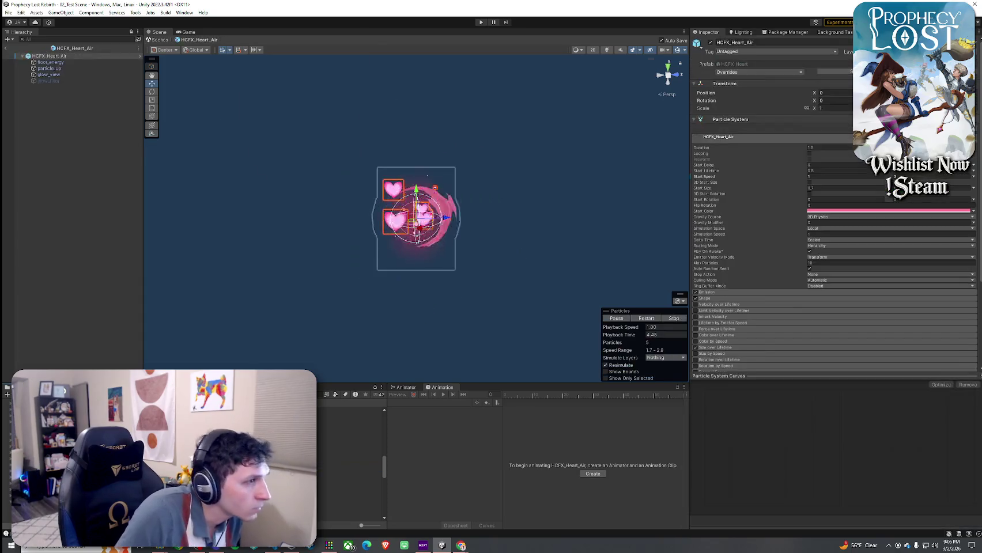
{"action": "double_click", "coordinate": [348, 461]}
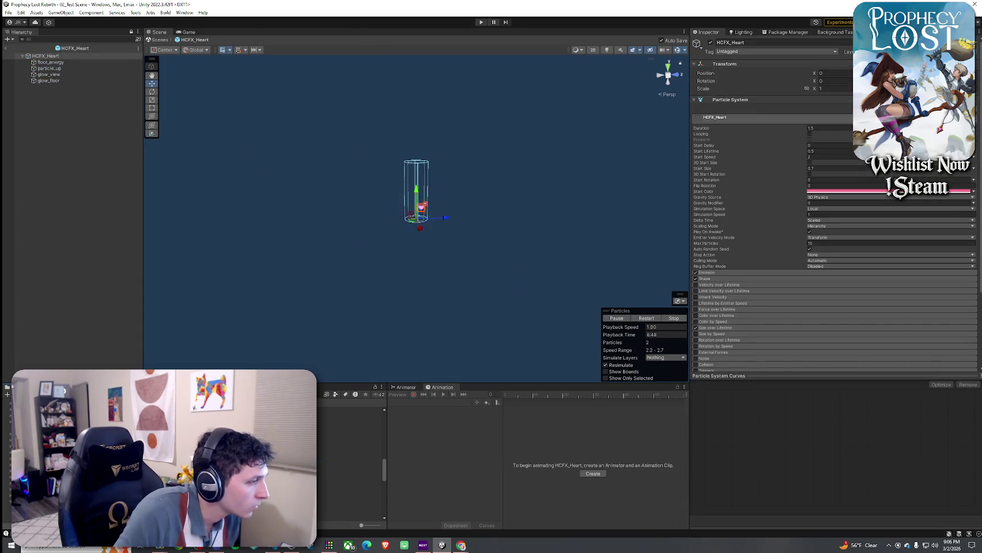
{"action": "double_click", "coordinate": [348, 439]}
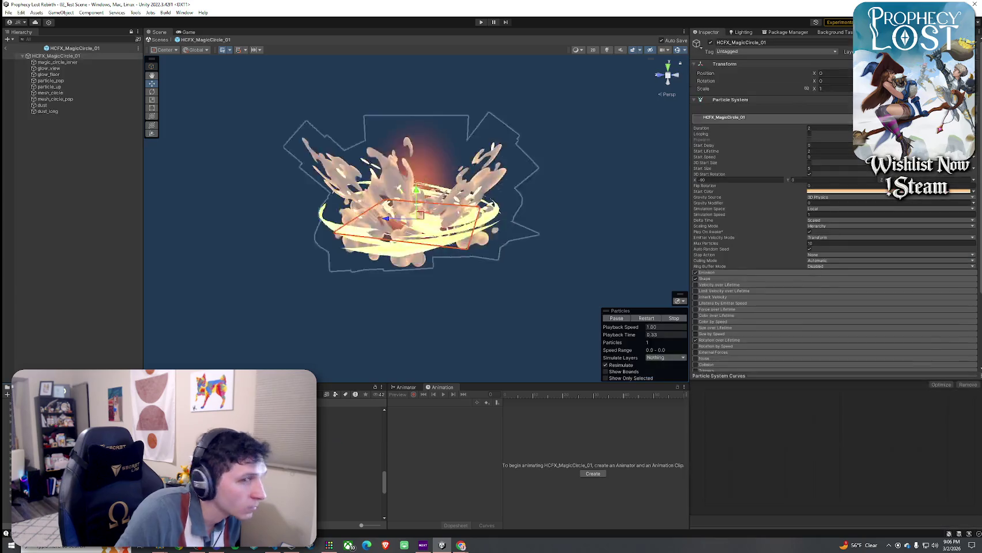
{"action": "double_click", "coordinate": [349, 426]}
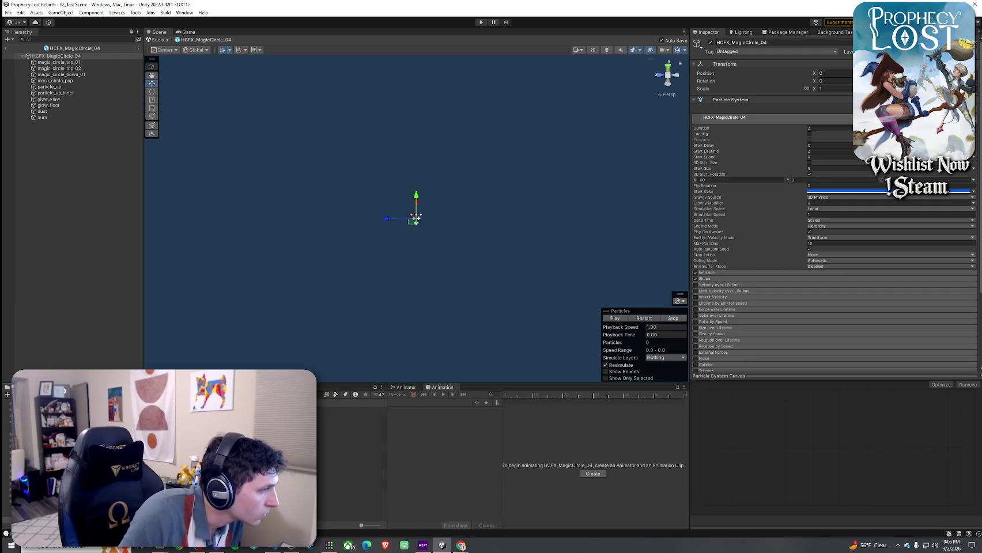
- Preview the Hyper Casual FX Vol.2 effects: Dash, Dust Puff Up, Addiction, Appear, Beam, Blessed, Bubble
{"action": "left_click", "coordinate": [349, 426]}
{"action": "double_click", "coordinate": [349, 426]}
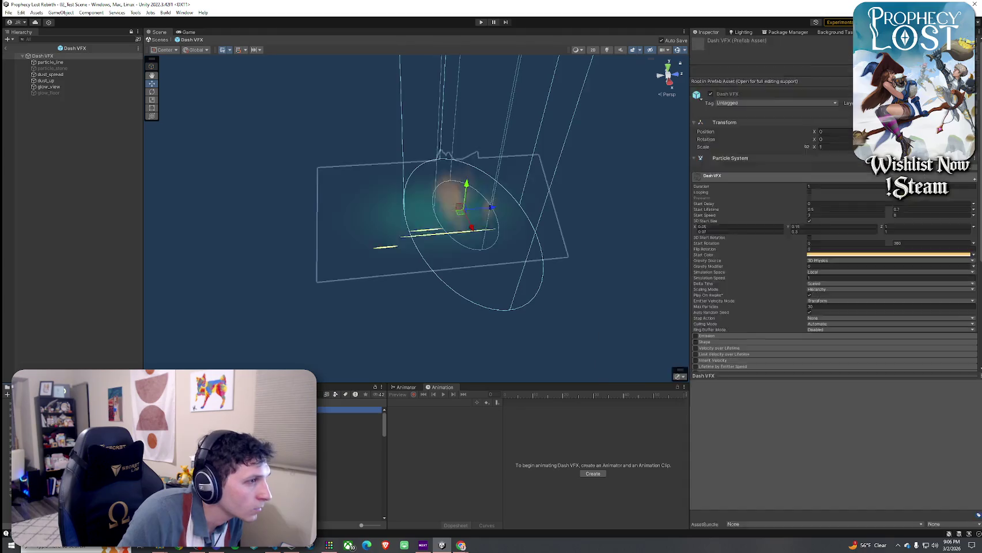
{"action": "left_click", "coordinate": [348, 416]}
{"action": "double_click", "coordinate": [348, 416]}
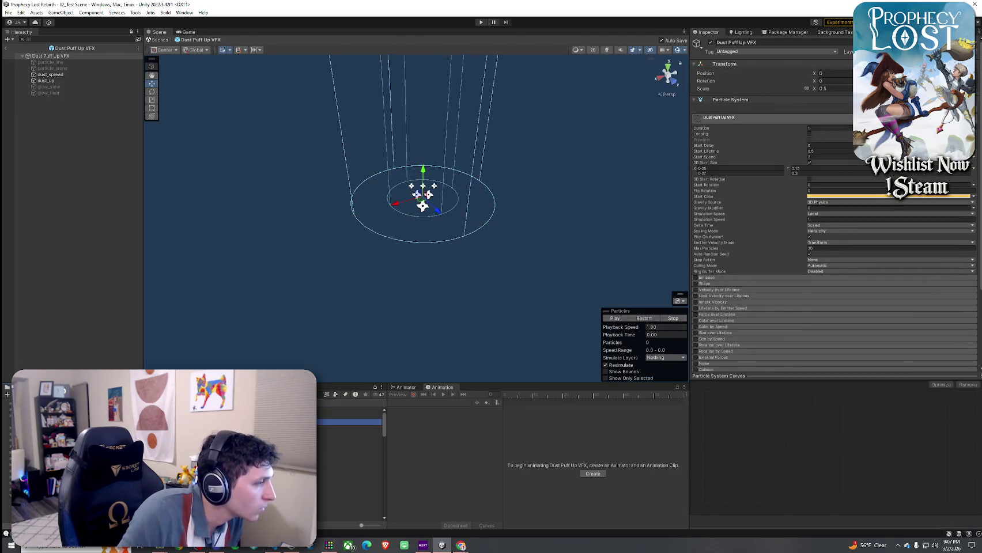
{"action": "double_click", "coordinate": [349, 429]}
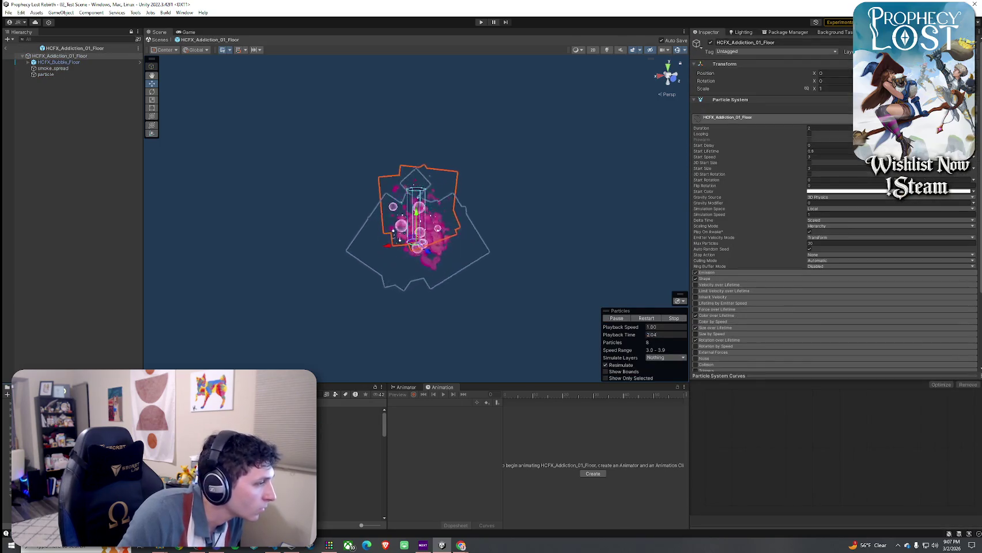
{"action": "double_click", "coordinate": [348, 446]}
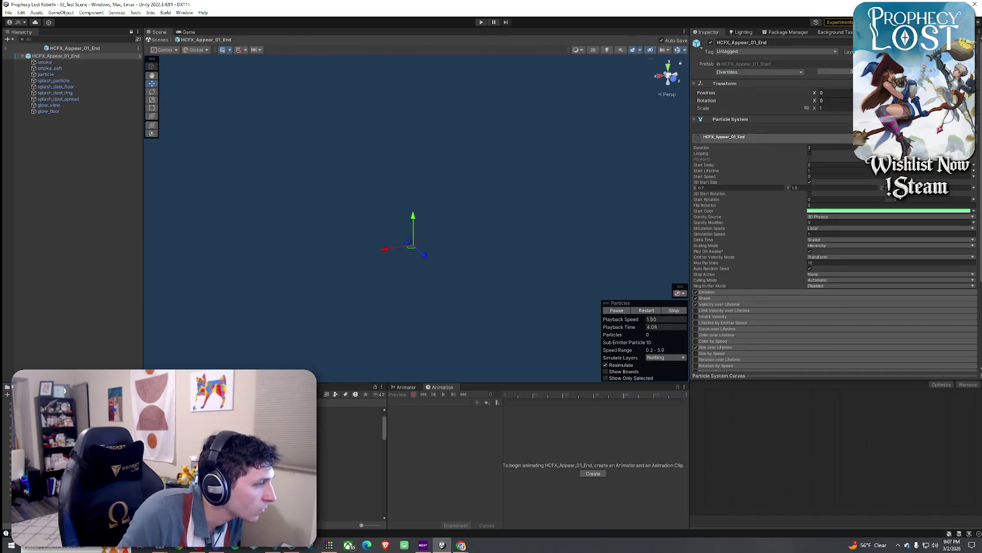
{"action": "left_click", "coordinate": [349, 454]}
{"action": "double_click", "coordinate": [349, 461]}
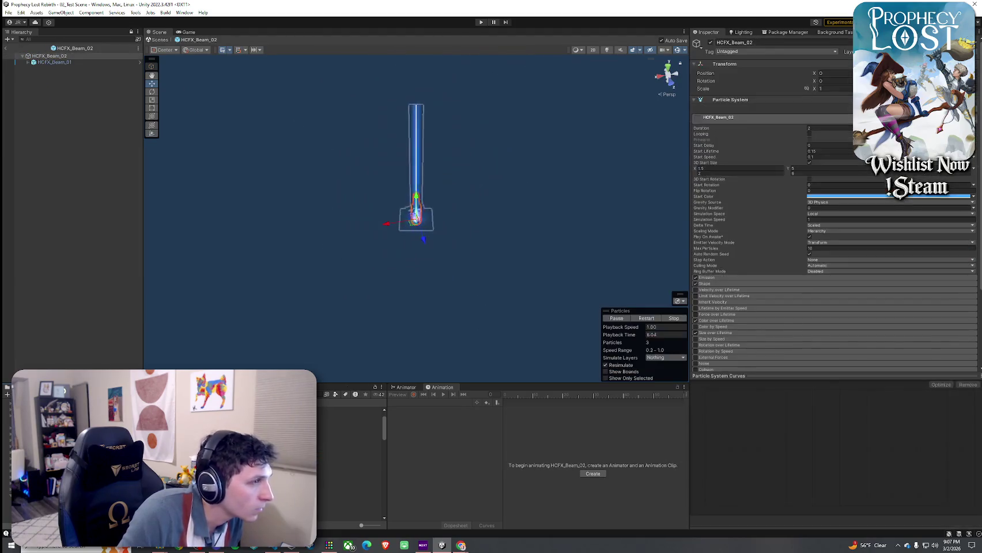
{"action": "double_click", "coordinate": [348, 477]}
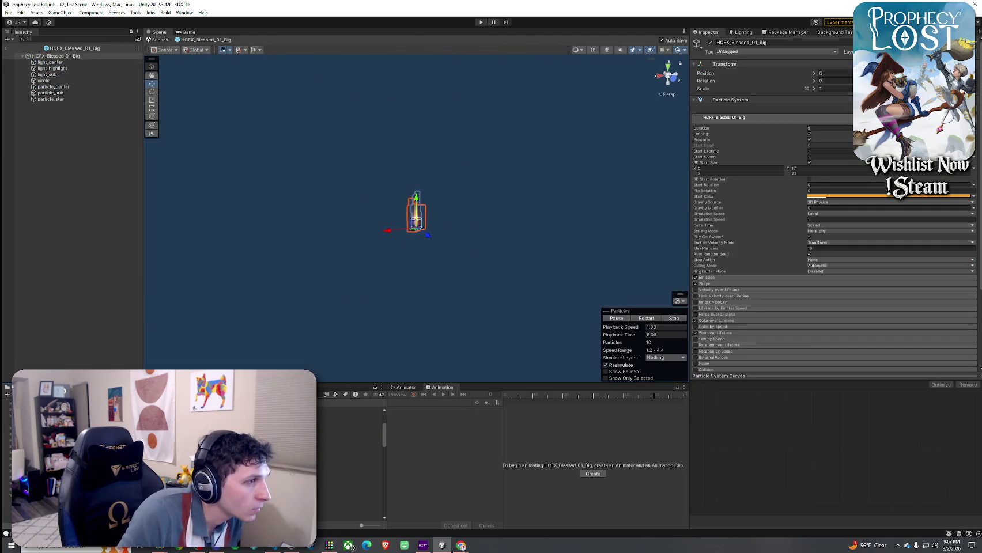
{"action": "double_click", "coordinate": [349, 484]}
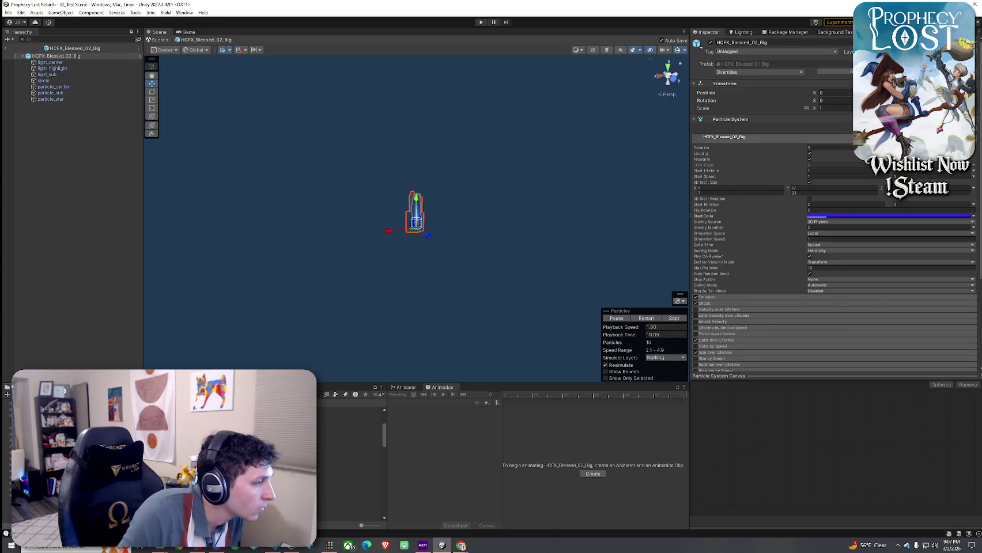
{"action": "double_click", "coordinate": [348, 471]}
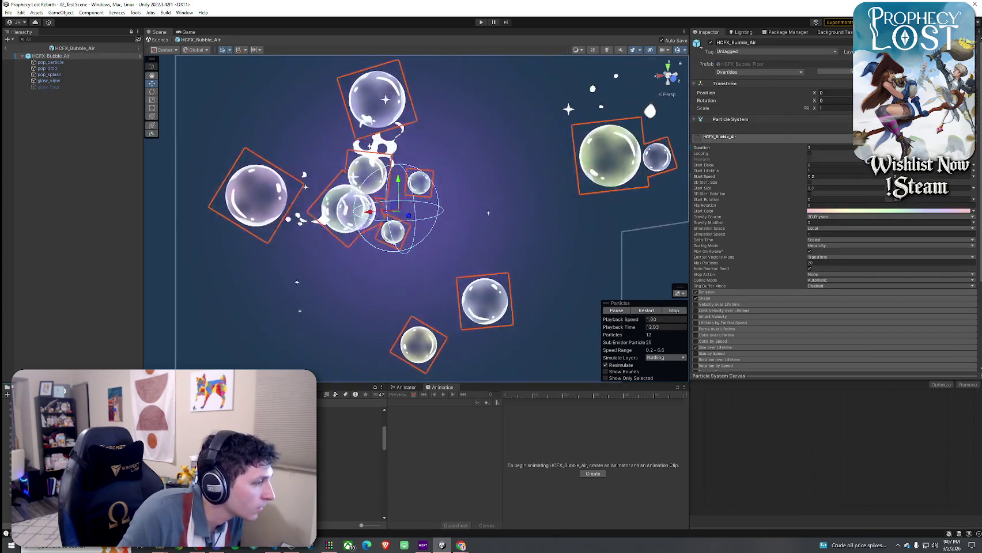
{"action": "double_click", "coordinate": [349, 478]}
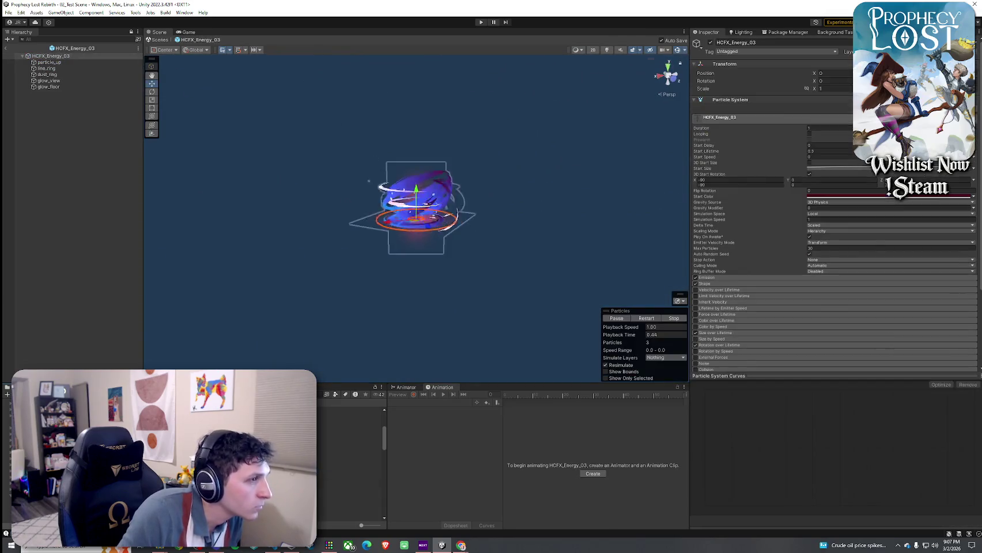
{"action": "double_click", "coordinate": [349, 496]}
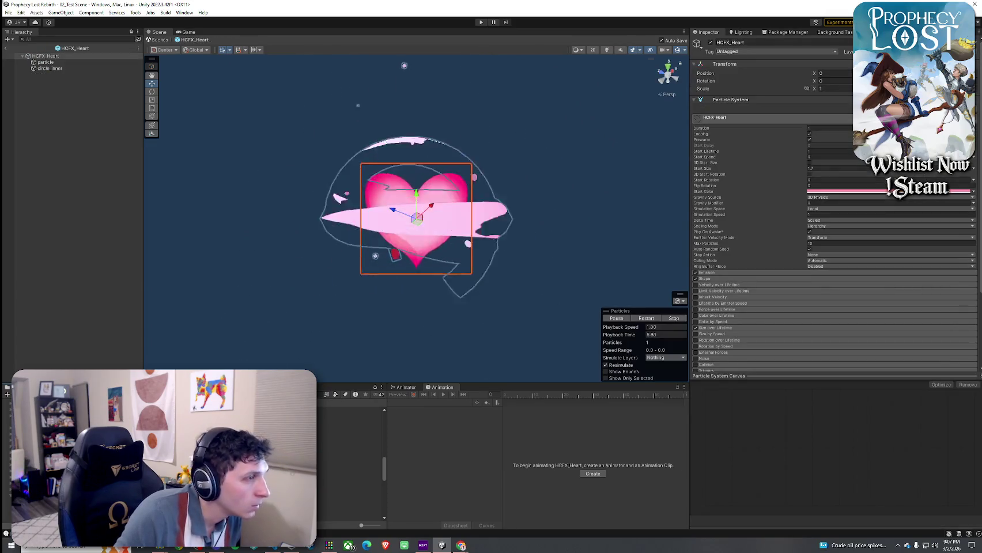
- Preview HCFX_Hit_01 and the following effects down to HCFX_Orb_01_Get
{"action": "double_click", "coordinate": [350, 461]}
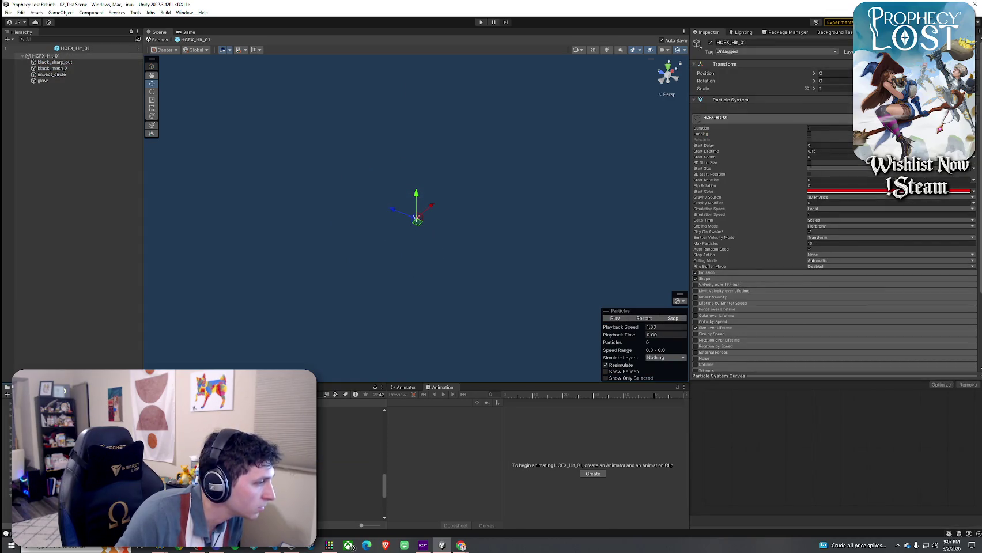
{"action": "key", "text": "Down"}
{"action": "key", "text": "Return"}
{"action": "key", "text": "Down"}
{"action": "key", "text": "Return"}
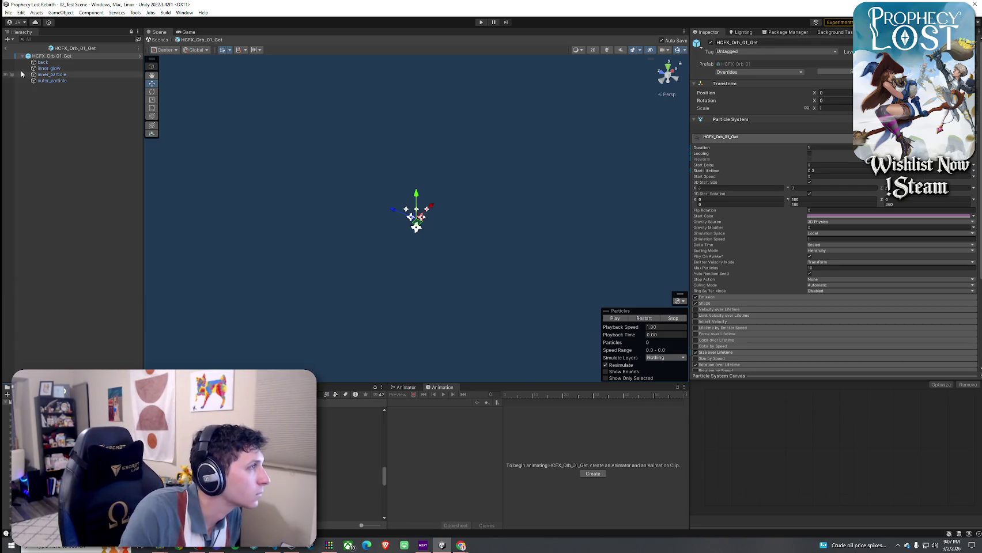
- Exit Prefab Mode back to the 02_Test Scene
{"action": "left_click", "coordinate": [6, 48]}
{"action": "left_click", "coordinate": [9, 13]}
{"action": "left_click", "coordinate": [9, 12]}
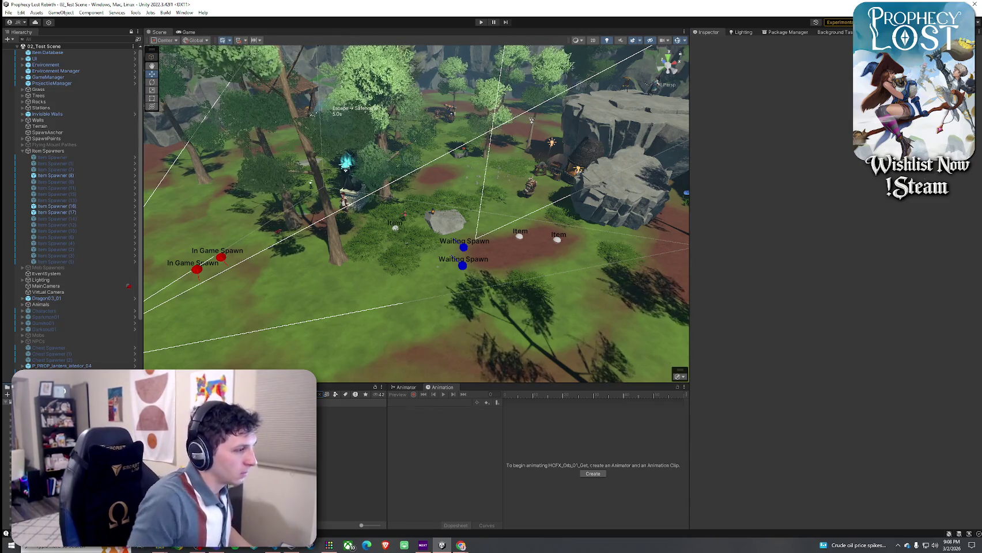
- Create a new Drink Effect asset in the Consumable Effect folder
{"action": "left_click", "coordinate": [345, 410]}
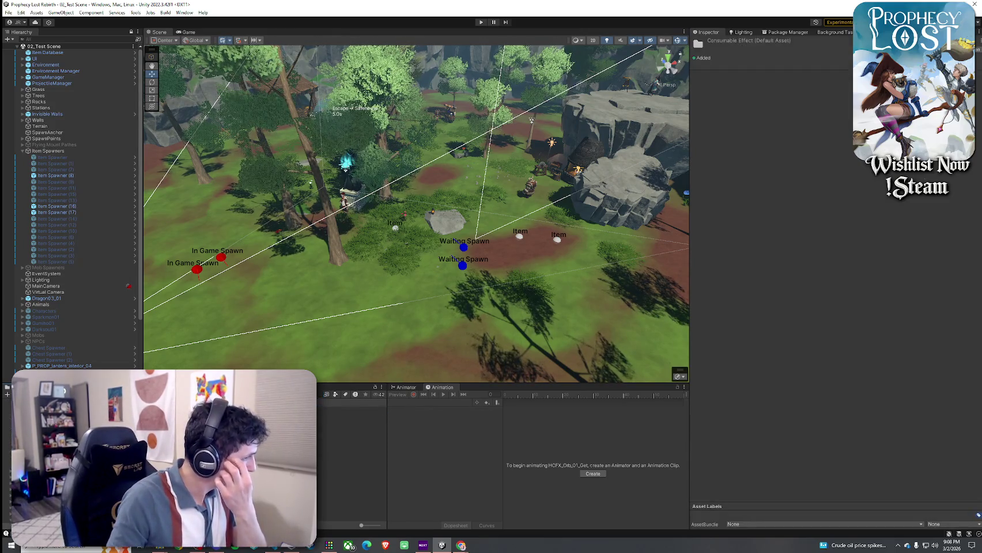
{"action": "right_click", "coordinate": [153, 410]}
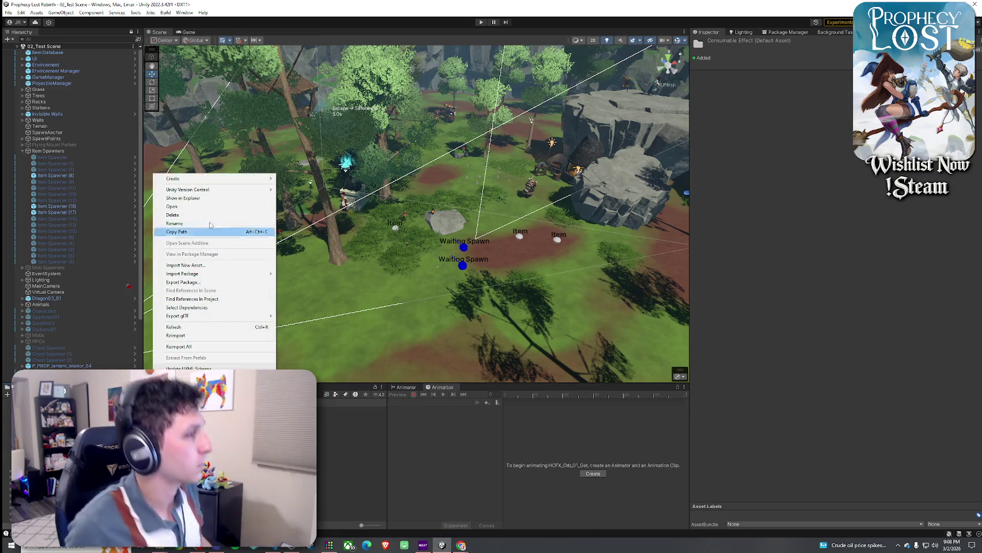
{"action": "mouse_move", "coordinate": [216, 183]}
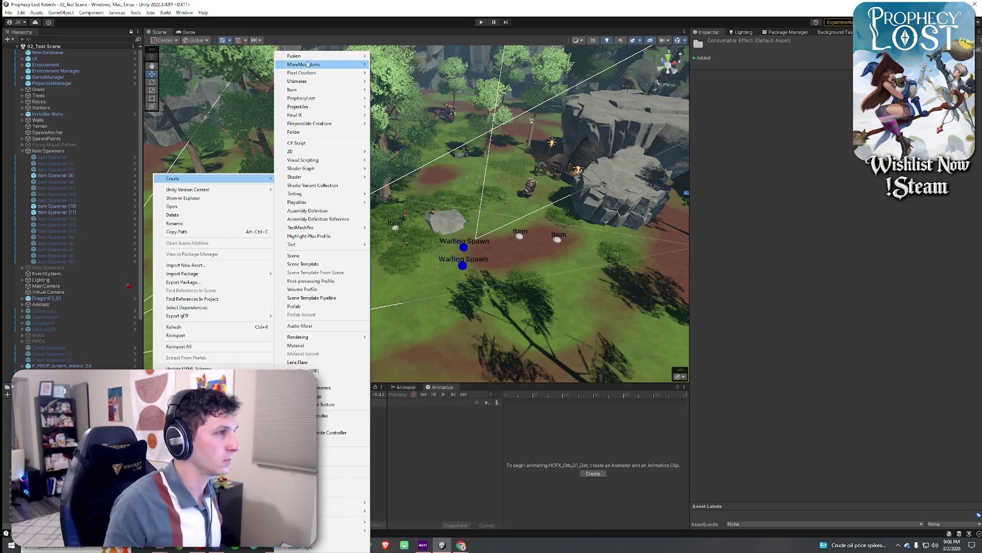
{"action": "mouse_move", "coordinate": [309, 89]}
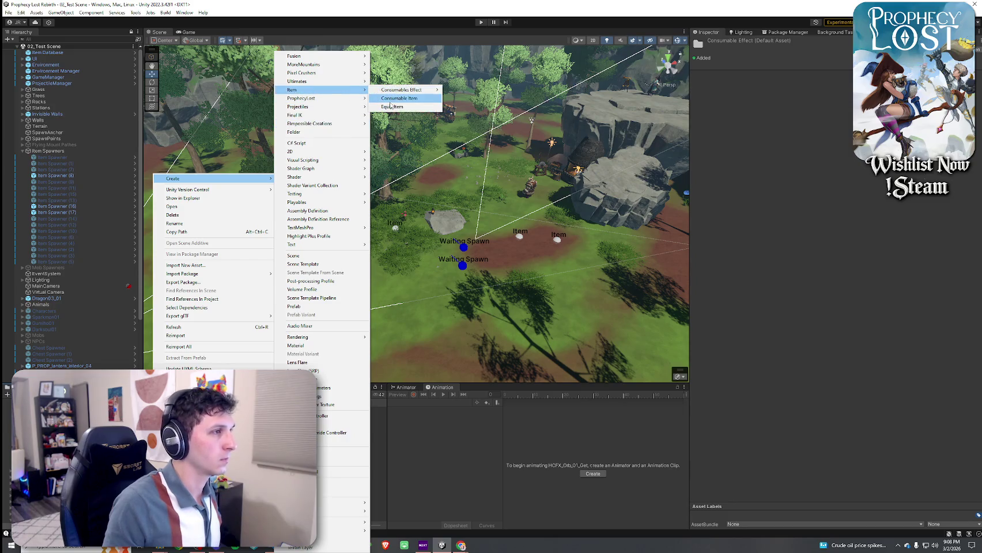
{"action": "mouse_move", "coordinate": [398, 91]}
{"action": "left_click", "coordinate": [476, 91]}
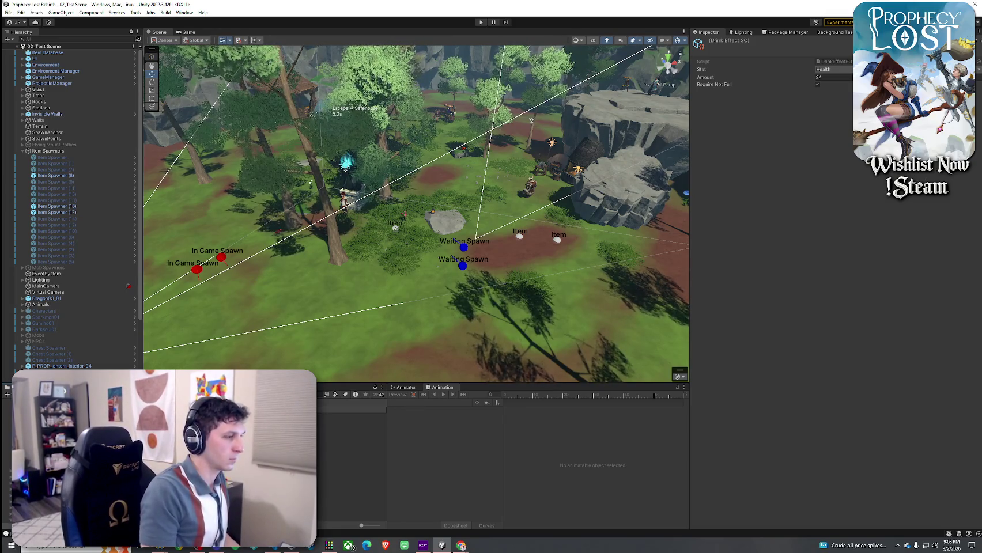
- Open Small Healing Potion Drink Effect and keep its stat as Health with amount 24
{"action": "left_click", "coordinate": [352, 410]}
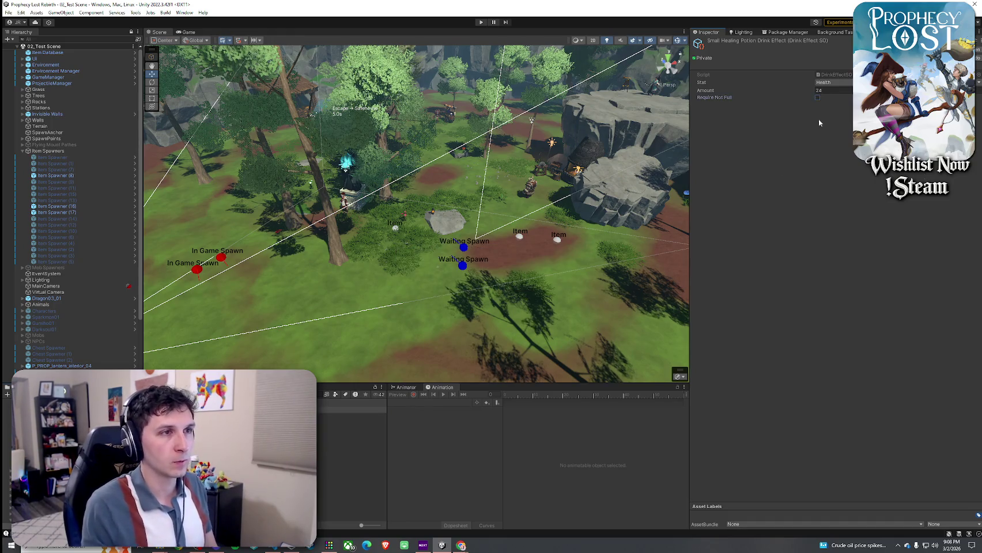
{"action": "left_click", "coordinate": [829, 82]}
{"action": "left_click", "coordinate": [824, 86]}
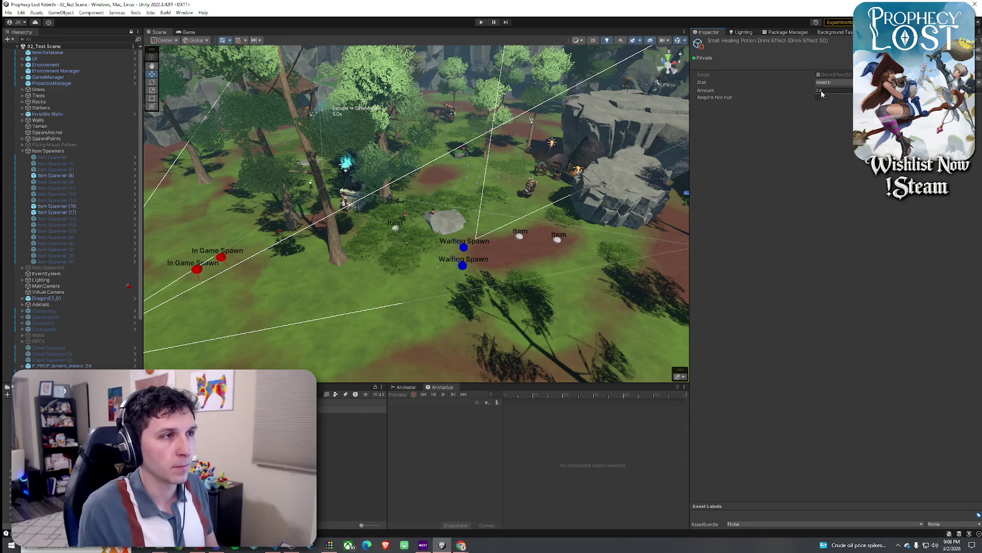
{"action": "left_click", "coordinate": [8, 12]}
{"action": "left_click", "coordinate": [65, 2]}
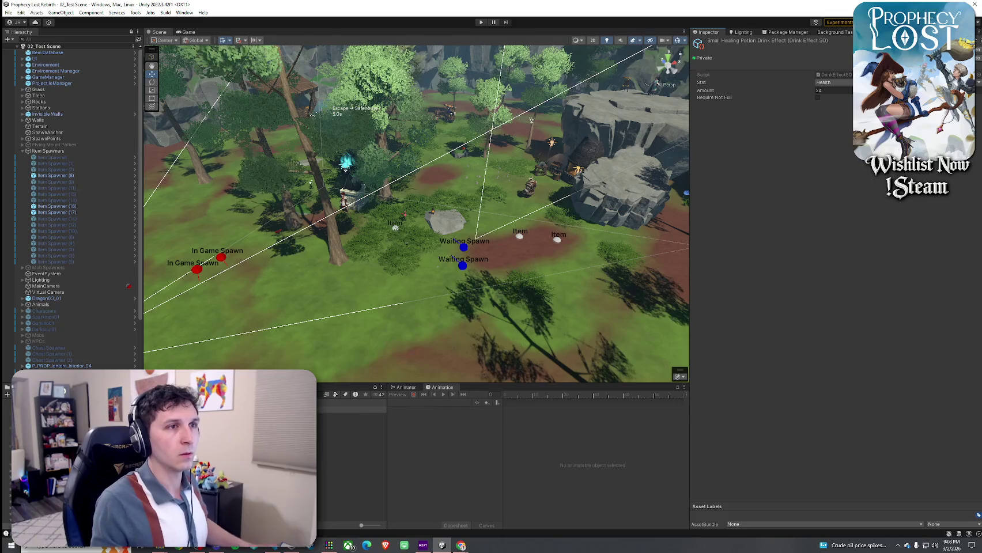
- In VS Code, find all UseVfxPrefab references in ConsumableItemSO.cs, finding it only in that file
{"action": "key", "text": "alt+Tab"}
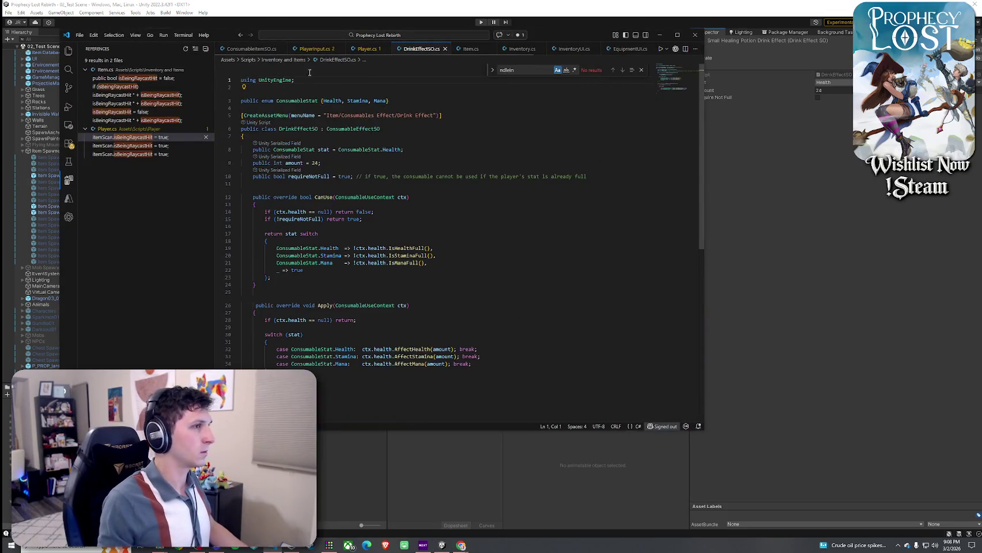
{"action": "right_click", "coordinate": [418, 54]}
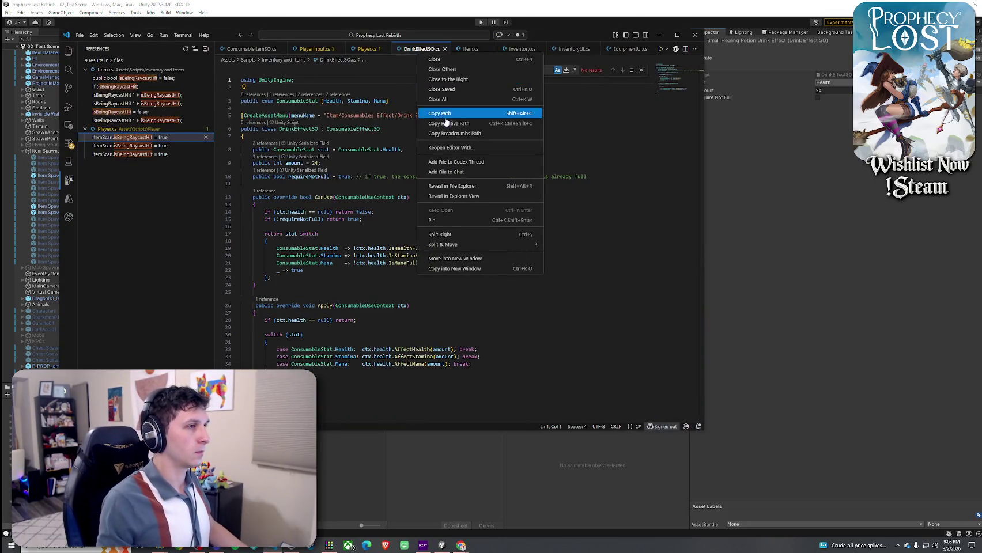
{"action": "left_click", "coordinate": [465, 185]}
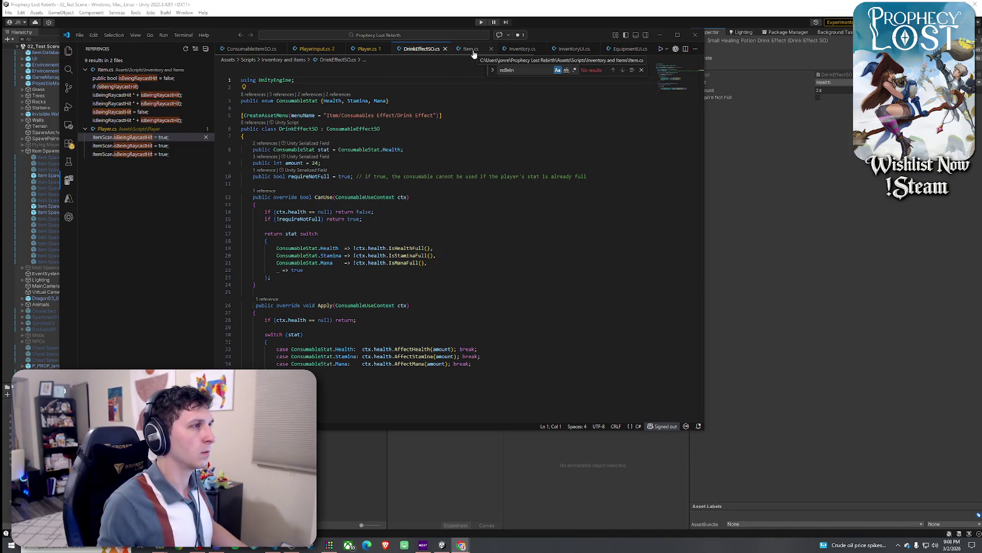
{"action": "key", "text": "ctrl+Tab"}
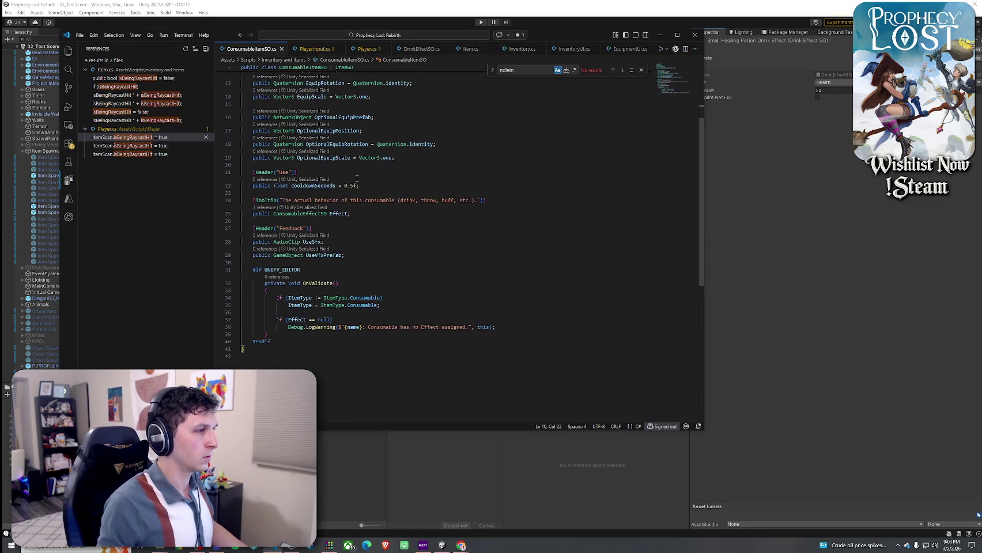
{"action": "right_click", "coordinate": [330, 254]}
{"action": "left_click", "coordinate": [367, 228]}
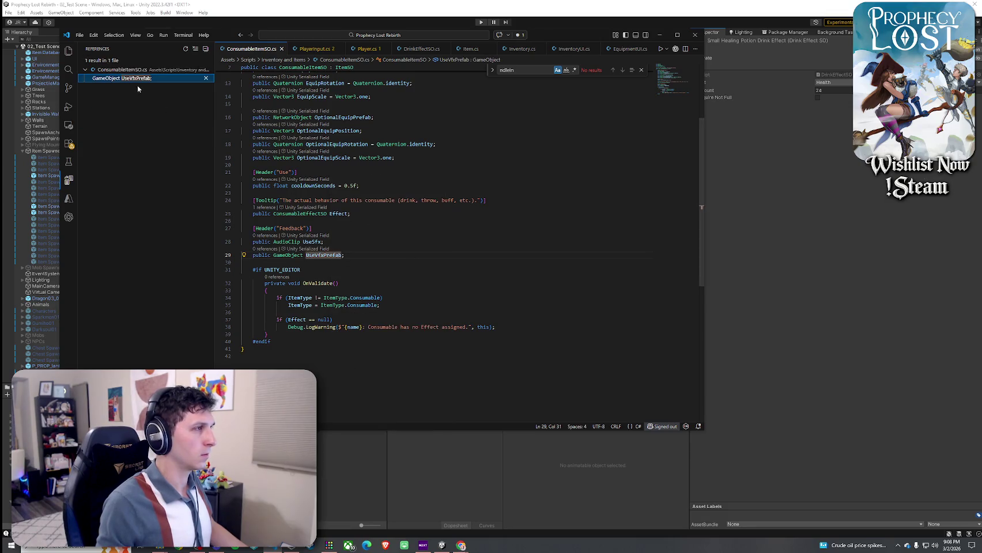
{"action": "left_click", "coordinate": [132, 82]}
{"action": "scroll", "coordinate": [322, 149], "scroll_direction": "up", "scroll_amount": 3}
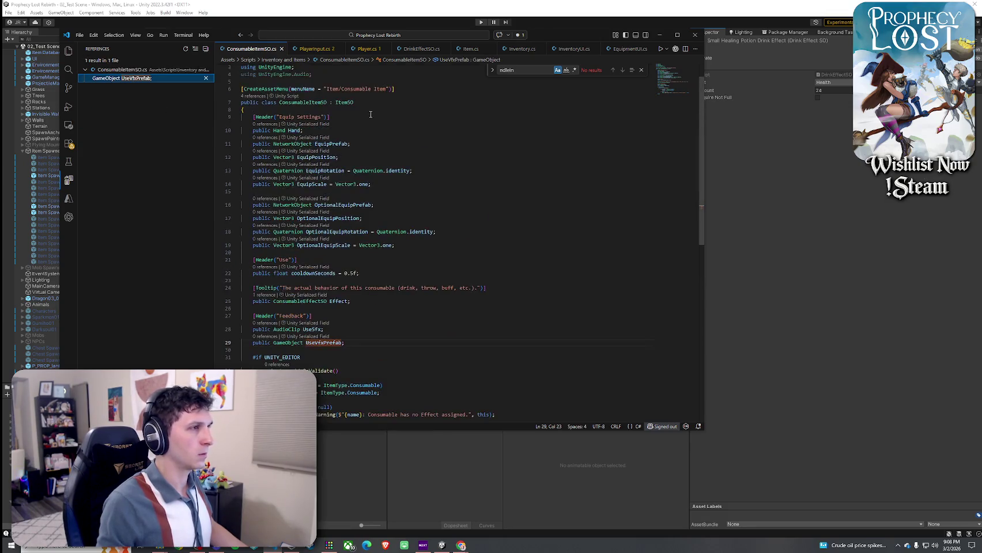
{"action": "left_click", "coordinate": [361, 37]}
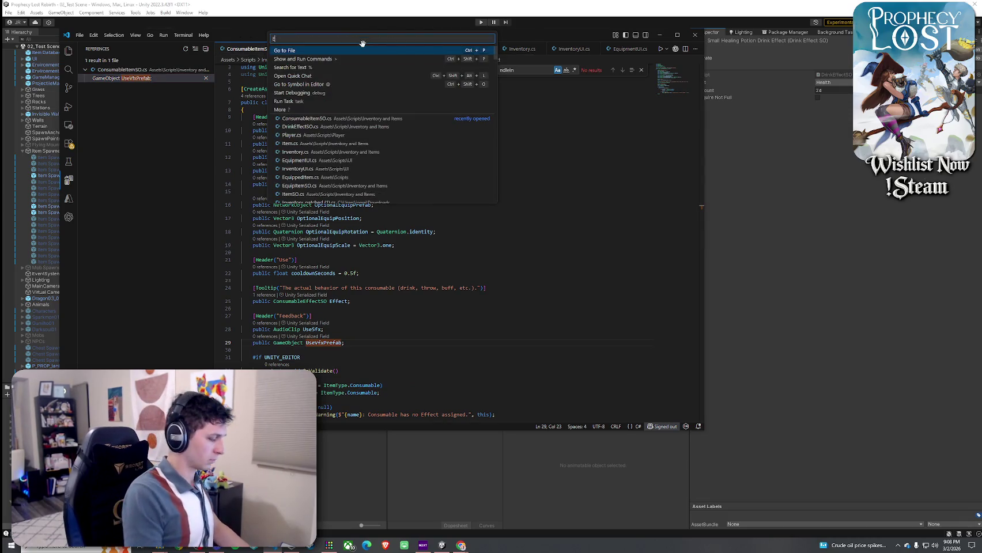
- Quick-open the EquipItemSO.cs script
{"action": "type", "text": "EquipIte"}
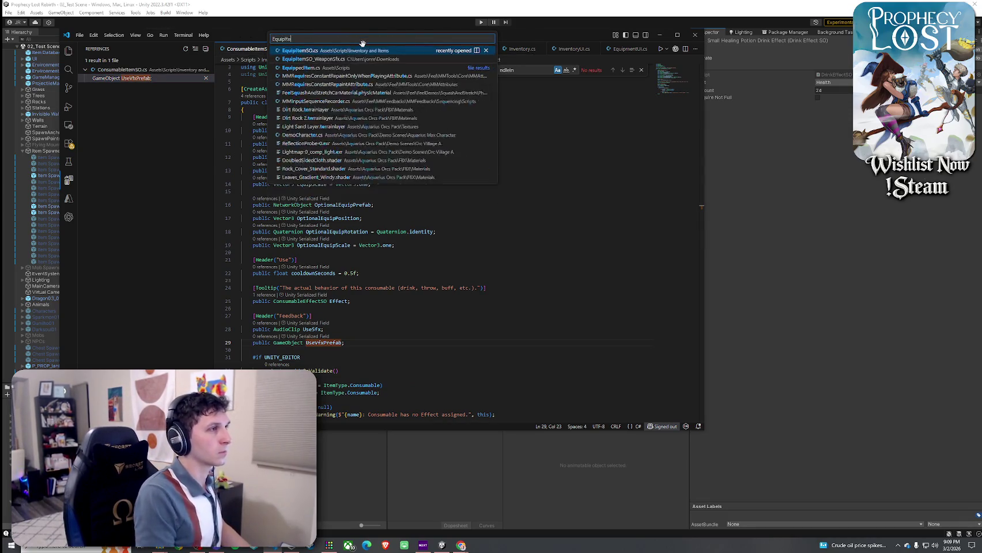
{"action": "type", "text": "m"}
{"action": "left_click", "coordinate": [367, 52]}
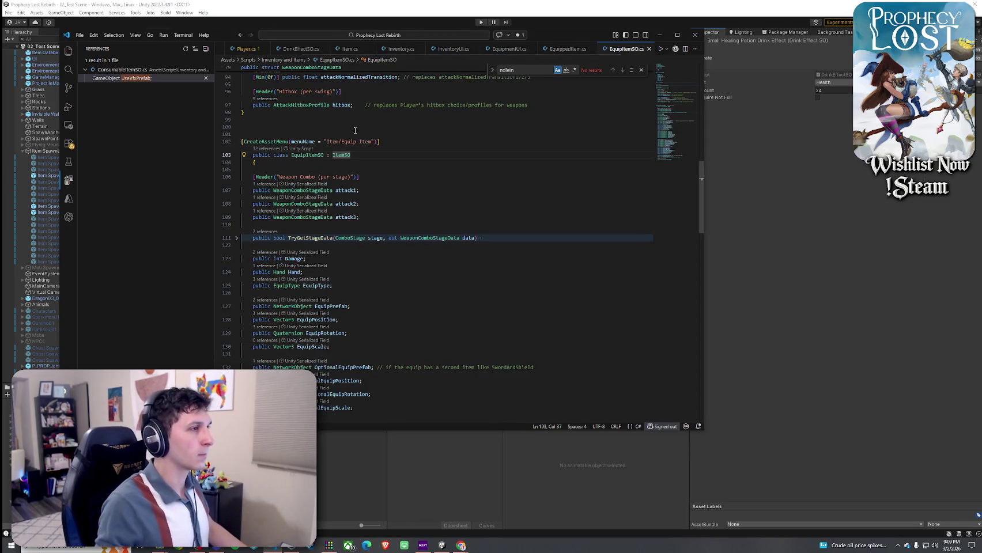
{"action": "scroll", "coordinate": [353, 174], "scroll_direction": "down", "scroll_amount": 15}
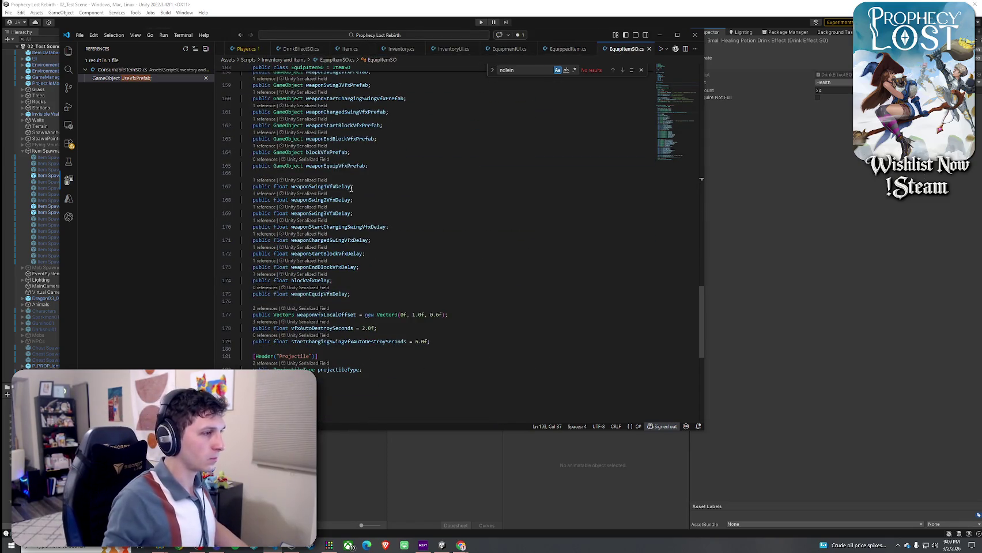
{"action": "scroll", "coordinate": [346, 180], "scroll_direction": "up", "scroll_amount": 2}
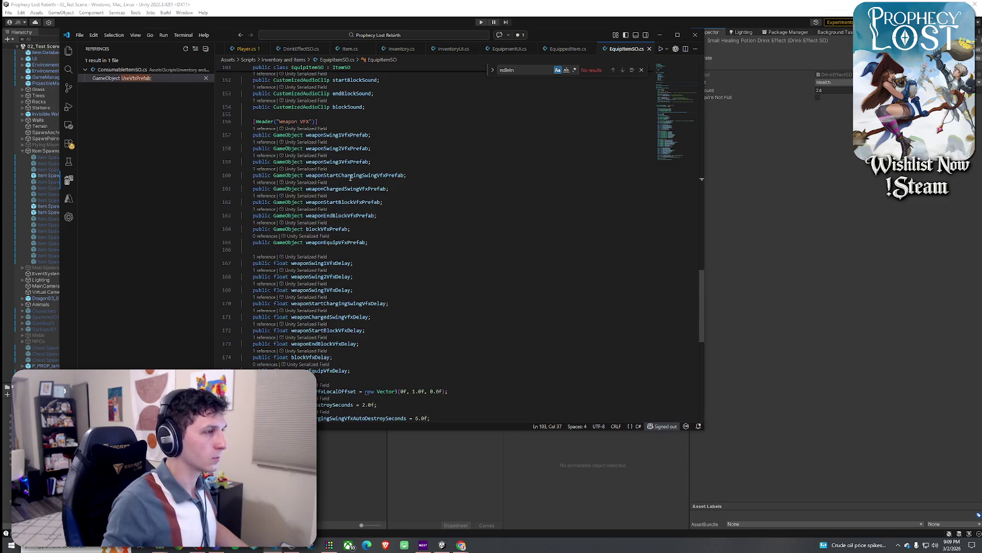
- Trace weaponSwing1VfxPrefab's references to its Swing1 use in Player.cs, then return to Unity
{"action": "right_click", "coordinate": [350, 134]}
{"action": "left_click", "coordinate": [372, 187]}
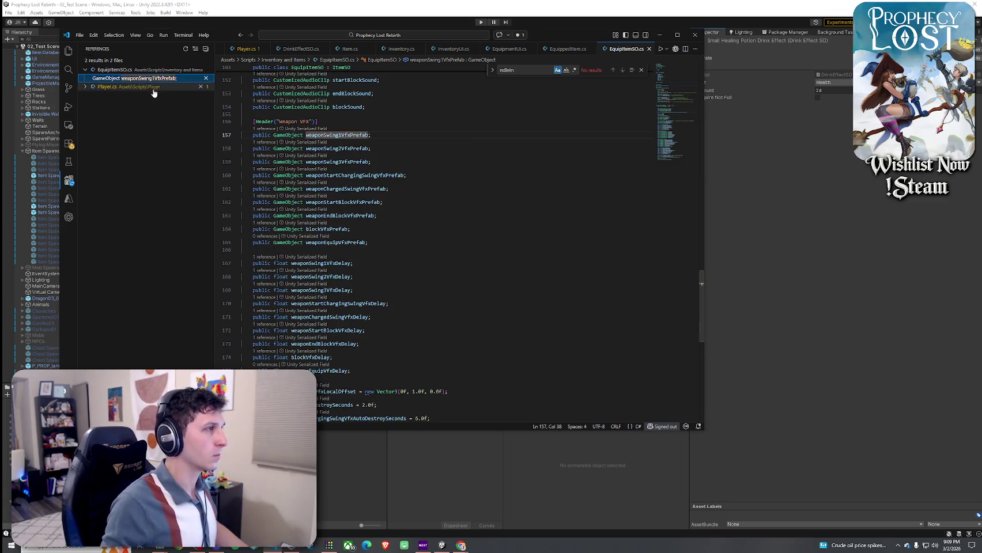
{"action": "left_click", "coordinate": [153, 87]}
{"action": "left_click", "coordinate": [152, 95]}
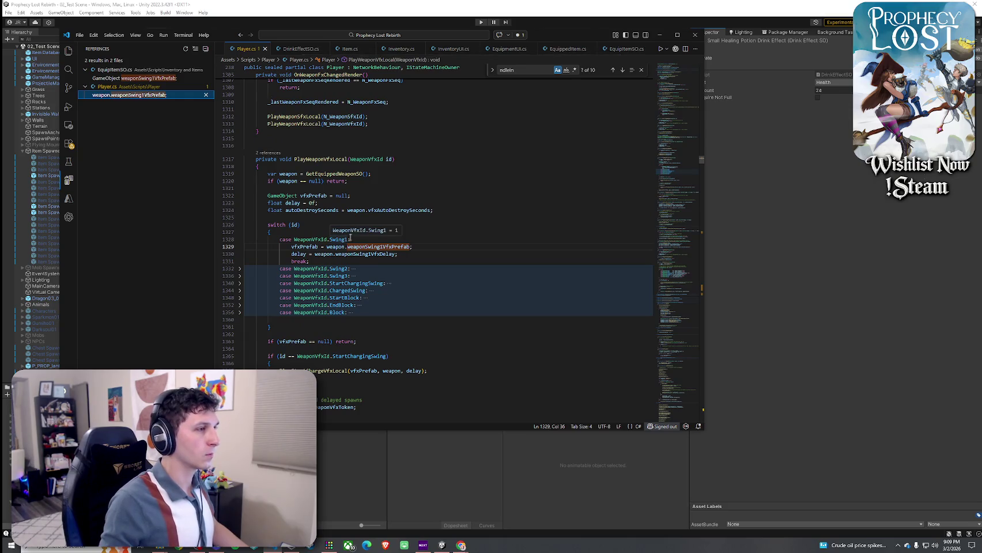
{"action": "left_click", "coordinate": [368, 247]}
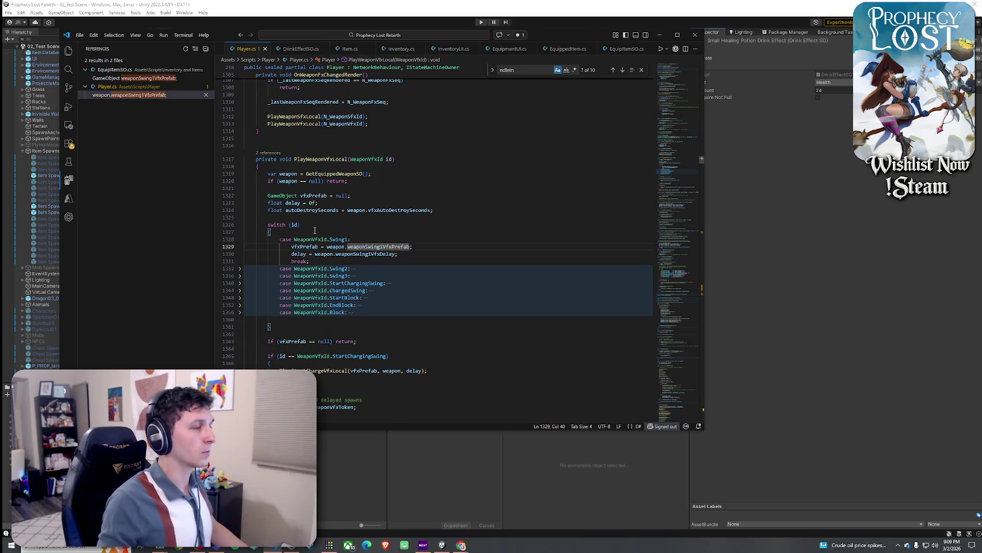
{"action": "right_click", "coordinate": [249, 49]}
{"action": "left_click", "coordinate": [300, 181]}
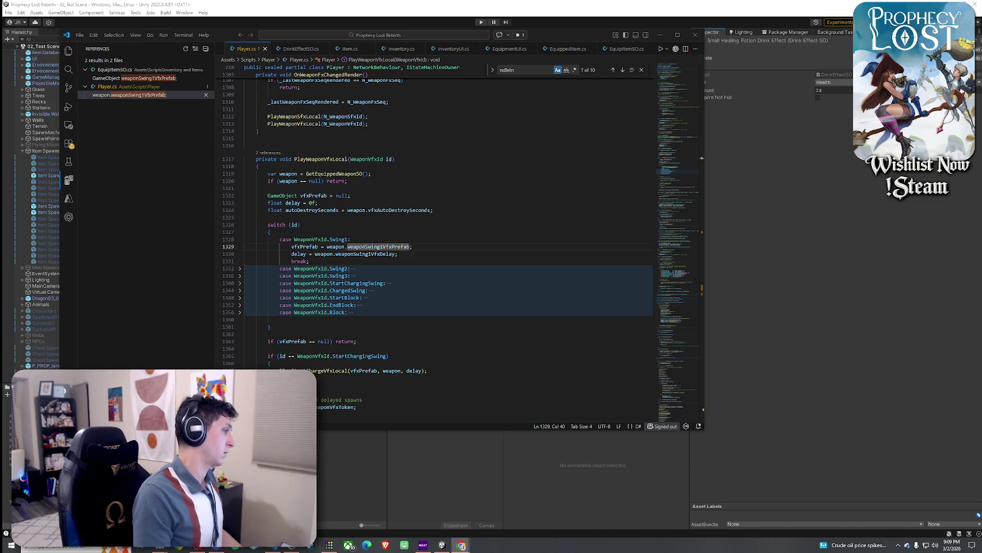
{"action": "left_click", "coordinate": [35, 22]}
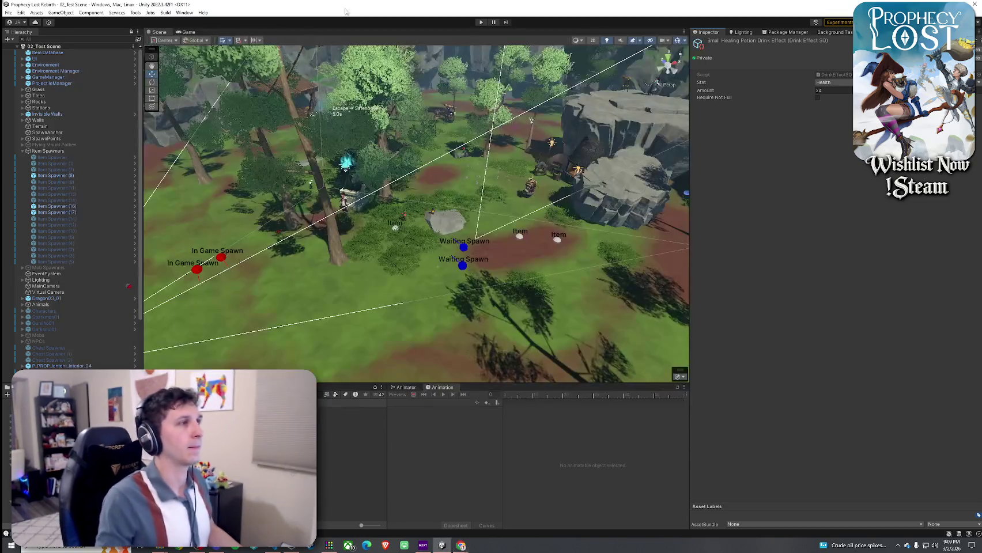
- Play the game, run to the glowing potions with W, then open Inventory.cs from the Console log
{"action": "left_click", "coordinate": [17, 22]}
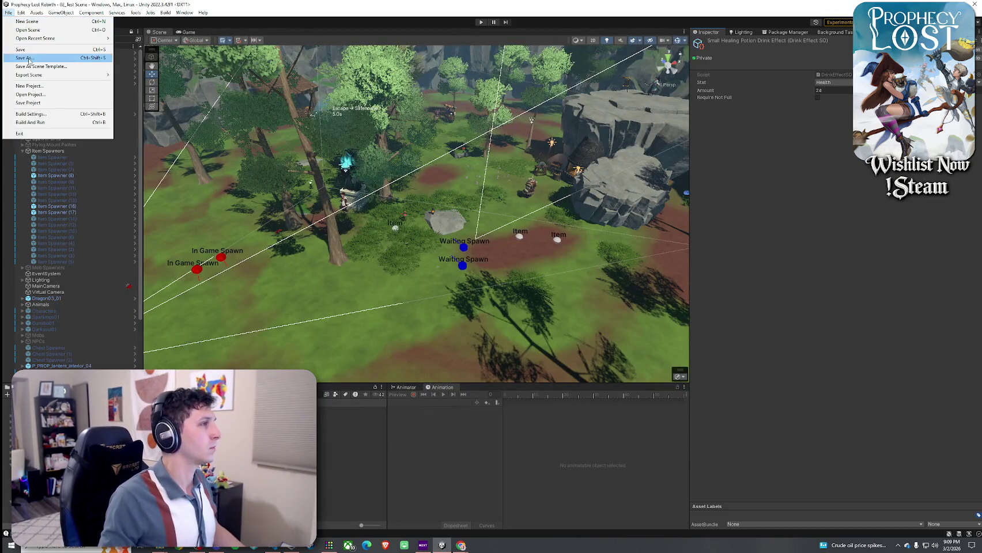
{"action": "left_click", "coordinate": [481, 21]}
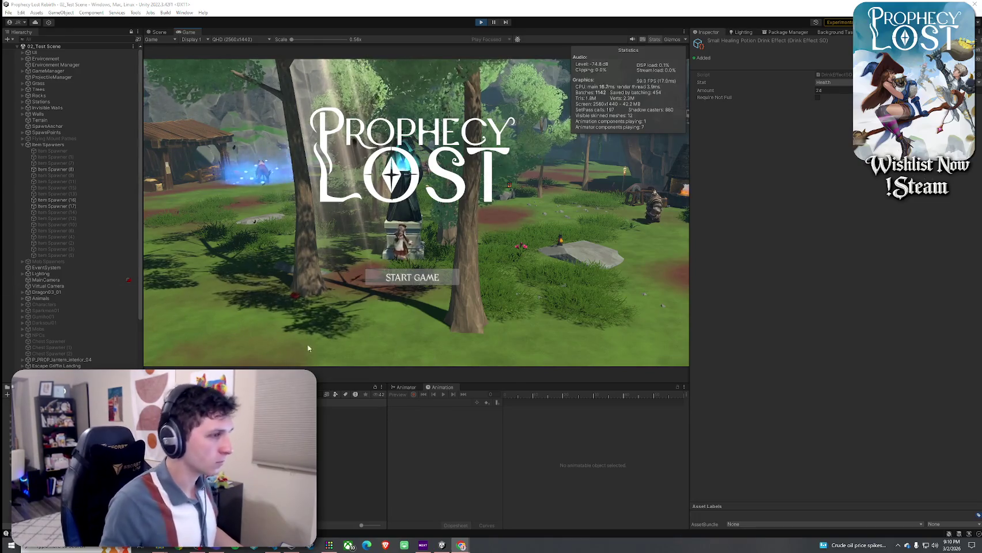
{"action": "left_click", "coordinate": [412, 277]}
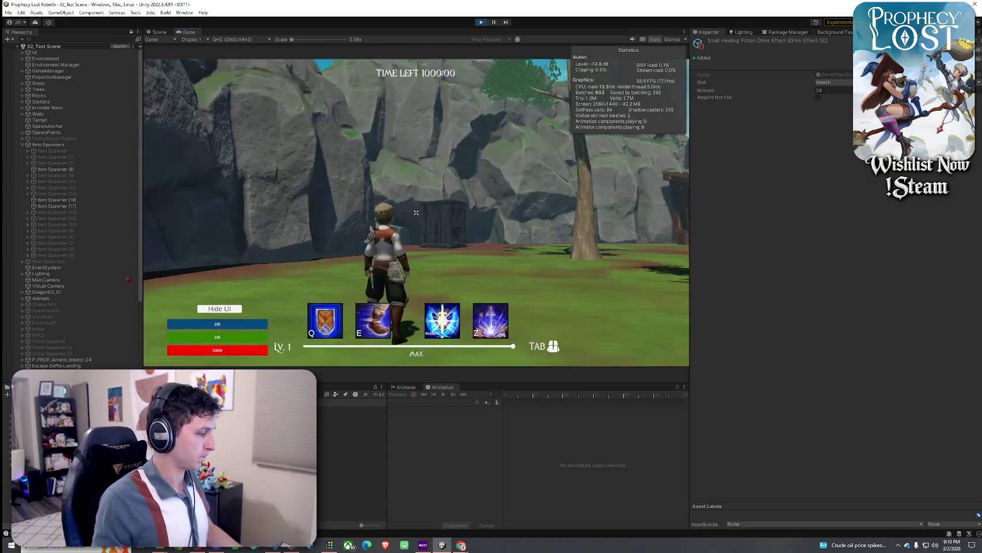
{"action": "key", "text": "w"}
{"action": "key", "text": "w"}
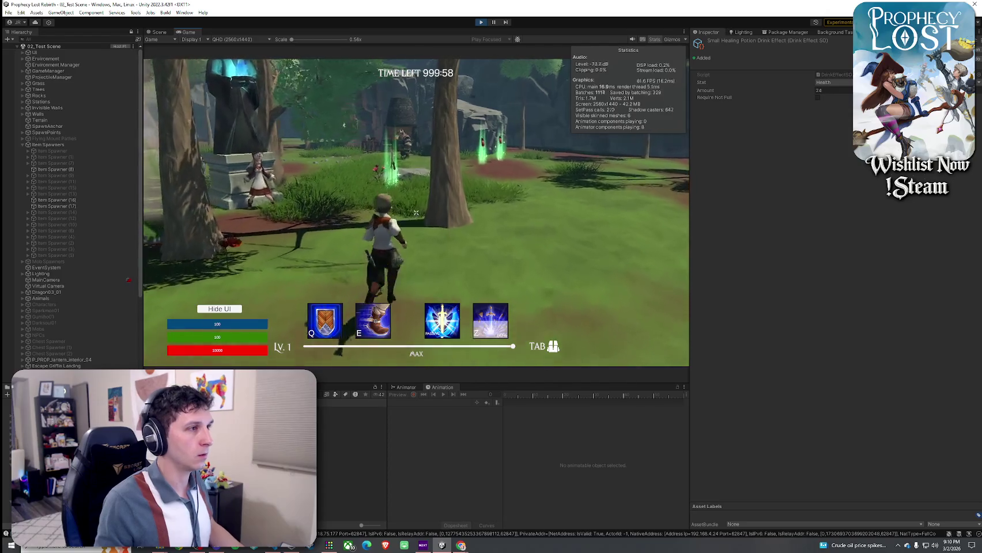
{"action": "key", "text": "w"}
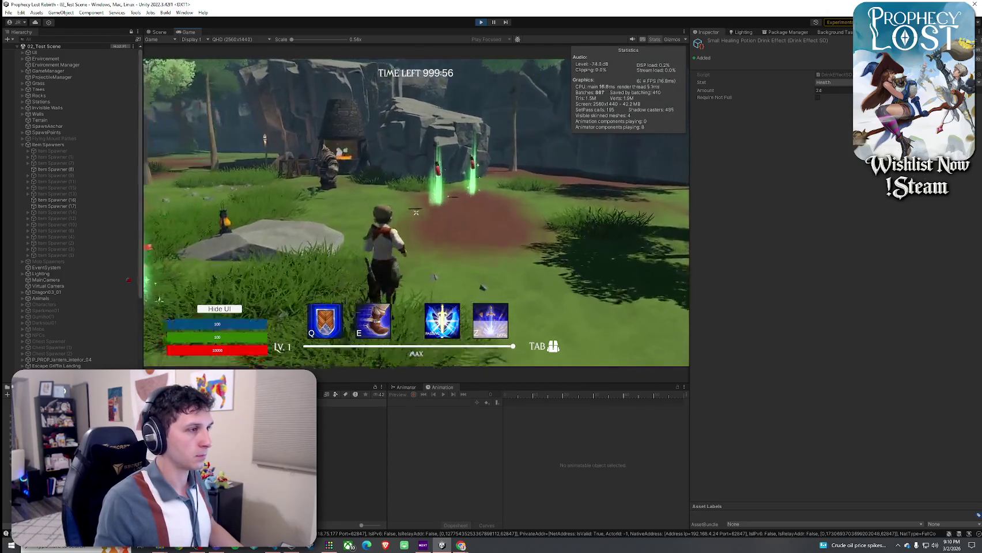
{"action": "key", "text": "w"}
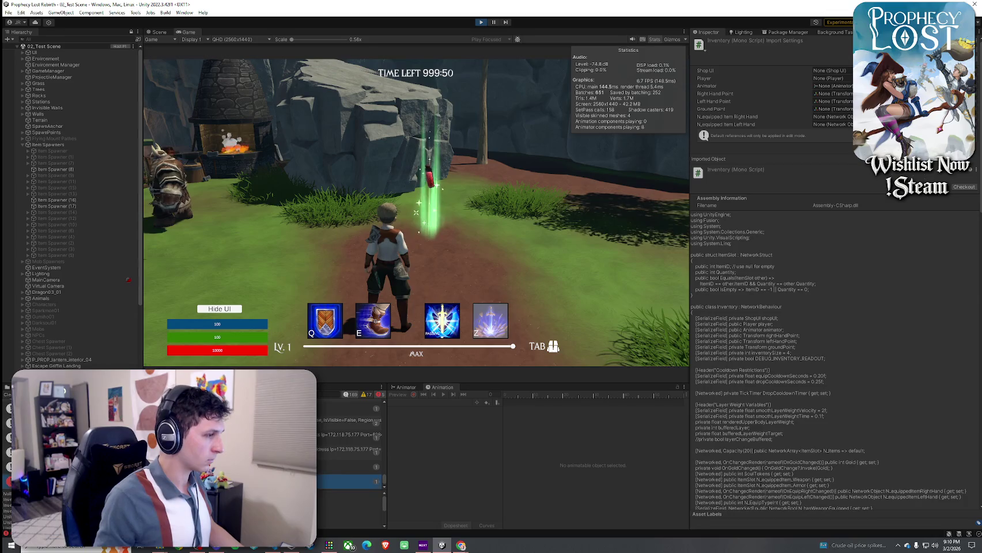
{"action": "double_click", "coordinate": [345, 482]}
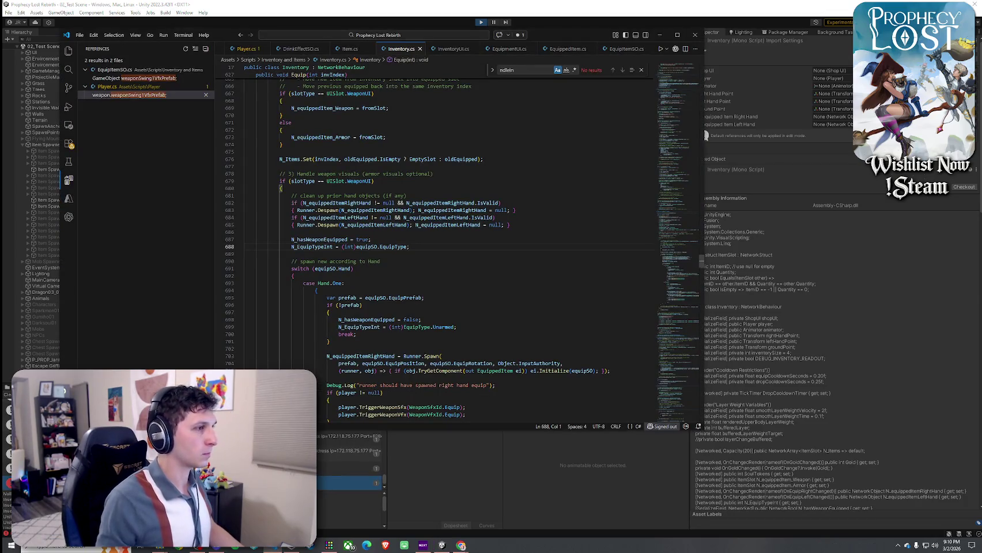
- Read the Equip method, highlighting uses of equipSO, consSO, ConsumableItemSO and item
{"action": "scroll", "coordinate": [345, 271], "scroll_direction": "up", "scroll_amount": 14}
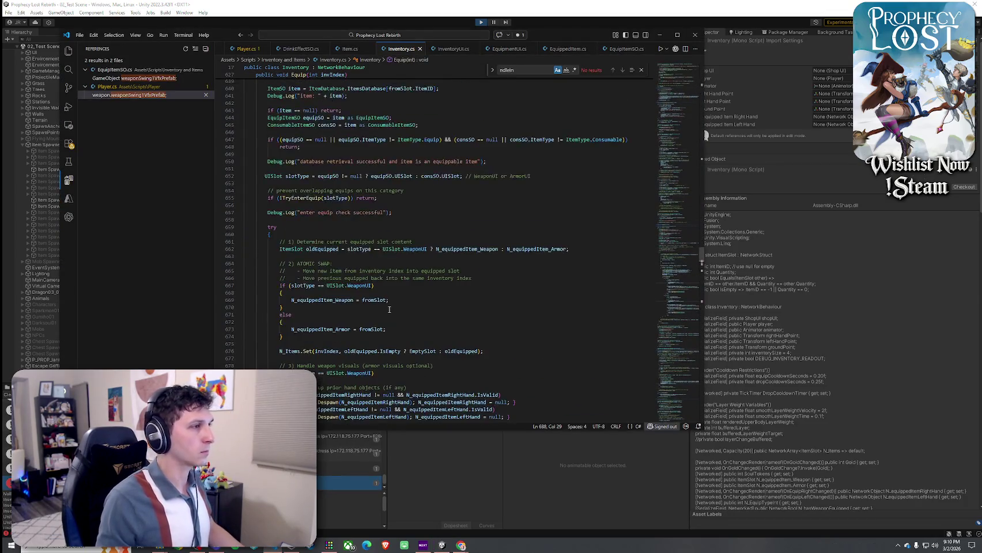
{"action": "scroll", "coordinate": [389, 310], "scroll_direction": "down", "scroll_amount": 10}
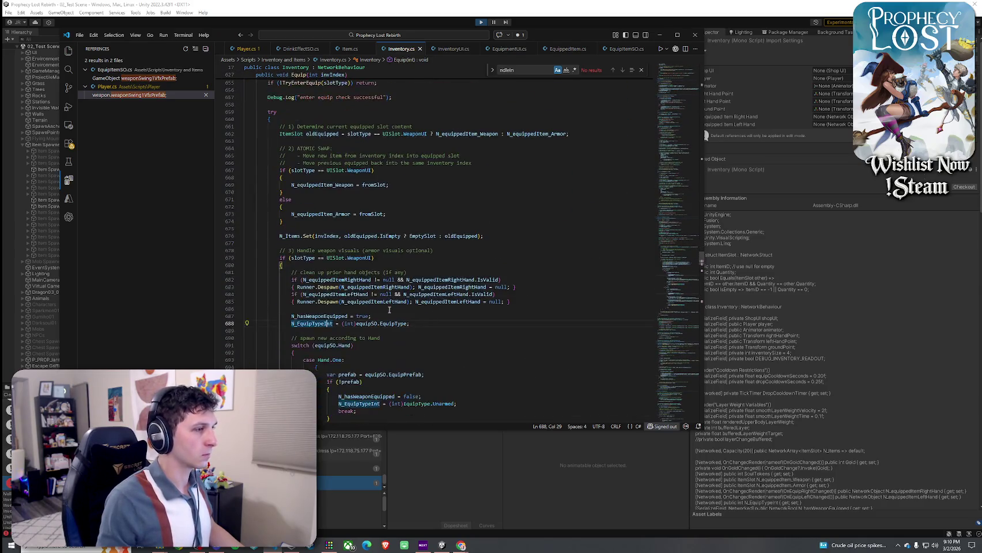
{"action": "mouse_move", "coordinate": [393, 326]}
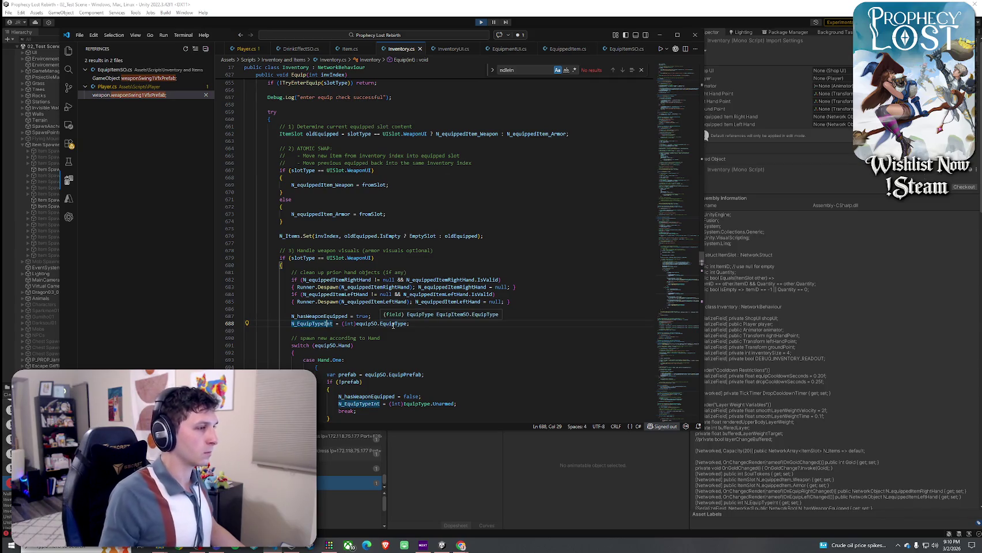
{"action": "left_click", "coordinate": [365, 323]}
{"action": "scroll", "coordinate": [363, 331], "scroll_direction": "up", "scroll_amount": 9}
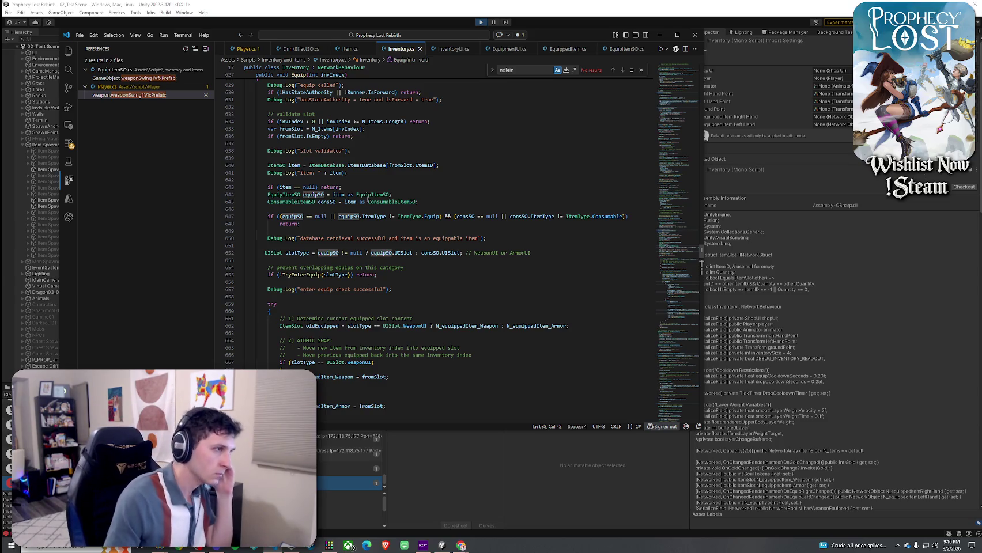
{"action": "left_click", "coordinate": [329, 201]}
{"action": "left_click", "coordinate": [370, 202]}
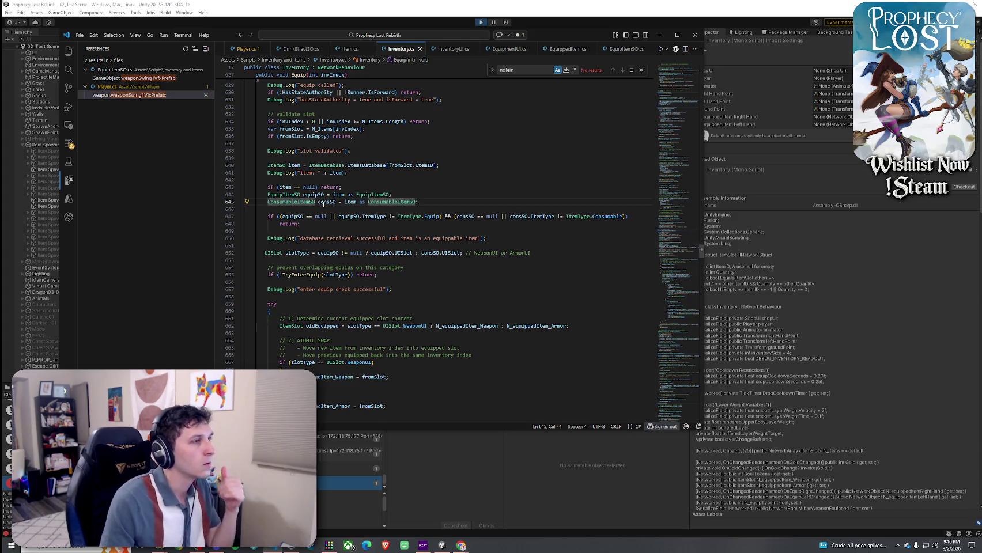
{"action": "left_click", "coordinate": [346, 202]}
{"action": "left_click", "coordinate": [345, 202]}
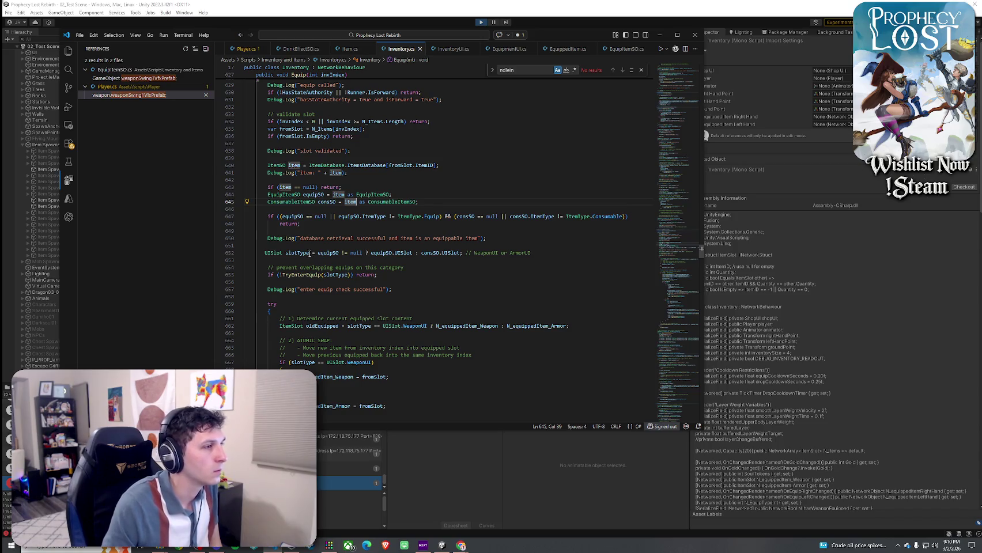
{"action": "scroll", "coordinate": [310, 254], "scroll_direction": "down", "scroll_amount": 7}
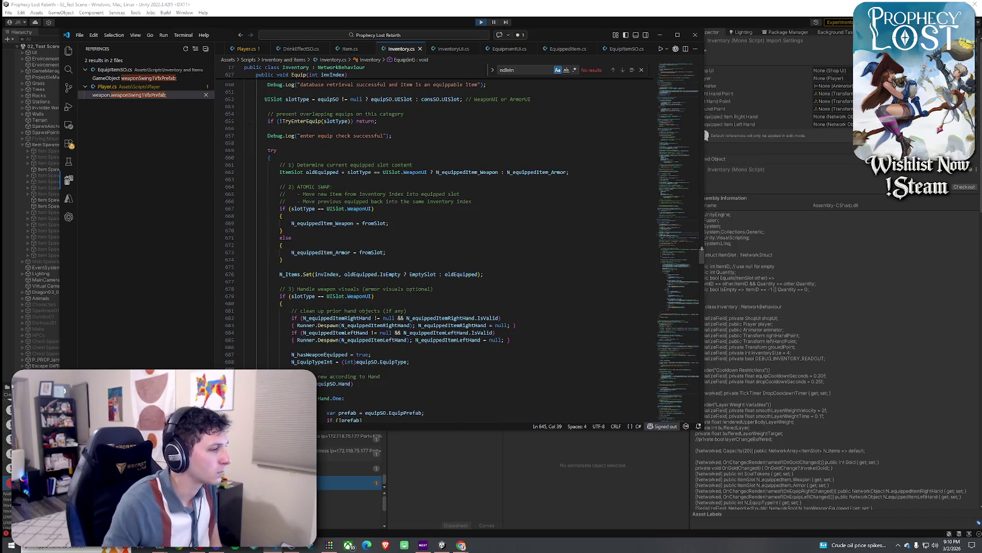
- Check the running game in Unity, then bring Inventory.cs back to the front
{"action": "key", "text": "alt+Tab"}
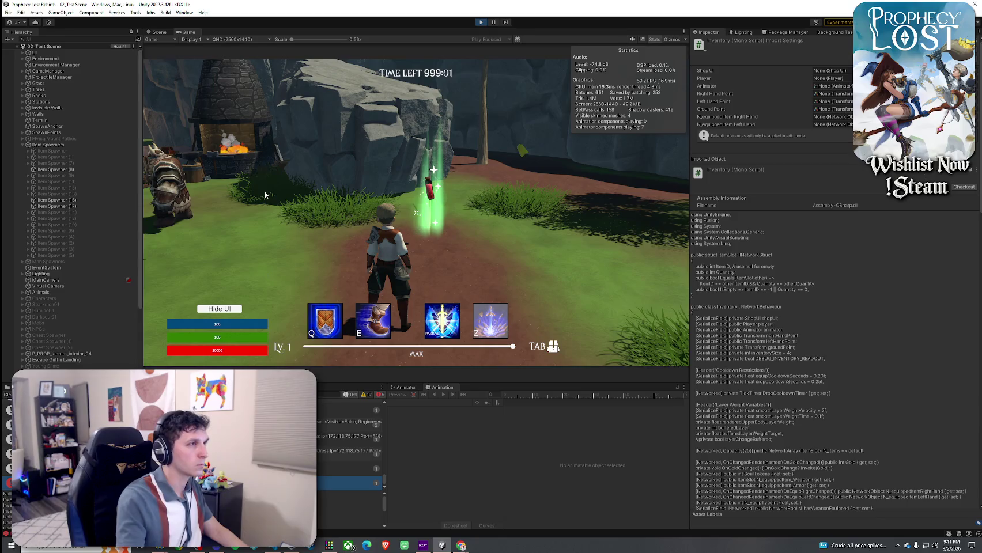
{"action": "key", "text": "alt+Tab"}
{"action": "right_click", "coordinate": [392, 51]}
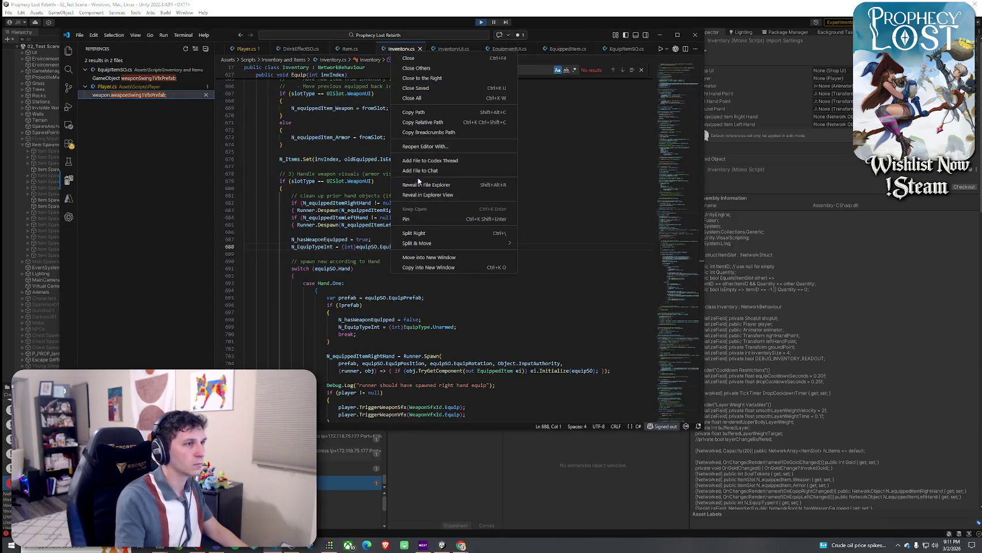
{"action": "left_click", "coordinate": [294, 196]}
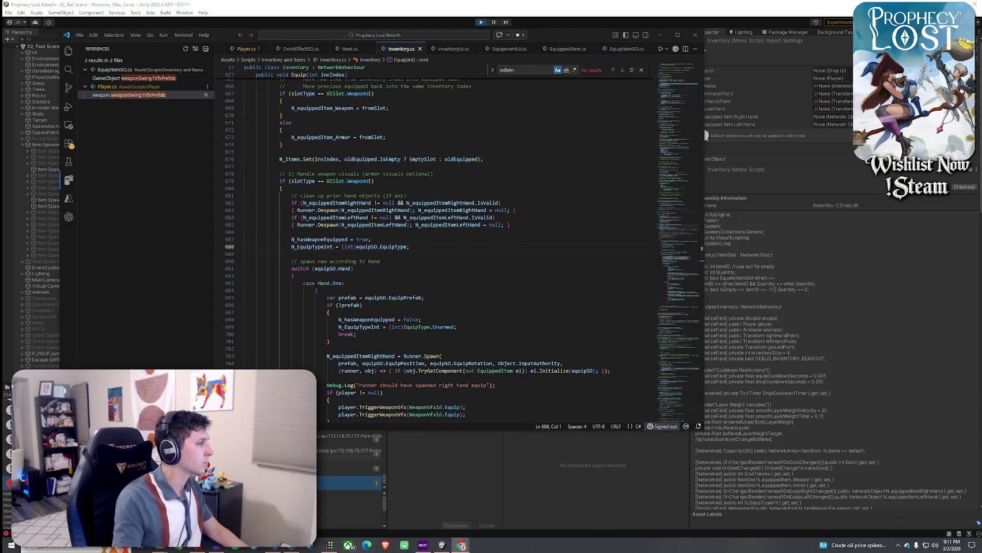
{"action": "left_click", "coordinate": [660, 35]}
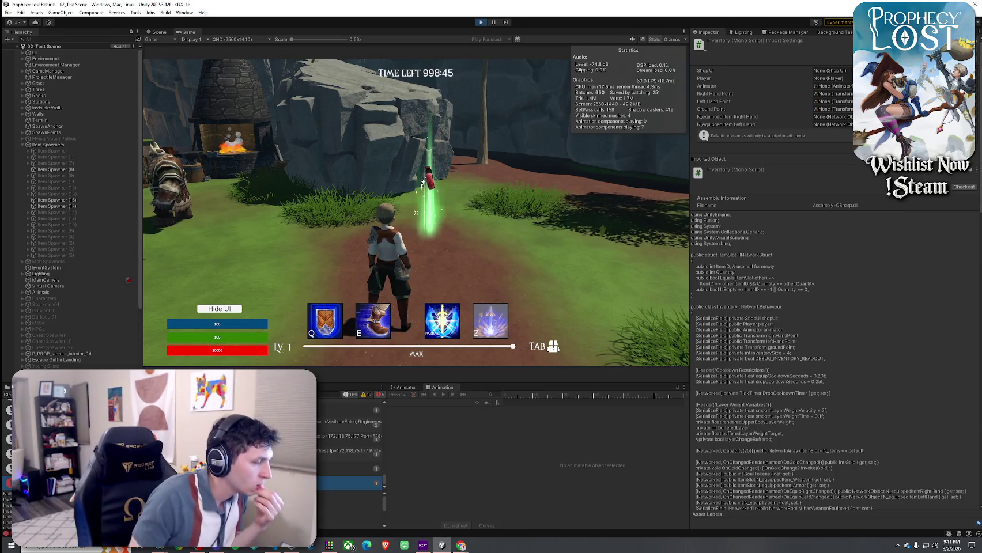
{"action": "key", "text": "alt+Tab"}
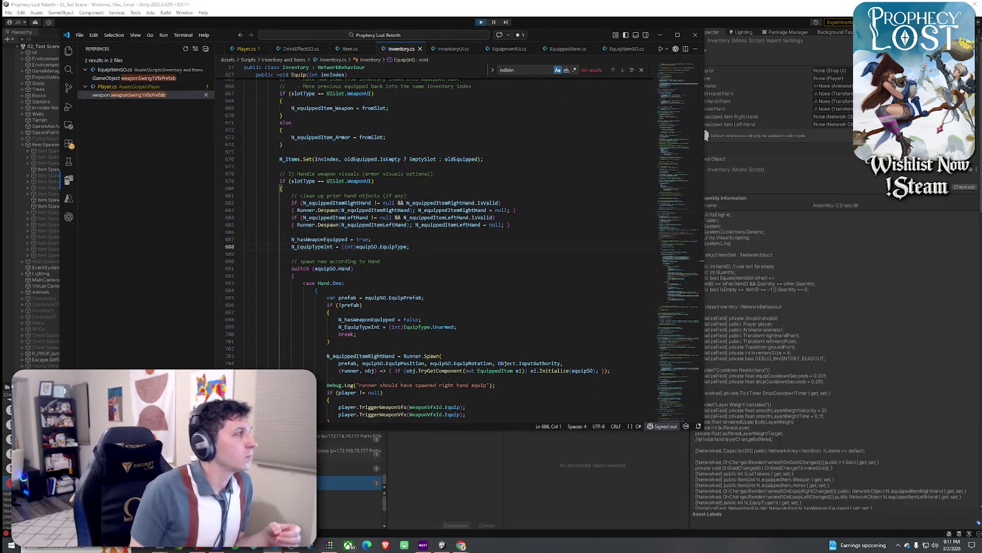
- Select N_EquipTypeInt and EquipType on line 688 to inspect their uses
{"action": "scroll", "coordinate": [358, 252], "scroll_direction": "up", "scroll_amount": 2}
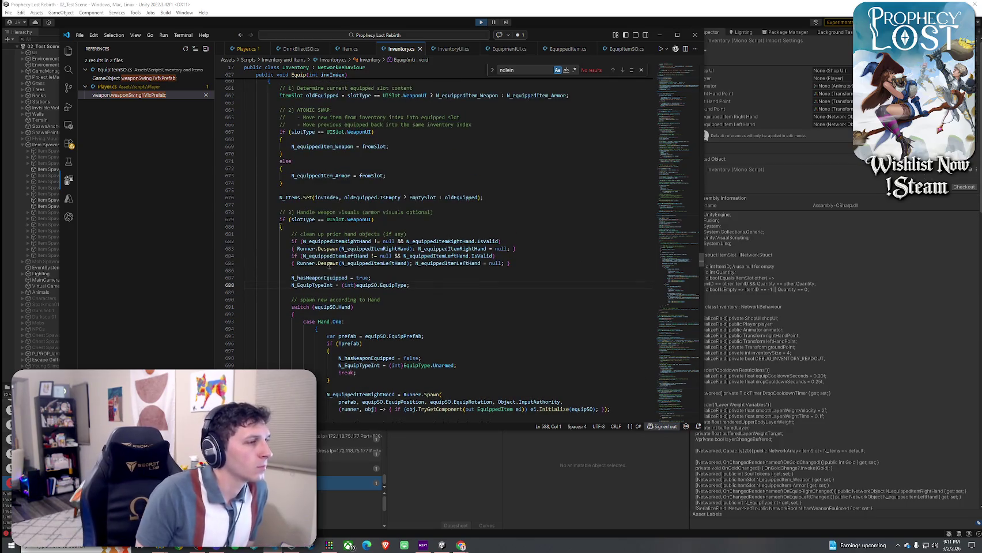
{"action": "double_click", "coordinate": [322, 285]}
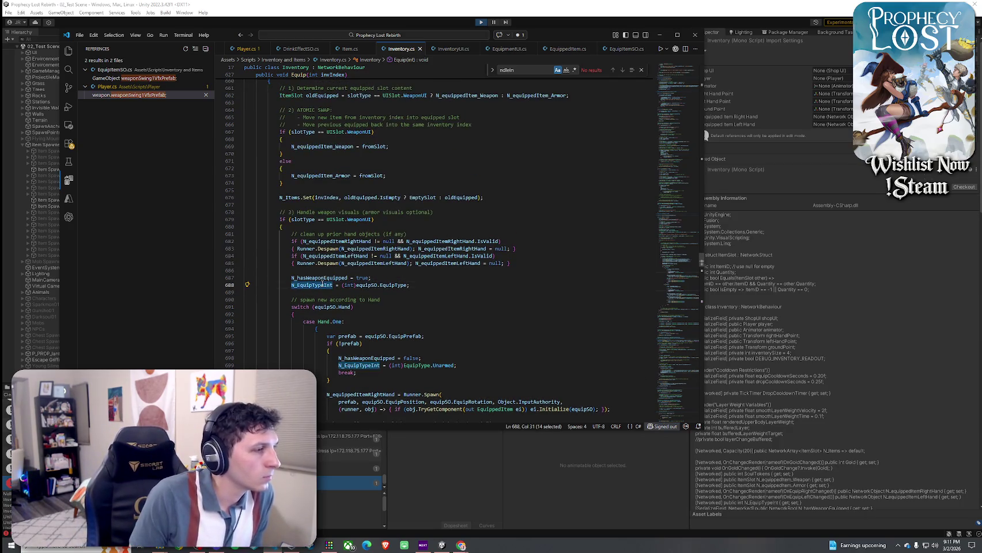
{"action": "double_click", "coordinate": [385, 285]}
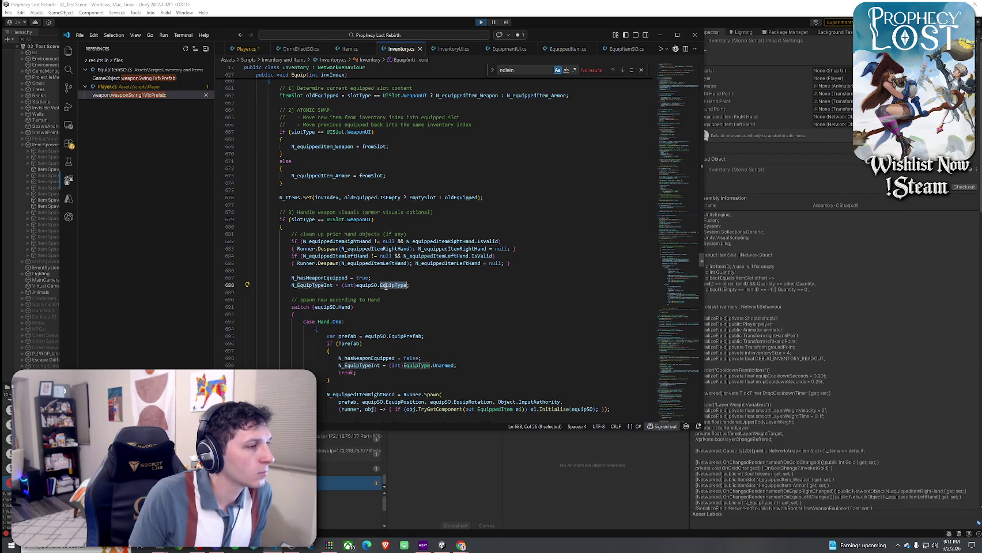
{"action": "left_click", "coordinate": [362, 285]}
{"action": "left_click", "coordinate": [320, 285]}
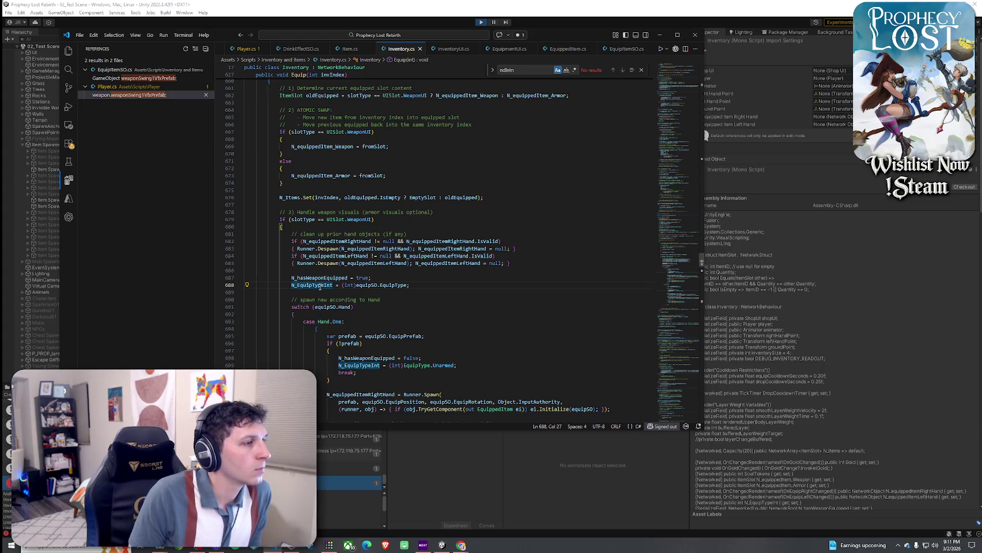
- Reselect N_EquipTypeInt and highlight equipSO uses, then return to the running Unity game
{"action": "double_click", "coordinate": [328, 286]}
{"action": "scroll", "coordinate": [340, 305], "scroll_direction": "up", "scroll_amount": 3}
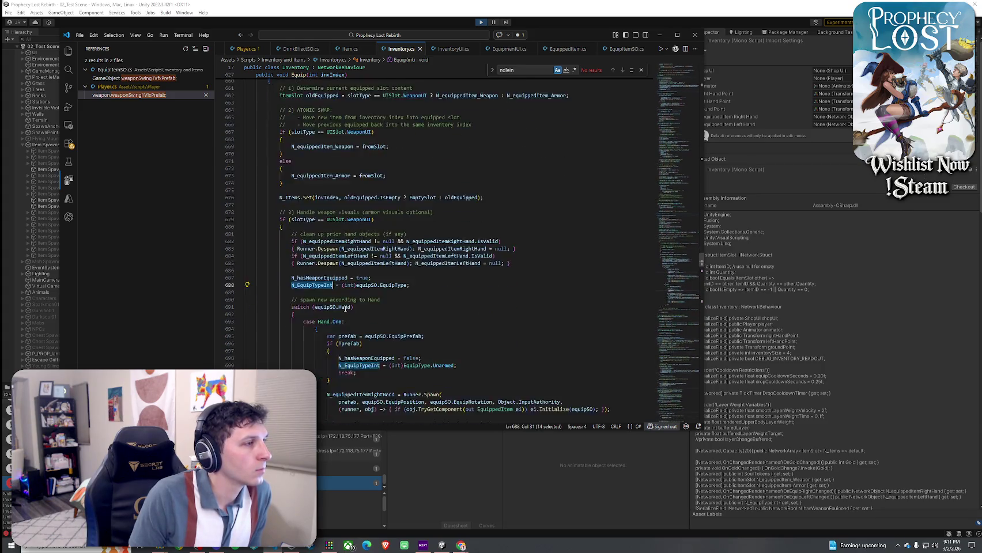
{"action": "scroll", "coordinate": [346, 305], "scroll_direction": "down", "scroll_amount": 3}
{"action": "left_click", "coordinate": [387, 285]}
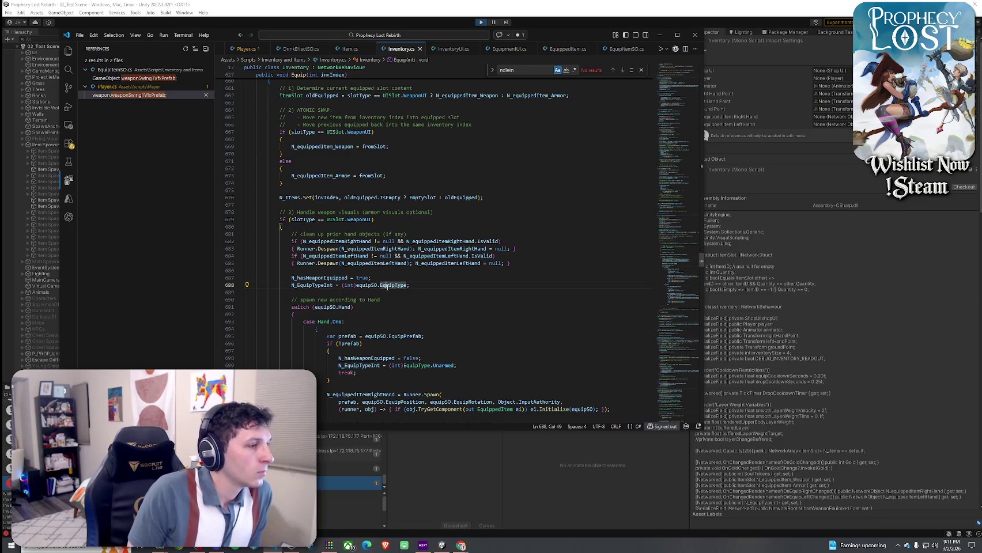
{"action": "left_click", "coordinate": [369, 285]}
{"action": "scroll", "coordinate": [370, 288], "scroll_direction": "up", "scroll_amount": 10}
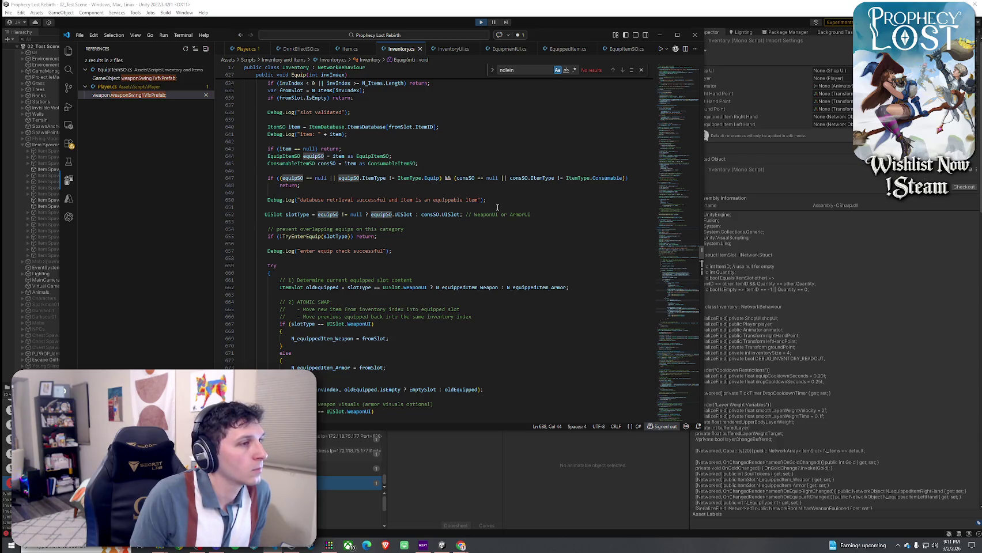
{"action": "key", "text": "alt+Tab"}
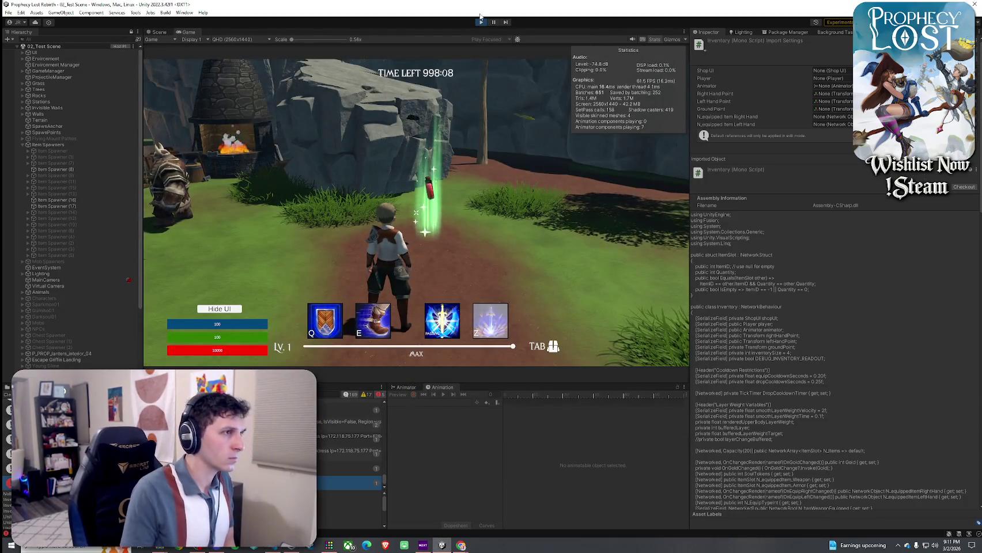
- Exit Play mode and confirm 10_Small Healing Potion's Item Type stays Consumable
{"action": "key", "text": "ctrl+p"}
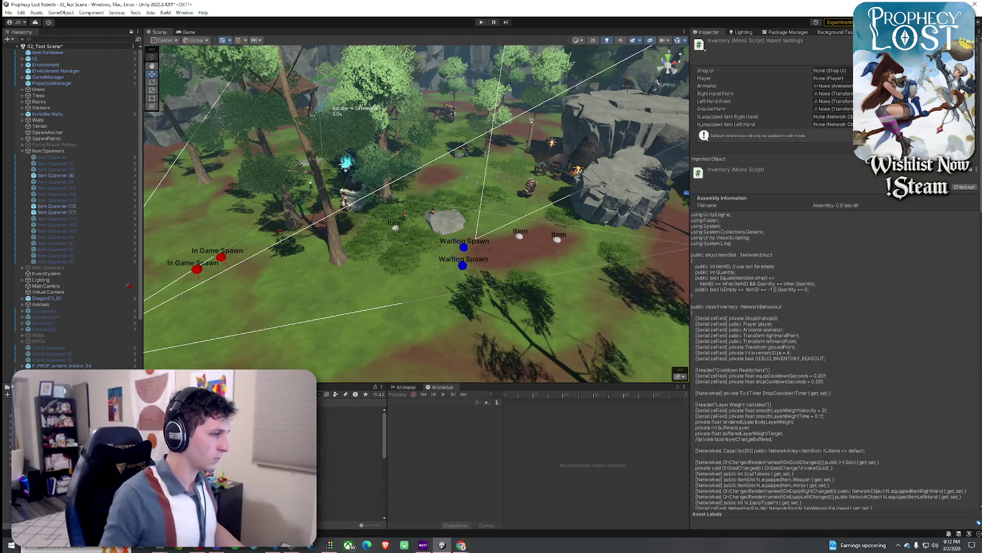
{"action": "left_click", "coordinate": [348, 417]}
{"action": "left_click", "coordinate": [832, 129]}
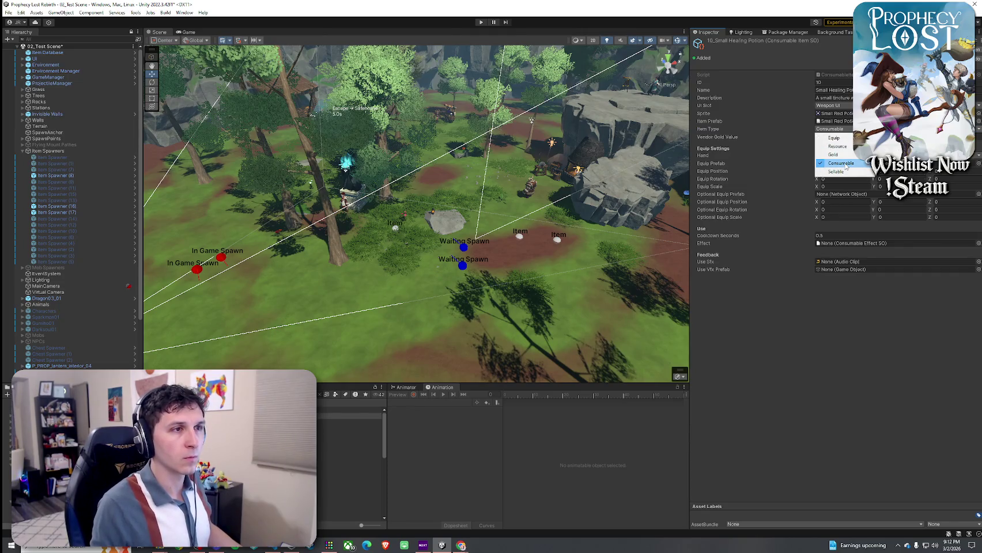
{"action": "left_click", "coordinate": [845, 166]}
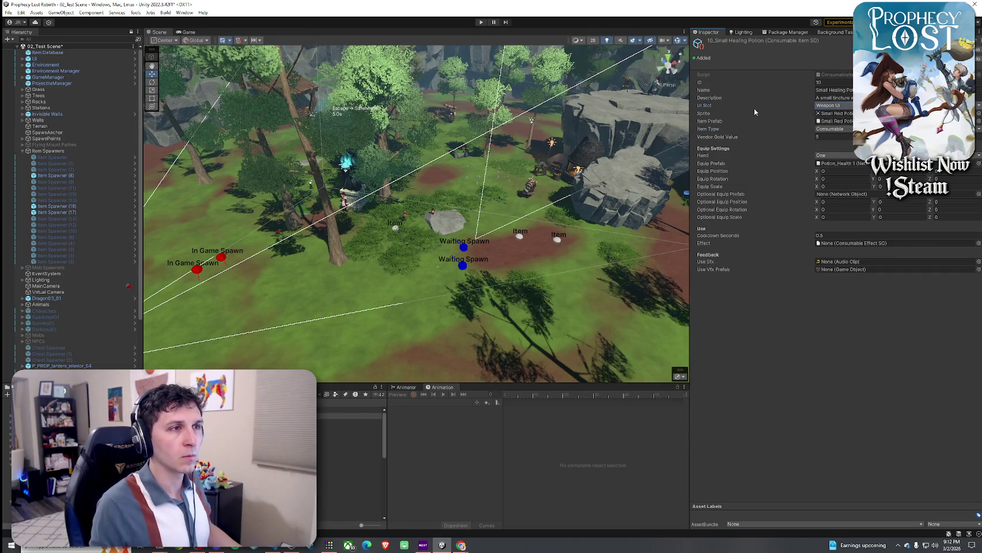
{"action": "key", "text": "alt+Tab"}
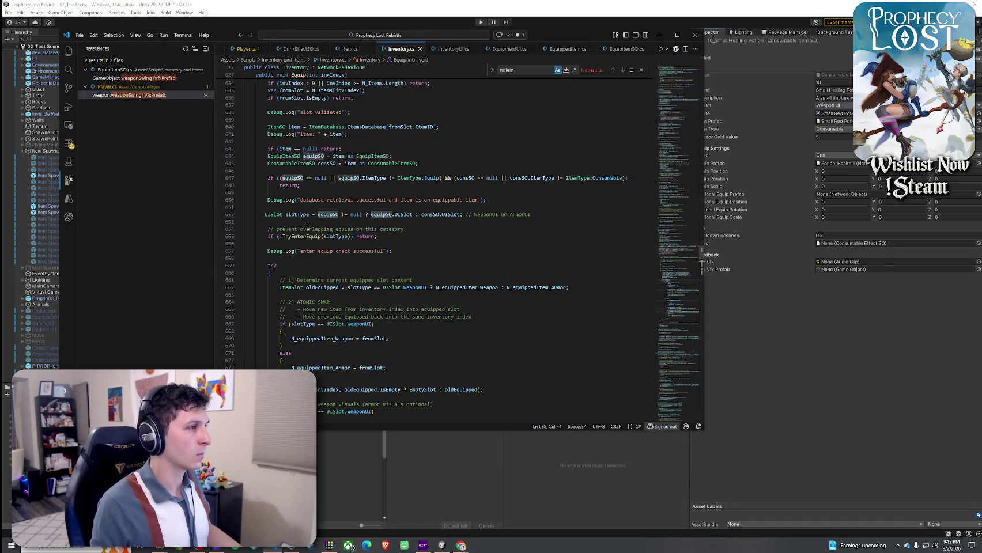
{"action": "scroll", "coordinate": [333, 220], "scroll_direction": "down", "scroll_amount": 5}
{"action": "scroll", "coordinate": [342, 214], "scroll_direction": "up", "scroll_amount": 5}
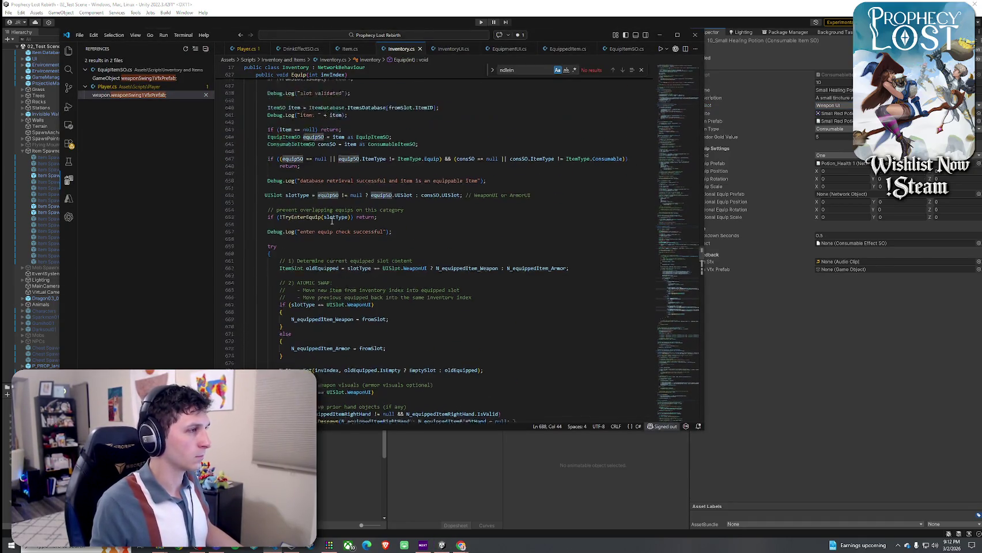
{"action": "left_click", "coordinate": [335, 216]}
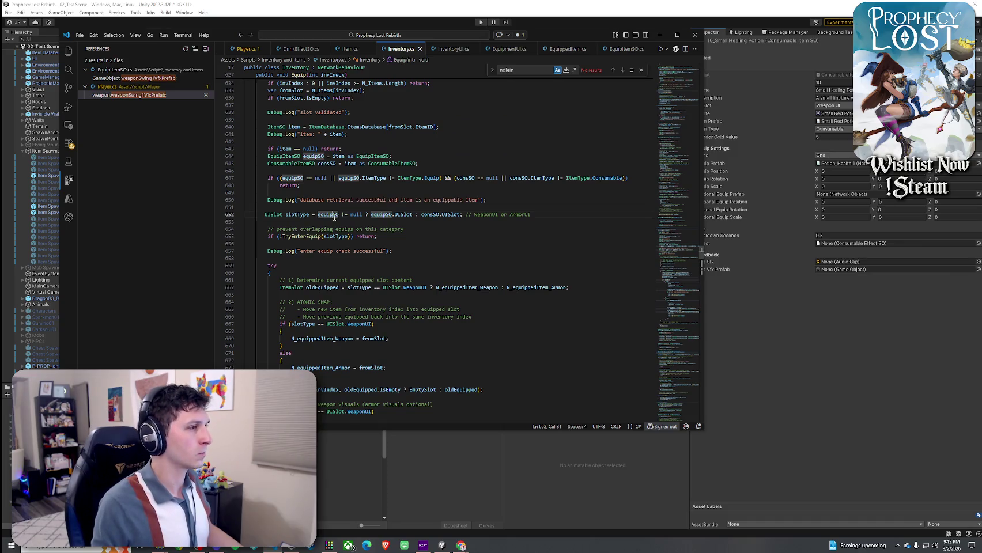
{"action": "left_click", "coordinate": [339, 237]}
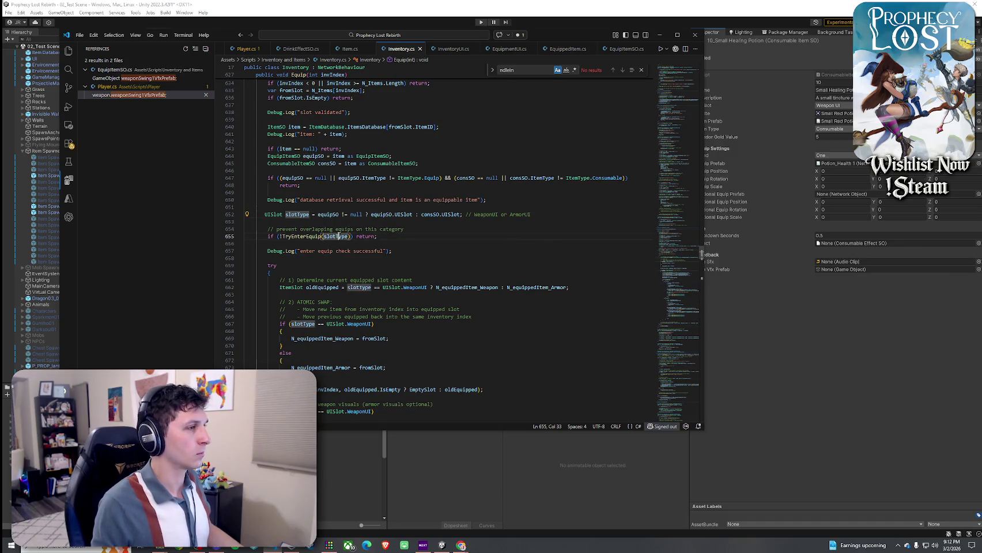
{"action": "scroll", "coordinate": [358, 279], "scroll_direction": "down", "scroll_amount": 2}
{"action": "left_click", "coordinate": [381, 249]}
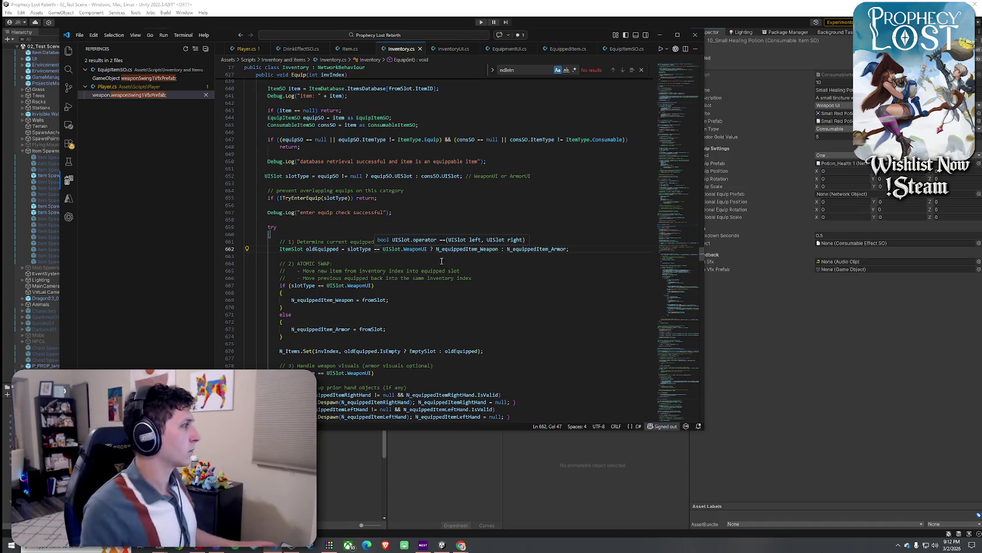
{"action": "scroll", "coordinate": [440, 257], "scroll_direction": "up", "scroll_amount": 3}
{"action": "scroll", "coordinate": [440, 257], "scroll_direction": "up", "scroll_amount": 1}
{"action": "left_click", "coordinate": [301, 235]}
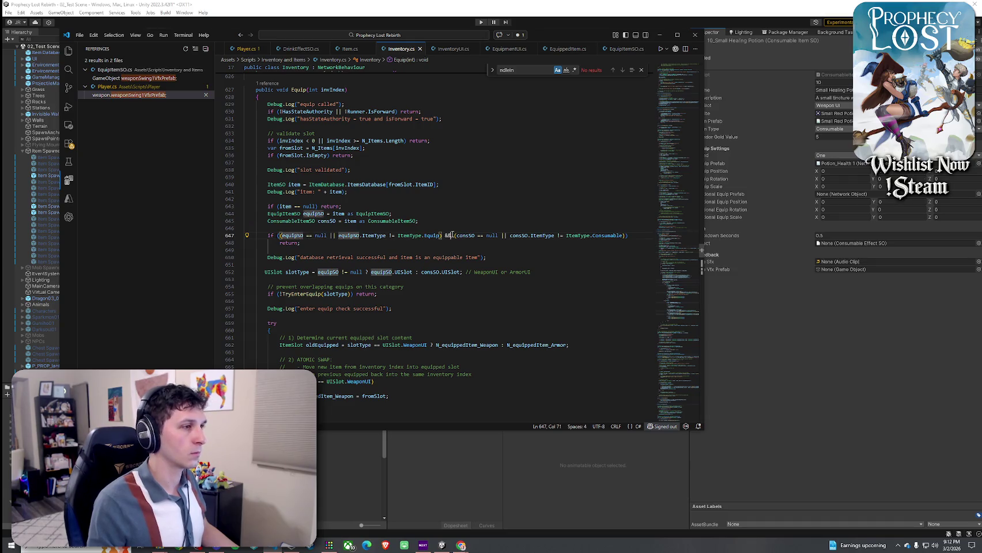
{"action": "key", "text": "Right"}
{"action": "key", "text": "Right"}
{"action": "key", "text": "Right"}
{"action": "left_click", "coordinate": [408, 257]}
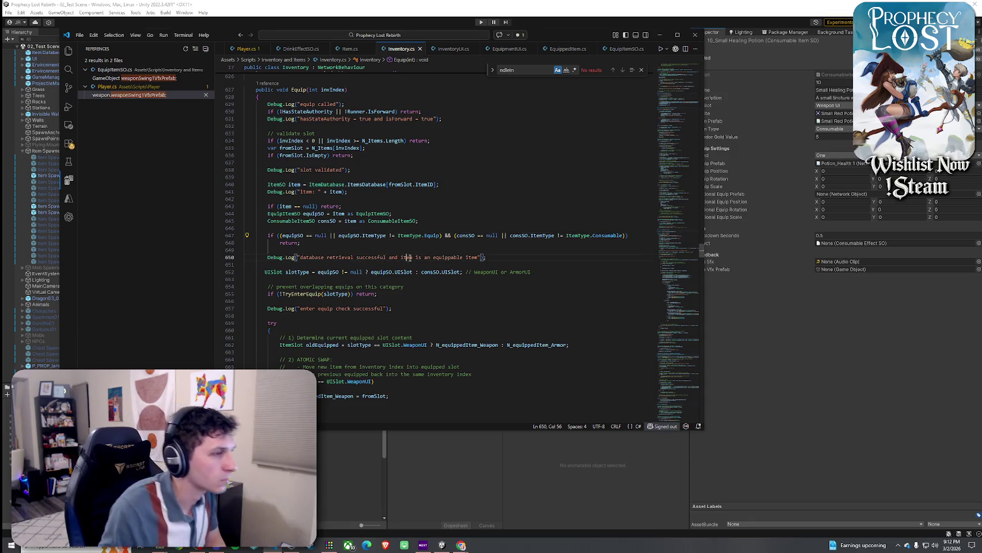
{"action": "key", "text": "End"}
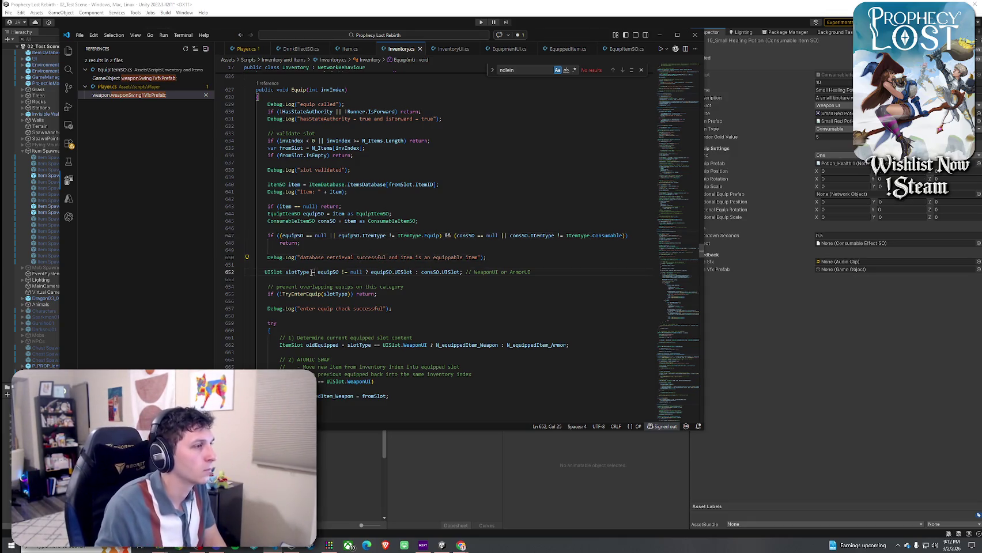
{"action": "left_click", "coordinate": [326, 272]}
{"action": "left_click", "coordinate": [372, 272]}
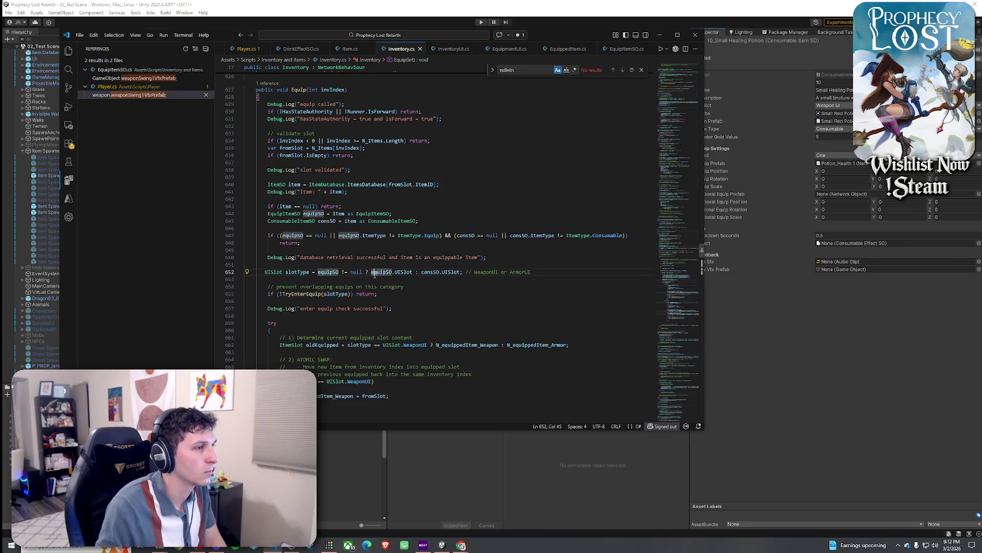
{"action": "left_click", "coordinate": [426, 273]}
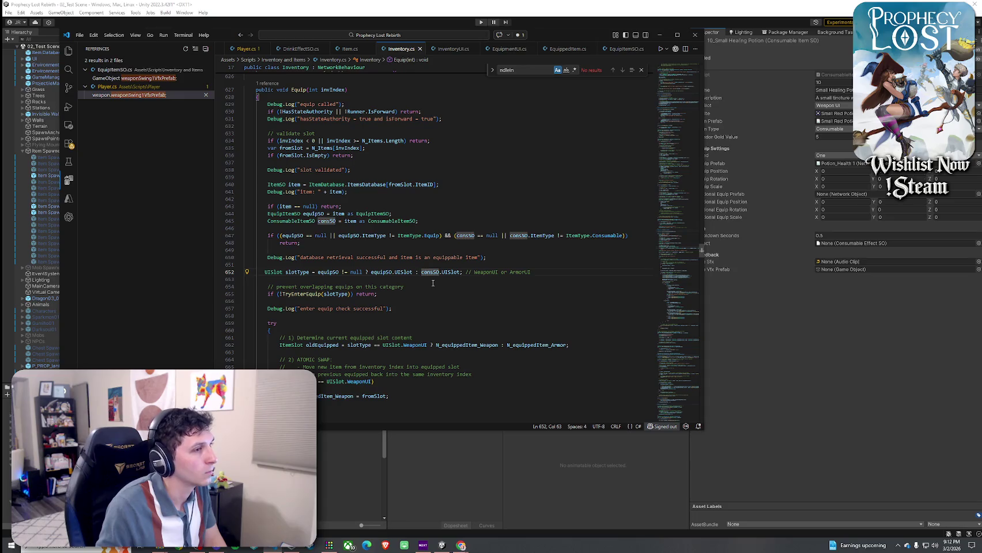
{"action": "left_click", "coordinate": [512, 273]}
{"action": "double_click", "coordinate": [432, 273]}
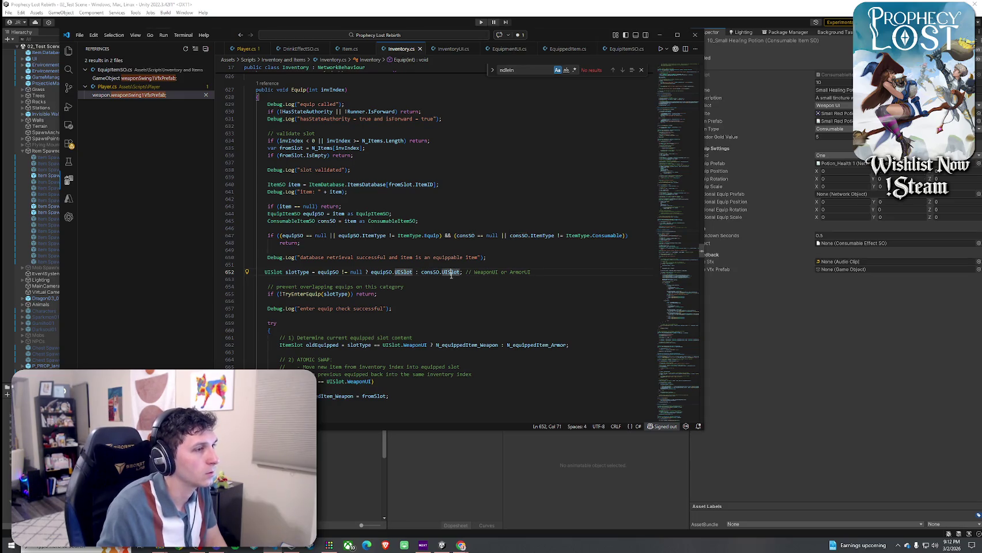
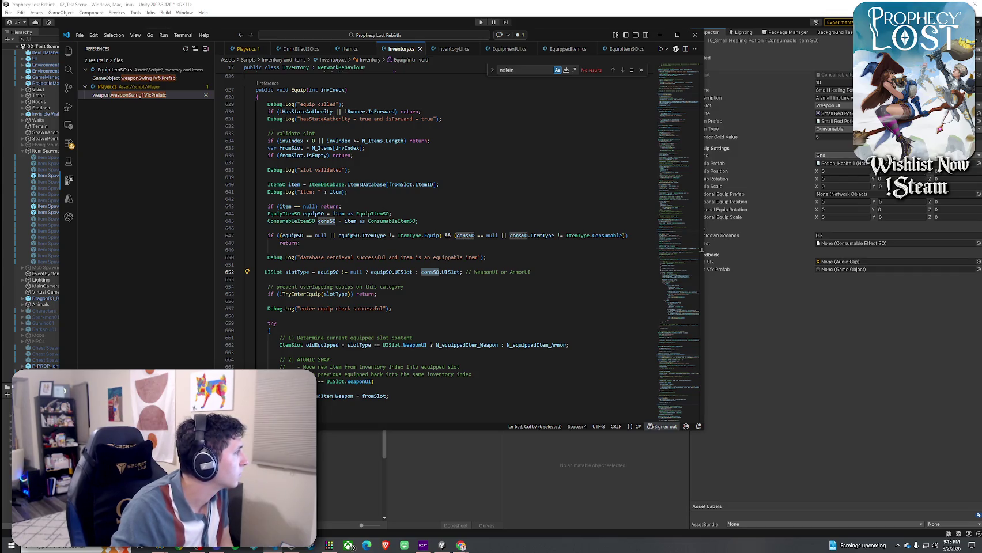
- Trace equipSO, slotType, consSO and UISlot on Equip's line 652 slot-type line
{"action": "left_click", "coordinate": [331, 276]}
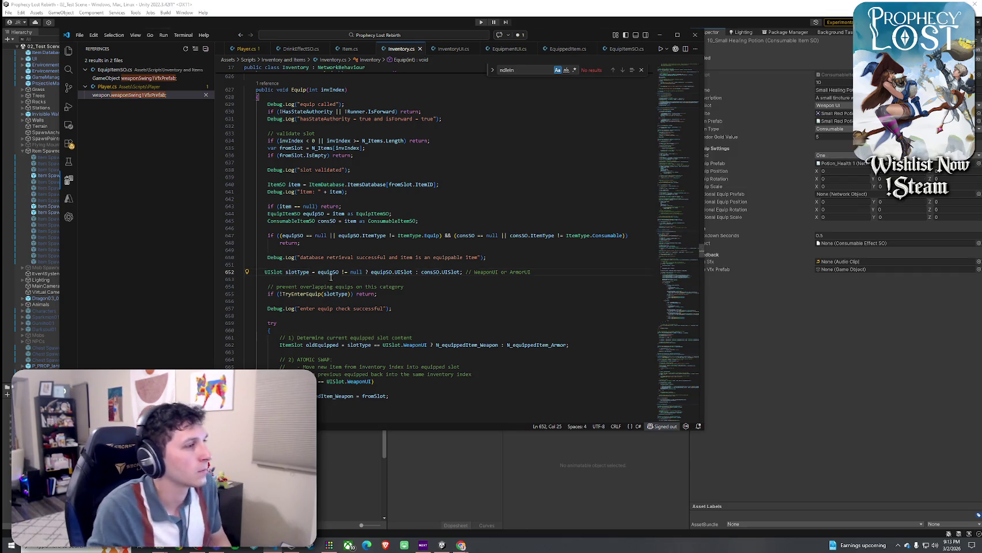
{"action": "left_click", "coordinate": [331, 275]}
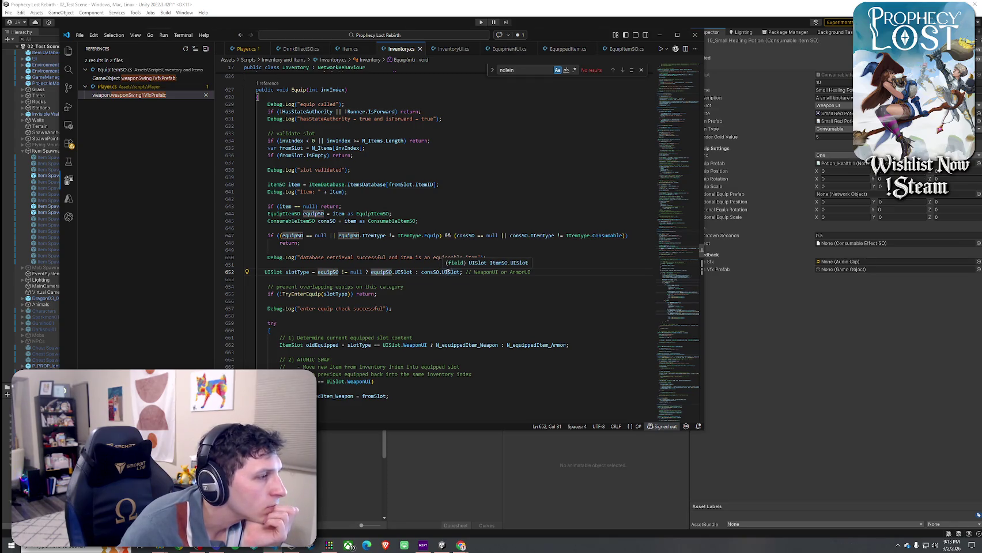
{"action": "left_click", "coordinate": [335, 273]}
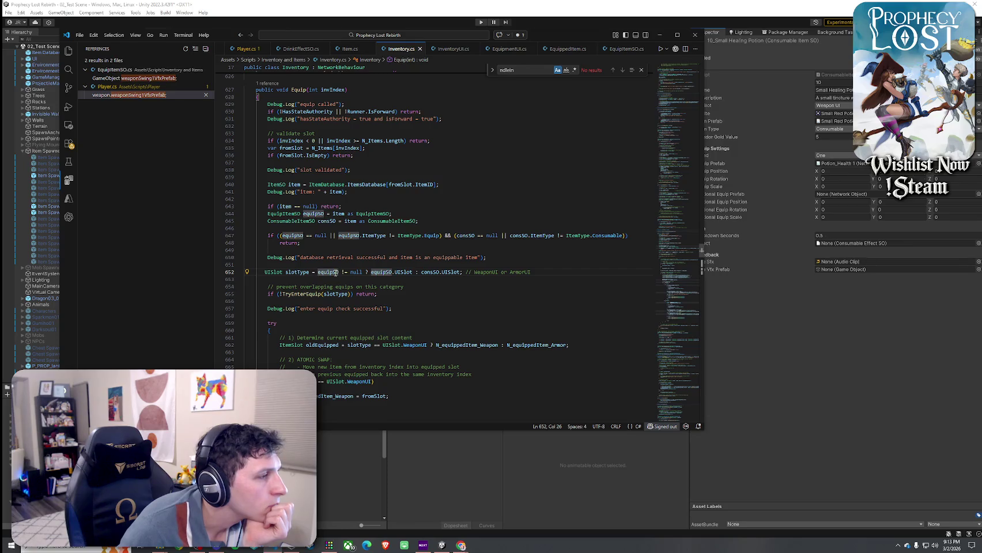
{"action": "left_click", "coordinate": [299, 272]}
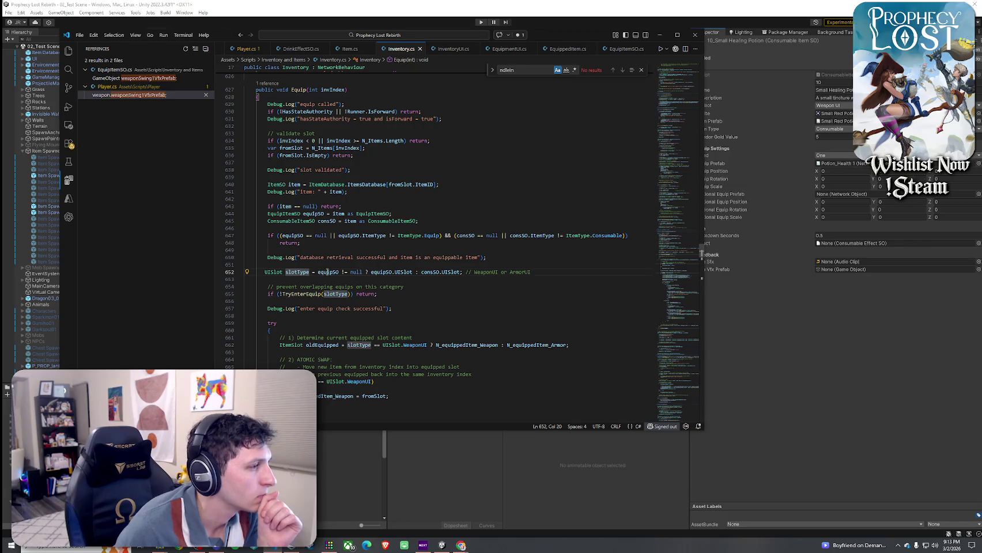
{"action": "left_click", "coordinate": [433, 271]}
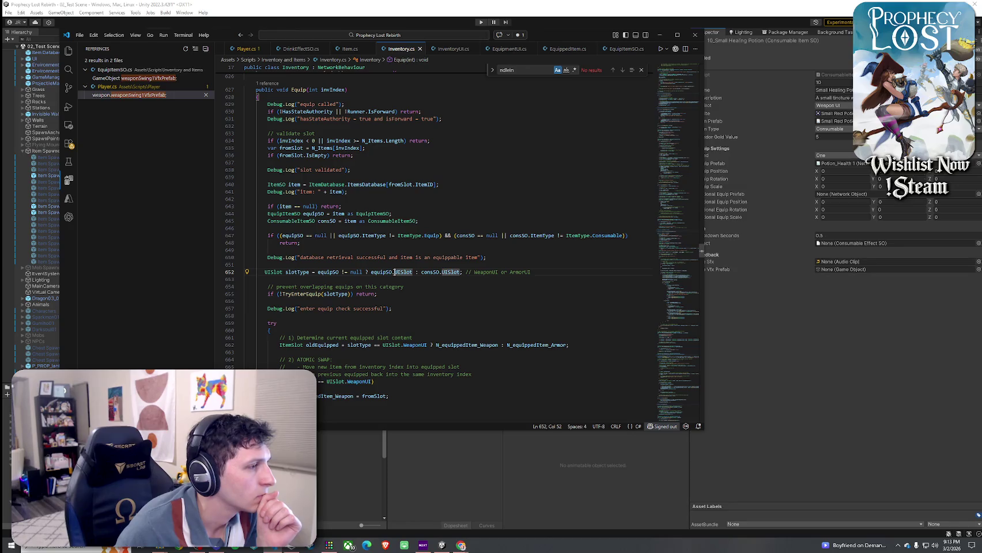
{"action": "left_click", "coordinate": [430, 272]}
{"action": "left_click", "coordinate": [353, 272]}
{"action": "left_click", "coordinate": [453, 272]}
- Check the EquipItemSO and ConsumableItemSO casts and the ItemType.Equip test on lines 644–647, then switch to Unity
{"action": "left_click", "coordinate": [346, 235]}
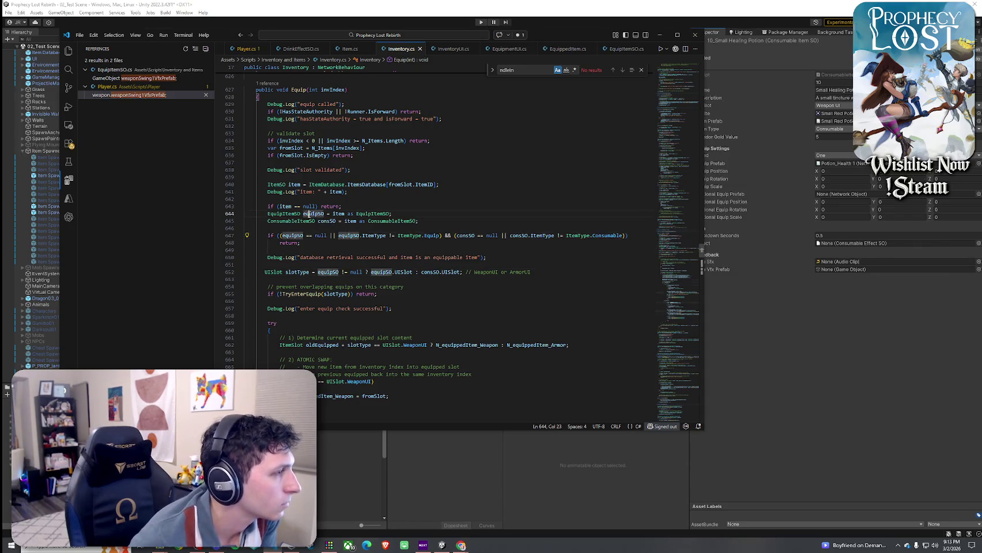
{"action": "left_click", "coordinate": [372, 214]}
{"action": "left_click", "coordinate": [314, 214]}
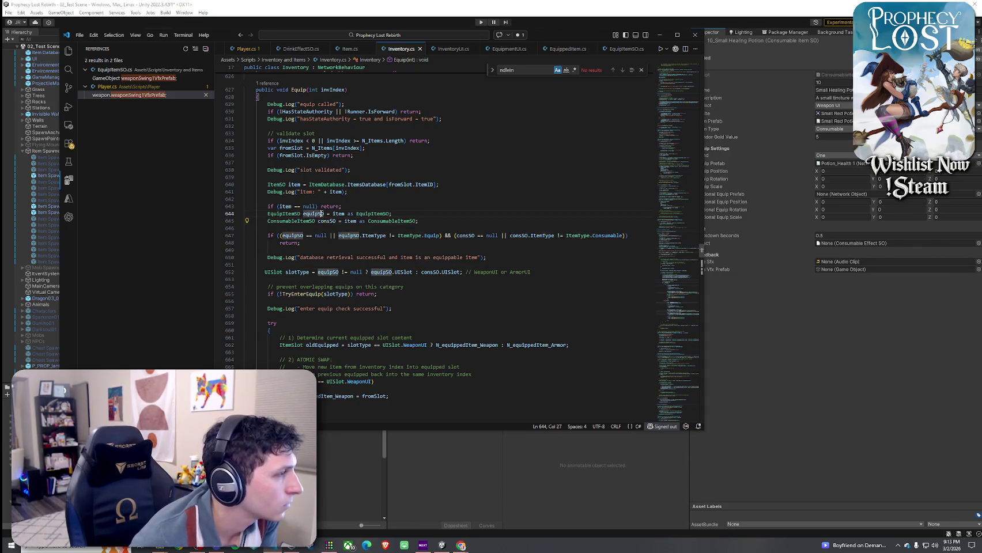
{"action": "left_click", "coordinate": [319, 221]}
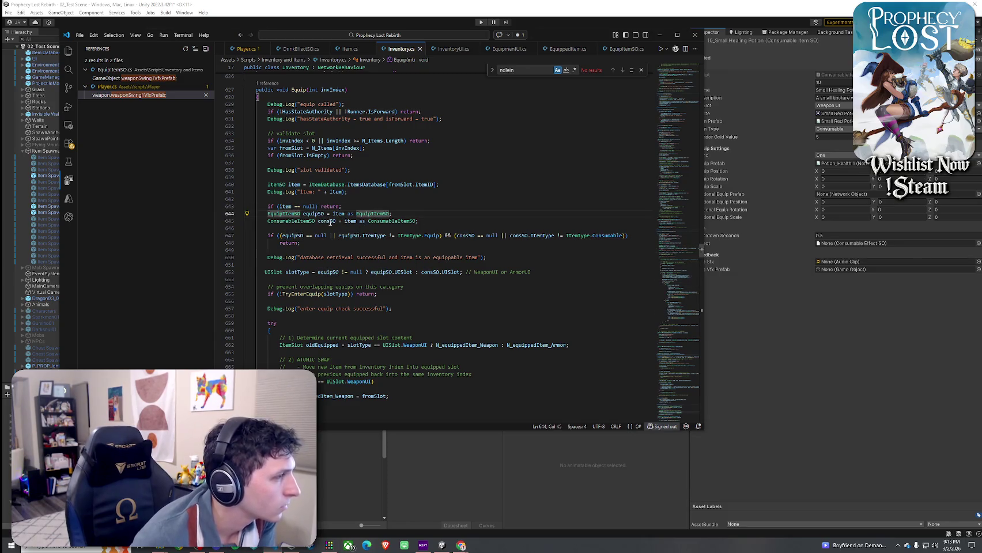
{"action": "left_click", "coordinate": [400, 222]}
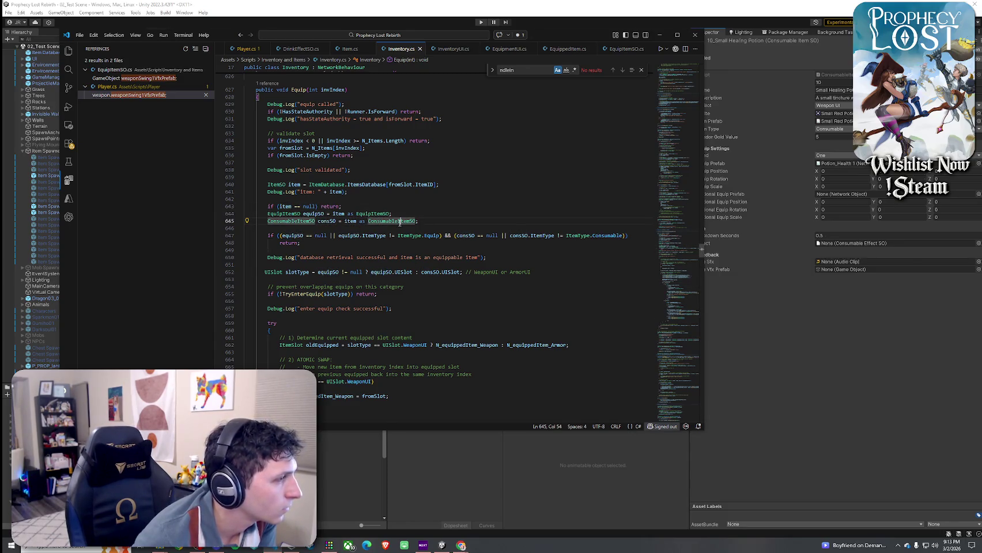
{"action": "left_click", "coordinate": [291, 235]}
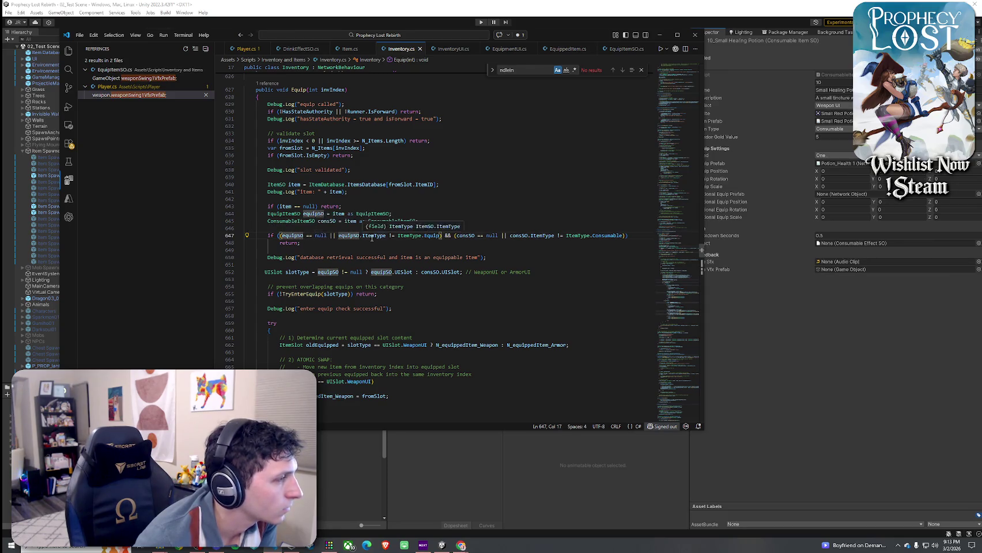
{"action": "left_click", "coordinate": [409, 235]}
{"action": "left_click", "coordinate": [435, 236]}
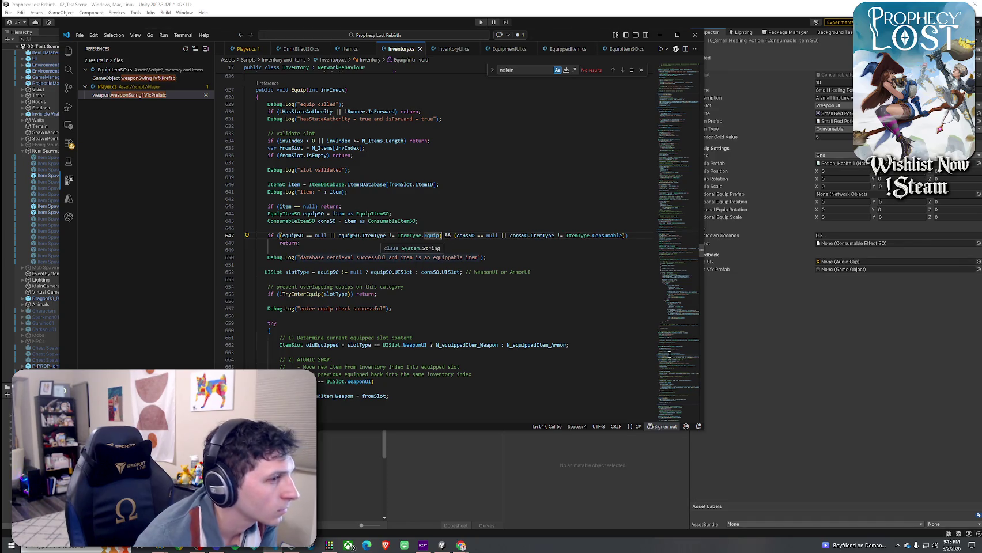
{"action": "key", "text": "alt+Tab"}
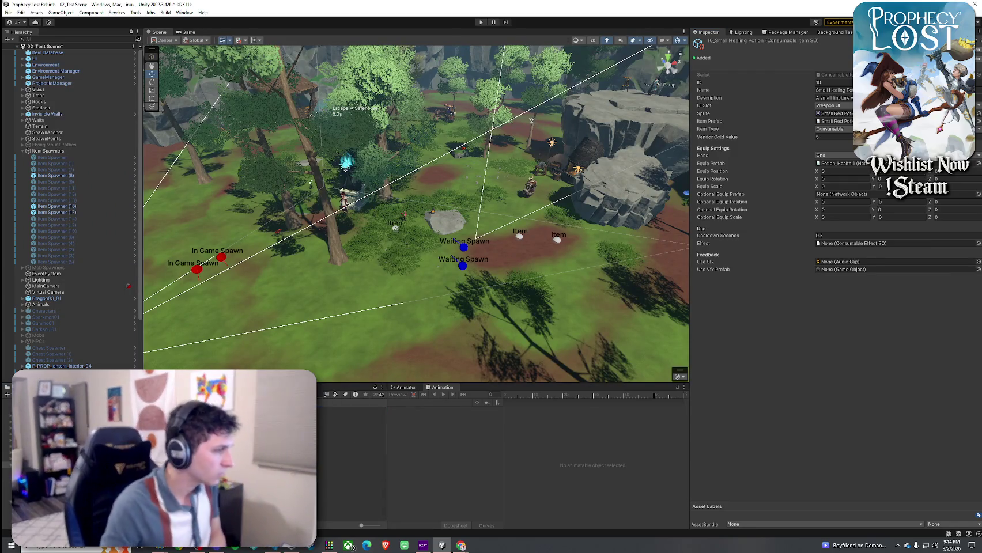
- Step through the Equip Items assets down to 9_Prophets Gale, then return to Inventory.cs
{"action": "left_click", "coordinate": [351, 409]}
{"action": "left_click", "coordinate": [351, 428]}
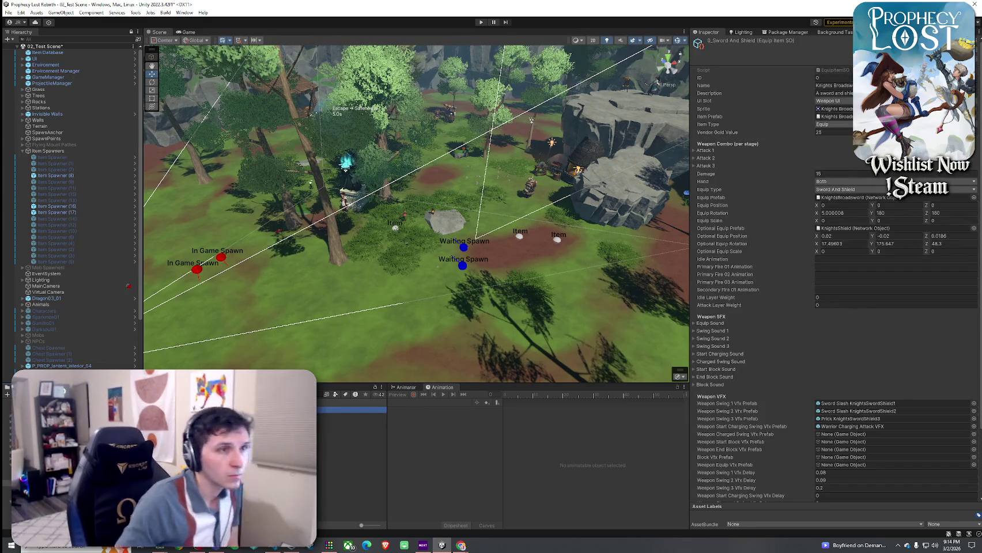
{"action": "left_click", "coordinate": [351, 440]}
{"action": "left_click", "coordinate": [351, 452]}
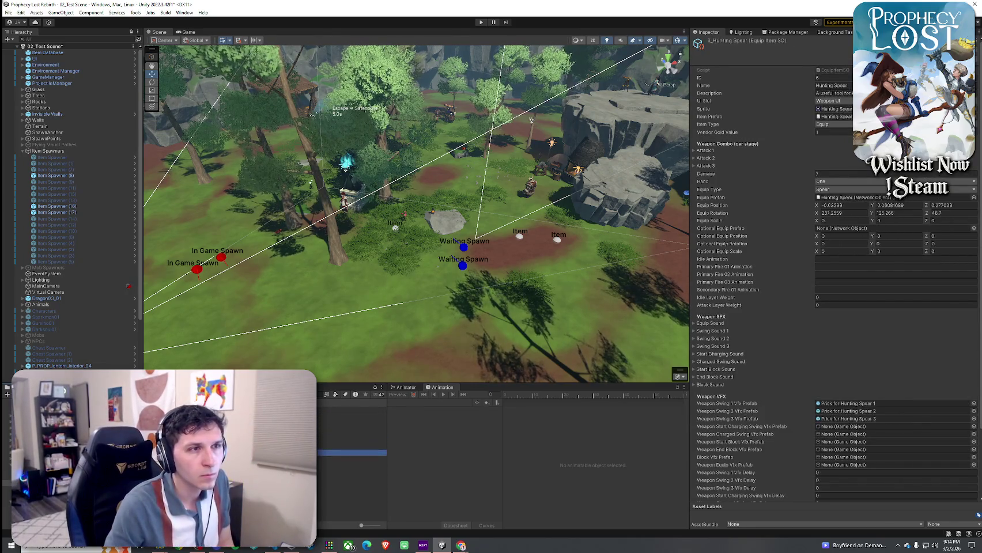
{"action": "left_click", "coordinate": [351, 465]}
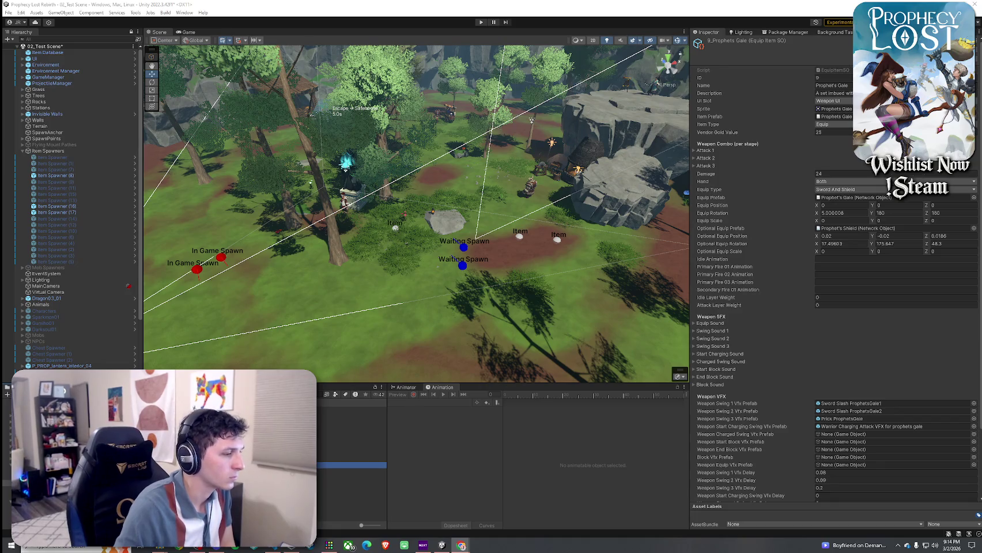
{"action": "left_click", "coordinate": [285, 550]}
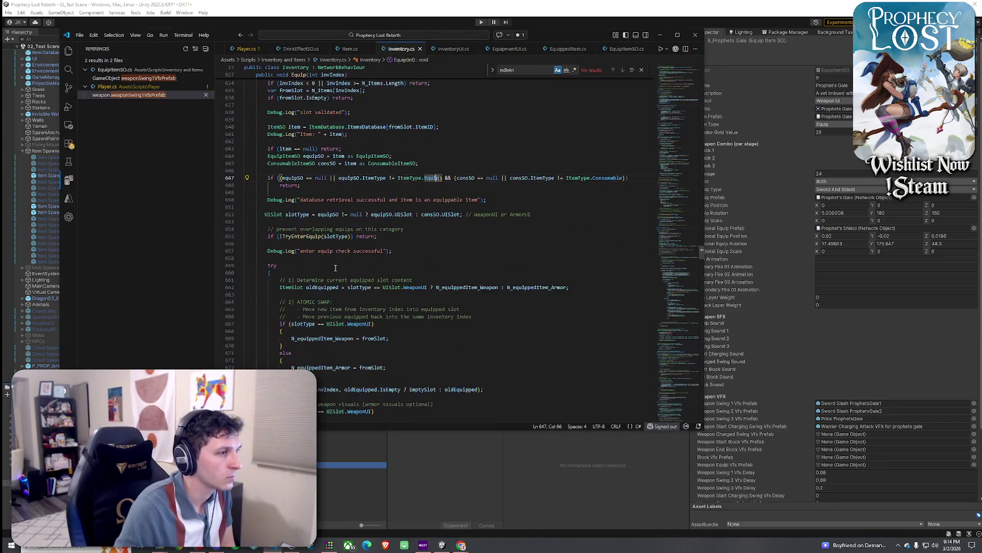
{"action": "left_click", "coordinate": [332, 214]}
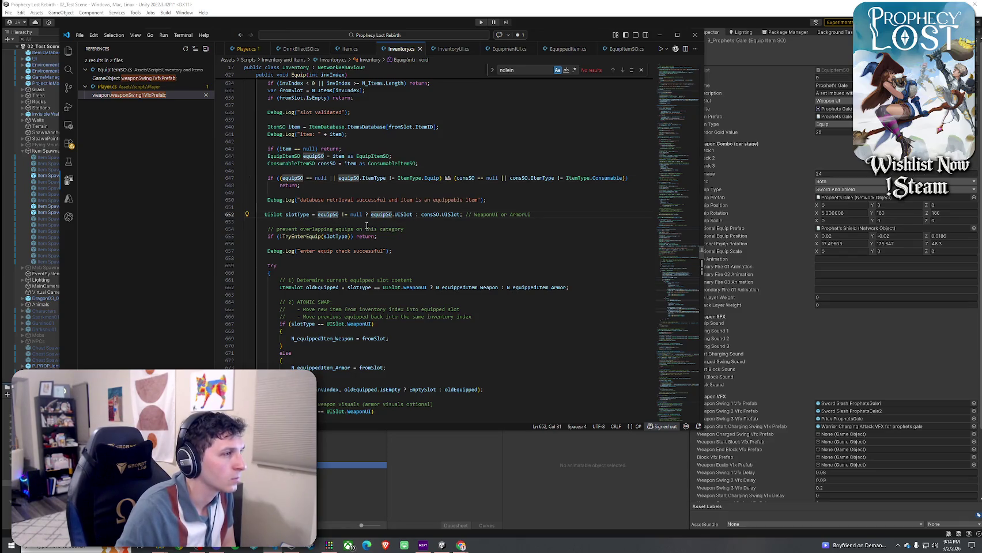
{"action": "scroll", "coordinate": [367, 226], "scroll_direction": "down", "scroll_amount": 3}
{"action": "scroll", "coordinate": [369, 227], "scroll_direction": "down", "scroll_amount": 3}
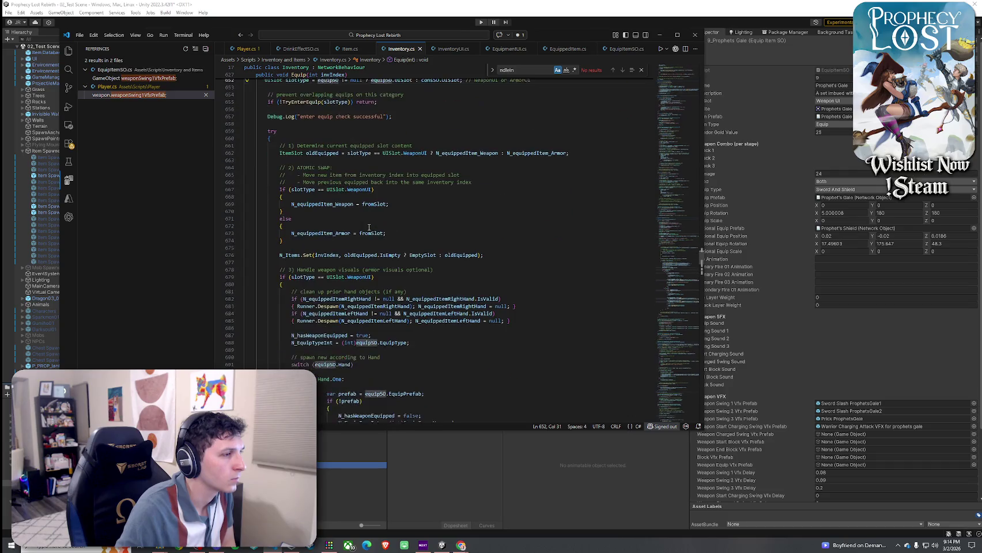
{"action": "scroll", "coordinate": [369, 227], "scroll_direction": "down", "scroll_amount": 4}
{"action": "double_click", "coordinate": [394, 247]}
{"action": "left_click", "coordinate": [378, 246]}
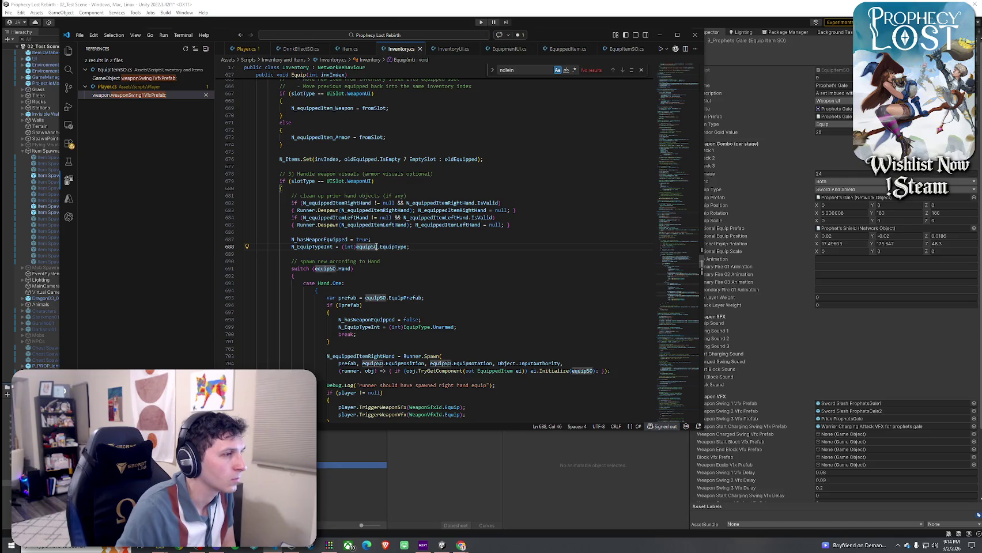
{"action": "scroll", "coordinate": [392, 248], "scroll_direction": "up", "scroll_amount": 7}
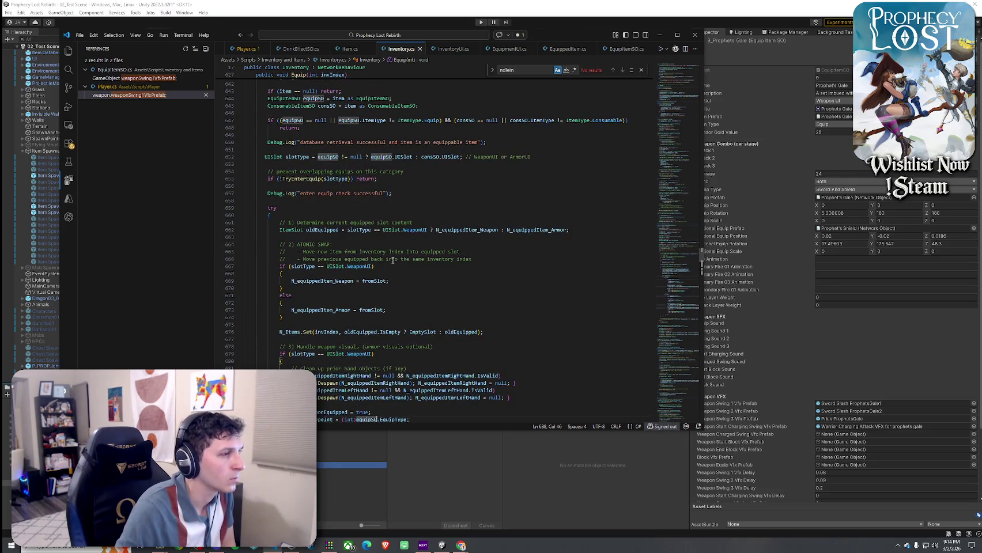
{"action": "scroll", "coordinate": [393, 260], "scroll_direction": "down", "scroll_amount": 5}
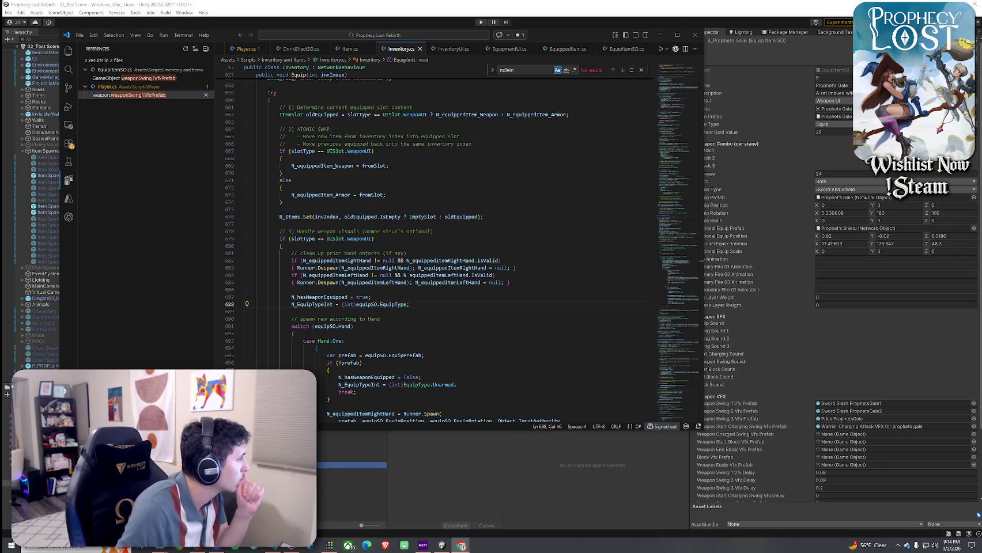
{"action": "left_click", "coordinate": [420, 75]}
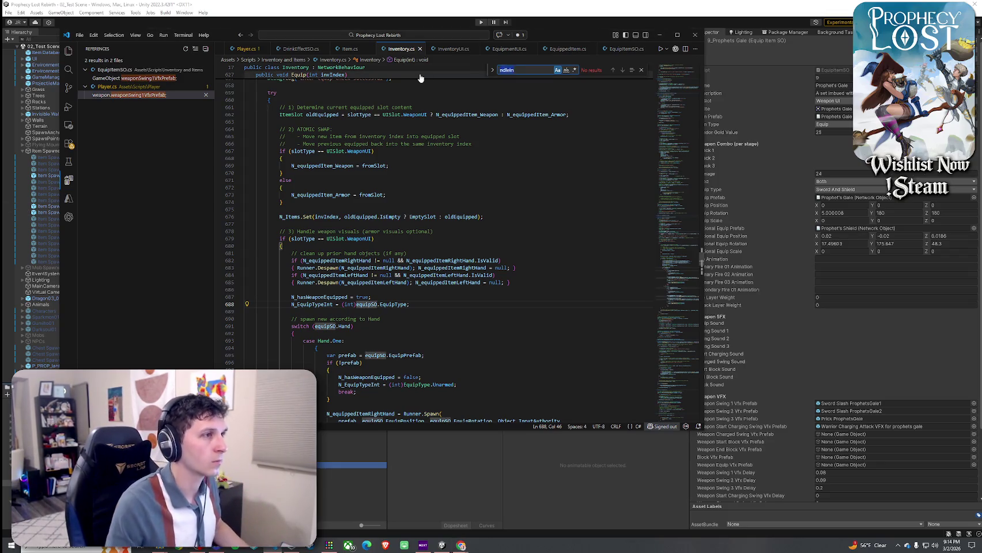
- Search Inventory.cs for 'equipSO = ItemDatabase', then select the item lookup and validation lines 640–649
{"action": "type", "text": "var EquipSO = "}
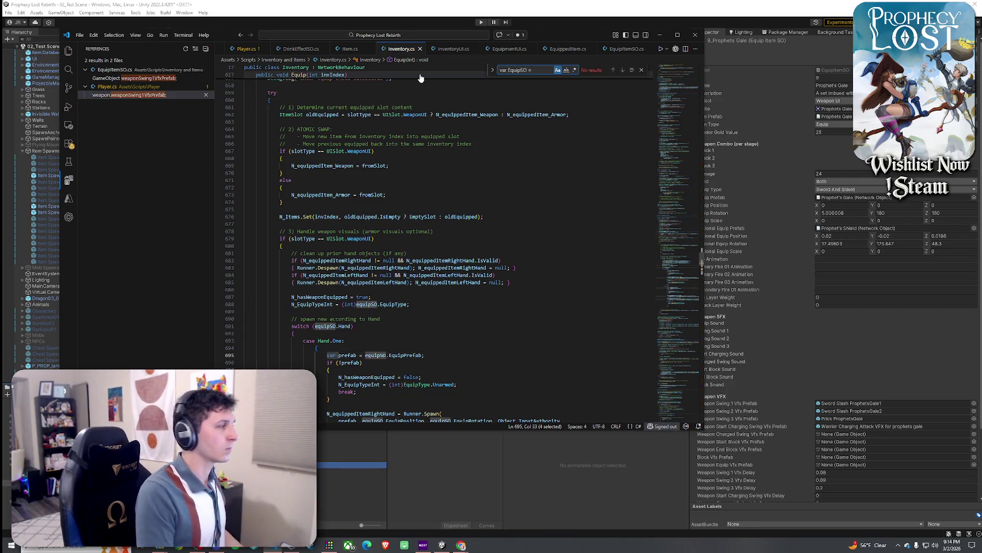
{"action": "type", "text": "ItemData"}
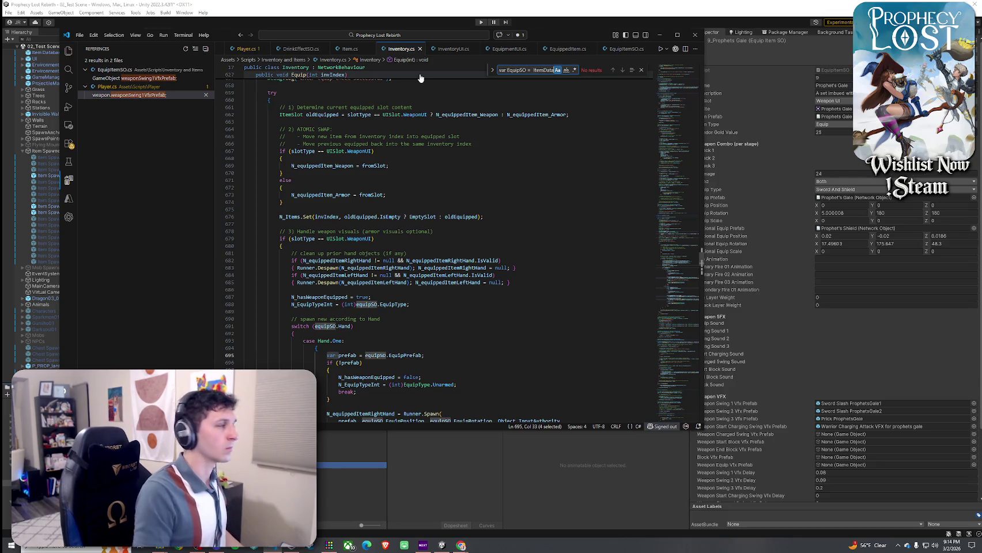
{"action": "left_click", "coordinate": [509, 70]}
{"action": "key", "text": "BackSpace"}
{"action": "type", "text": "e"}
{"action": "key", "text": "ctrl+BackSpace"}
{"action": "key", "text": "ctrl+BackSpace"}
{"action": "key", "text": "ctrl+BackSpace"}
{"action": "key", "text": "ctrl+BackSpace"}
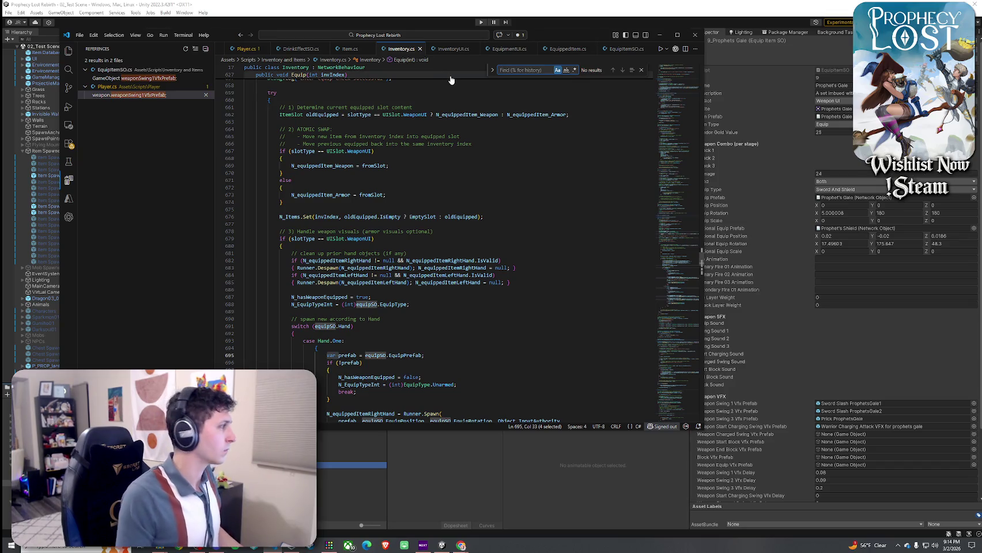
{"action": "type", "text": "equipSO ="}
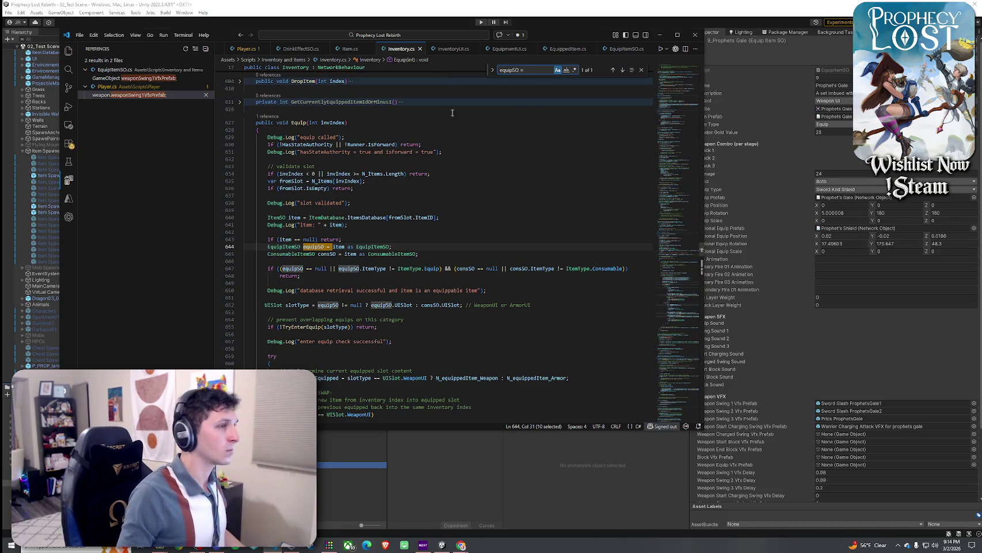
{"action": "type", "text": " ItemD"}
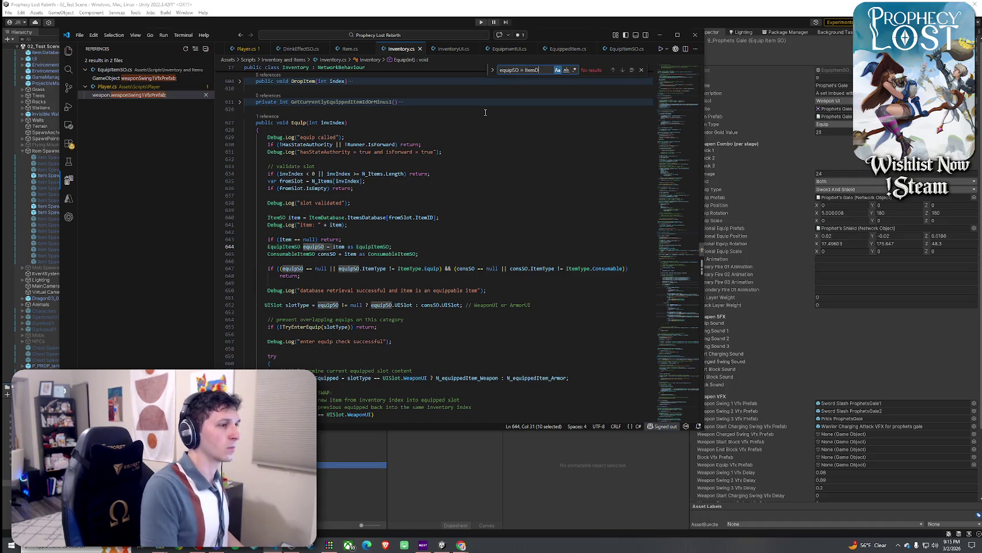
{"action": "type", "text": "atabase"}
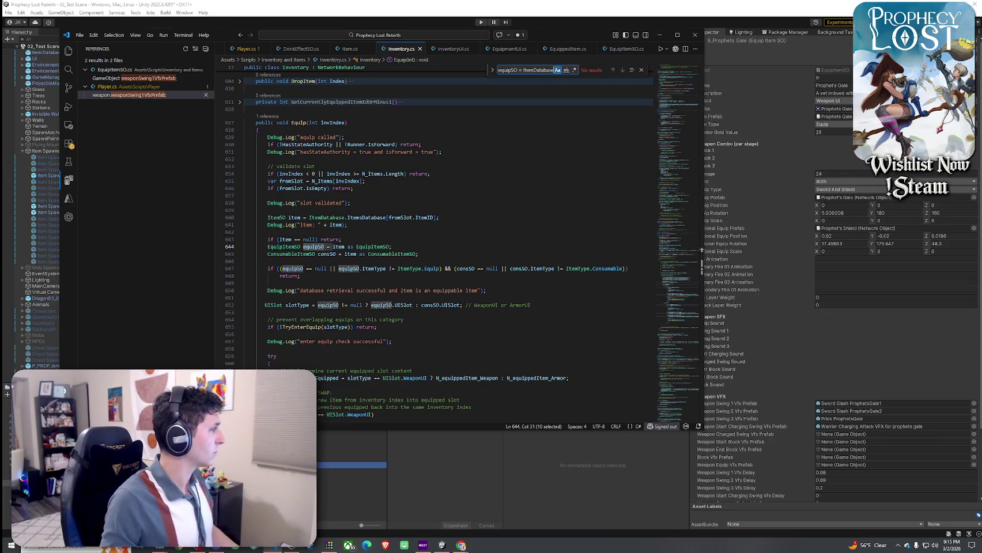
{"action": "left_click", "coordinate": [319, 305]}
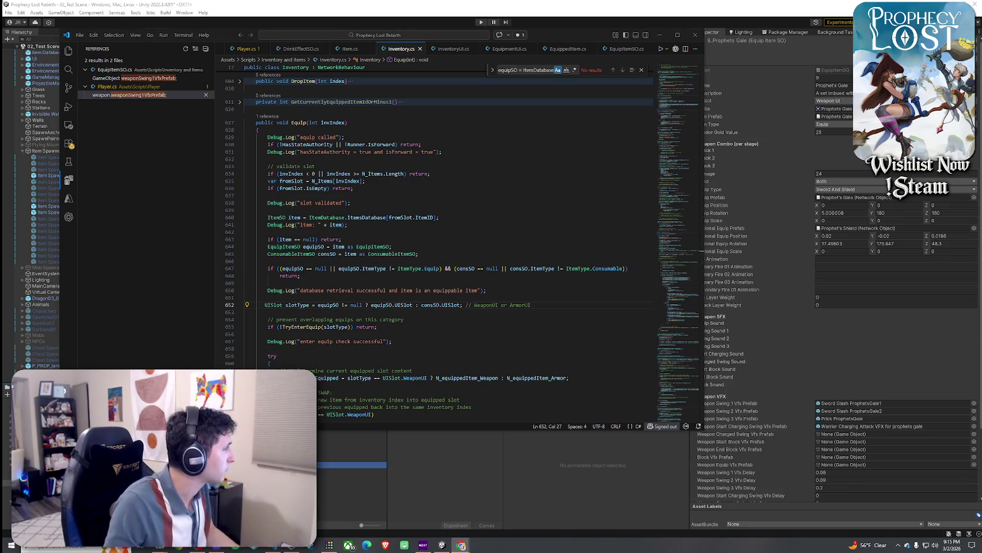
{"action": "mouse_move", "coordinate": [267, 218]}
{"action": "left_mouse_down"}
{"action": "mouse_move", "coordinate": [367, 284]}
{"action": "mouse_move", "coordinate": [543, 308]}
{"action": "left_mouse_up"}
- Paste the reworked item validation checks and indent them to match the Equip method
{"action": "key", "text": "ctrl+v"}
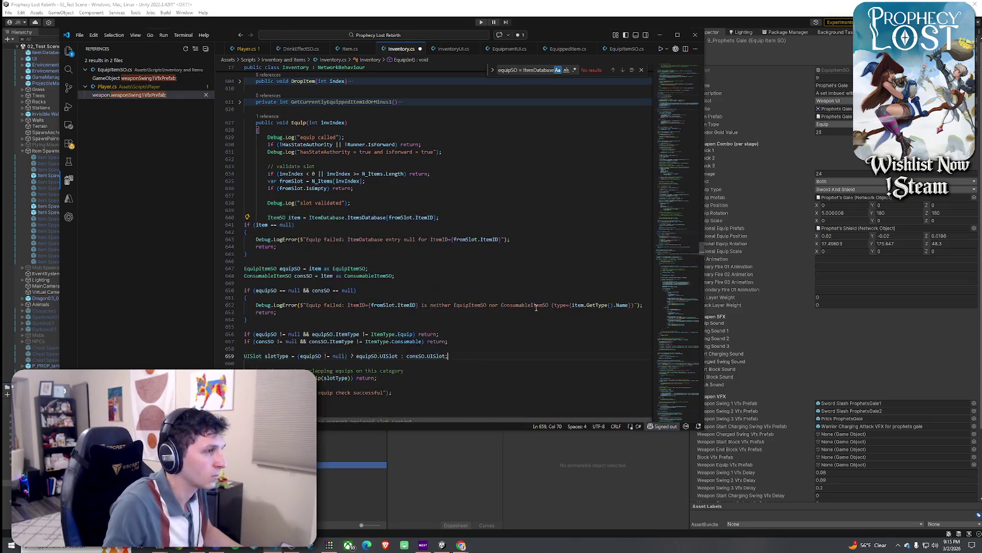
{"action": "left_click_drag", "start_coordinate": [469, 357], "coordinate": [248, 232]}
{"action": "key", "text": "Tab"}
{"action": "key", "text": "Tab"}
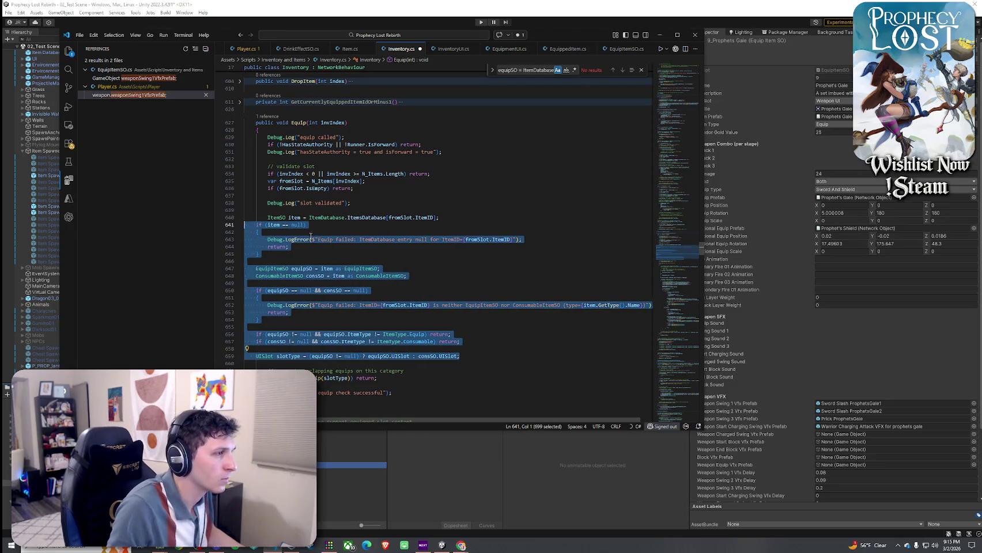
{"action": "key", "text": "Escape"}
{"action": "key", "text": "Up"}
{"action": "key", "text": "Up"}
{"action": "key", "text": "ctrl+Right"}
{"action": "key", "text": "ctrl+Right"}
{"action": "key", "text": "ctrl+Right"}
{"action": "key", "text": "Left"}
- Review the ItemDatabase lookup and the equip and consumable item-type guard returns
{"action": "left_click", "coordinate": [398, 239]}
{"action": "left_click", "coordinate": [316, 283]}
{"action": "scroll", "coordinate": [338, 248], "scroll_direction": "down", "scroll_amount": 2}
{"action": "scroll", "coordinate": [338, 248], "scroll_direction": "down", "scroll_amount": 2}
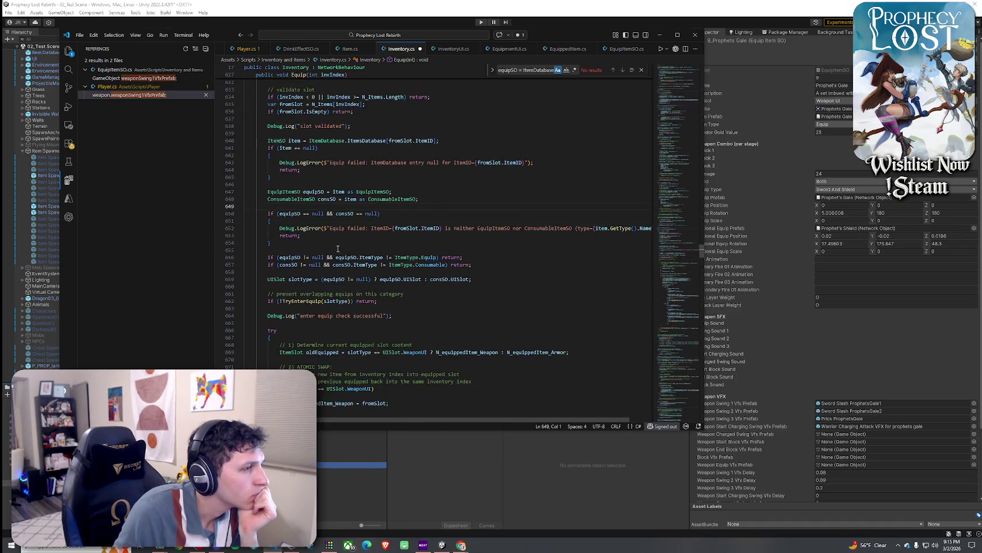
{"action": "left_click", "coordinate": [296, 257]}
{"action": "left_click", "coordinate": [443, 258]}
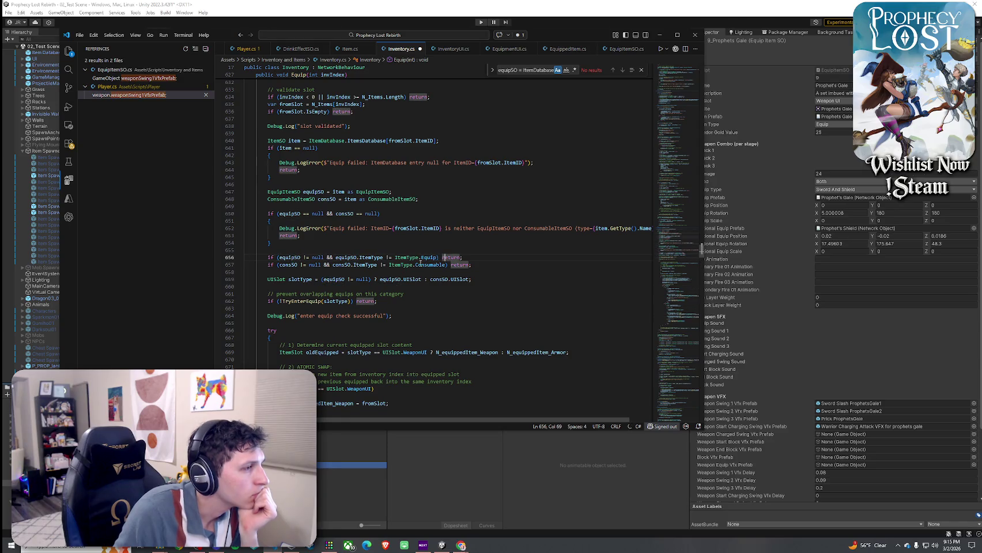
{"action": "left_click", "coordinate": [288, 265]}
{"action": "left_click", "coordinate": [366, 265]}
{"action": "left_click", "coordinate": [451, 265]}
- Check equipSO at the slotType assignment and start a search for 'if (slotType =='
{"action": "key", "text": "Down"}
{"action": "key", "text": "Down"}
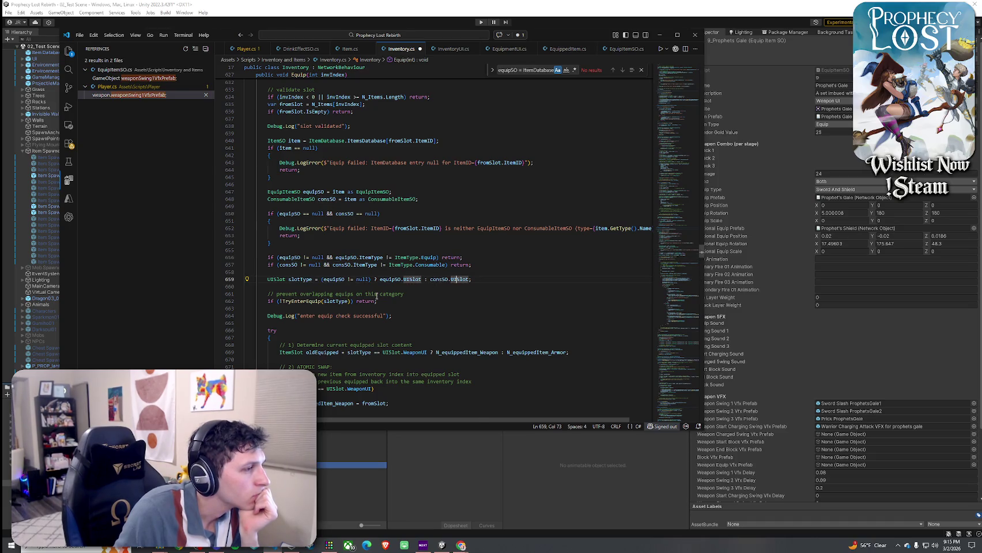
{"action": "scroll", "coordinate": [340, 272], "scroll_direction": "down", "scroll_amount": 2}
{"action": "left_click", "coordinate": [382, 241]}
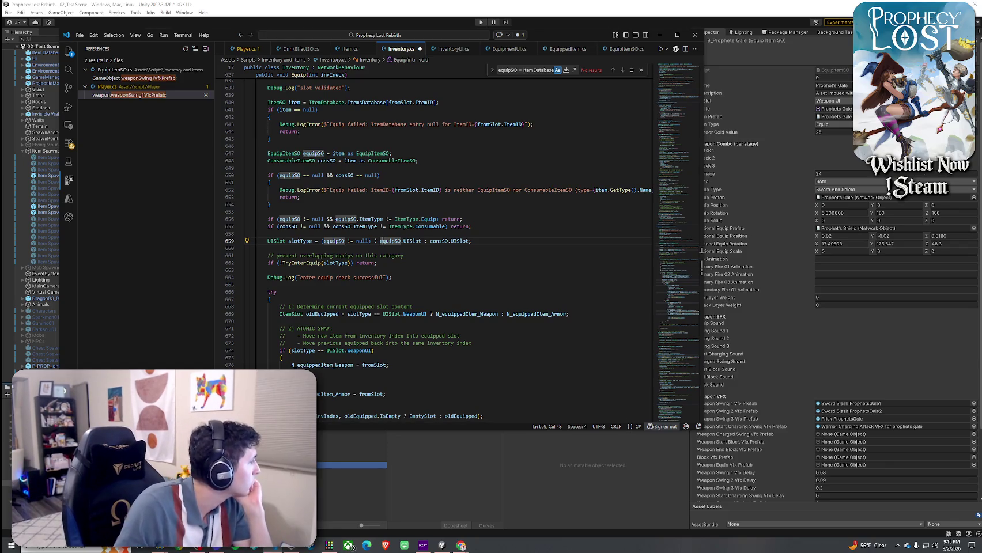
{"action": "type", "text": "if"}
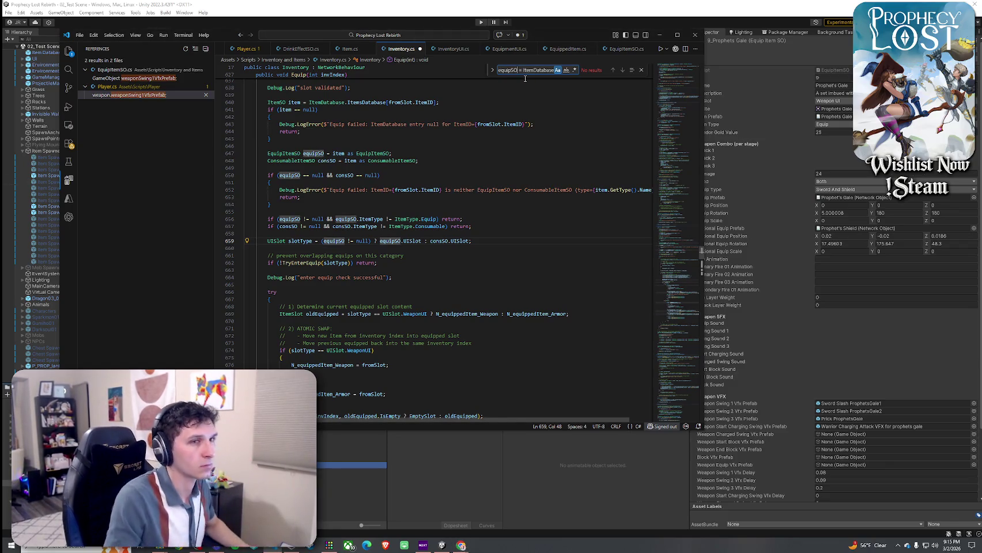
{"action": "type", "text": " ("}
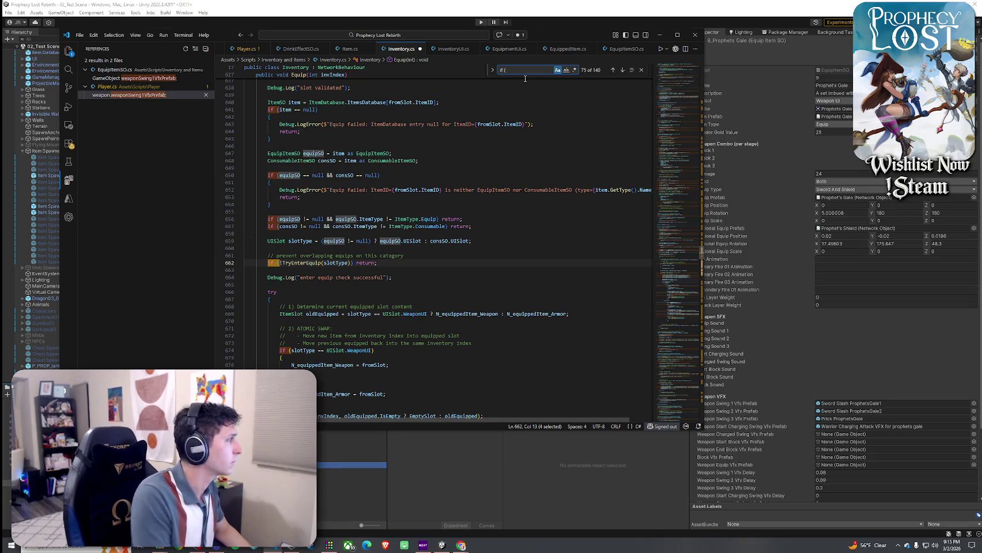
{"action": "type", "text": "slotType =="}
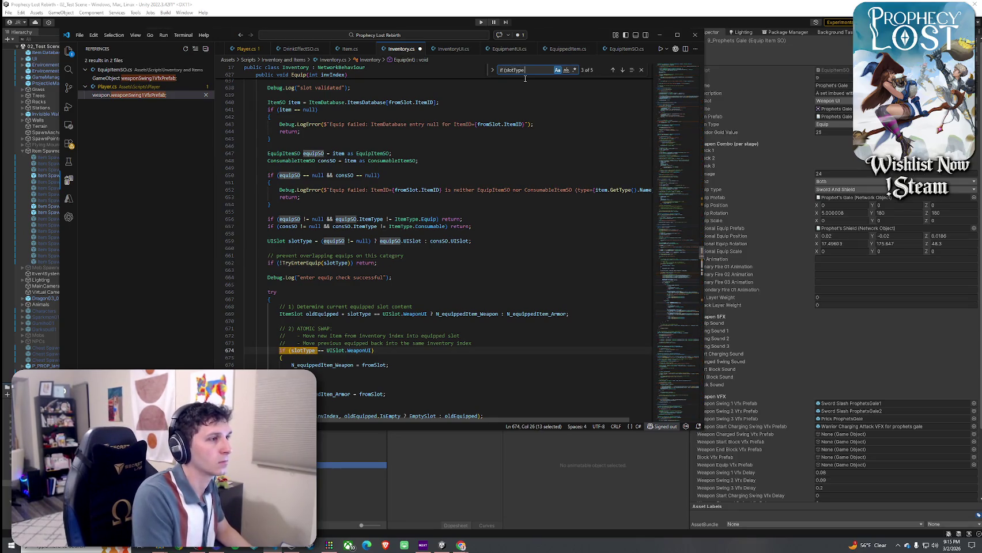
- Extend the search to 'if (slotType == UISlot.WeaponUI' and step back through matches to the first
{"action": "scroll", "coordinate": [371, 246], "scroll_direction": "down", "scroll_amount": 3}
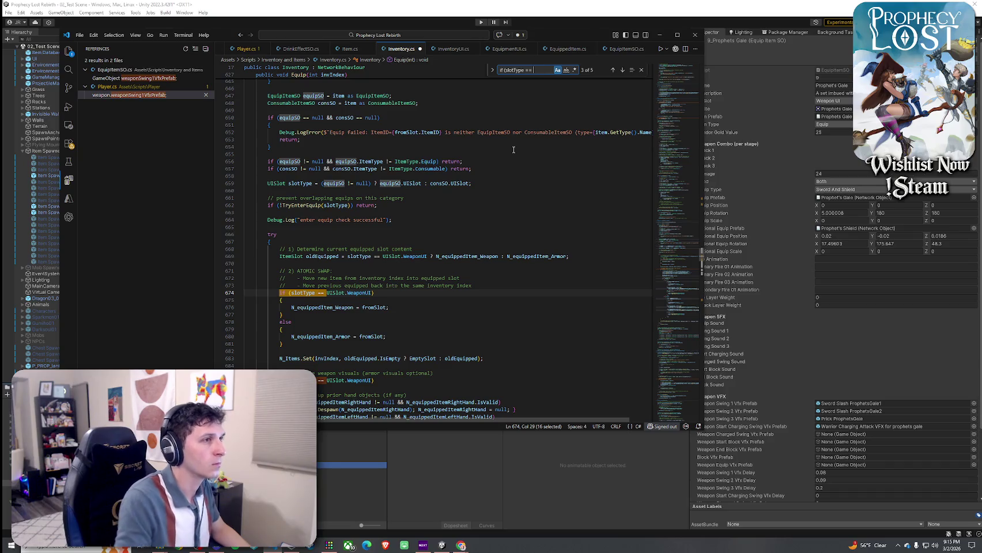
{"action": "key", "text": "shift+Right"}
{"action": "key", "text": "shift+Right"}
{"action": "key", "text": "shift+Right"}
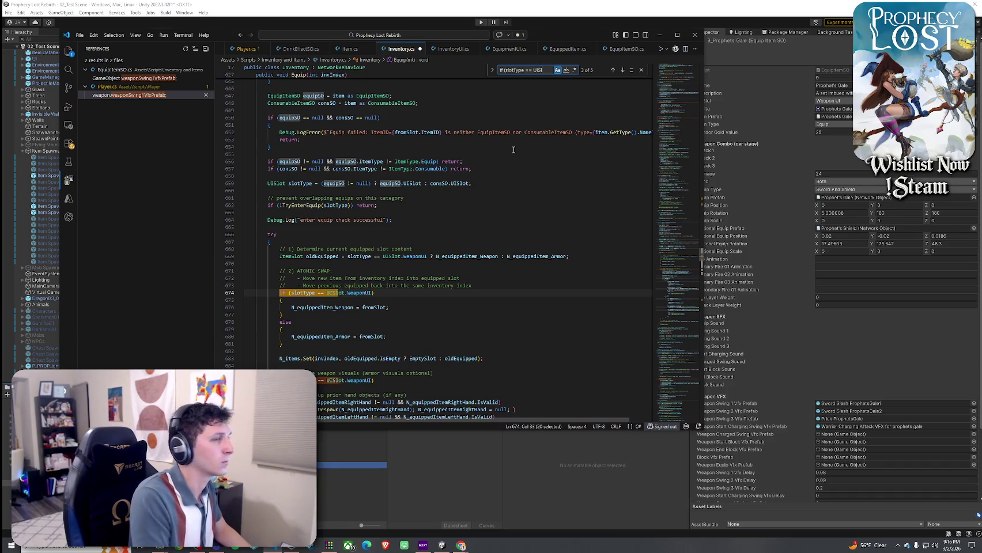
{"action": "key", "text": "shift+Right"}
{"action": "key", "text": "shift+Right"}
{"action": "key", "text": "shift+Right"}
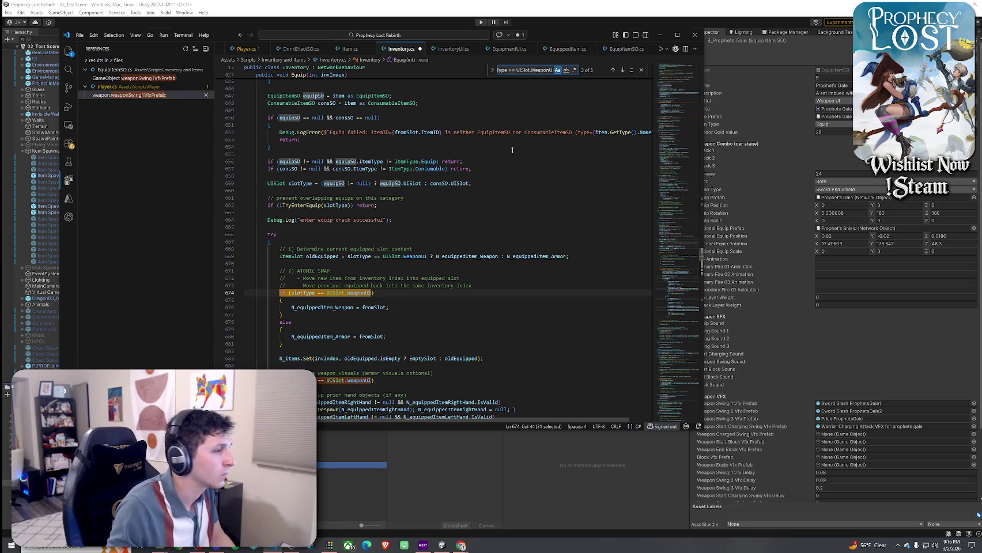
{"action": "scroll", "coordinate": [498, 210], "scroll_direction": "down", "scroll_amount": 3}
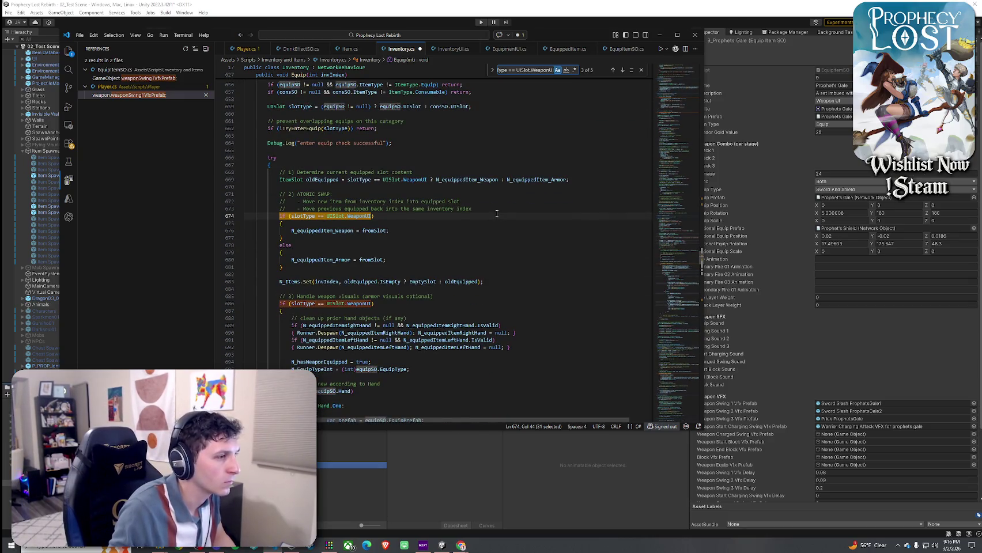
{"action": "left_click", "coordinate": [613, 70]}
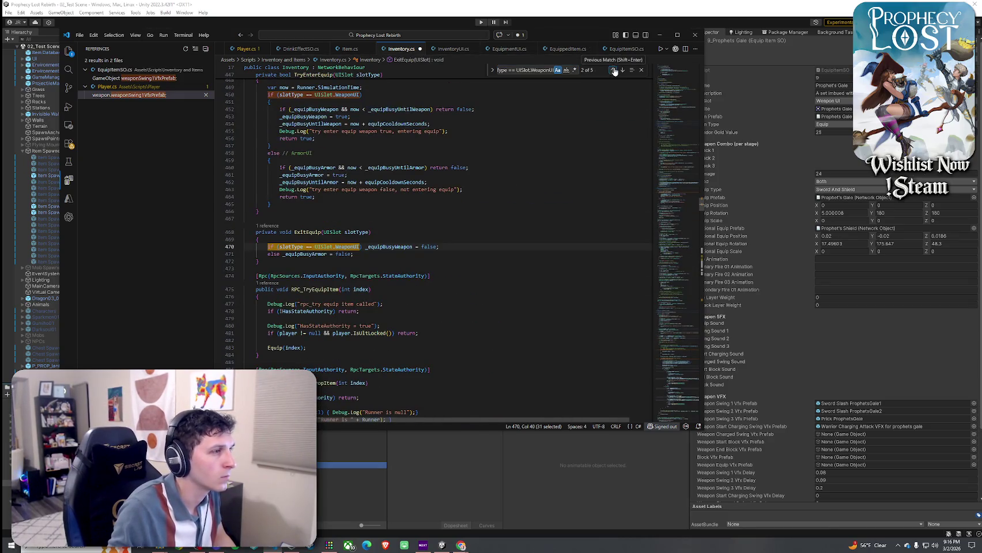
{"action": "left_click", "coordinate": [614, 71]}
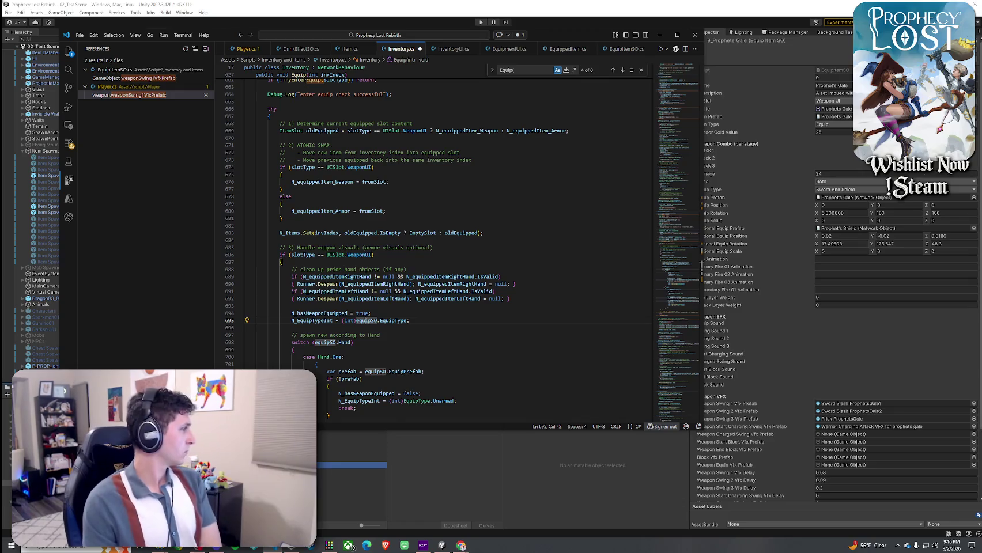
{"action": "key", "text": "alt+Tab"}
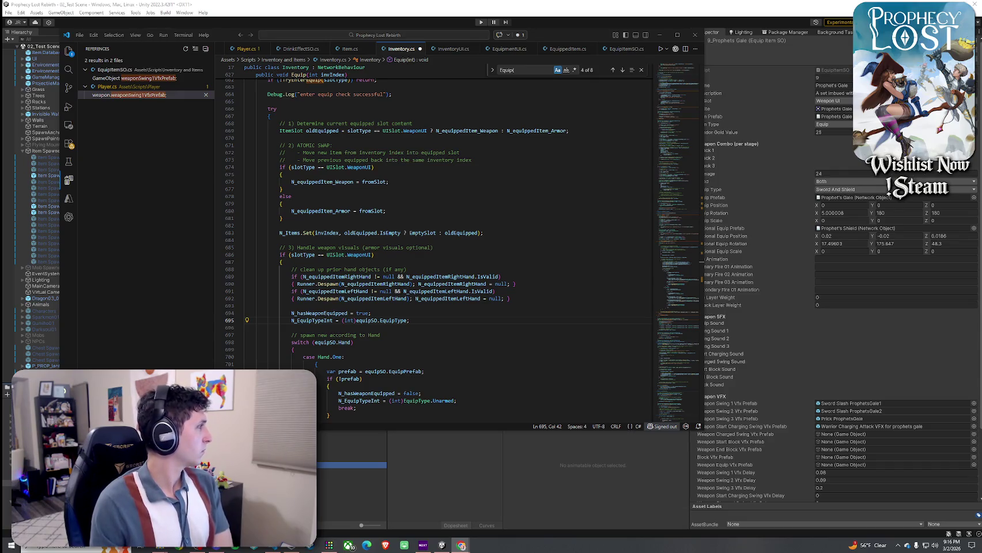
{"action": "scroll", "coordinate": [336, 320], "scroll_direction": "down", "scroll_amount": 1}
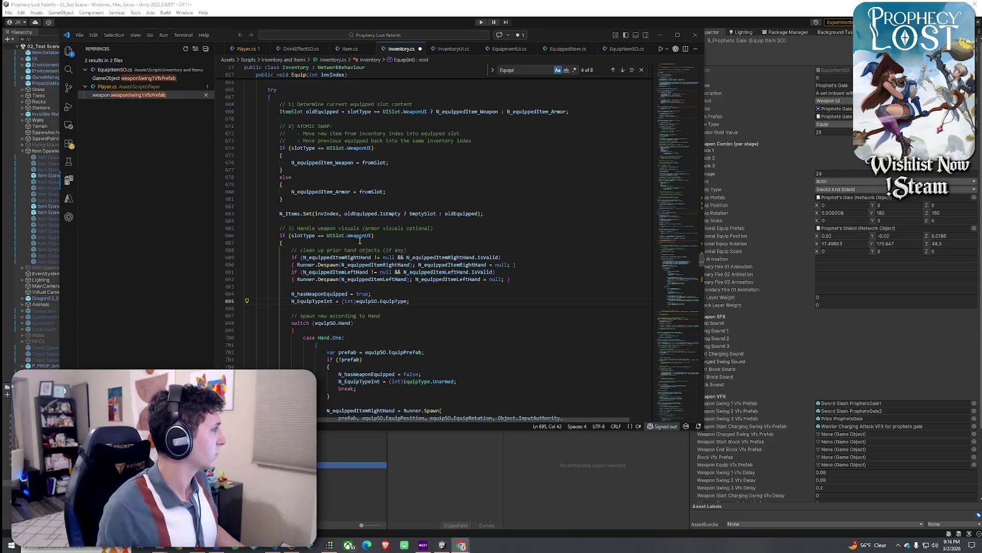
{"action": "mouse_move", "coordinate": [322, 257]}
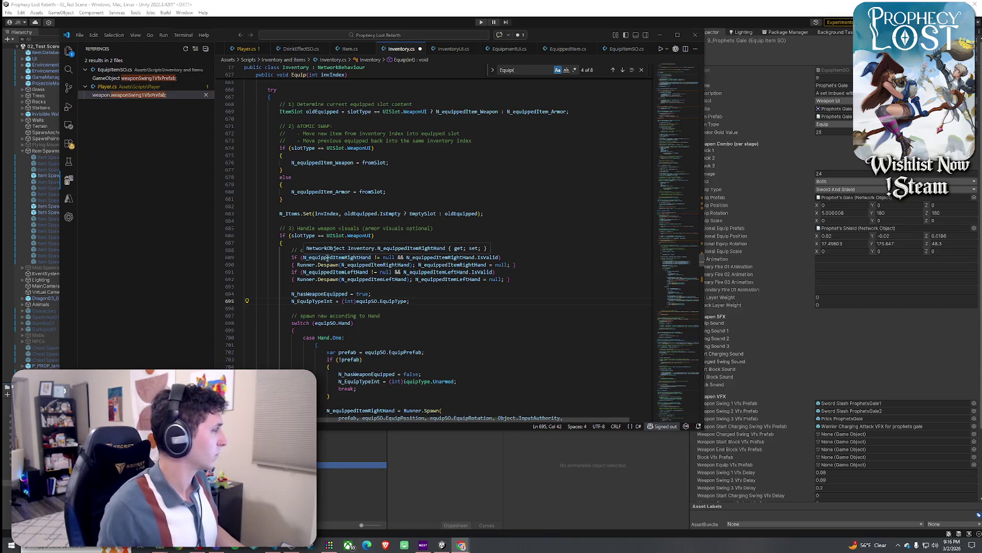
{"action": "mouse_move", "coordinate": [354, 302]}
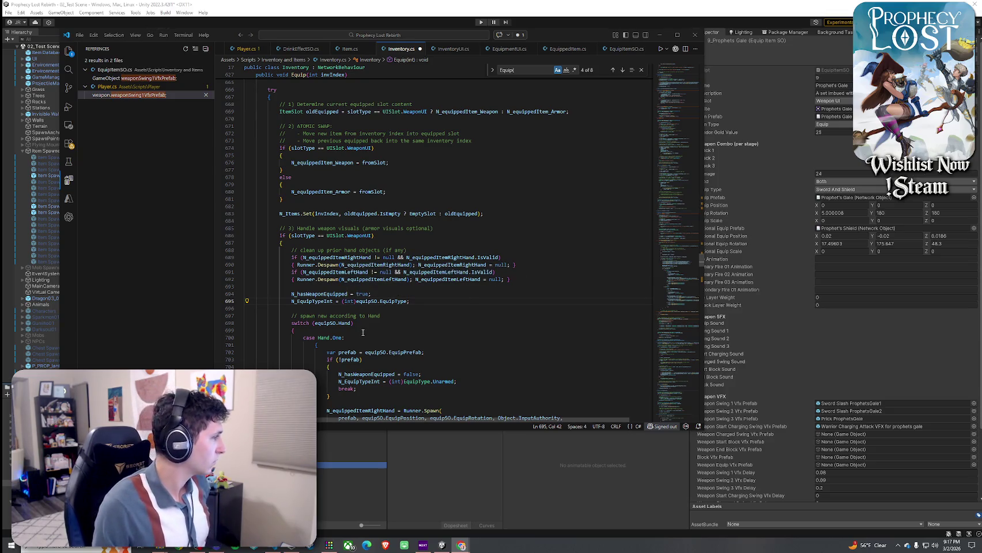
{"action": "scroll", "coordinate": [428, 342], "scroll_direction": "down", "scroll_amount": 3}
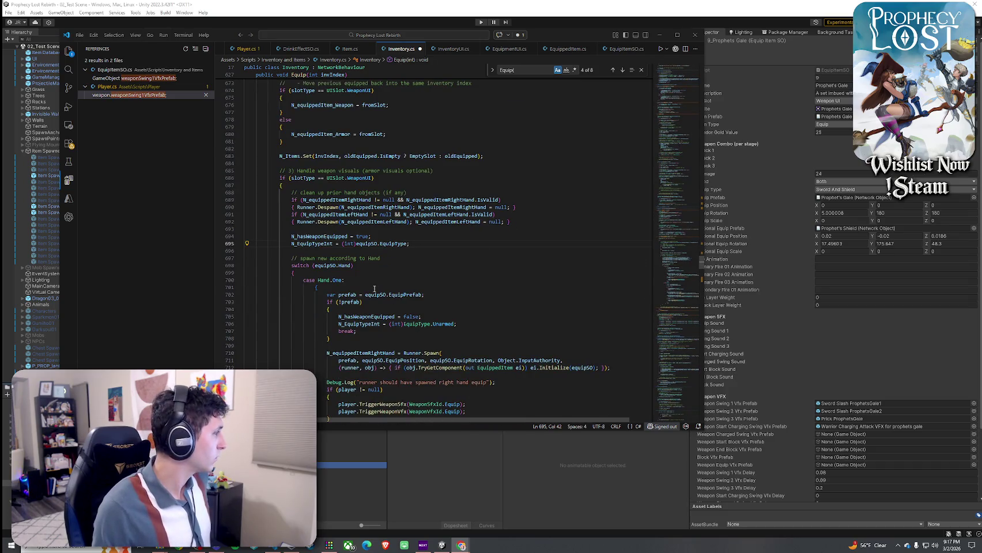
{"action": "scroll", "coordinate": [374, 288], "scroll_direction": "down", "scroll_amount": 1}
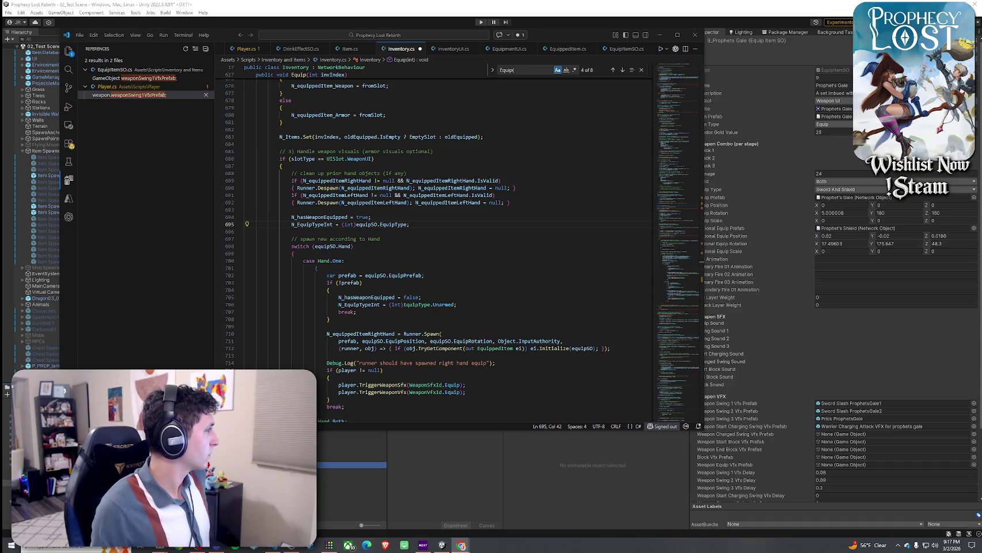
{"action": "left_click", "coordinate": [330, 219]}
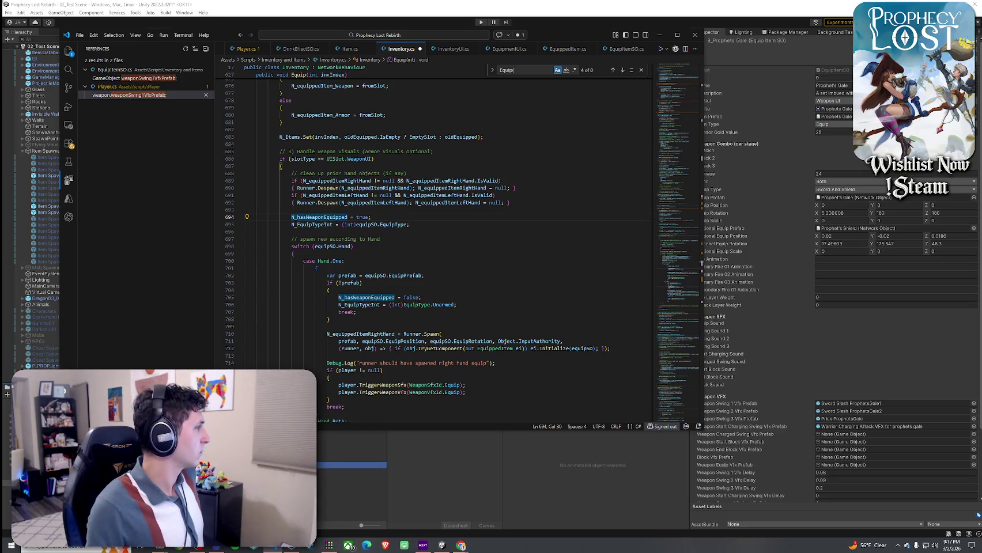
{"action": "left_click", "coordinate": [309, 231]}
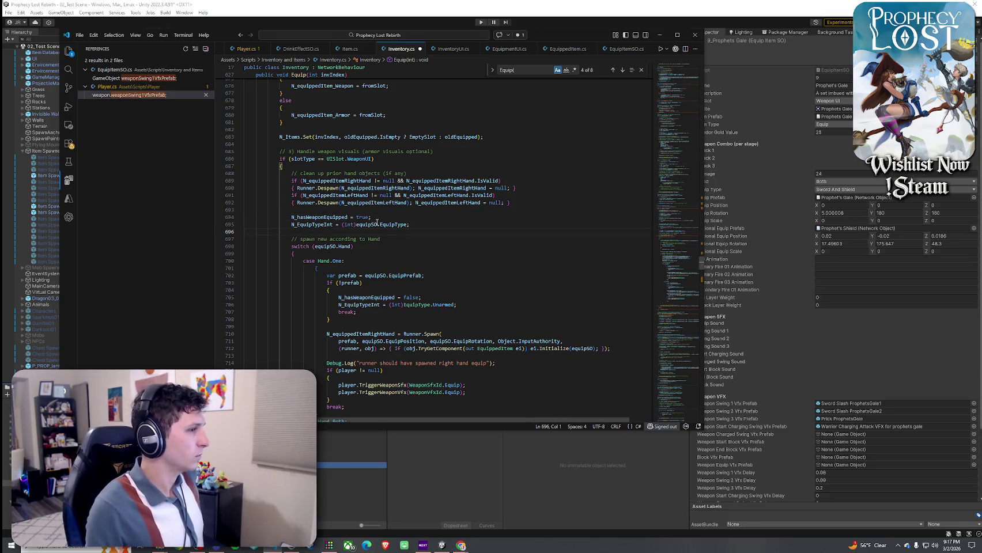
{"action": "left_click", "coordinate": [315, 218]}
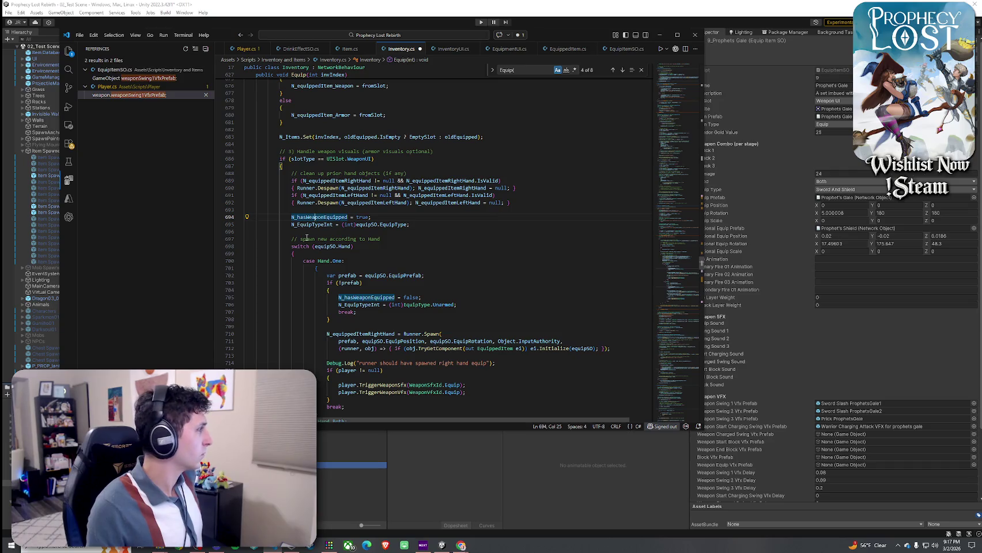
{"action": "left_click", "coordinate": [300, 209]}
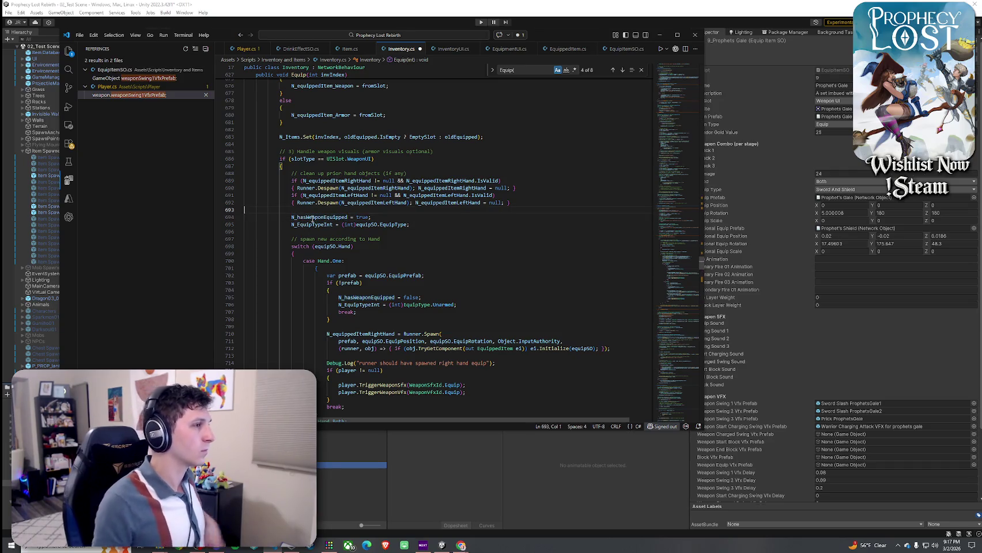
- Add an 'if (equipSO != null) {' block above the weapon-equipped flag
{"action": "key", "text": "Return"}
{"action": "key", "text": "Return"}
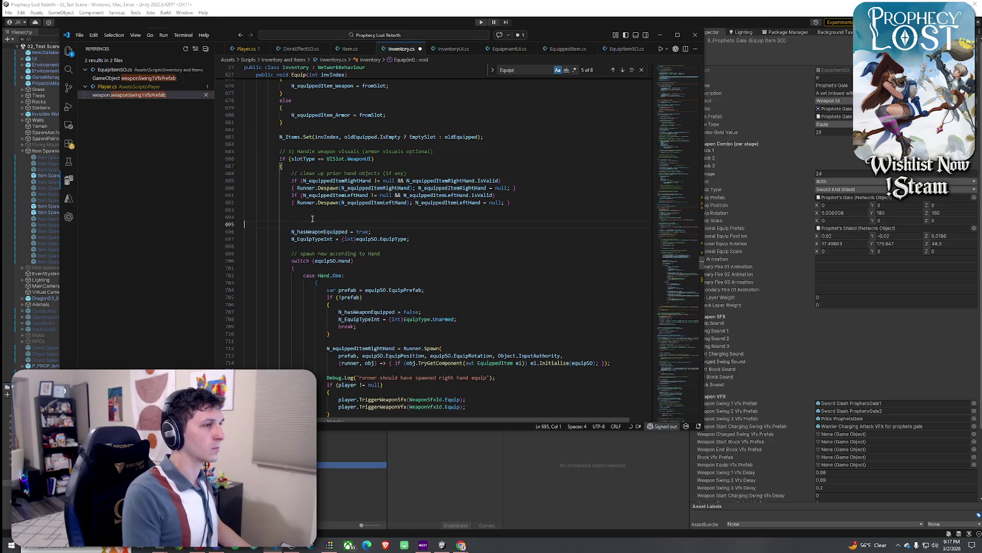
{"action": "key", "text": "BackSpace"}
{"action": "type", "text": "if "}
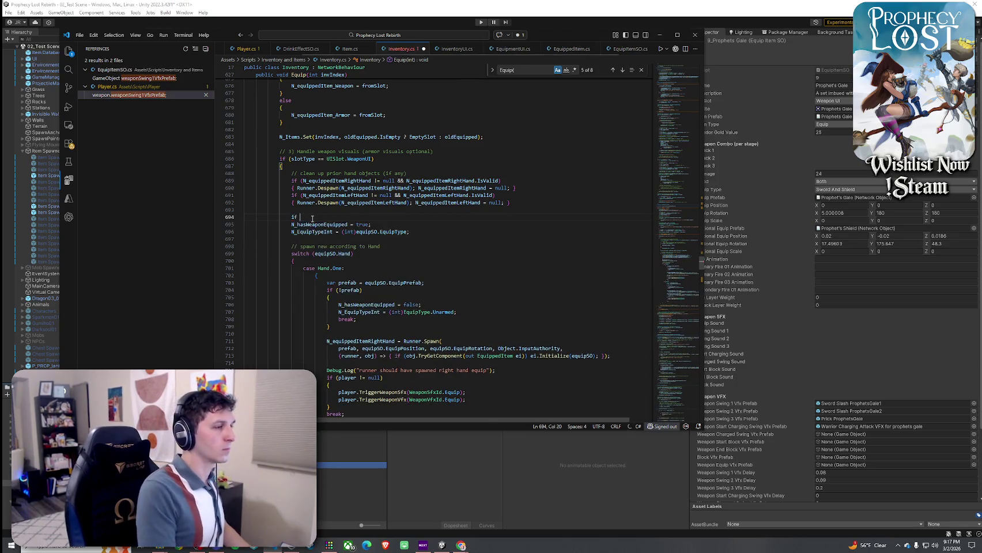
{"action": "type", "text": "(equip"}
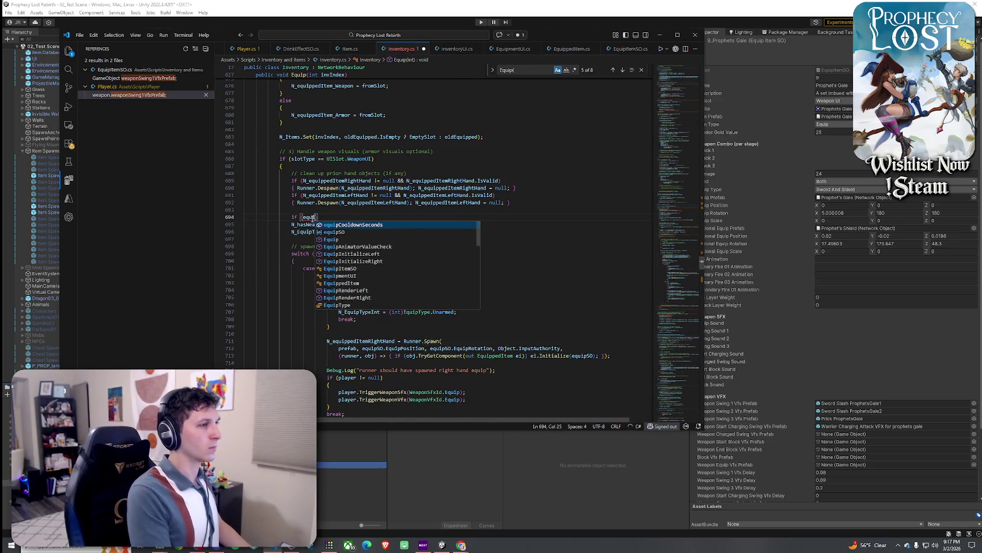
{"action": "type", "text": "SO !n"}
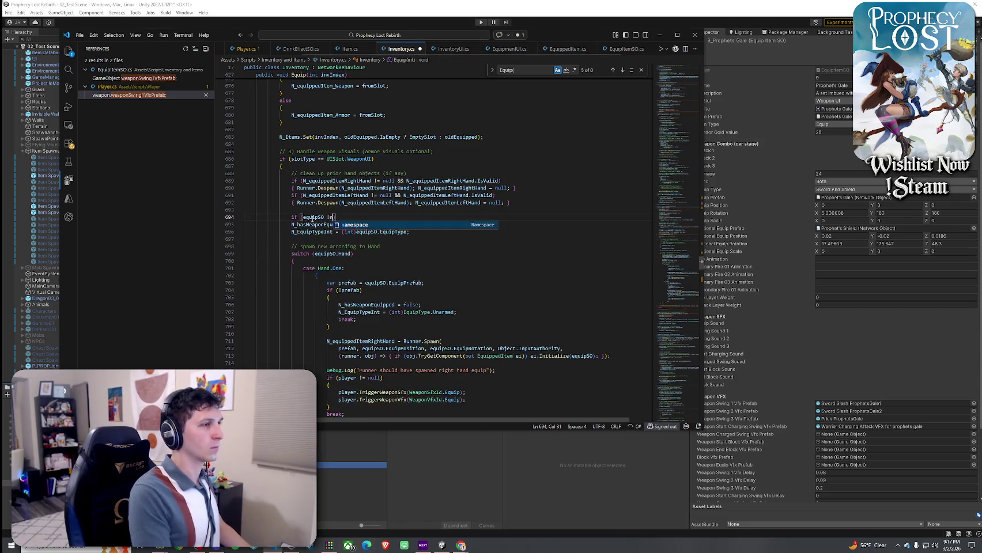
{"action": "type", "text": "="}
{"action": "type", "text": "ll) "}
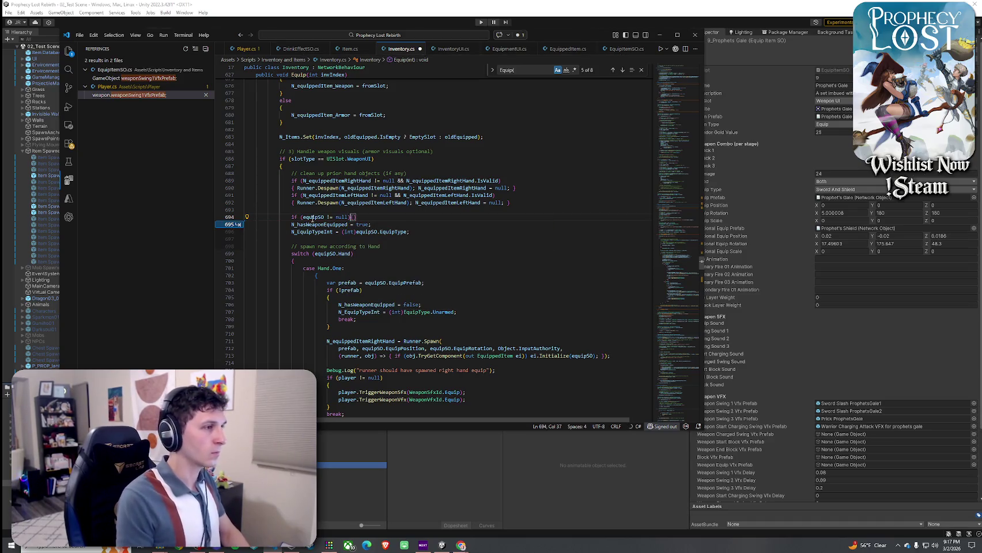
{"action": "type", "text": "{"}
{"action": "key", "text": "Return"}
- Select the right-hand weapon spawning code below the new null check
{"action": "mouse_move", "coordinate": [292, 246]}
{"action": "left_mouse_down"}
{"action": "mouse_move", "coordinate": [314, 346]}
{"action": "mouse_move", "coordinate": [312, 272]}
{"action": "mouse_move", "coordinate": [320, 427]}
{"action": "mouse_move", "coordinate": [314, 268]}
{"action": "mouse_move", "coordinate": [330, 327]}
{"action": "left_mouse_up"}
{"action": "scroll", "coordinate": [331, 325], "scroll_direction": "up", "scroll_amount": 6}
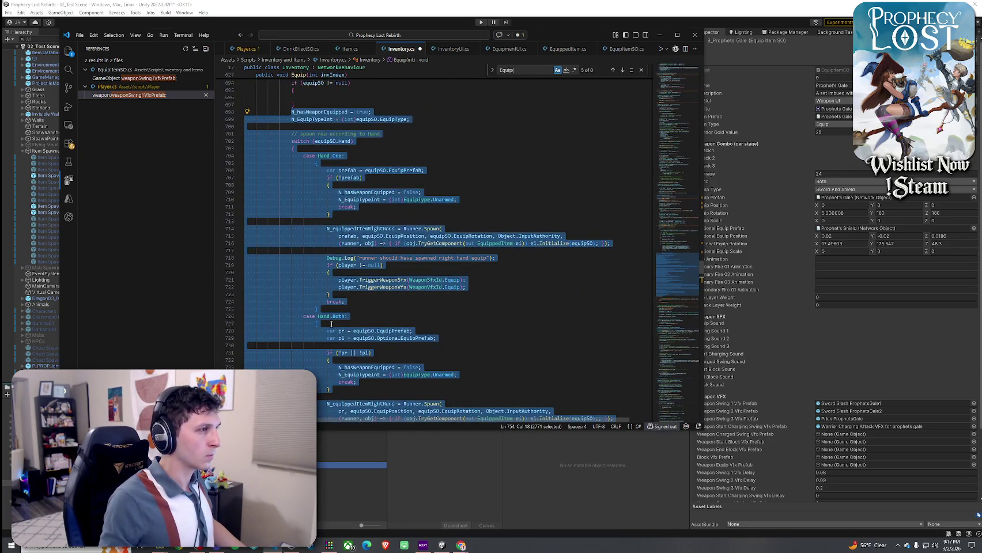
{"action": "scroll", "coordinate": [316, 287], "scroll_direction": "up", "scroll_amount": 3}
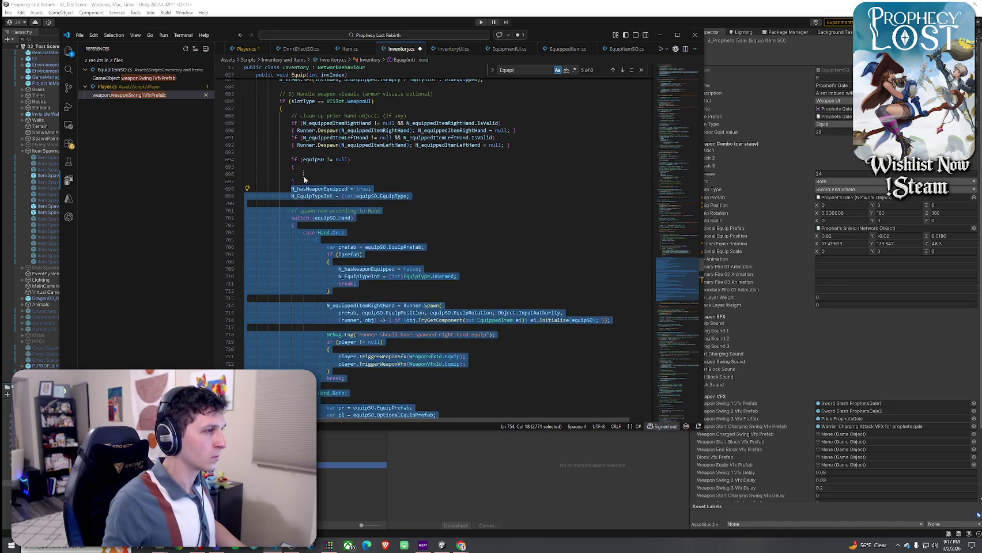
{"action": "scroll", "coordinate": [305, 179], "scroll_direction": "down", "scroll_amount": 12}
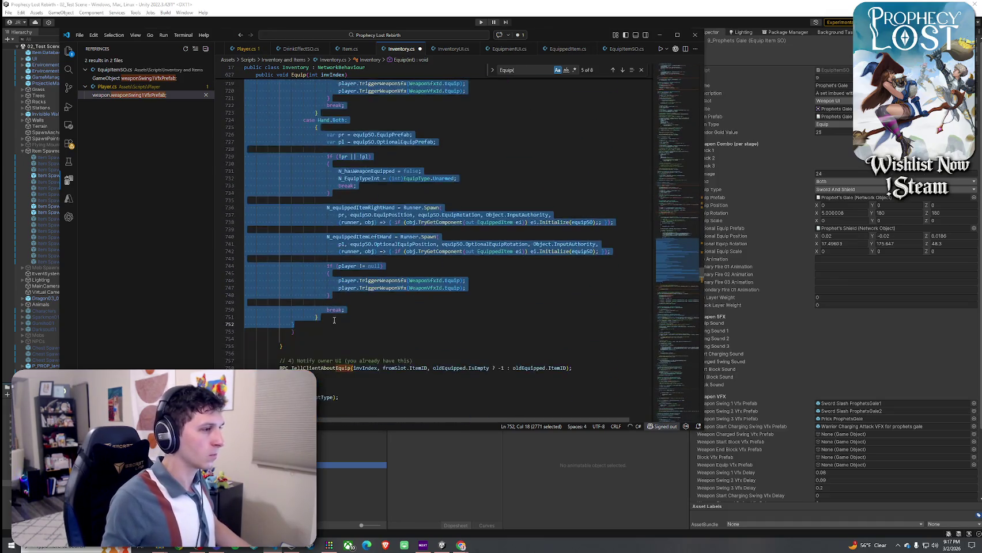
{"action": "left_click", "coordinate": [334, 320]}
{"action": "mouse_move", "coordinate": [334, 321]}
{"action": "left_mouse_down"}
{"action": "mouse_move", "coordinate": [308, 279]}
{"action": "mouse_move", "coordinate": [313, 172]}
{"action": "left_mouse_up"}
{"action": "scroll", "coordinate": [311, 282], "scroll_direction": "up", "scroll_amount": 6}
{"action": "left_click", "coordinate": [316, 231]}
{"action": "scroll", "coordinate": [317, 231], "scroll_direction": "down", "scroll_amount": 9}
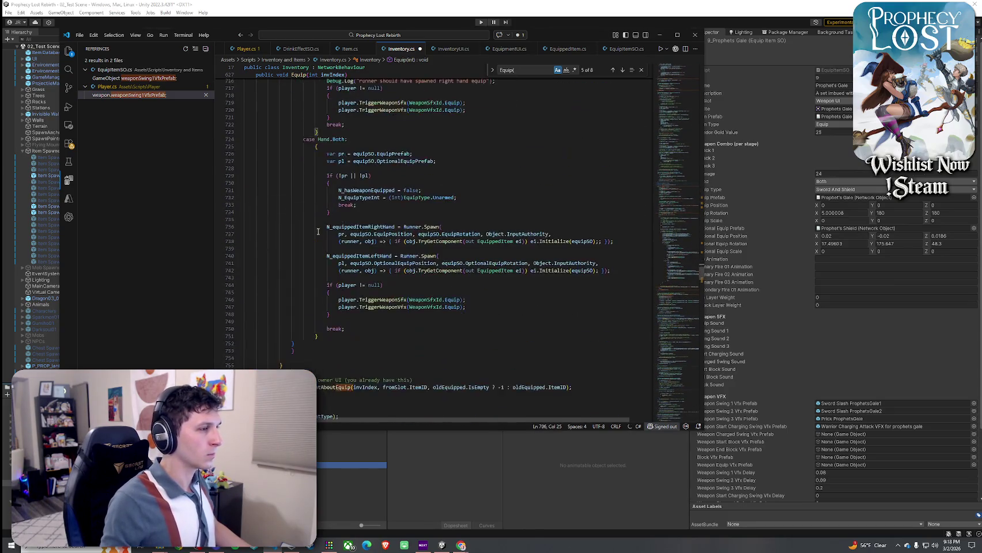
{"action": "scroll", "coordinate": [309, 347], "scroll_direction": "up", "scroll_amount": 11}
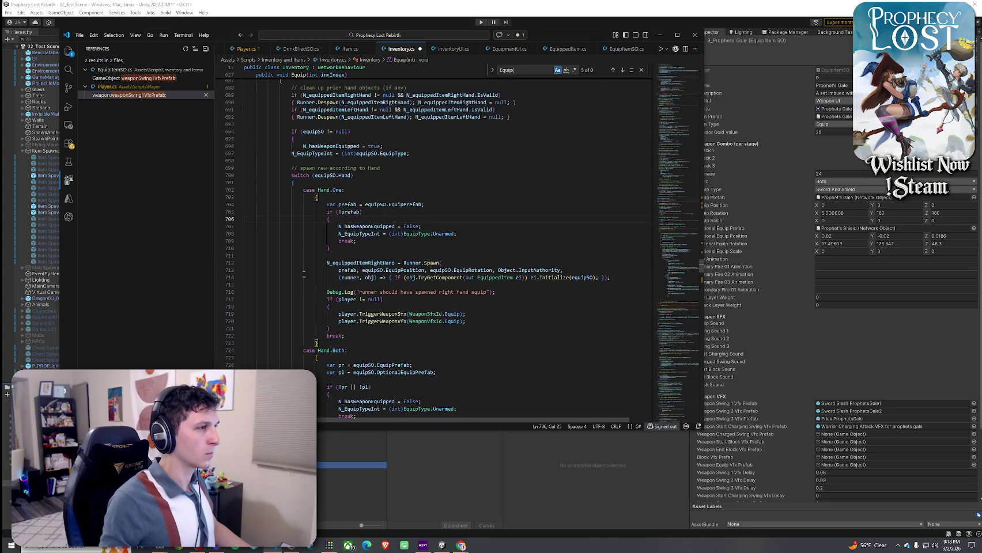
- Indent the spawning code one level inside the equipSO null-check block
{"action": "left_click", "coordinate": [295, 178]}
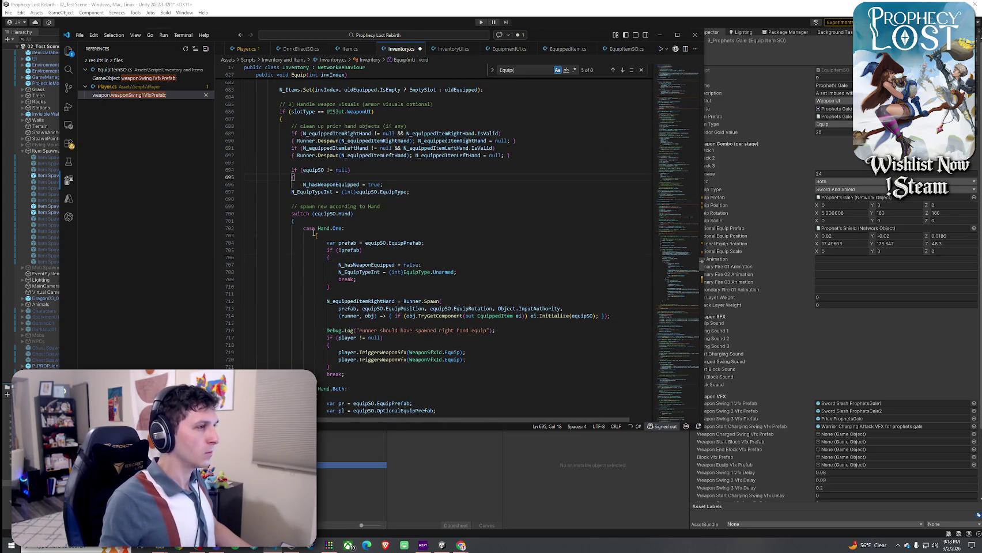
{"action": "mouse_move", "coordinate": [292, 192]}
{"action": "left_mouse_down"}
{"action": "mouse_move", "coordinate": [322, 228]}
{"action": "mouse_move", "coordinate": [325, 311]}
{"action": "mouse_move", "coordinate": [327, 264]}
{"action": "left_mouse_up"}
{"action": "scroll", "coordinate": [327, 264], "scroll_direction": "up", "scroll_amount": 13}
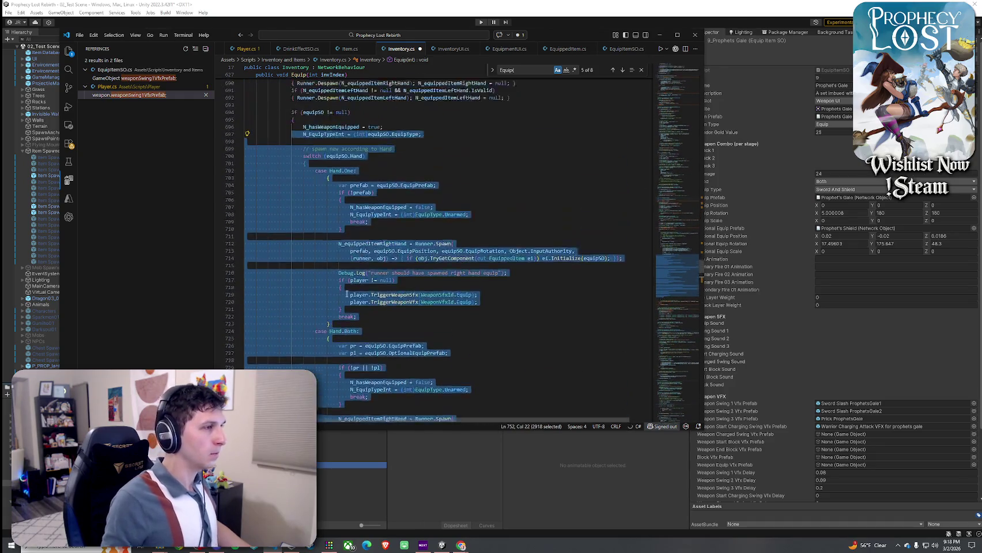
{"action": "key", "text": "ctrl+z"}
{"action": "key", "text": "ctrl+z"}
{"action": "key", "text": "ctrl+y"}
{"action": "key", "text": "Down"}
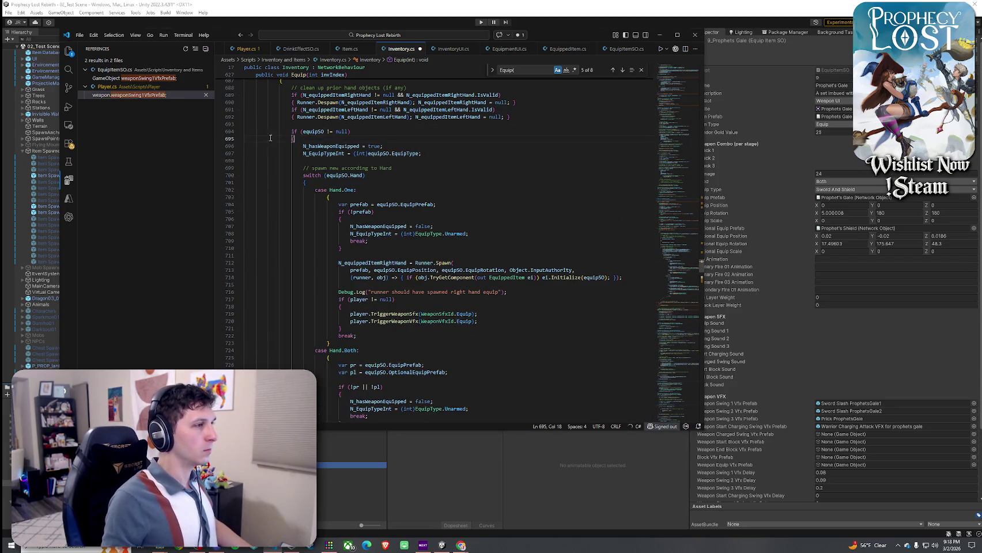
{"action": "left_click", "coordinate": [240, 176]}
{"action": "left_click", "coordinate": [239, 175]}
{"action": "left_click", "coordinate": [344, 132]}
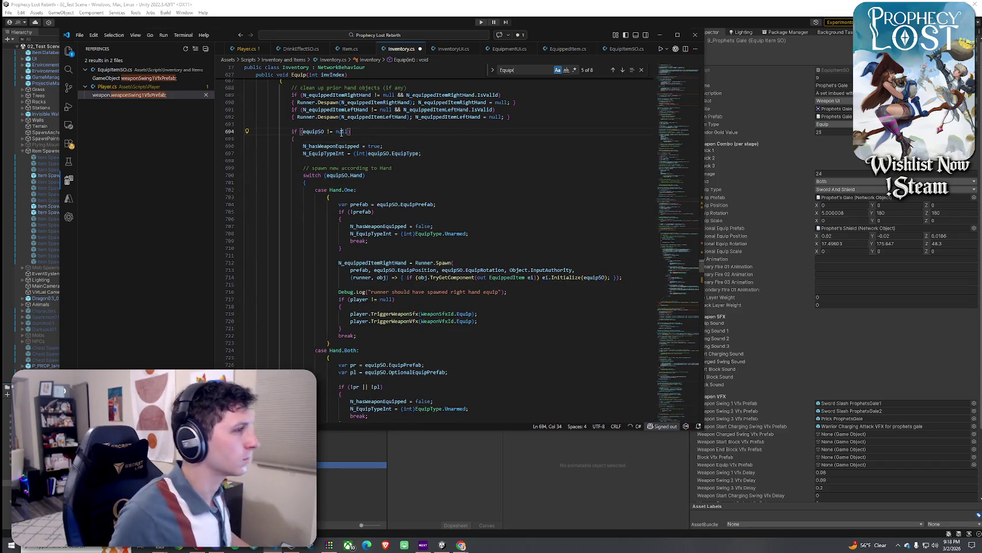
{"action": "left_click", "coordinate": [380, 146]}
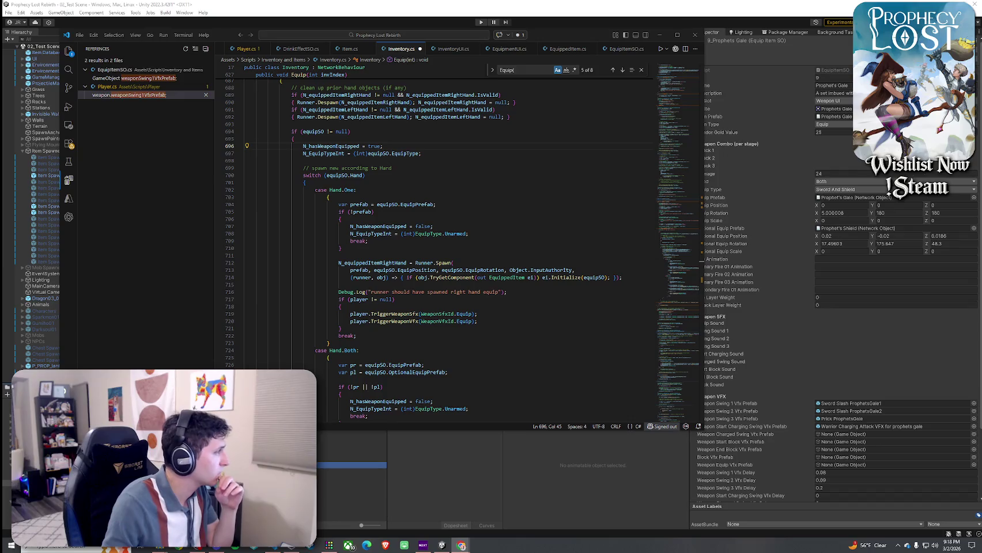
{"action": "scroll", "coordinate": [427, 283], "scroll_direction": "down", "scroll_amount": 4}
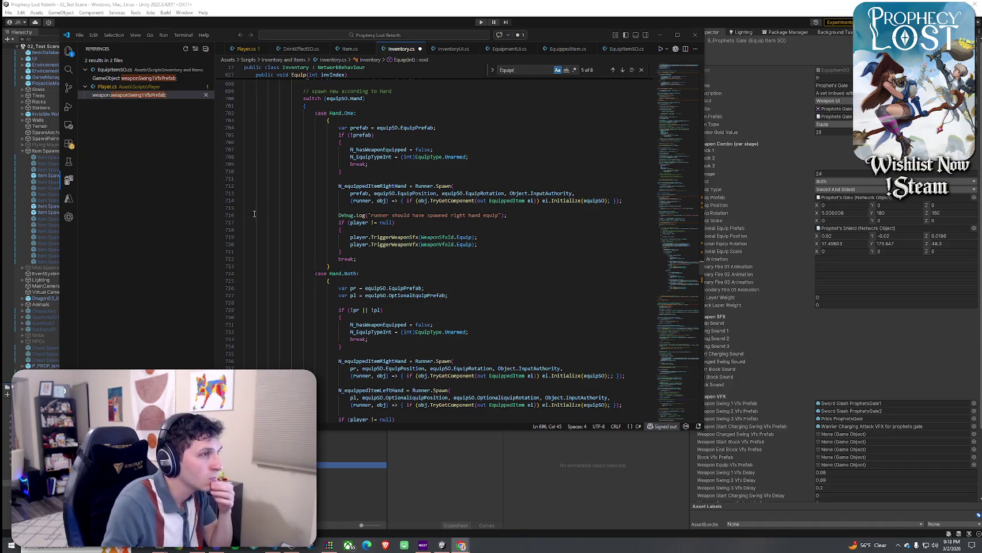
{"action": "scroll", "coordinate": [287, 218], "scroll_direction": "up", "scroll_amount": 5}
{"action": "scroll", "coordinate": [282, 213], "scroll_direction": "up", "scroll_amount": 1}
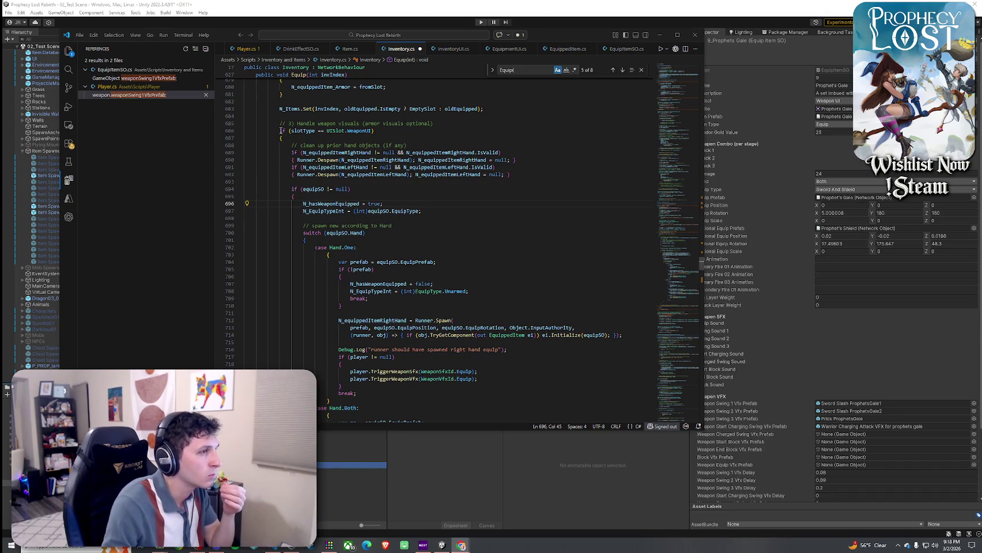
{"action": "left_click", "coordinate": [239, 131]}
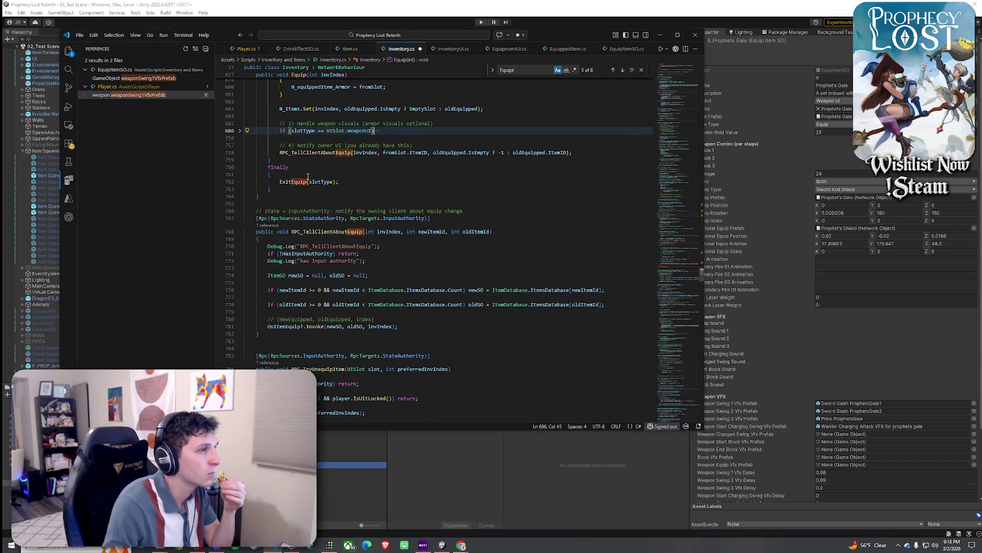
{"action": "scroll", "coordinate": [247, 150], "scroll_direction": "up", "scroll_amount": 2}
{"action": "left_click", "coordinate": [239, 169]}
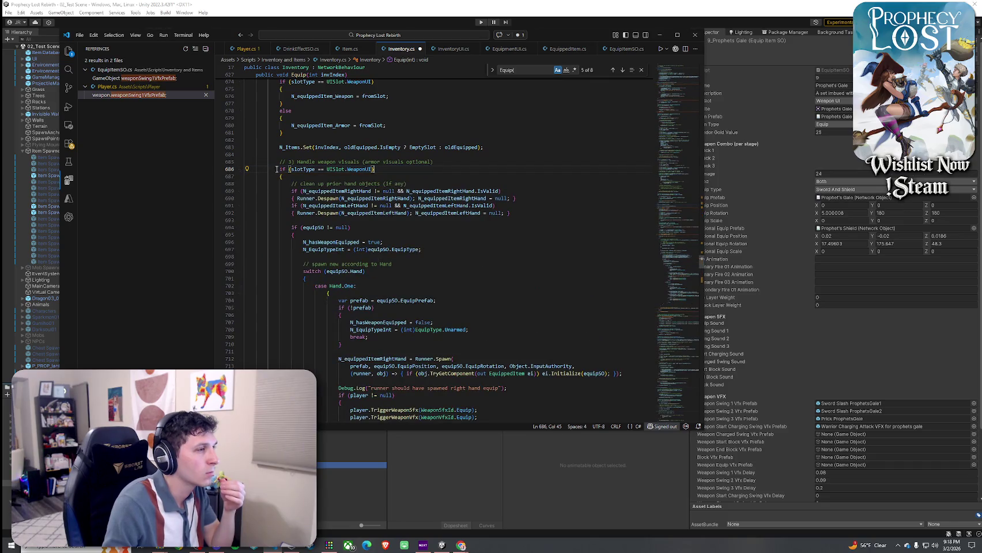
{"action": "mouse_move", "coordinate": [278, 169]}
{"action": "left_mouse_down"}
{"action": "mouse_move", "coordinate": [282, 211]}
{"action": "mouse_move", "coordinate": [332, 289]}
{"action": "left_mouse_up"}
{"action": "scroll", "coordinate": [332, 289], "scroll_direction": "up", "scroll_amount": 20}
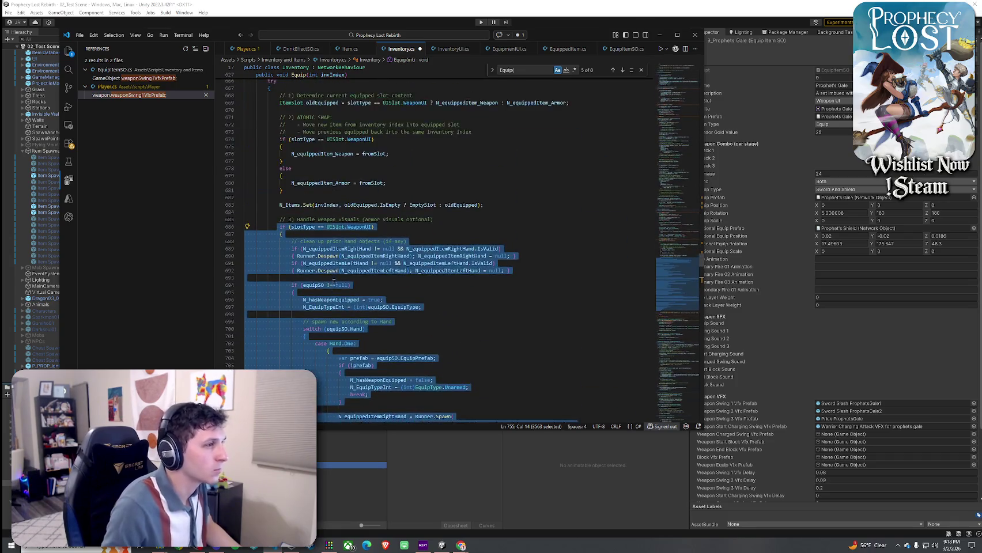
- Select the updated weapon-visuals code and indent it one level
{"action": "scroll", "coordinate": [344, 266], "scroll_direction": "down", "scroll_amount": 17}
{"action": "mouse_move", "coordinate": [346, 410]}
{"action": "left_mouse_down"}
{"action": "mouse_move", "coordinate": [254, 323]}
{"action": "mouse_move", "coordinate": [239, 159]}
{"action": "left_mouse_up"}
{"action": "key", "text": "Tab"}
{"action": "key", "text": "Escape"}
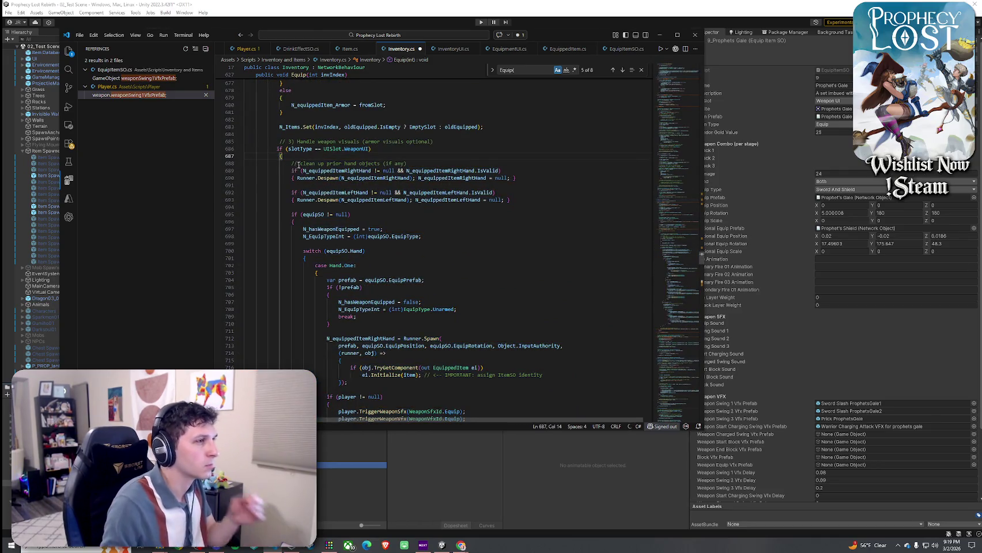
- Review the Unarmed value and the consumable branch's TryGetComponent call, folding the equipSO weapon block
{"action": "scroll", "coordinate": [301, 165], "scroll_direction": "down", "scroll_amount": 3}
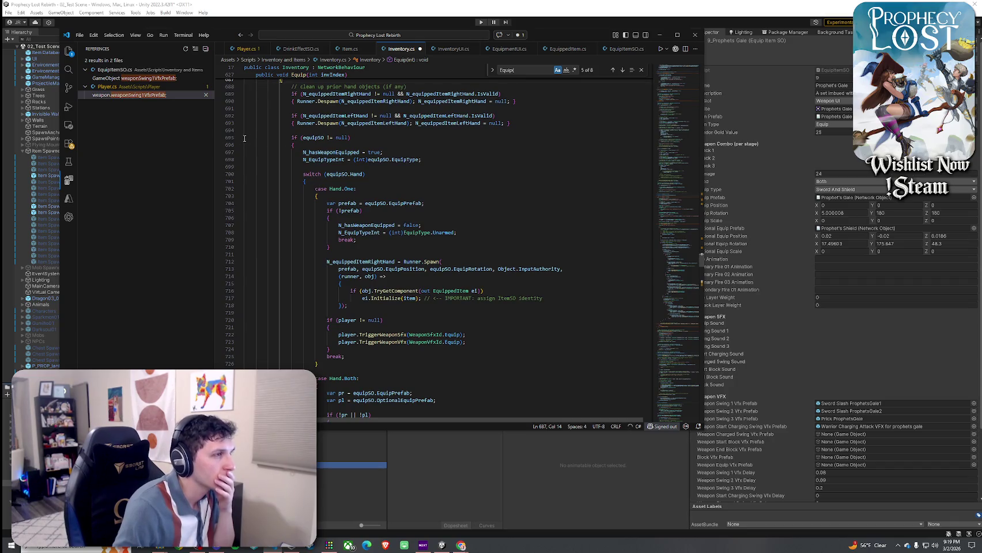
{"action": "left_click", "coordinate": [240, 137]}
{"action": "left_click", "coordinate": [400, 174]}
{"action": "key", "text": "Down"}
{"action": "key", "text": "Down"}
{"action": "key", "text": "Down"}
{"action": "left_click", "coordinate": [451, 247]}
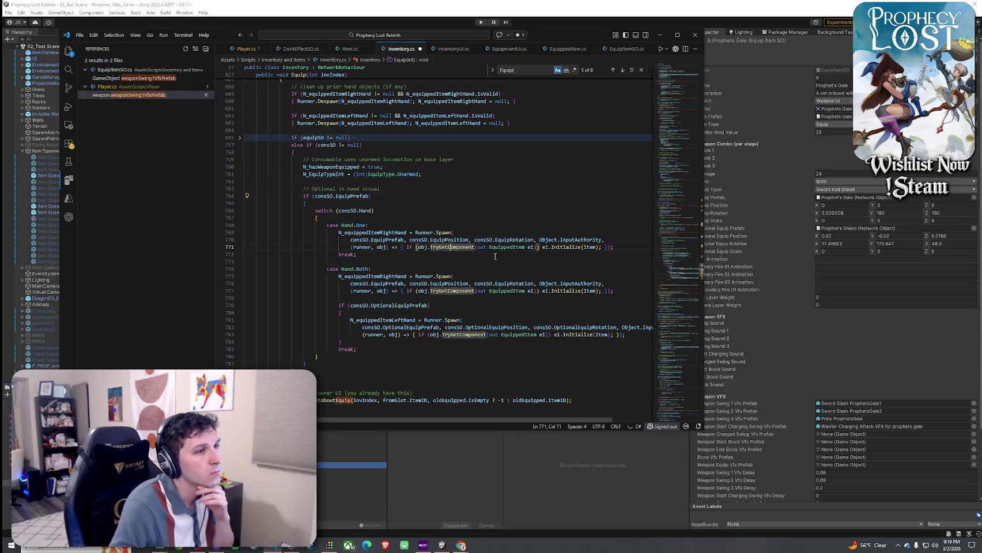
{"action": "key", "text": "alt+Left"}
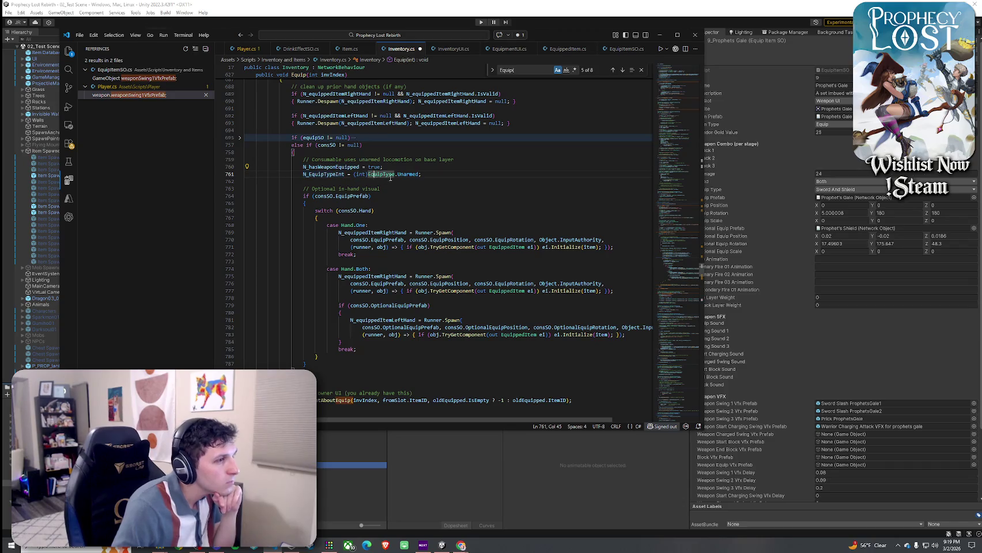
{"action": "left_click", "coordinate": [239, 139]}
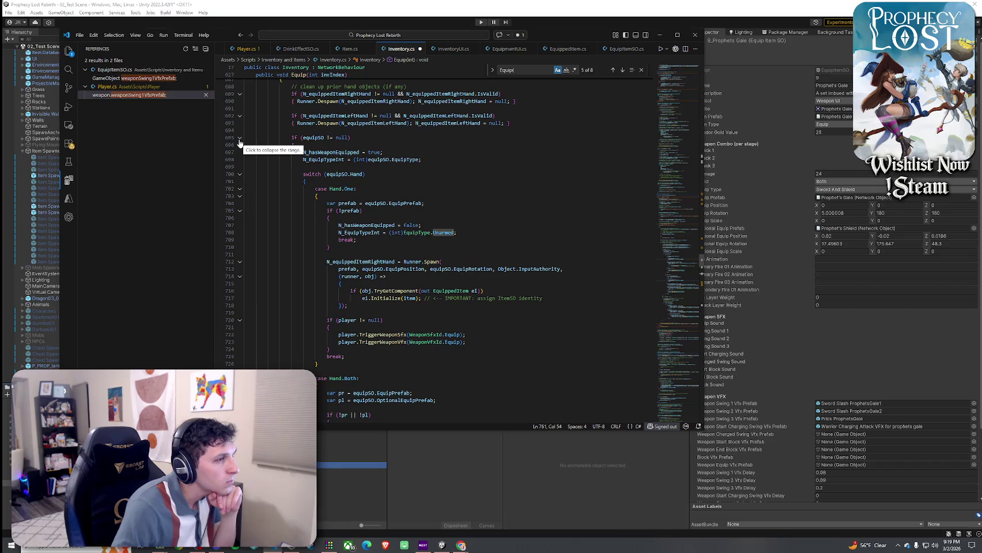
{"action": "left_click", "coordinate": [239, 141]}
- Save Inventory.cs and switch to Unity so the scripts recompile
{"action": "left_click", "coordinate": [79, 34]}
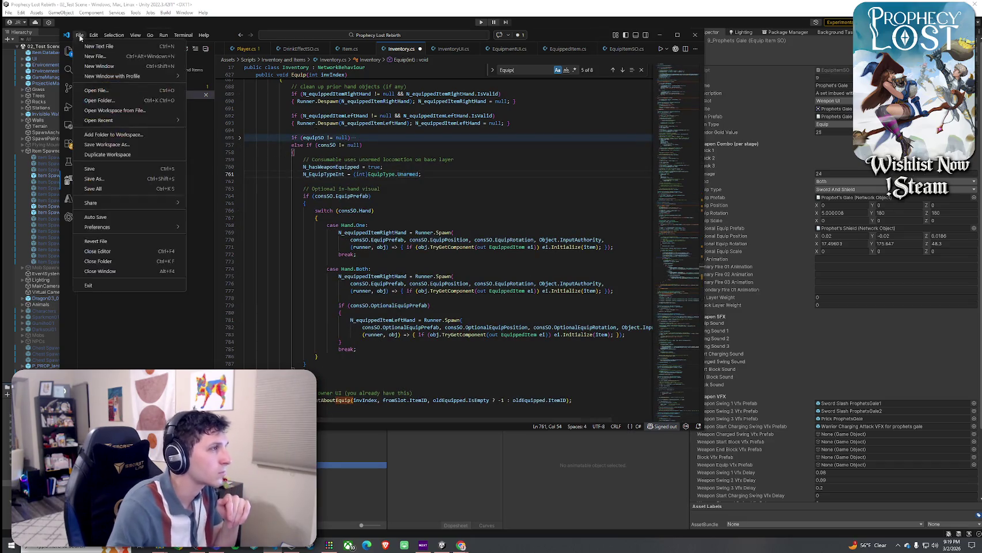
{"action": "left_click", "coordinate": [116, 190]}
{"action": "left_click", "coordinate": [375, 174]}
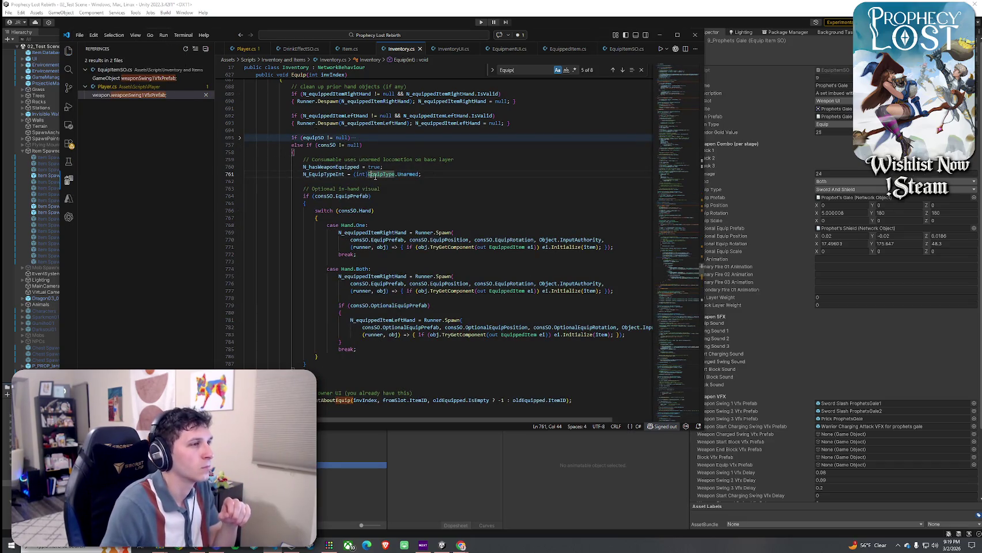
{"action": "left_click", "coordinate": [406, 174]}
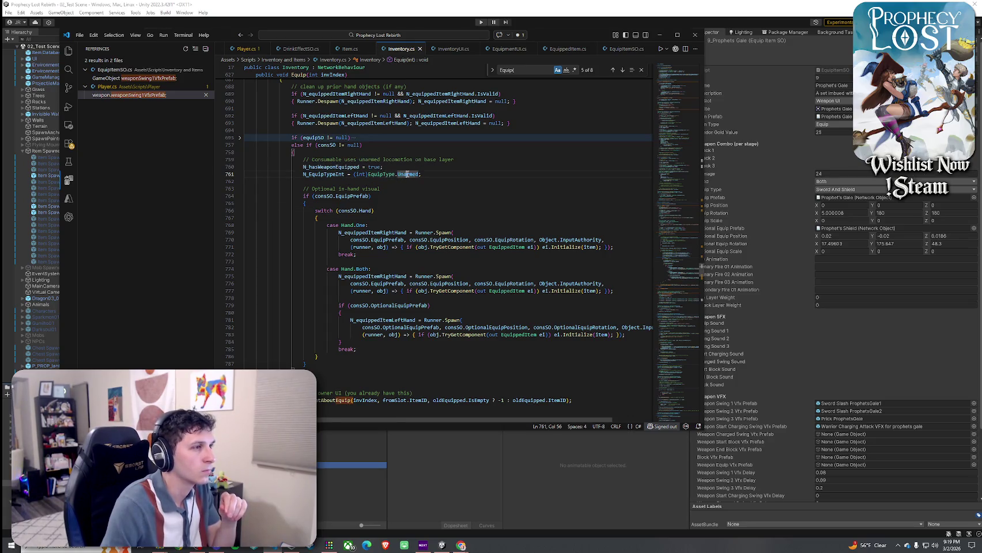
{"action": "left_click", "coordinate": [785, 11]}
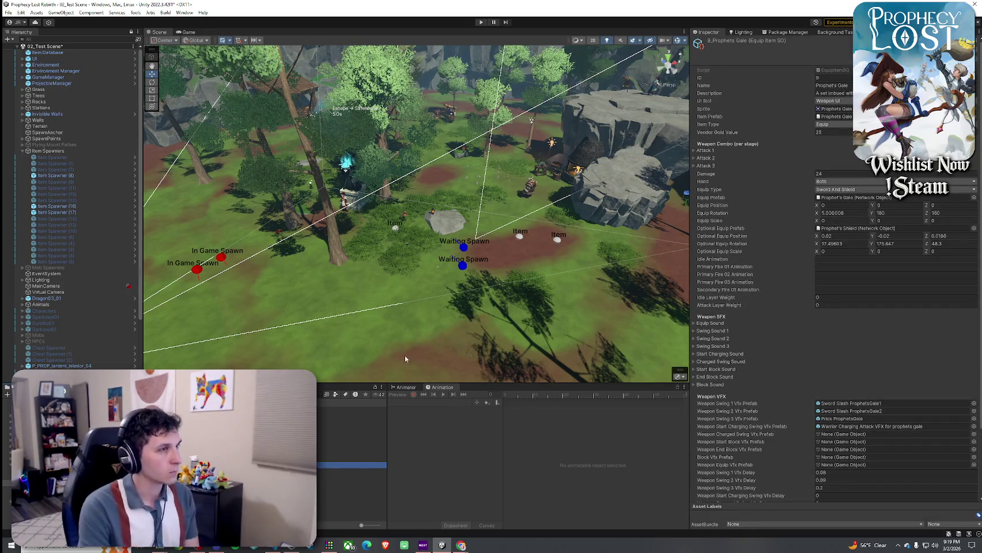
- Save the scene and start a game session in play mode
{"action": "left_click", "coordinate": [8, 12]}
{"action": "left_click", "coordinate": [24, 50]}
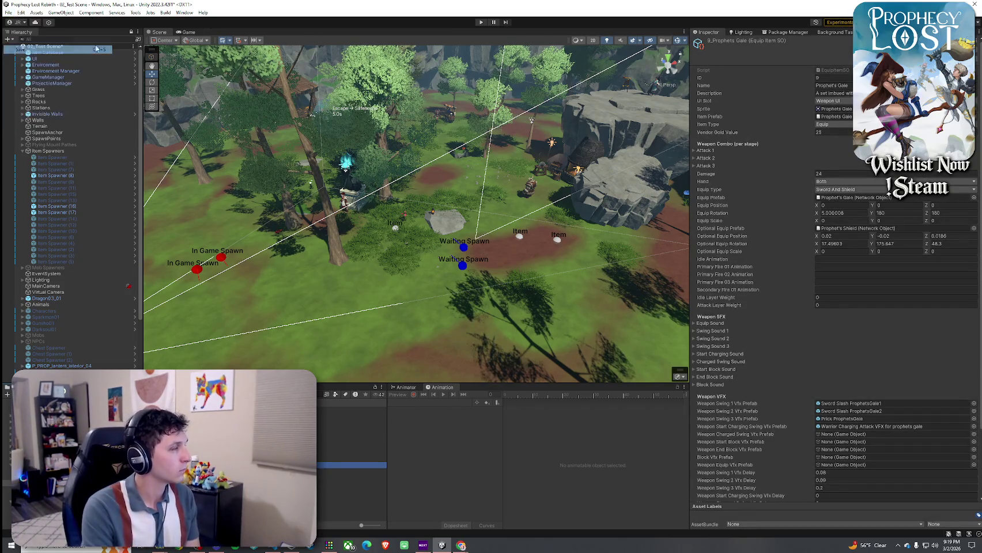
{"action": "left_click", "coordinate": [481, 22]}
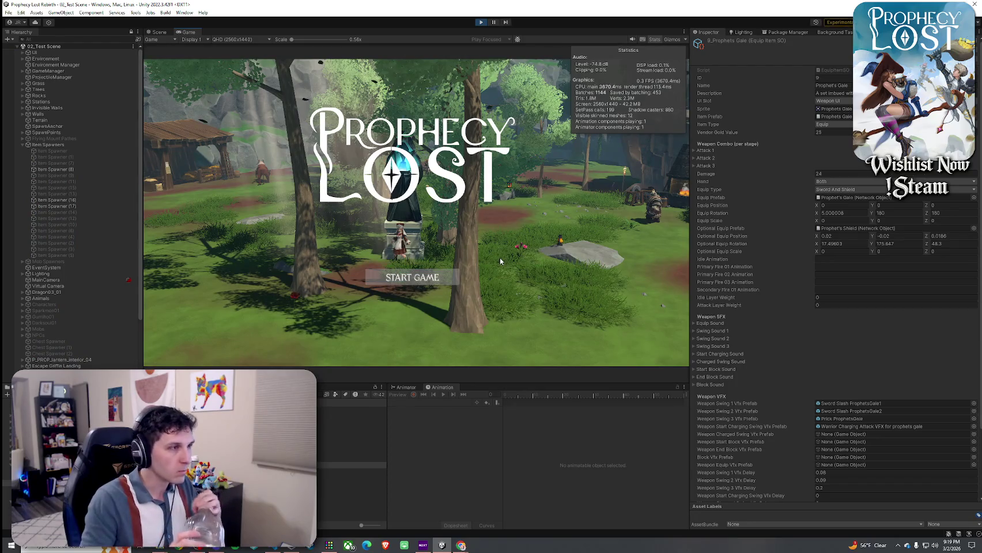
{"action": "left_click", "coordinate": [428, 281]}
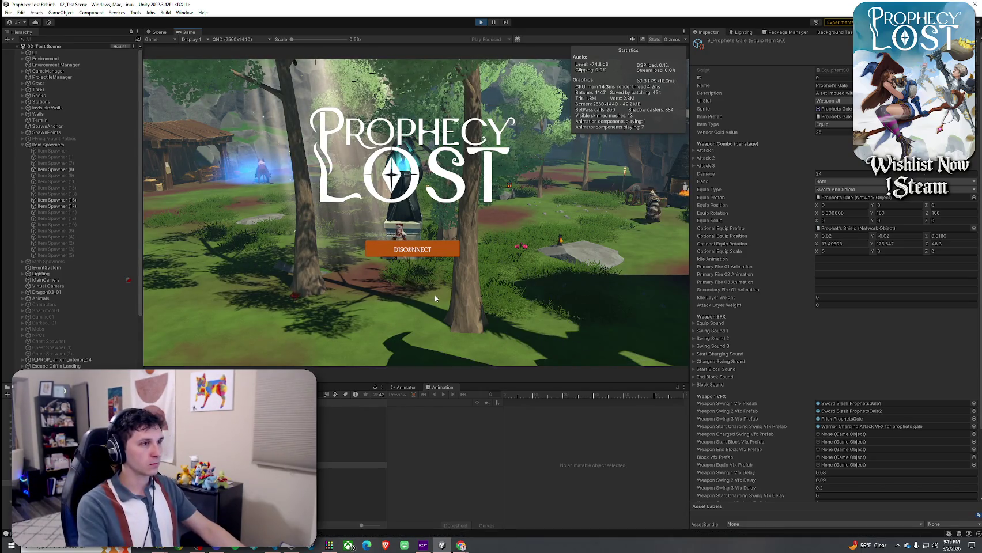
- Run toward the sword pickup, toggle the inventory grid, then return to Inventory.cs
{"action": "key", "text": "w"}
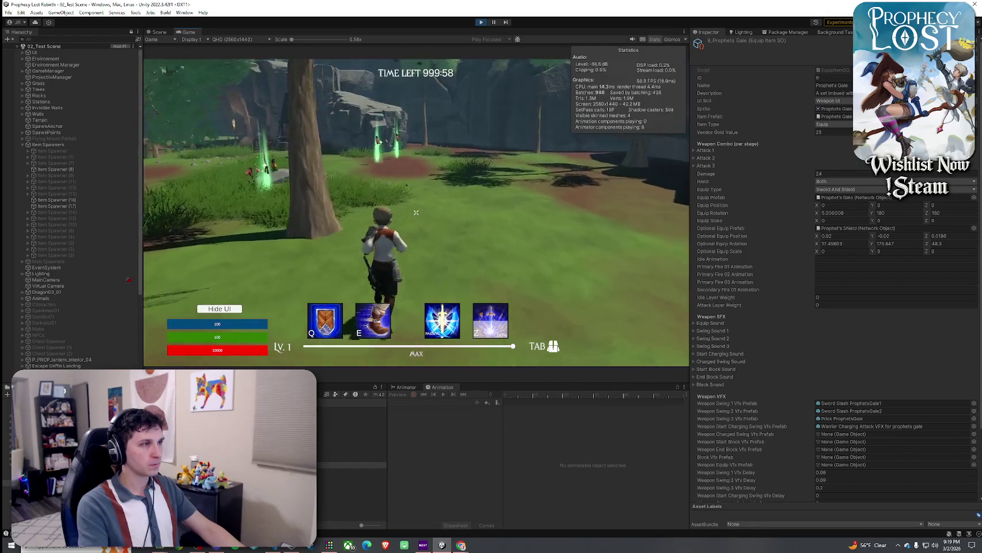
{"action": "key", "text": "Tab"}
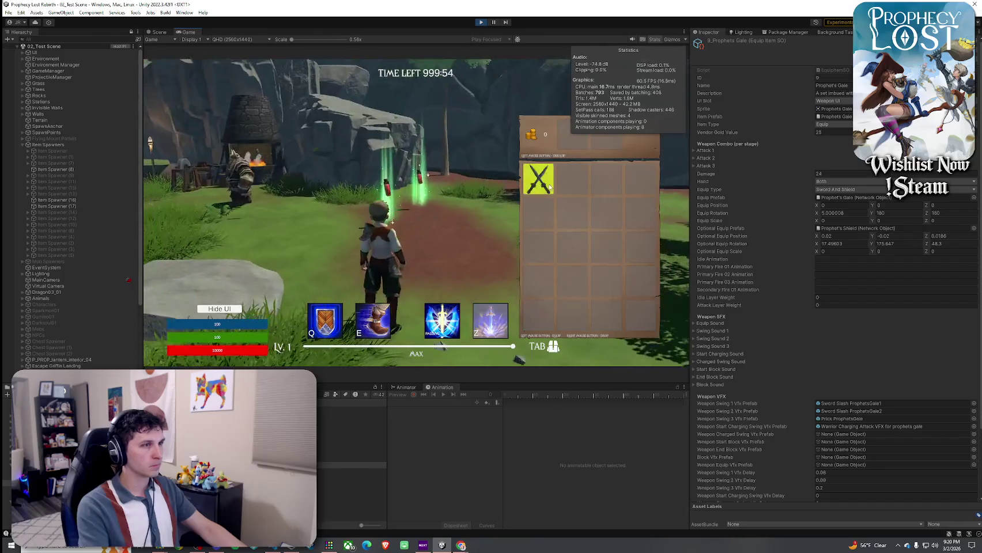
{"action": "key", "text": "Tab"}
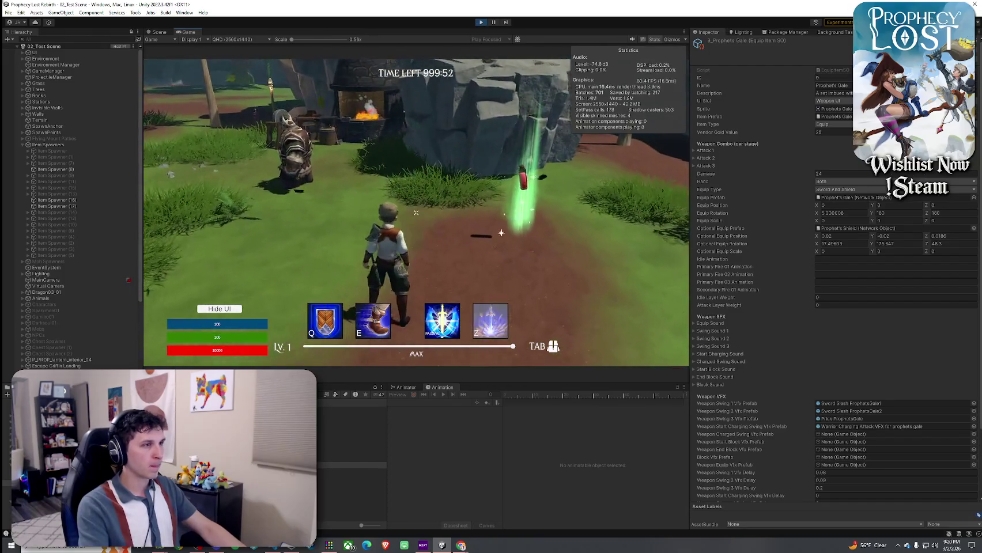
{"action": "key", "text": "Tab"}
{"action": "key", "text": "Tab"}
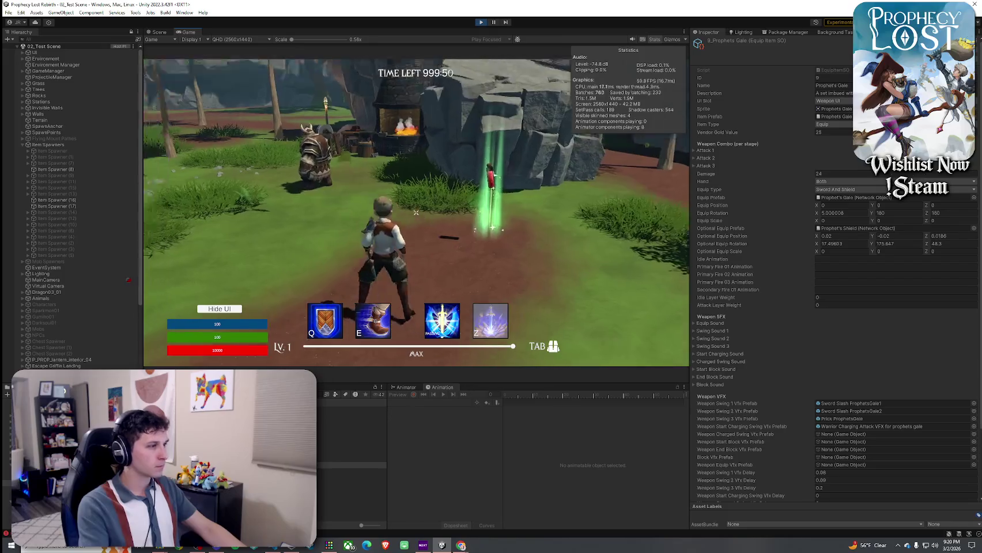
{"action": "key", "text": "super"}
{"action": "key", "text": "super"}
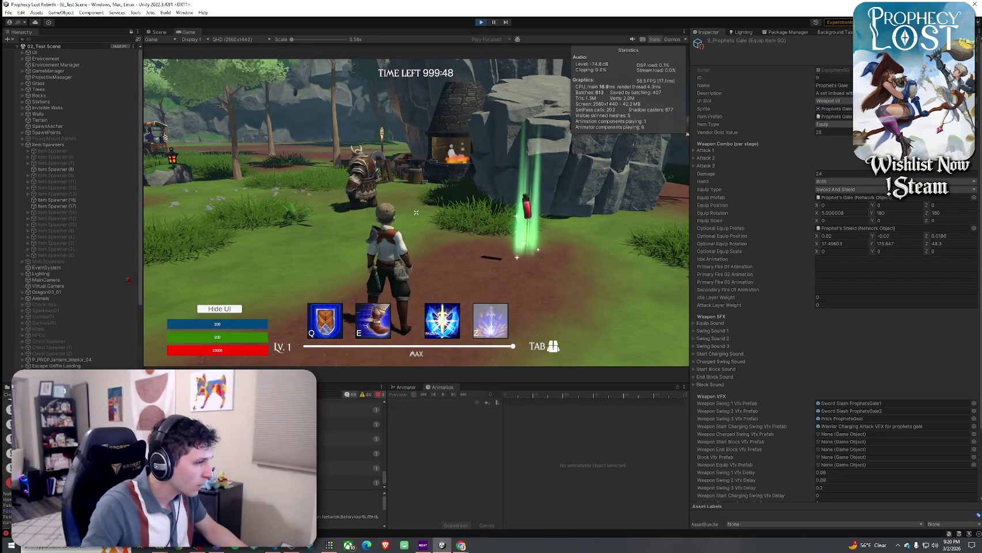
{"action": "key", "text": "alt+Tab"}
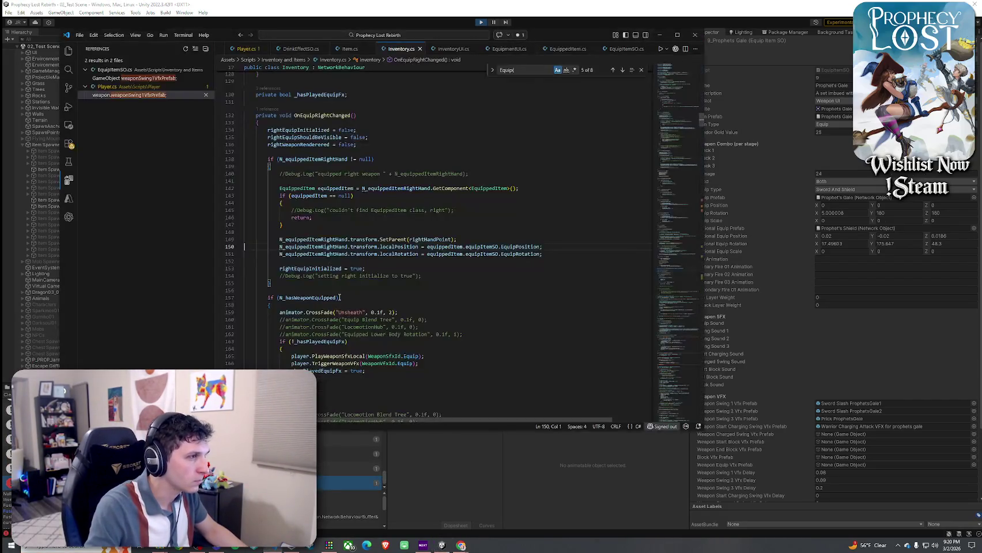
- Trace equippedItem and N_equippedItemRightHand through OnEquipRightChanged and OnEquipLeftChanged, then return to Unity
{"action": "left_click", "coordinate": [460, 247]}
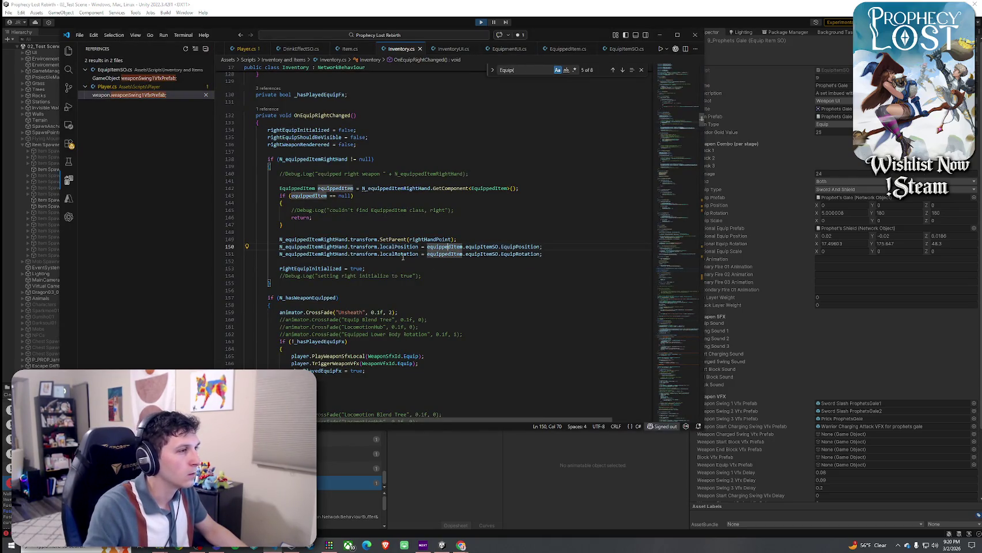
{"action": "left_click", "coordinate": [335, 246]}
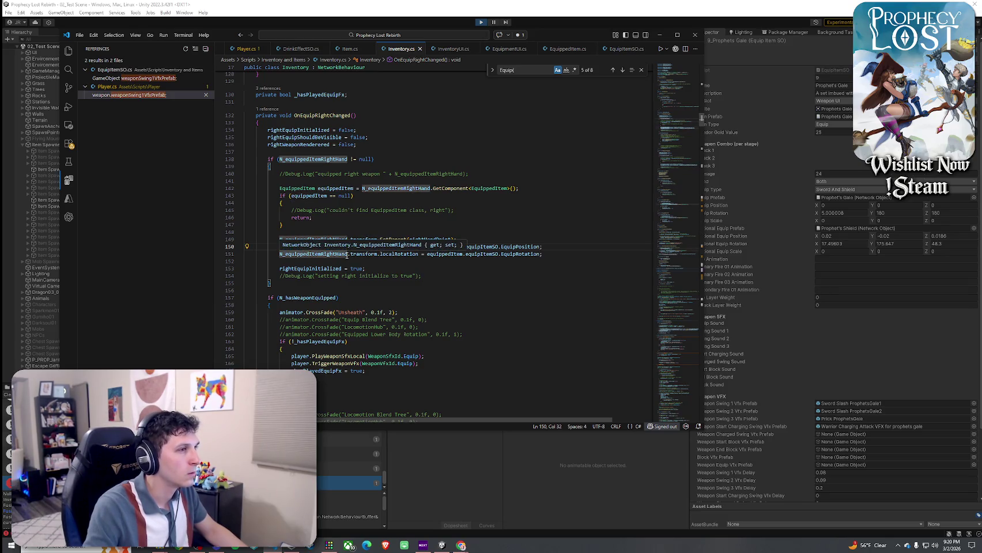
{"action": "scroll", "coordinate": [437, 291], "scroll_direction": "up", "scroll_amount": 4}
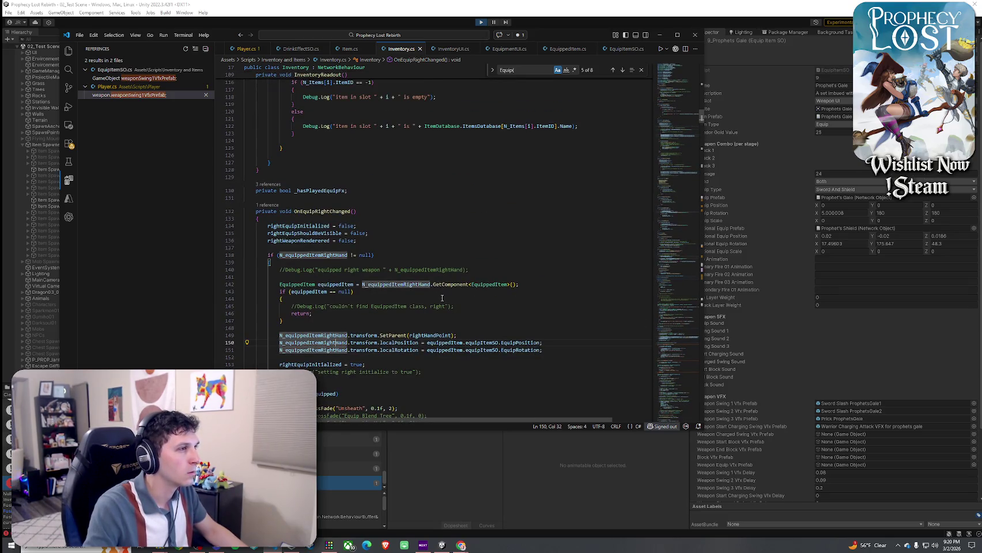
{"action": "scroll", "coordinate": [517, 335], "scroll_direction": "down", "scroll_amount": 4}
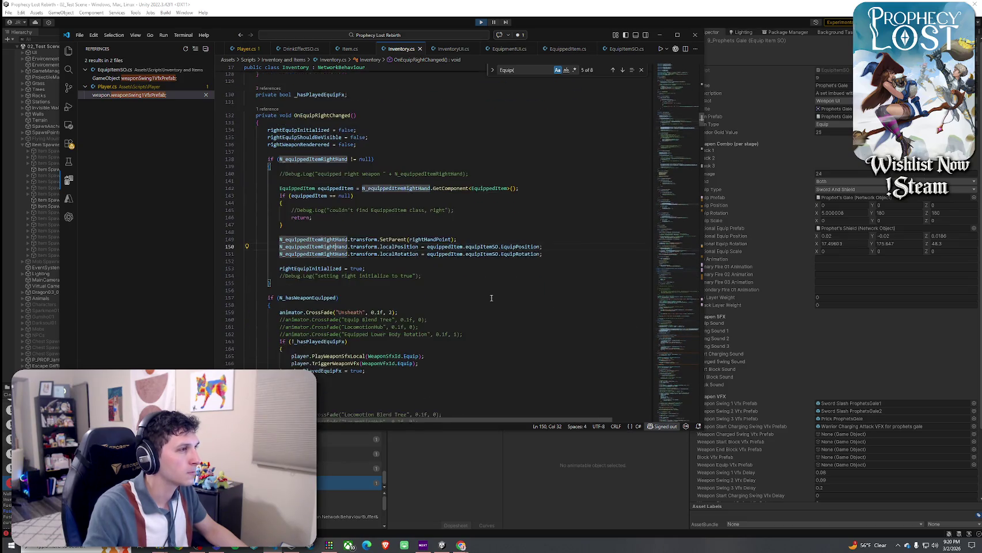
{"action": "mouse_move", "coordinate": [257, 123]}
{"action": "left_mouse_down"}
{"action": "mouse_move", "coordinate": [351, 227]}
{"action": "mouse_move", "coordinate": [345, 282]}
{"action": "mouse_move", "coordinate": [377, 316]}
{"action": "left_mouse_up"}
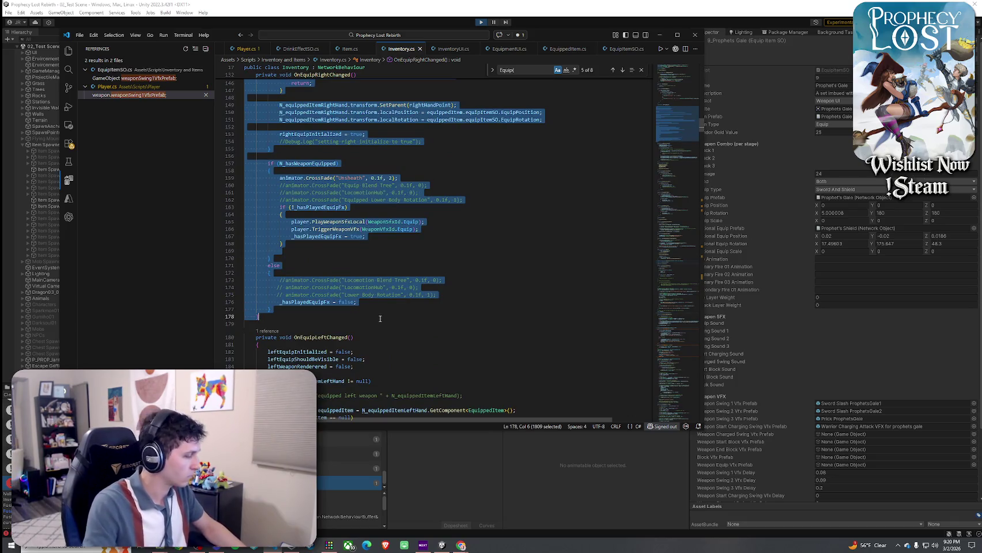
{"action": "scroll", "coordinate": [380, 319], "scroll_direction": "down", "scroll_amount": 5}
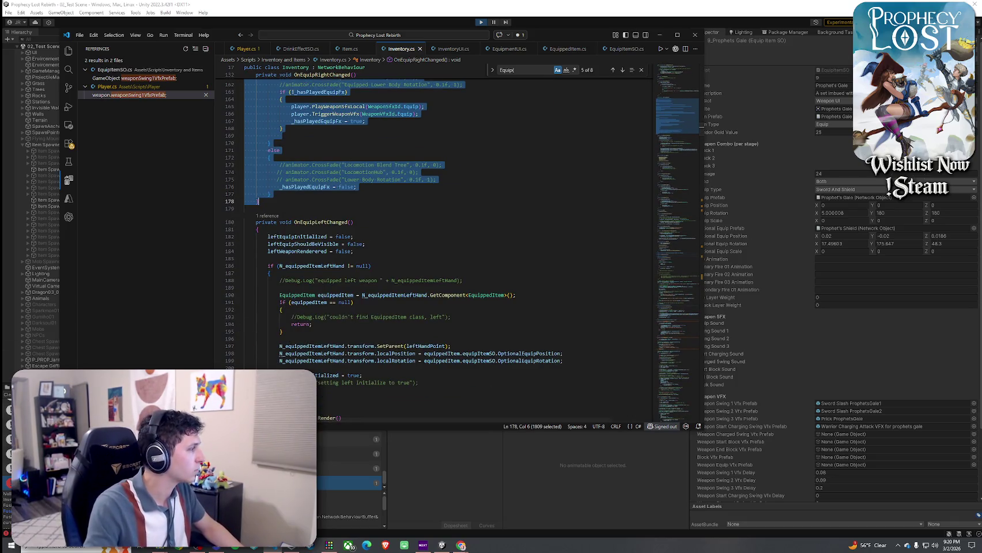
{"action": "left_click", "coordinate": [461, 545]}
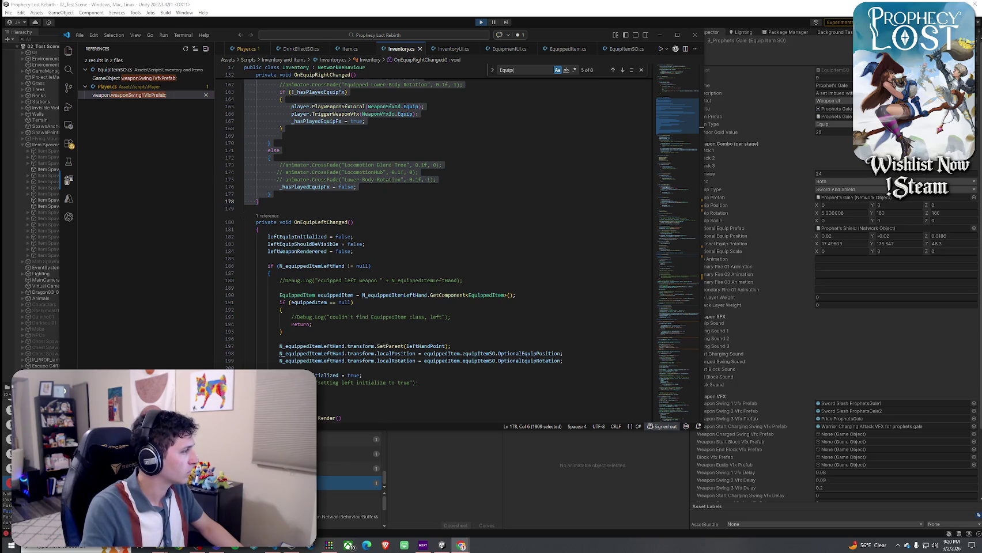
{"action": "left_click_drag", "start_coordinate": [257, 223], "coordinate": [286, 320]}
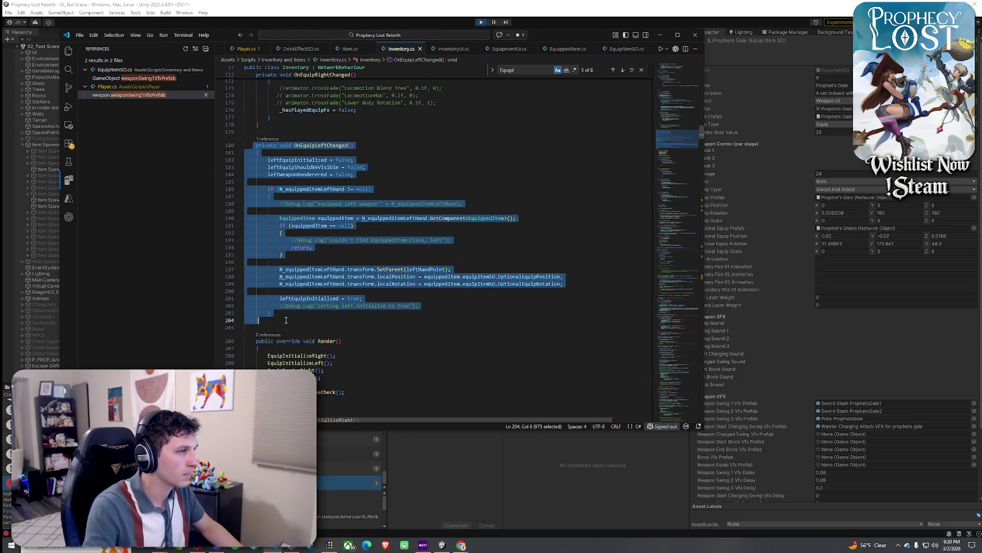
{"action": "key", "text": "alt+Tab"}
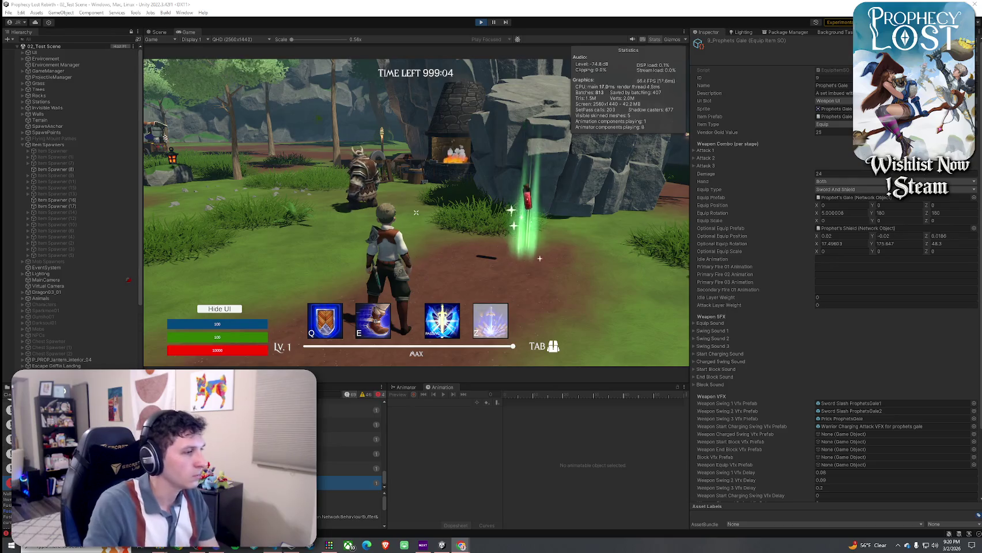
- Add N_equippedItemRightHand.transform.SetParent(rightHandPoint) on line 149 and check EquippedItem references
{"action": "key", "text": "alt+Tab"}
{"action": "left_click", "coordinate": [323, 269]}
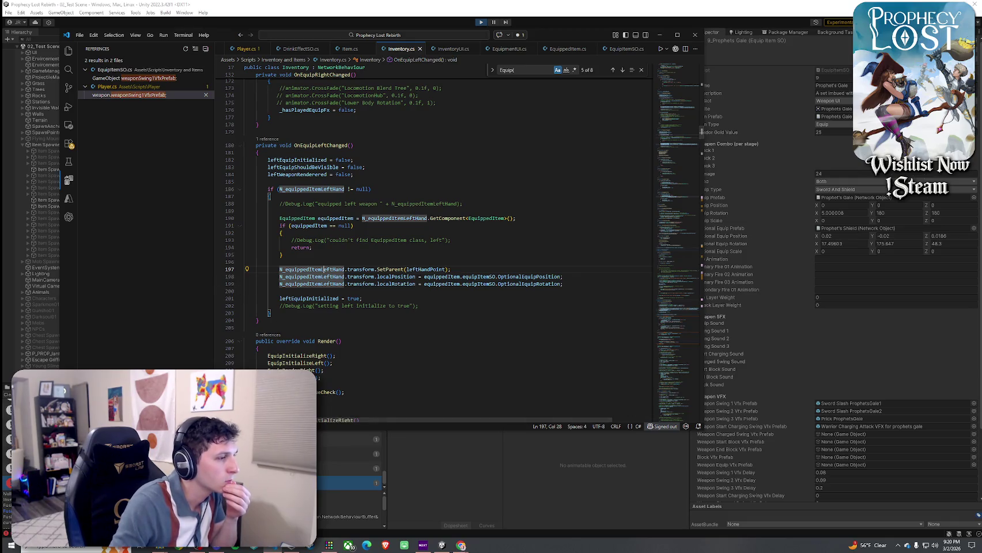
{"action": "key", "text": "alt+Tab"}
{"action": "key", "text": "alt+Tab"}
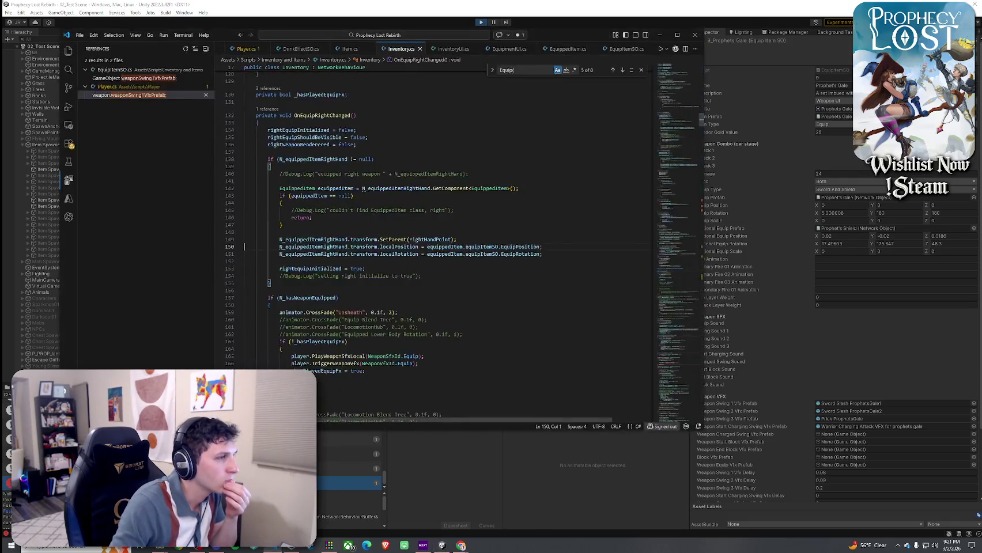
{"action": "scroll", "coordinate": [325, 291], "scroll_direction": "up", "scroll_amount": 3}
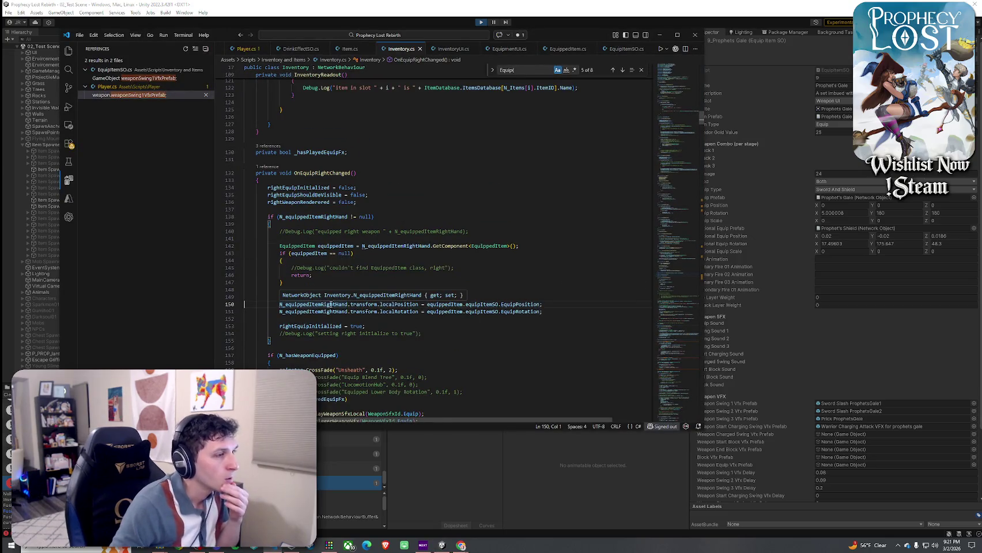
{"action": "left_click", "coordinate": [343, 304]}
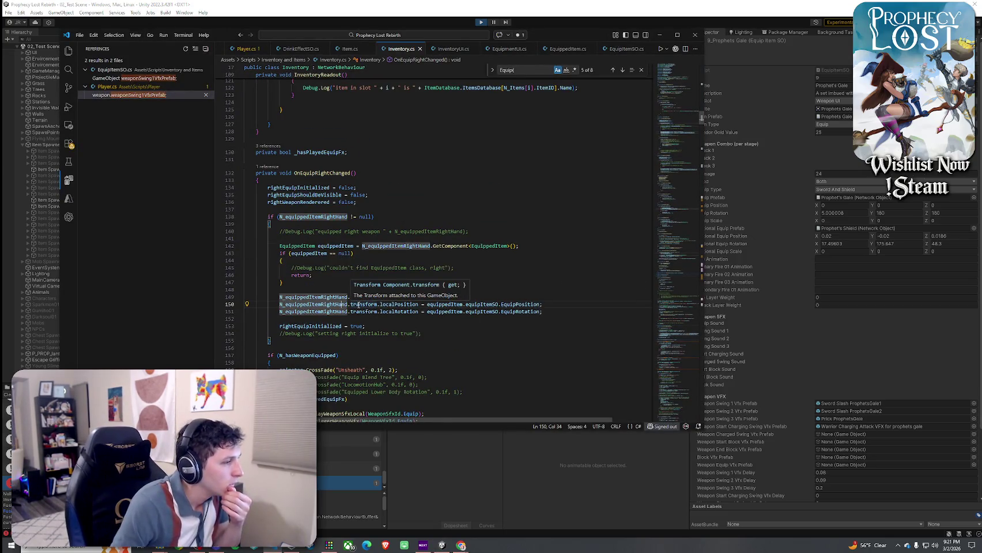
{"action": "left_click", "coordinate": [461, 297]}
{"action": "key", "text": "Tab"}
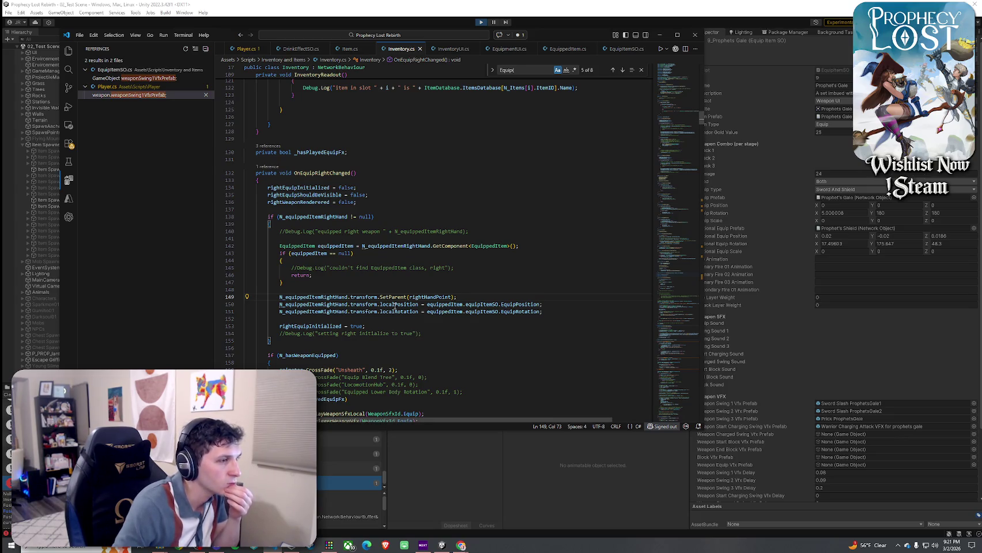
{"action": "left_click", "coordinate": [332, 304]}
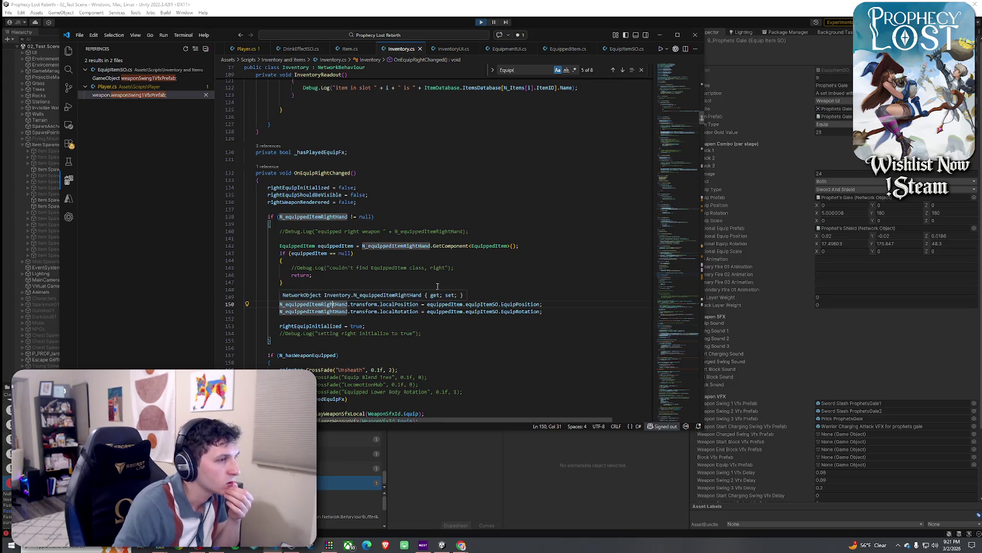
{"action": "left_click", "coordinate": [490, 245]}
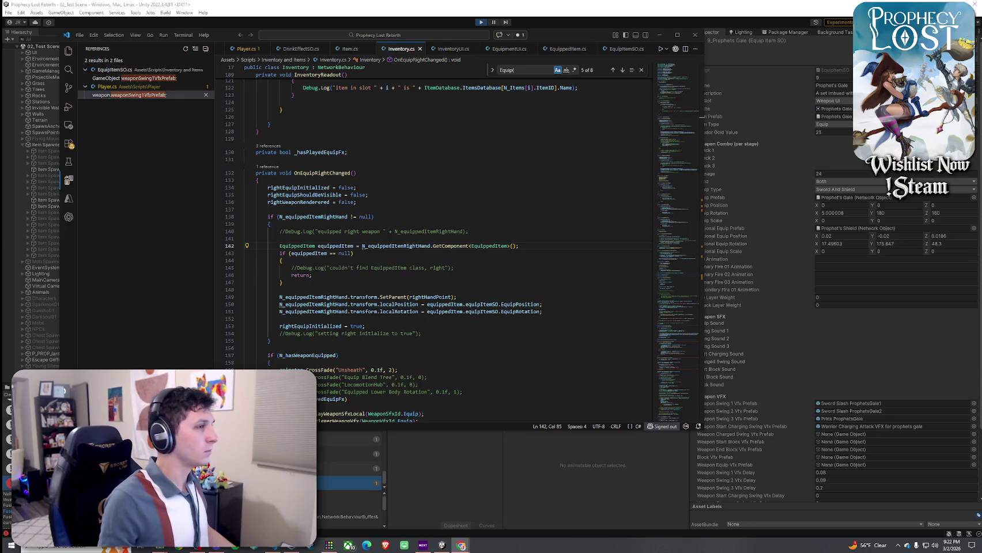
{"action": "mouse_move", "coordinate": [267, 216]}
{"action": "left_mouse_down"}
{"action": "mouse_move", "coordinate": [282, 195]}
{"action": "mouse_move", "coordinate": [308, 324]}
{"action": "left_mouse_up"}
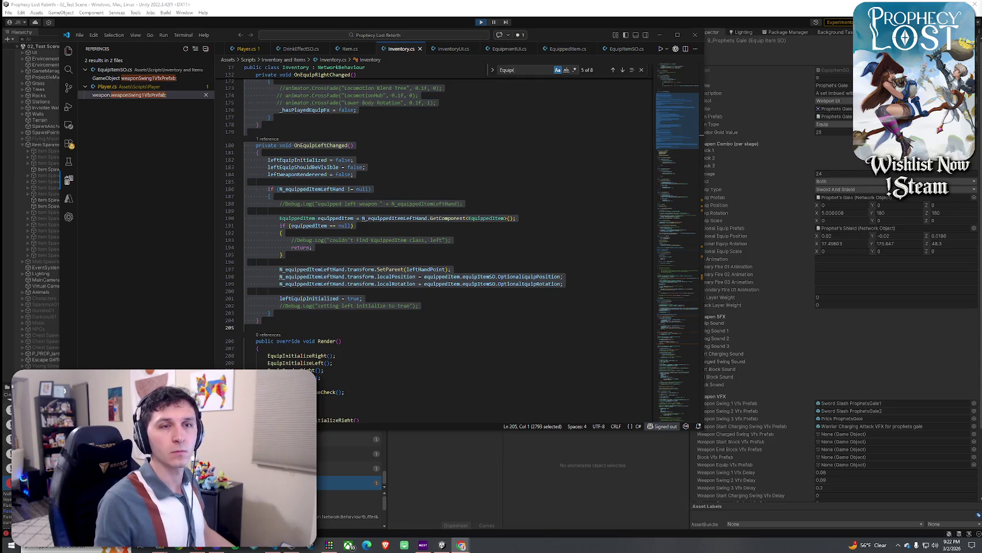
{"action": "key", "text": "super+Down"}
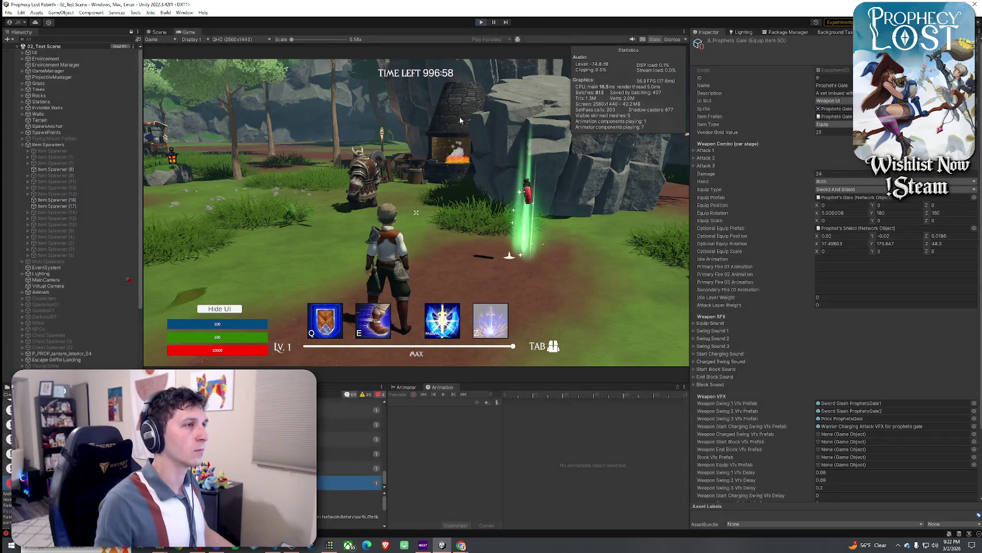
- Exit Unity's Play mode, save the scene from the File menu, and return to Inventory.cs
{"action": "key", "text": "ctrl+p"}
{"action": "left_click", "coordinate": [8, 12]}
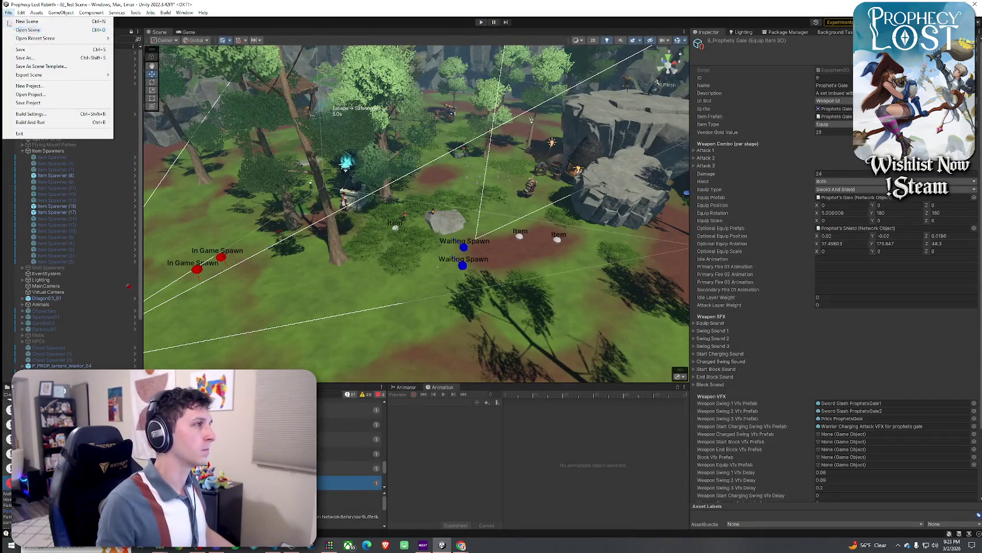
{"action": "left_click", "coordinate": [26, 51]}
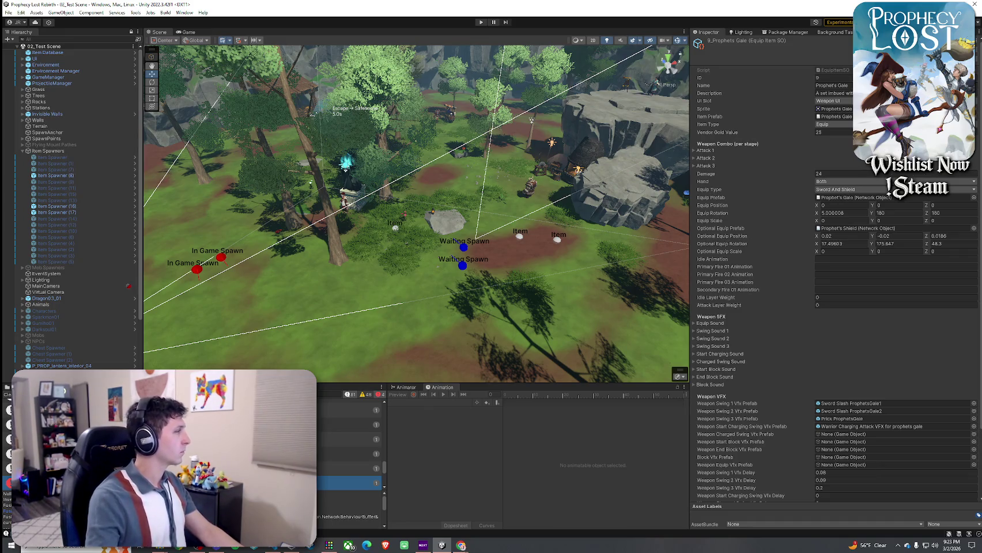
{"action": "key", "text": "alt+Tab"}
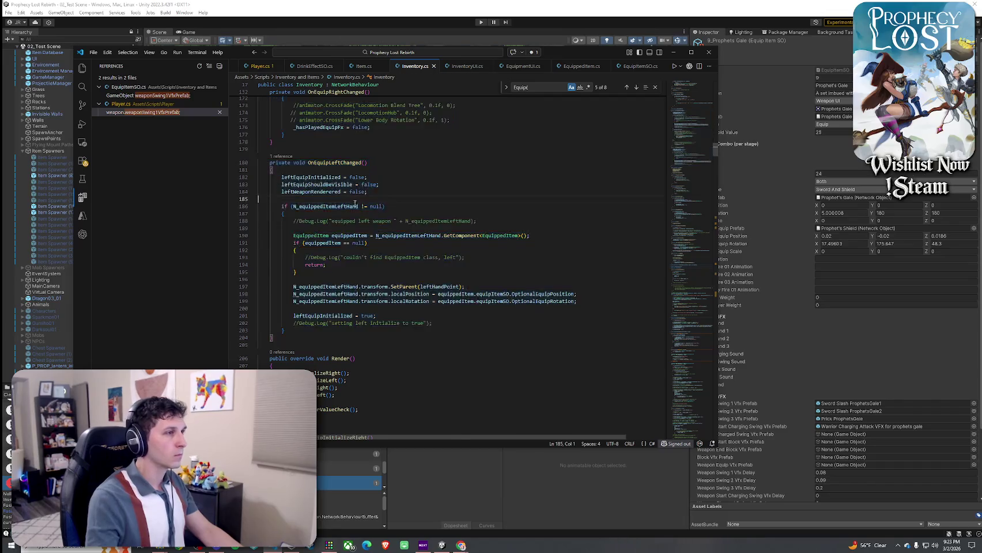
- Review where _hasPlayedEquipFx is used around OnEquipRightChanged
{"action": "scroll", "coordinate": [358, 258], "scroll_direction": "up", "scroll_amount": 3}
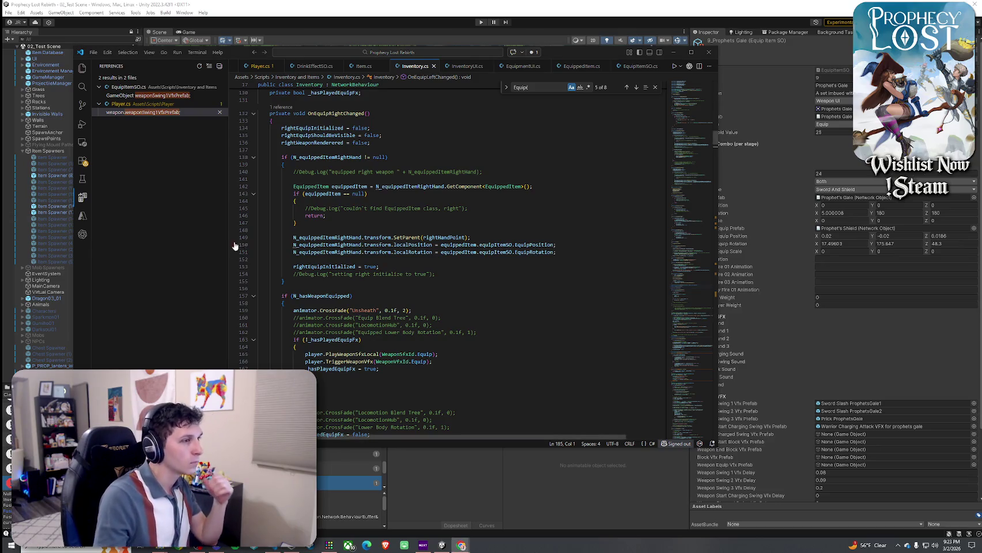
{"action": "scroll", "coordinate": [342, 322], "scroll_direction": "down", "scroll_amount": 3}
{"action": "left_click", "coordinate": [336, 311]}
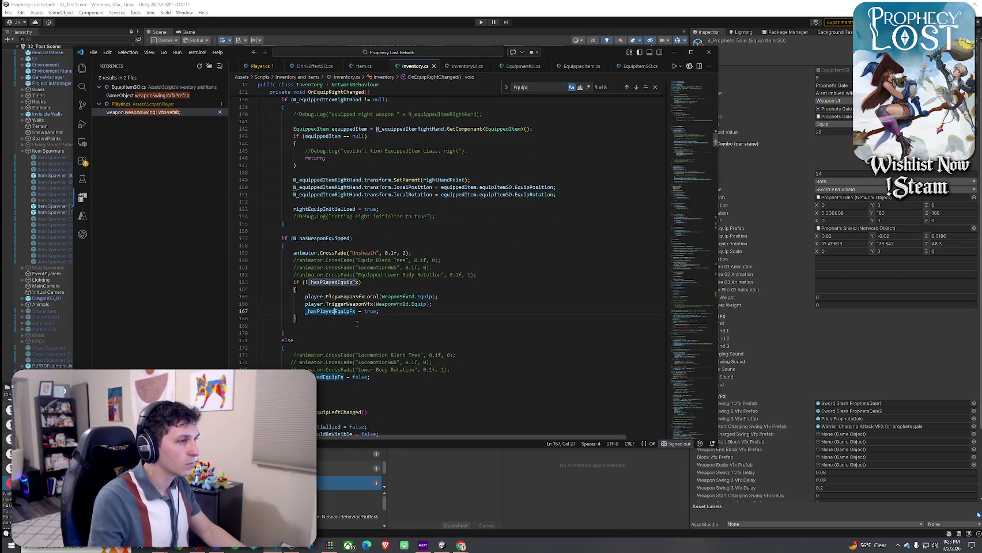
{"action": "scroll", "coordinate": [336, 311], "scroll_direction": "up", "scroll_amount": 5}
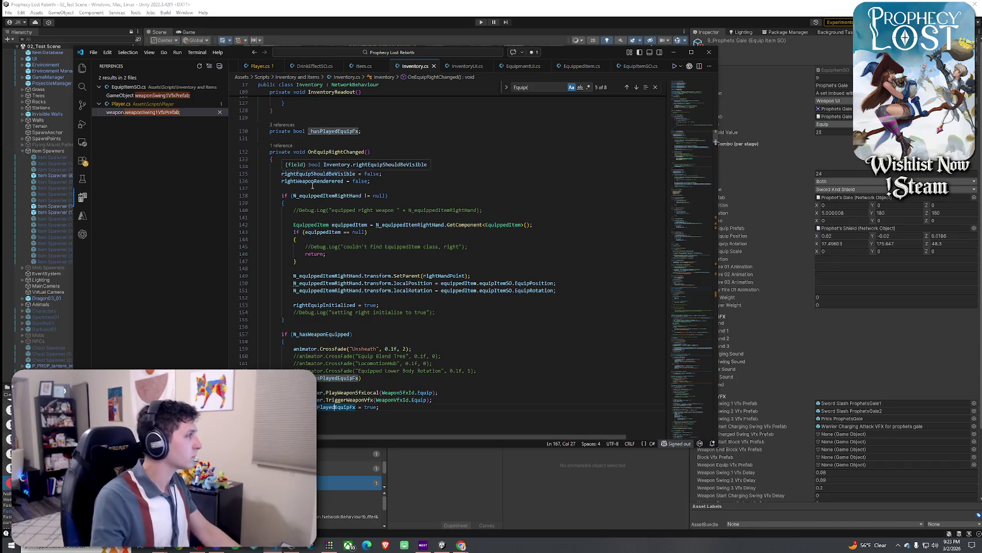
- Add 'if (N_equippedItemRightHand == null) { _hasPlayedEquipFx = false; return; }' at the top of OnEquipRightChanged
{"action": "left_click", "coordinate": [398, 182]}
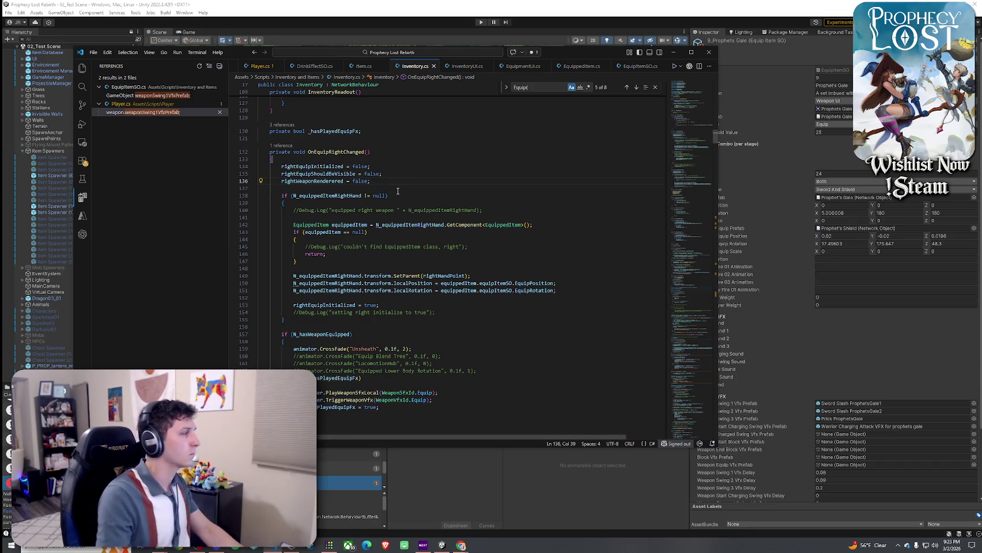
{"action": "key", "text": "Return"}
{"action": "key", "text": "Return"}
{"action": "type", "text": "if (N_"}
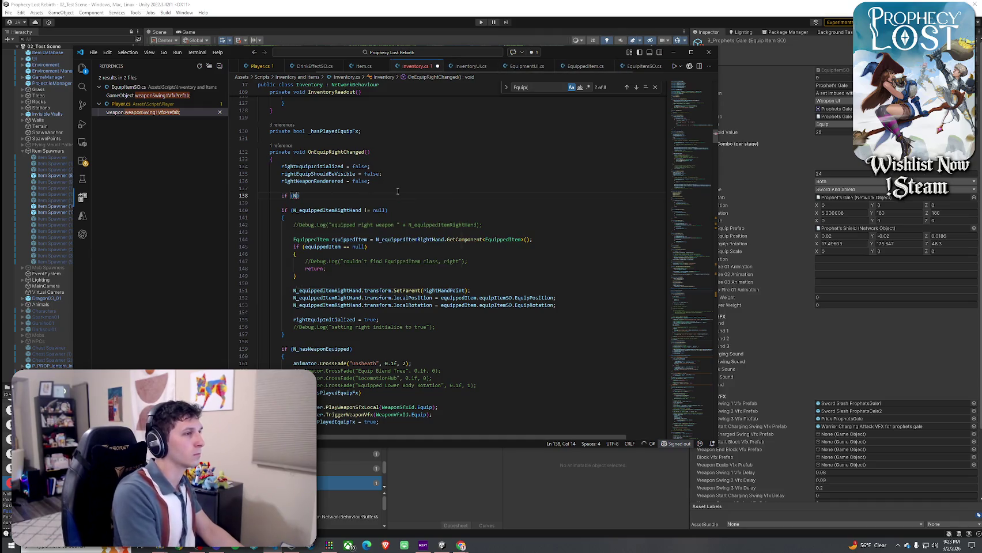
{"action": "type", "text": "equipped"}
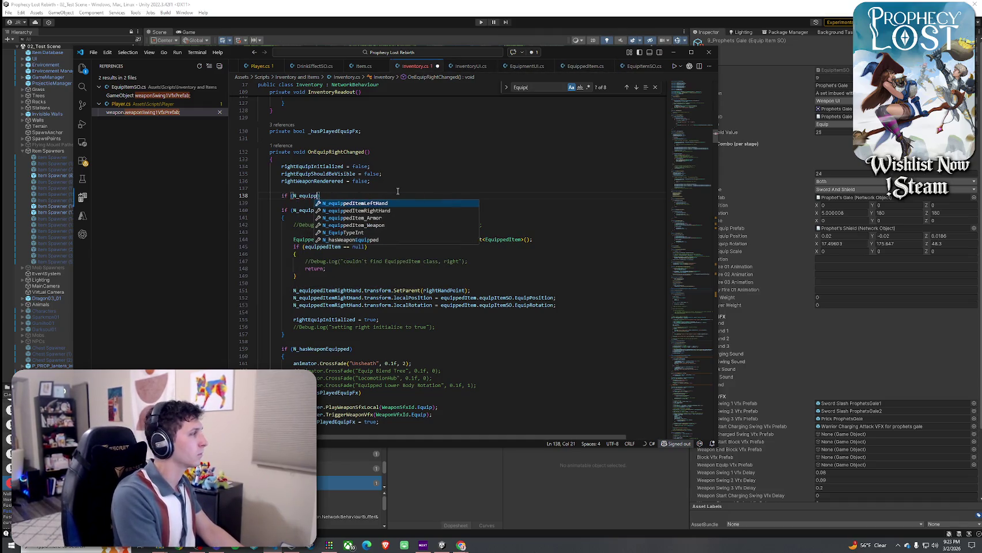
{"action": "type", "text": "ItemL"}
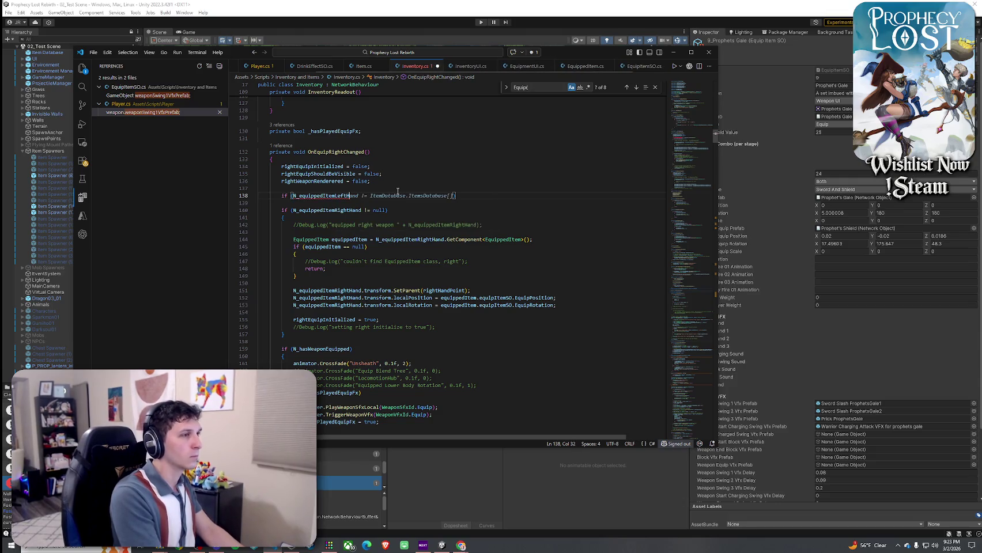
{"action": "key", "text": "BackSpace"}
{"action": "type", "text": "RightHand"}
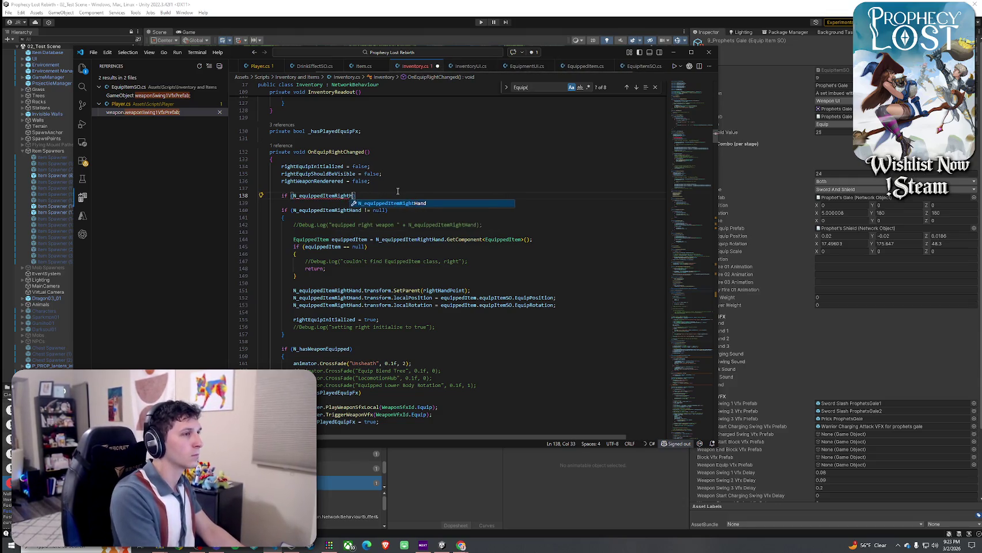
{"action": "type", "text": " == null){"}
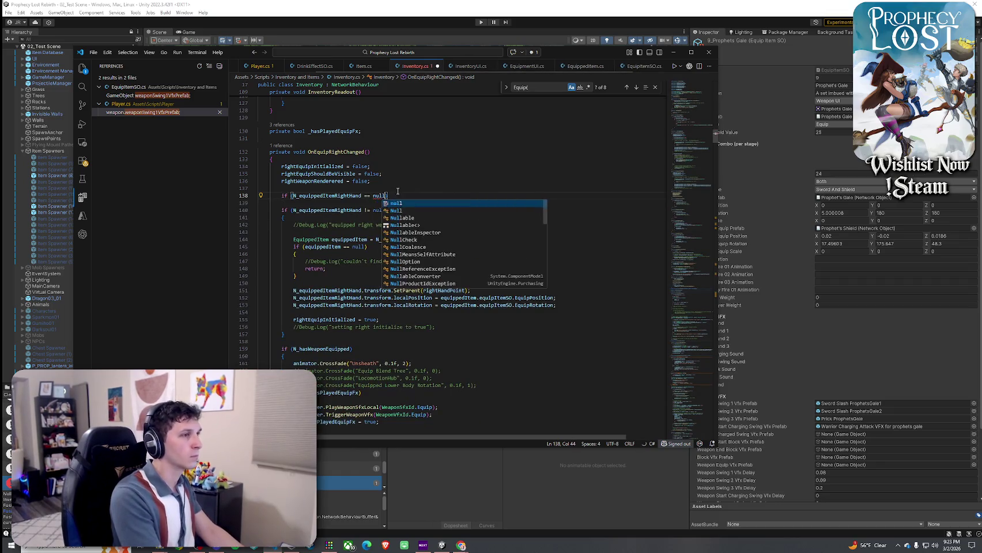
{"action": "key", "text": "Return"}
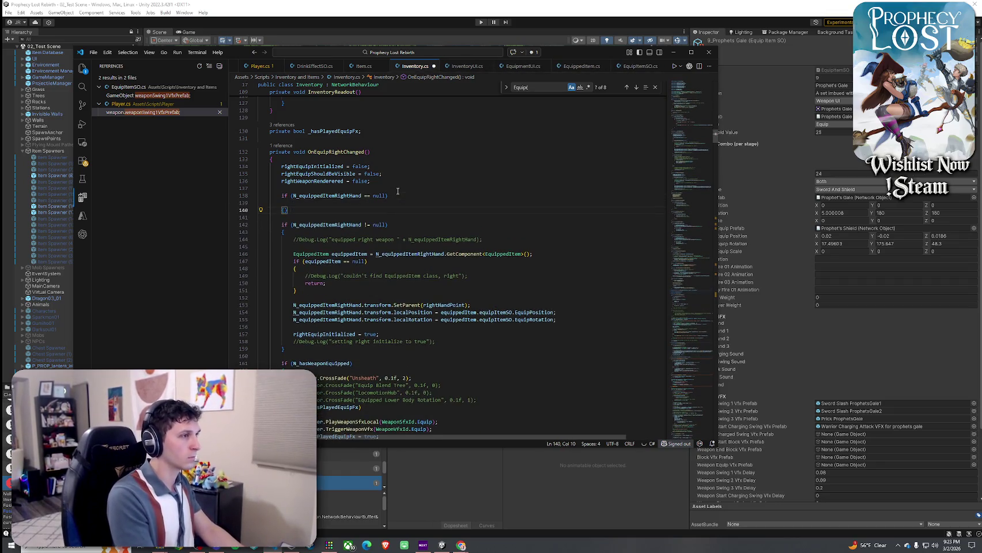
{"action": "key", "text": "Return"}
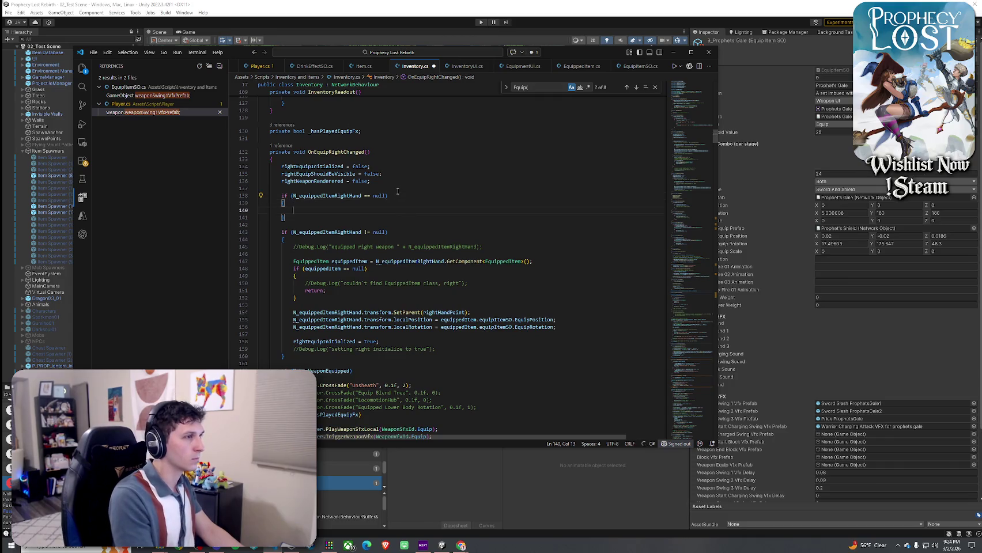
{"action": "type", "text": "_hasPlayedEquipFx"}
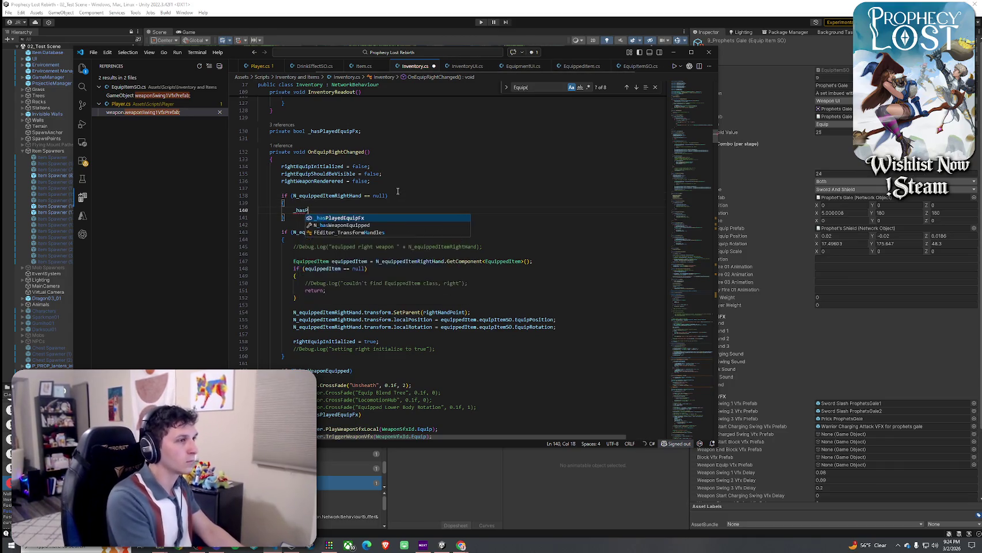
{"action": "key", "text": "Tab"}
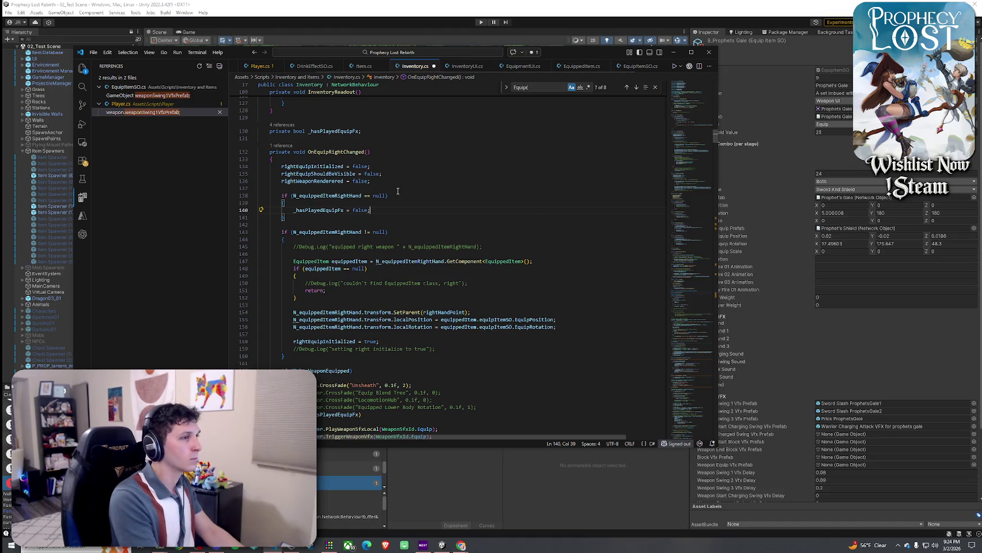
{"action": "key", "text": "Return"}
{"action": "type", "text": "return"}
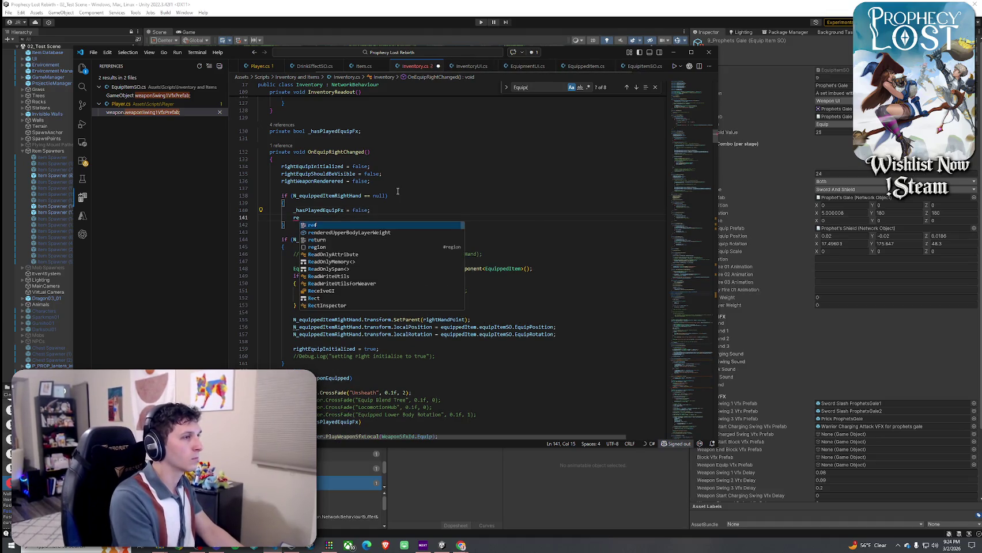
{"action": "key", "text": "Escape"}
{"action": "type", "text": ";"}
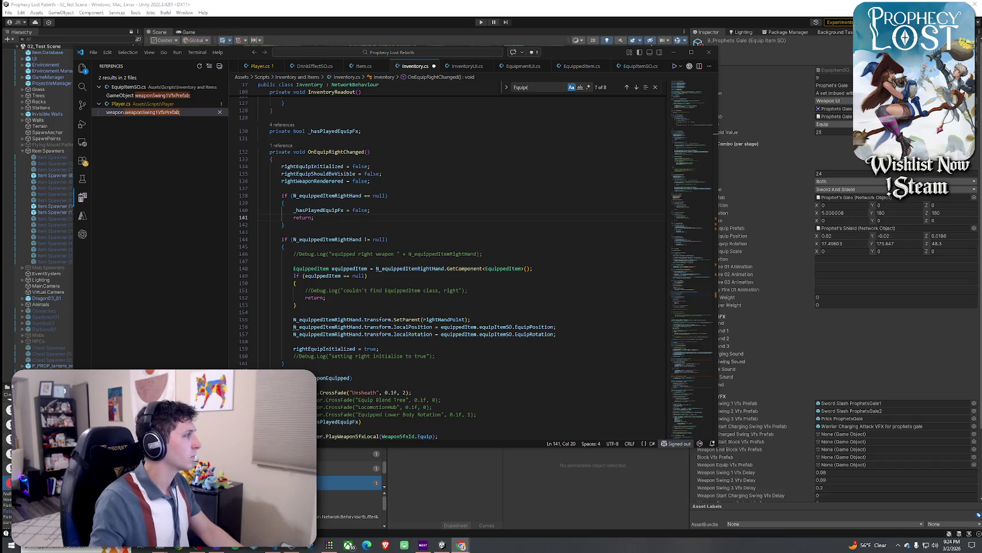
- Accept the suggested rightHandPoint null check below the new guard clause
{"action": "left_click", "coordinate": [314, 224]}
{"action": "key", "text": "Return"}
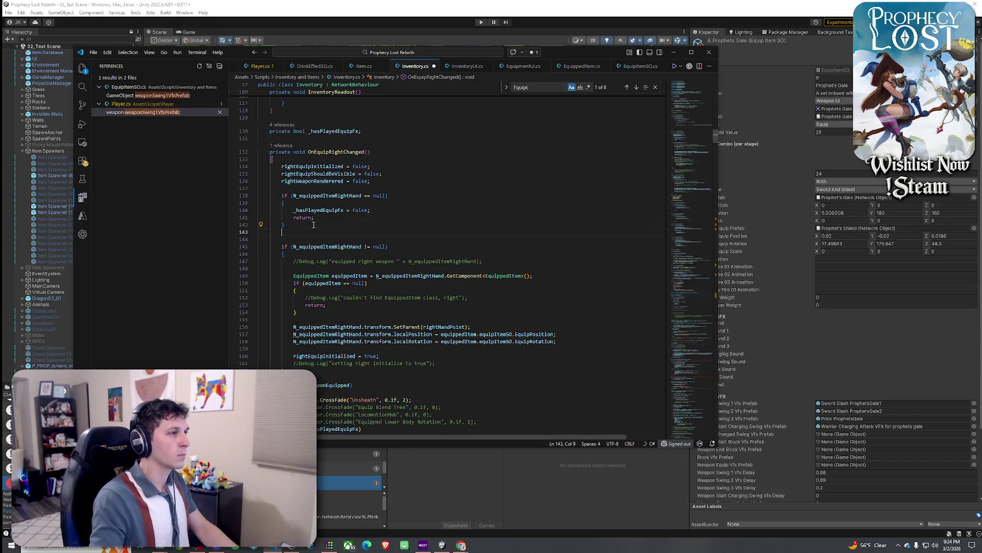
{"action": "key", "text": "Tab"}
{"action": "left_click_drag", "start_coordinate": [266, 247], "coordinate": [281, 262]}
- Fix the indentation of the rightHandPoint check's closing brace
{"action": "left_click", "coordinate": [298, 269]}
{"action": "key", "text": "ctrl+Delete"}
{"action": "type", "text": "}"}
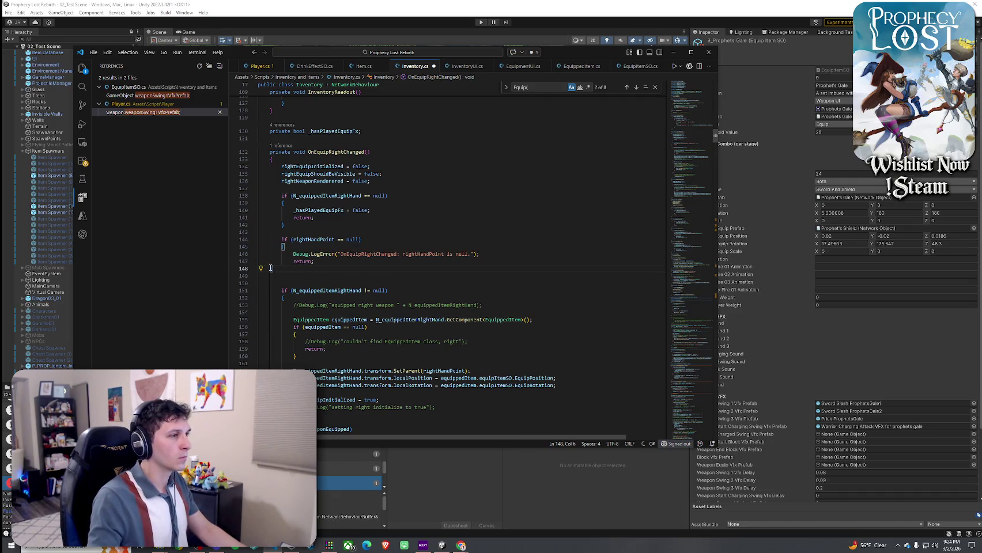
- Paste the EquippedItem GetComponent null-check block below it and indent it one level
{"action": "left_click", "coordinate": [318, 282]}
{"action": "key", "text": "Return"}
{"action": "left_click", "coordinate": [320, 285]}
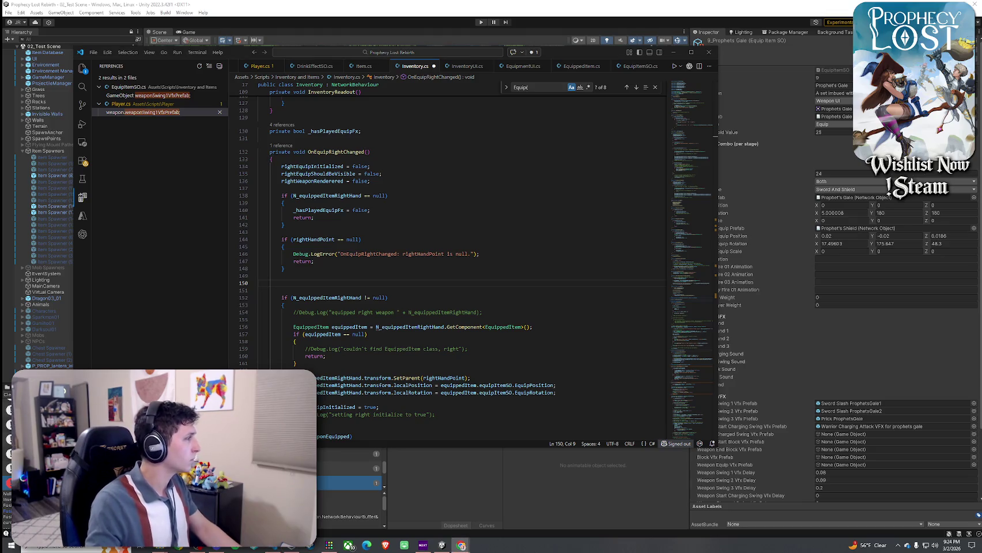
{"action": "key", "text": "ctrl+v"}
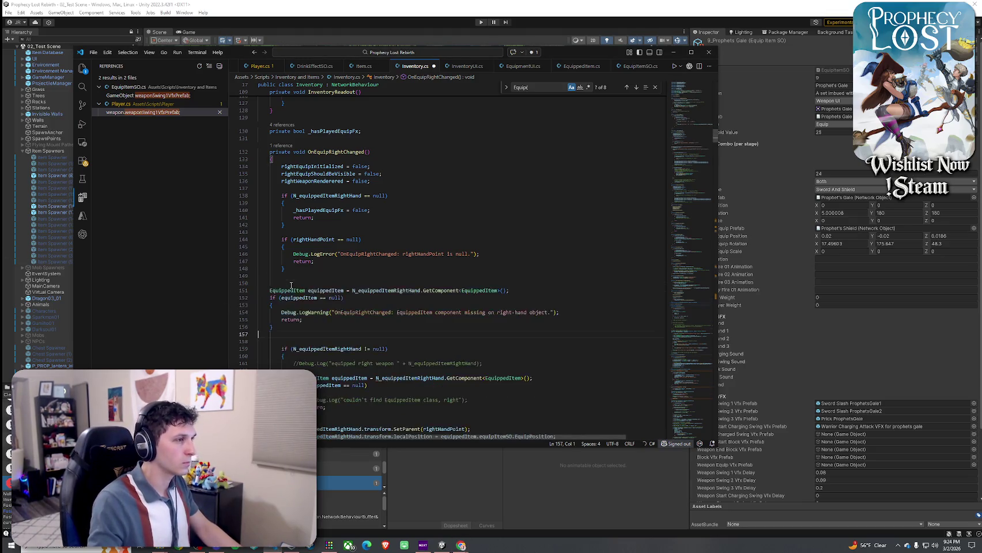
{"action": "left_click_drag", "start_coordinate": [304, 327], "coordinate": [256, 290]}
{"action": "key", "text": "Tab"}
{"action": "left_click", "coordinate": [396, 291]}
{"action": "left_click", "coordinate": [494, 290]}
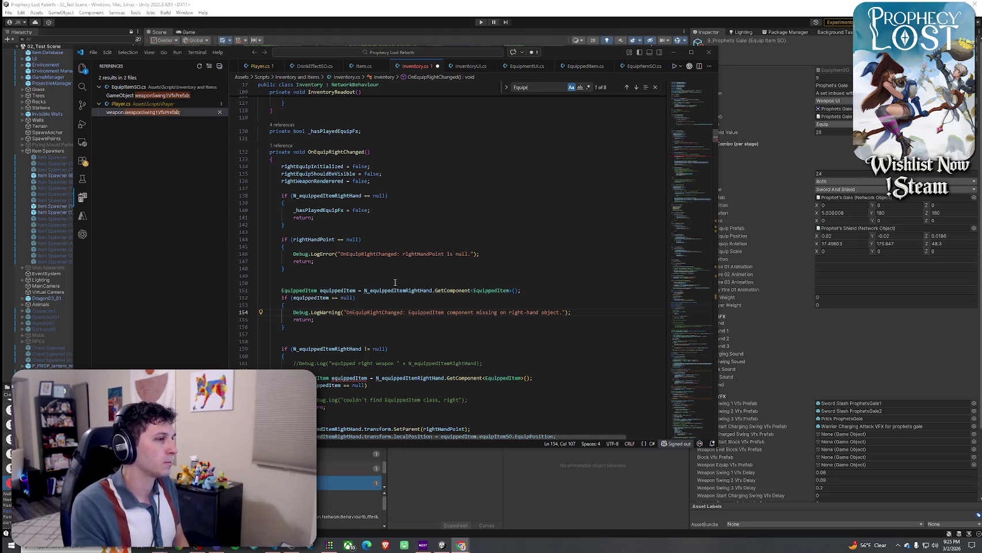
{"action": "scroll", "coordinate": [317, 316], "scroll_direction": "down", "scroll_amount": 2}
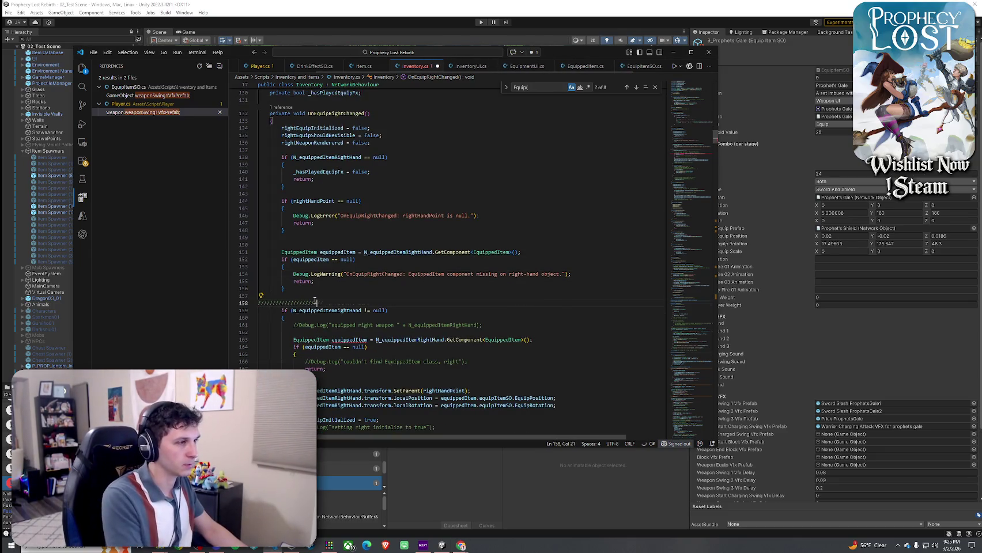
{"action": "left_click", "coordinate": [93, 52]}
- Open the Next Fest list of most-played February 2026 demos from the popup banner
{"action": "left_click", "coordinate": [127, 254]}
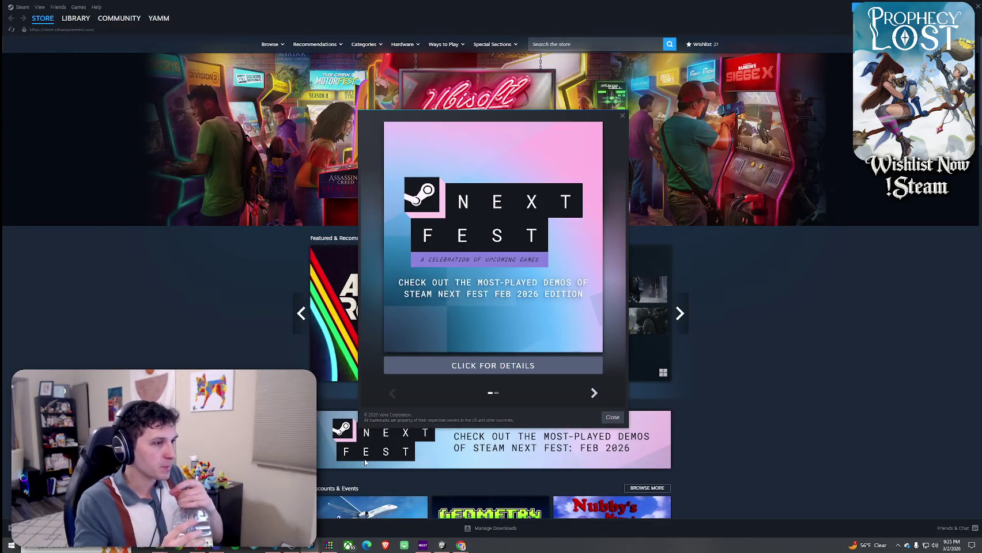
{"action": "left_click", "coordinate": [487, 315]}
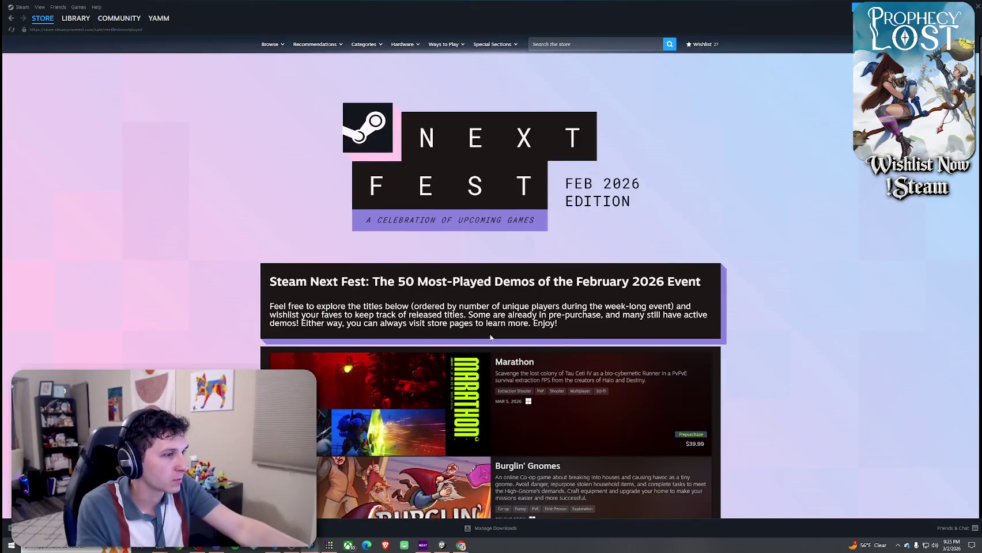
{"action": "scroll", "coordinate": [490, 337], "scroll_direction": "down", "scroll_amount": 2}
{"action": "scroll", "coordinate": [562, 347], "scroll_direction": "down", "scroll_amount": 2}
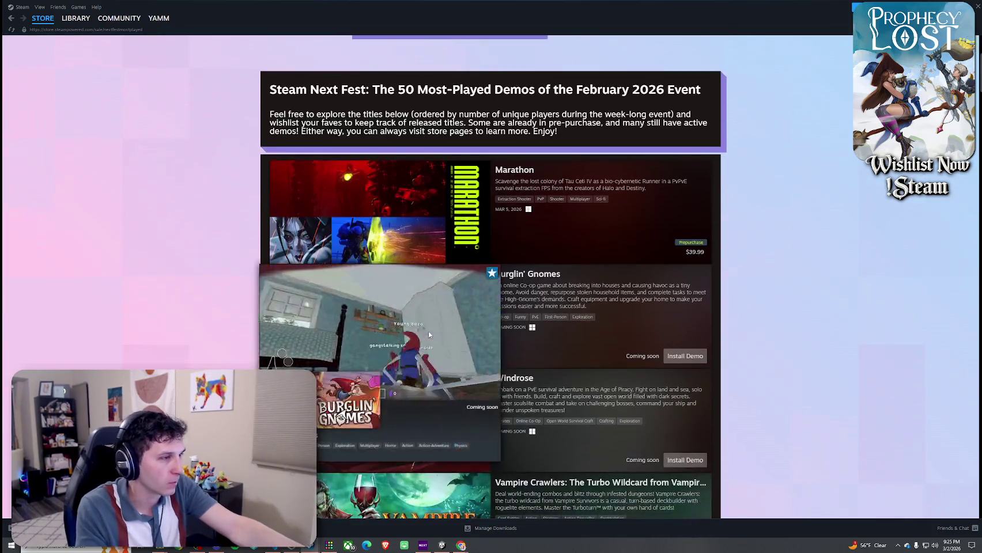
{"action": "scroll", "coordinate": [429, 334], "scroll_direction": "down", "scroll_amount": 1}
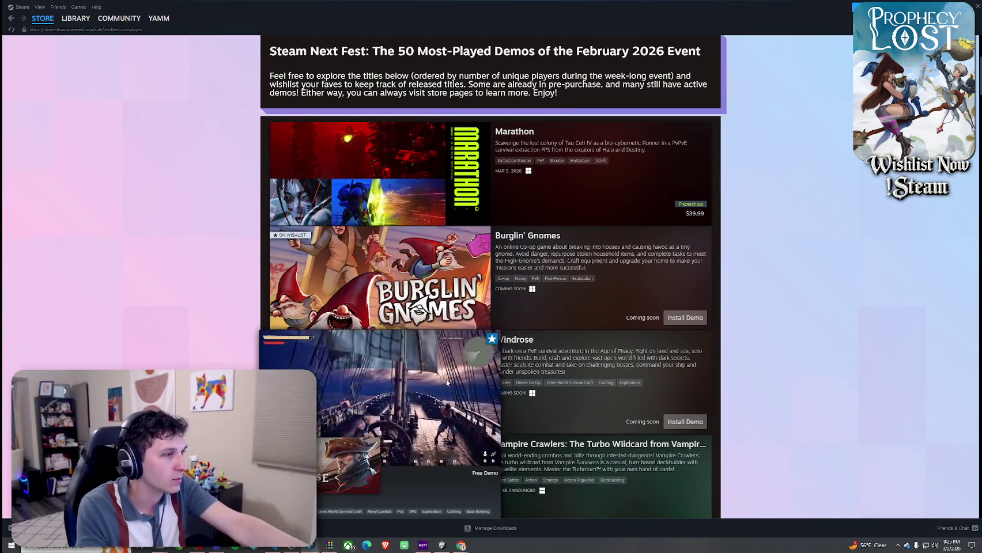
{"action": "scroll", "coordinate": [446, 382], "scroll_direction": "down", "scroll_amount": 1}
- Browse down the demo list, previewing tiles, and open the Wanderburg Demo store page
{"action": "mouse_move", "coordinate": [418, 260]}
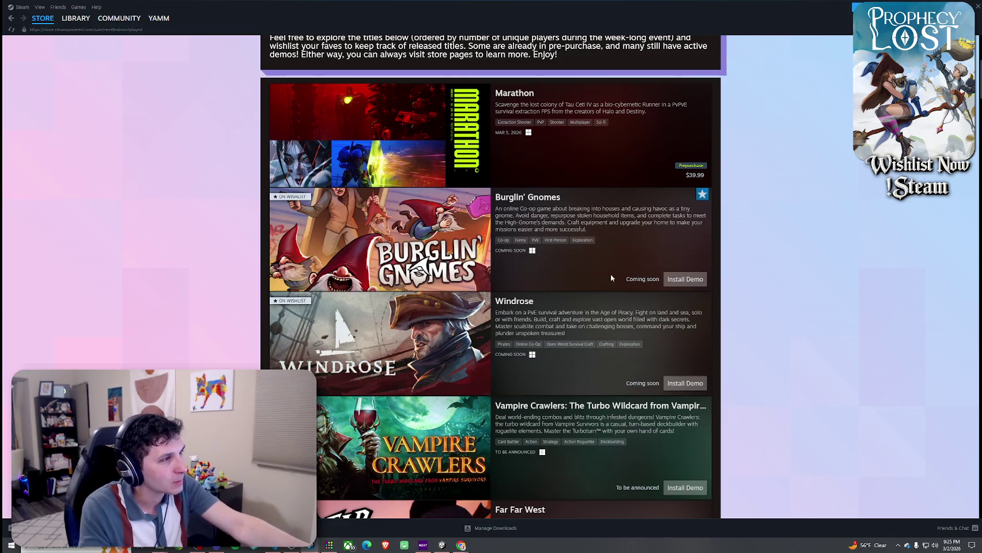
{"action": "scroll", "coordinate": [605, 268], "scroll_direction": "down", "scroll_amount": 1}
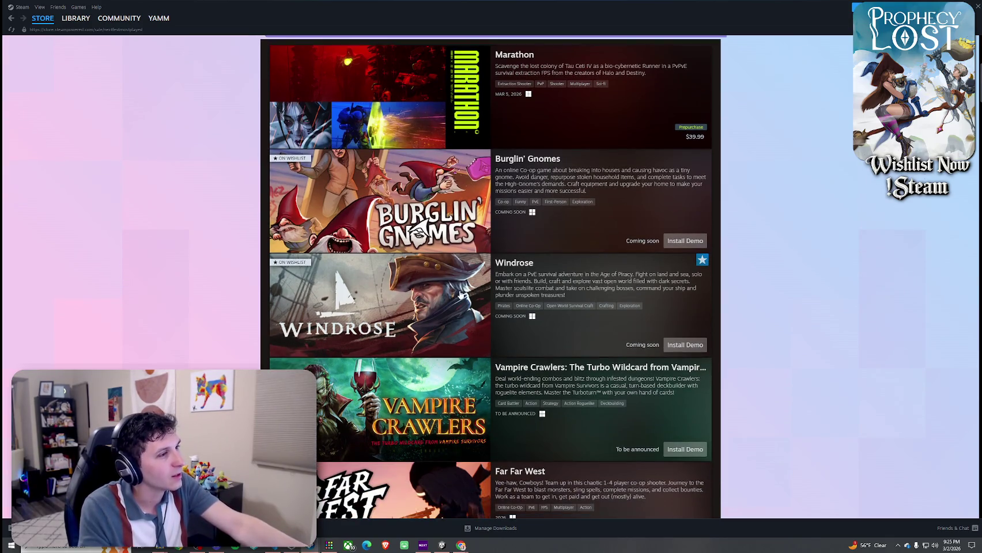
{"action": "mouse_move", "coordinate": [459, 294]}
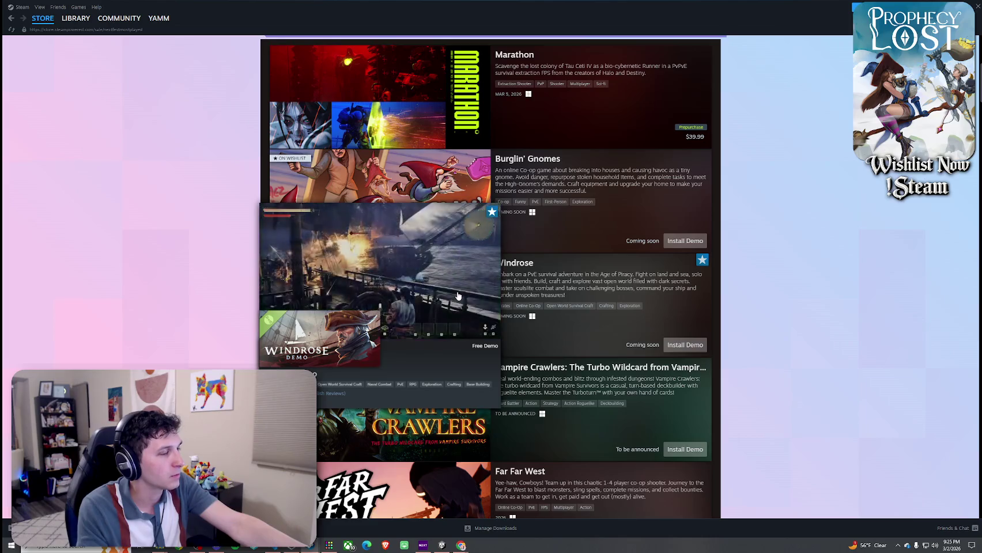
{"action": "scroll", "coordinate": [458, 292], "scroll_direction": "down", "scroll_amount": 2}
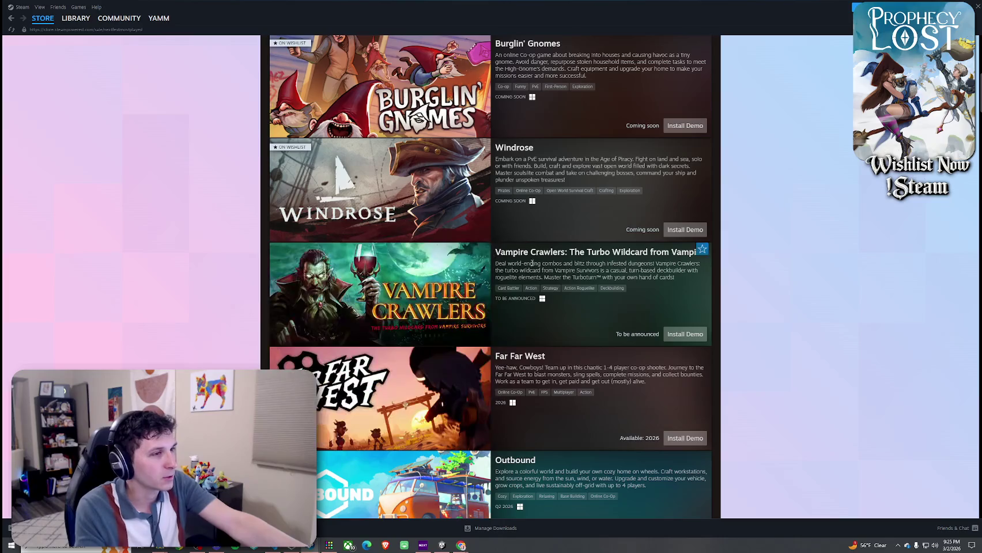
{"action": "scroll", "coordinate": [455, 276], "scroll_direction": "down", "scroll_amount": 2}
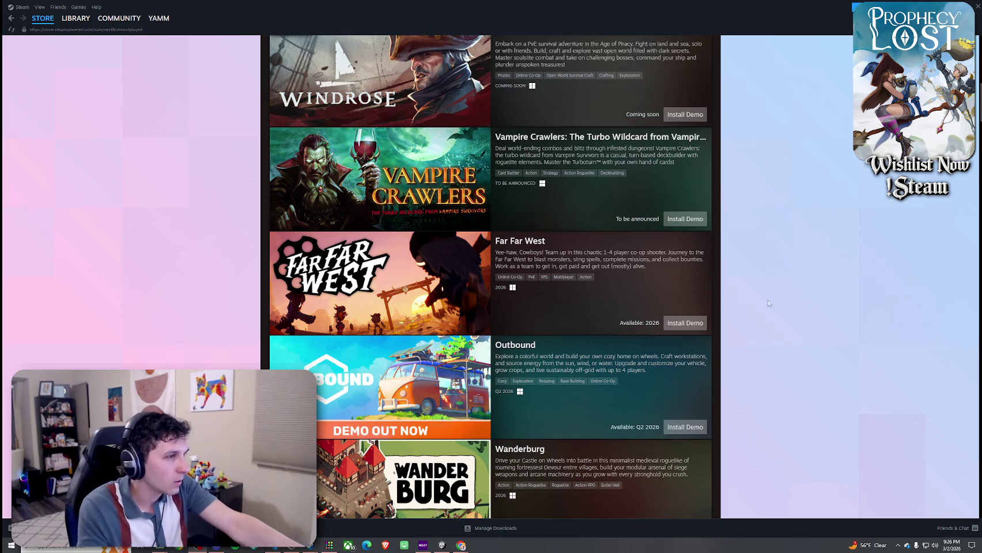
{"action": "mouse_move", "coordinate": [374, 262]}
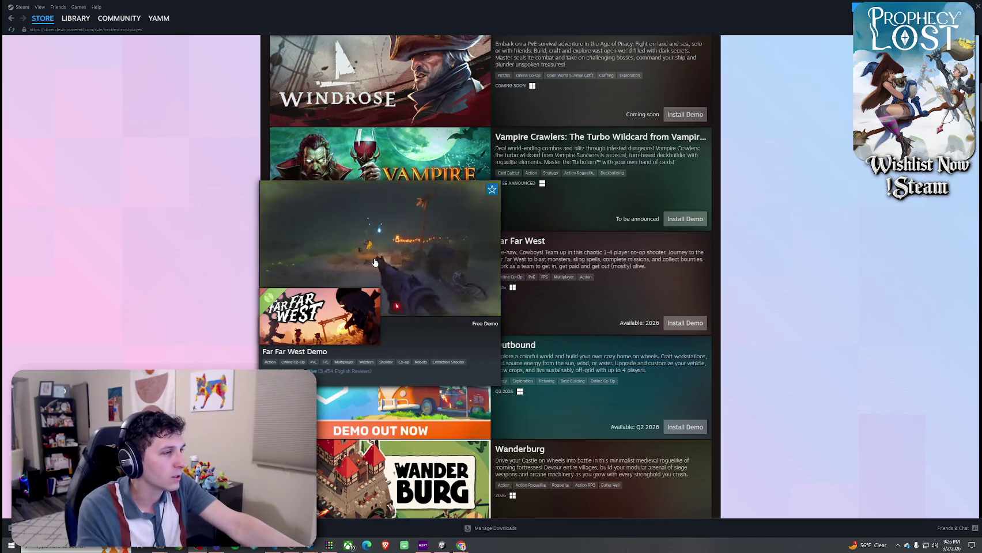
{"action": "scroll", "coordinate": [374, 262], "scroll_direction": "down", "scroll_amount": 1}
{"action": "mouse_move", "coordinate": [413, 315]}
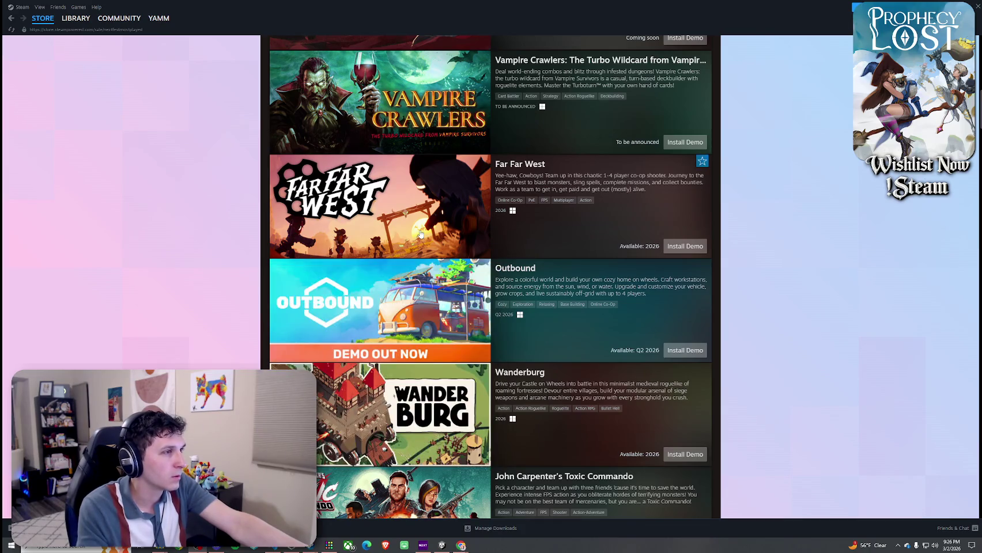
{"action": "mouse_move", "coordinate": [360, 196]}
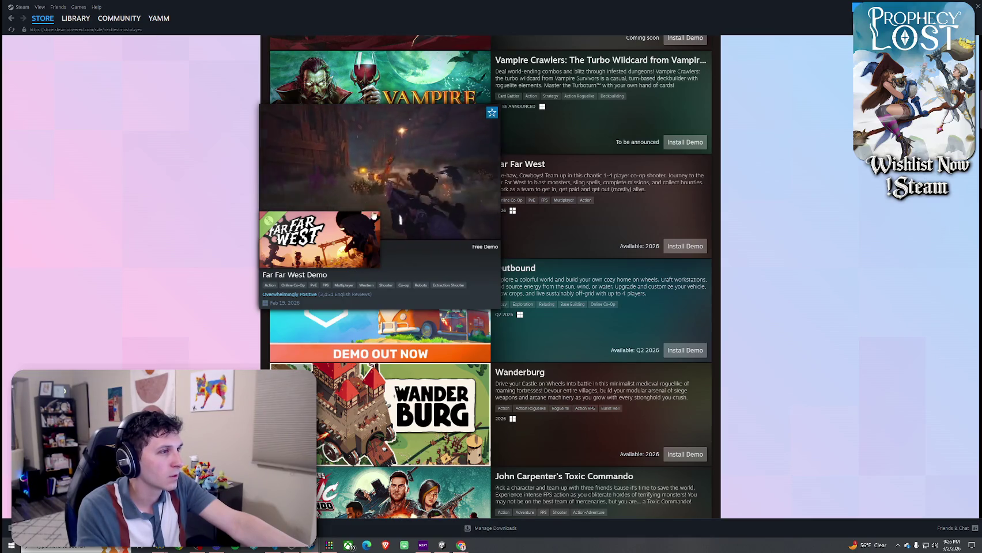
{"action": "scroll", "coordinate": [438, 198], "scroll_direction": "down", "scroll_amount": 2}
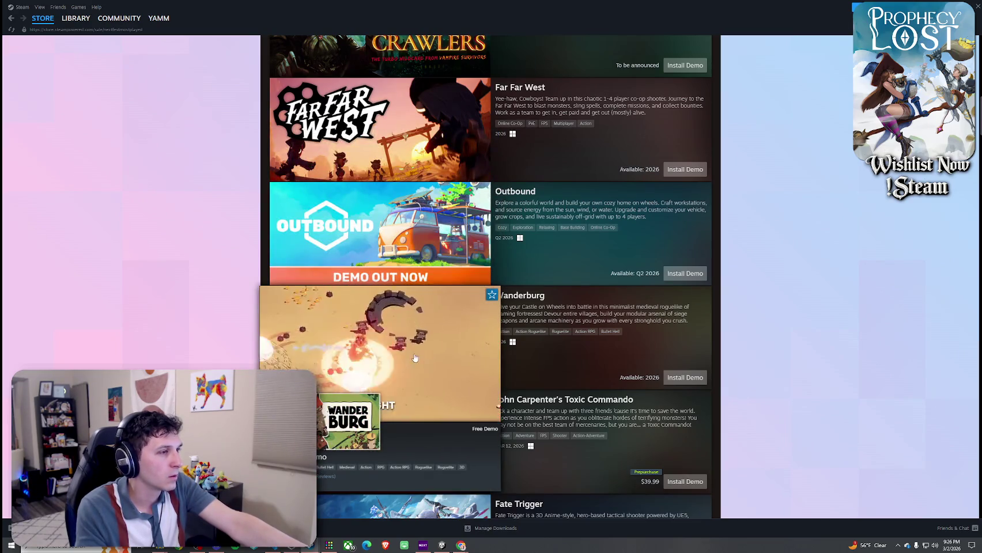
{"action": "scroll", "coordinate": [413, 345], "scroll_direction": "down", "scroll_amount": 2}
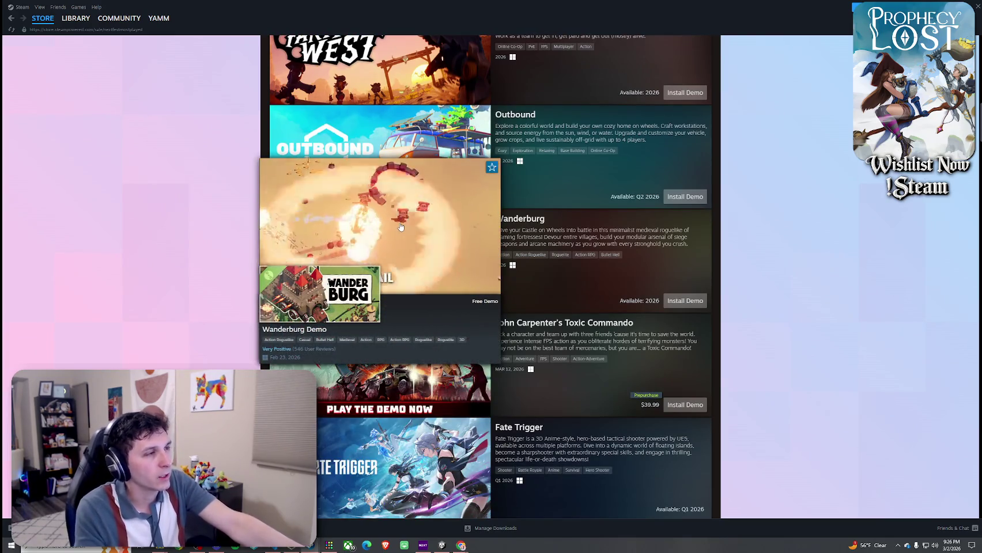
{"action": "left_click", "coordinate": [404, 284]}
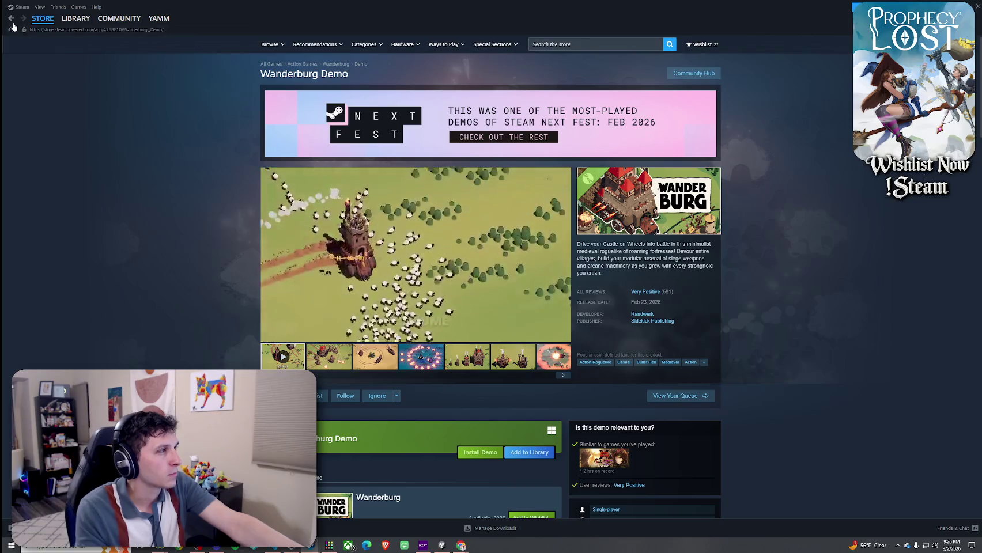
{"action": "key", "text": "alt+Left"}
{"action": "scroll", "coordinate": [432, 300], "scroll_direction": "up", "scroll_amount": 3}
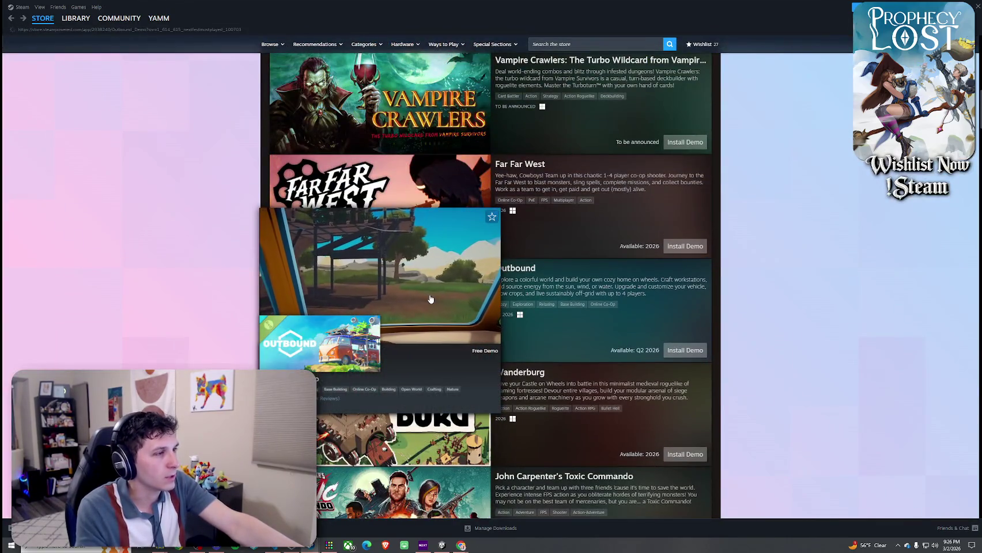
{"action": "left_click", "coordinate": [431, 282]}
{"action": "scroll", "coordinate": [307, 219], "scroll_direction": "down", "scroll_amount": 2}
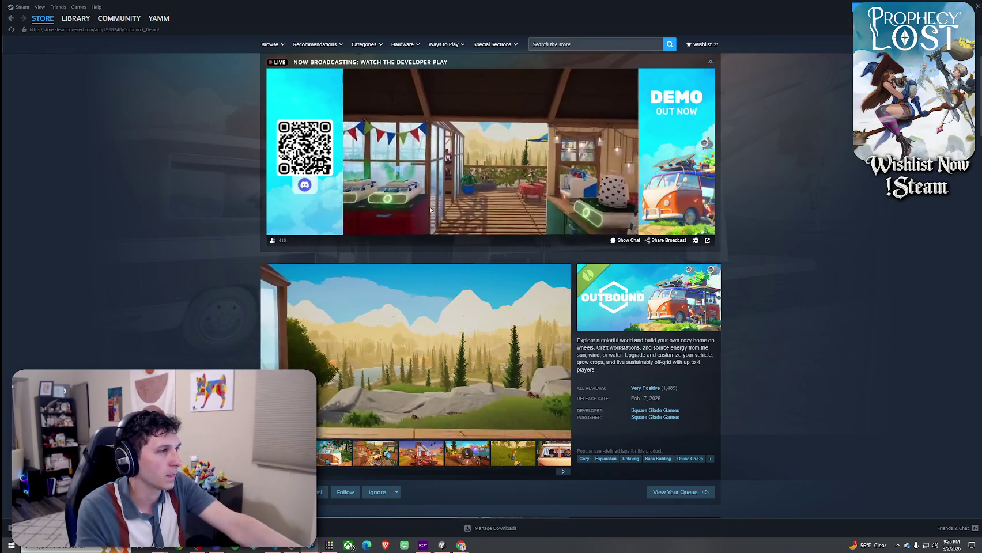
{"action": "left_click", "coordinate": [392, 275]}
{"action": "scroll", "coordinate": [392, 276], "scroll_direction": "down", "scroll_amount": 2}
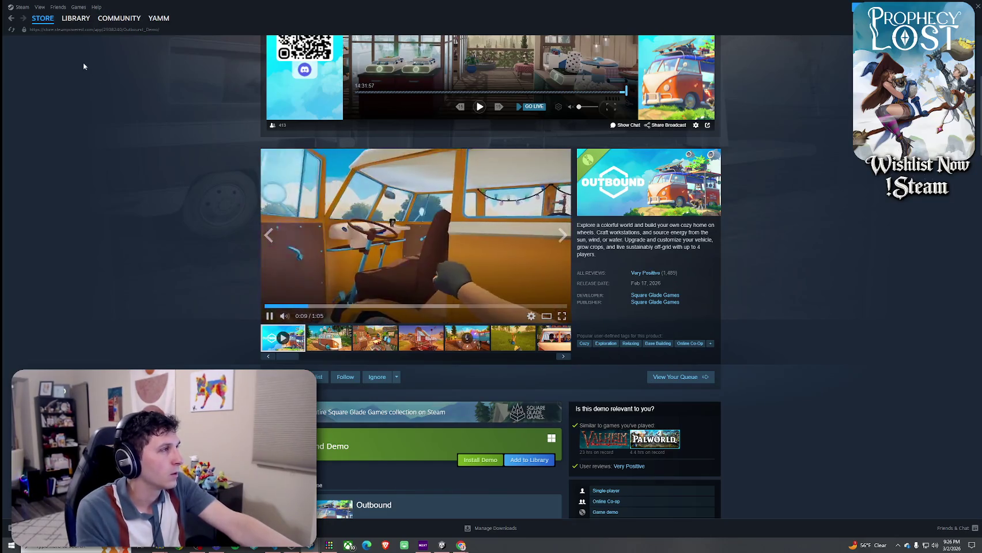
{"action": "left_click", "coordinate": [11, 18]}
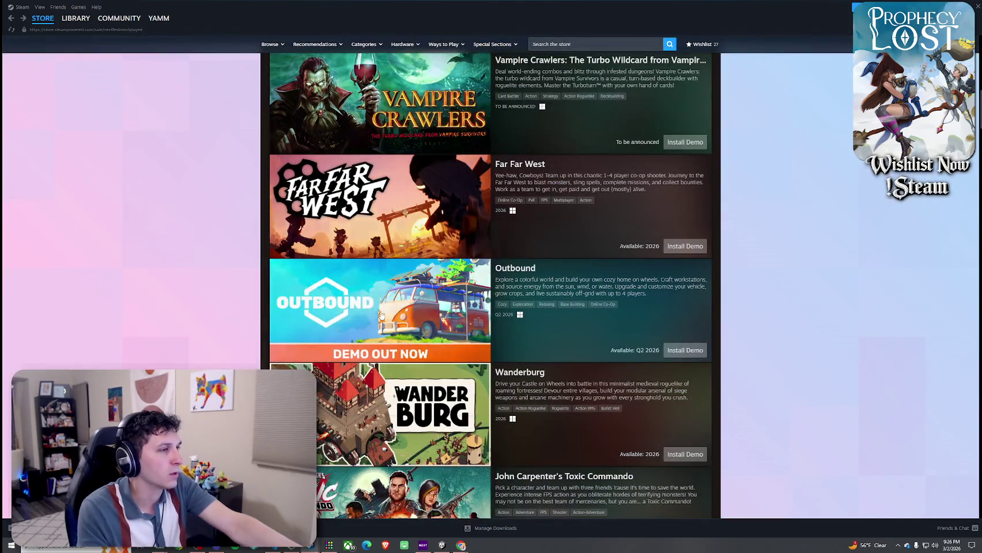
{"action": "mouse_move", "coordinate": [380, 316]}
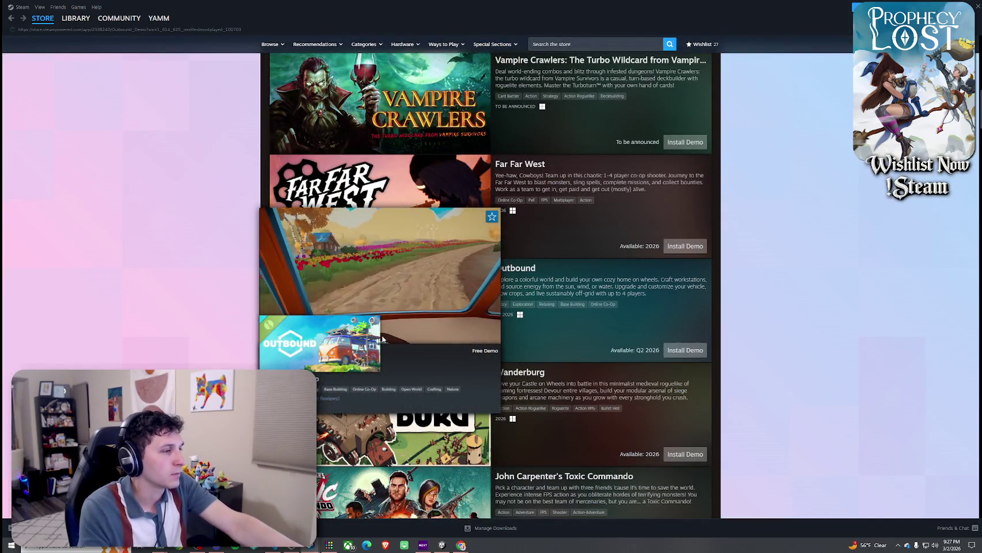
- Open the Outbound Demo store page and replay its gameplay trailer from near the start
{"action": "left_click", "coordinate": [382, 339]}
{"action": "scroll", "coordinate": [471, 193], "scroll_direction": "down", "scroll_amount": 3}
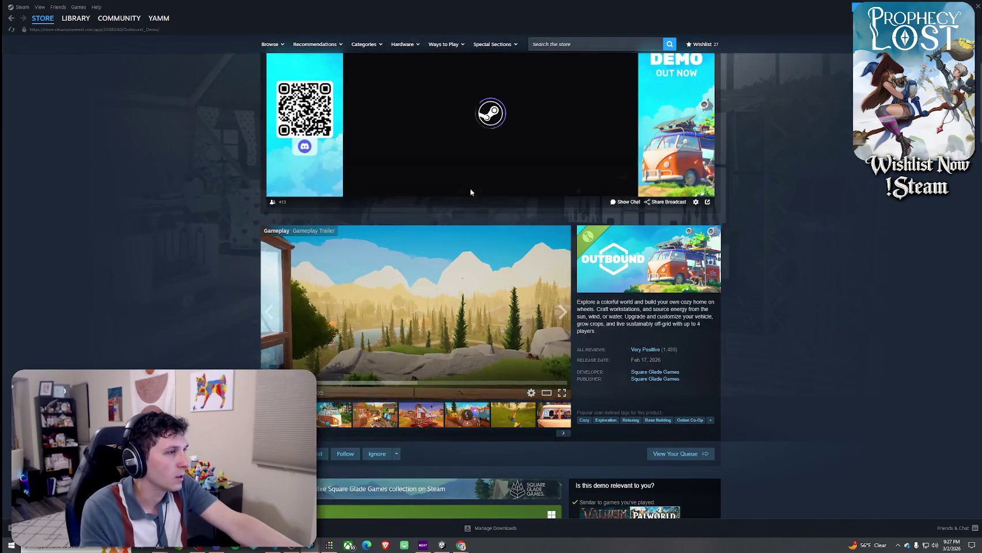
{"action": "scroll", "coordinate": [445, 297], "scroll_direction": "down", "scroll_amount": 2}
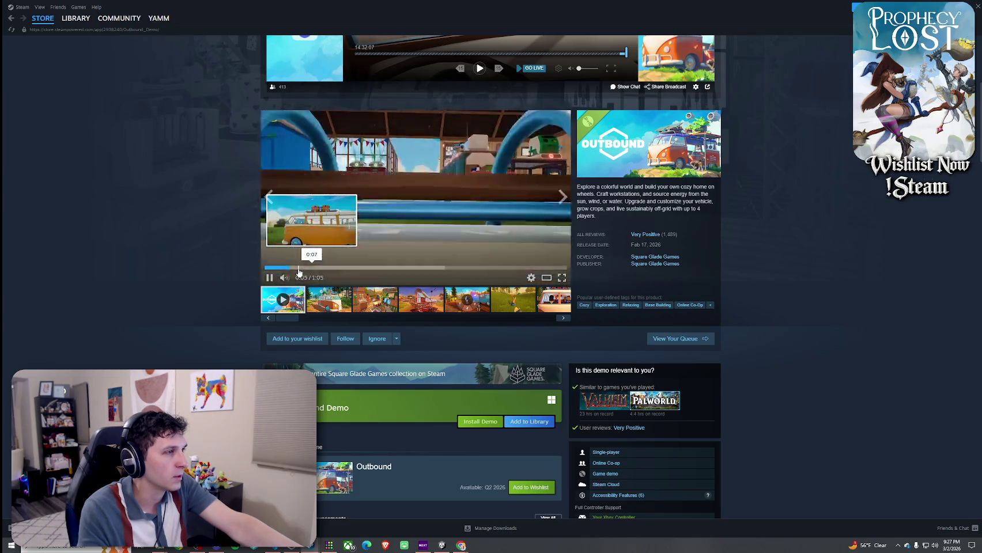
{"action": "left_click", "coordinate": [298, 267]}
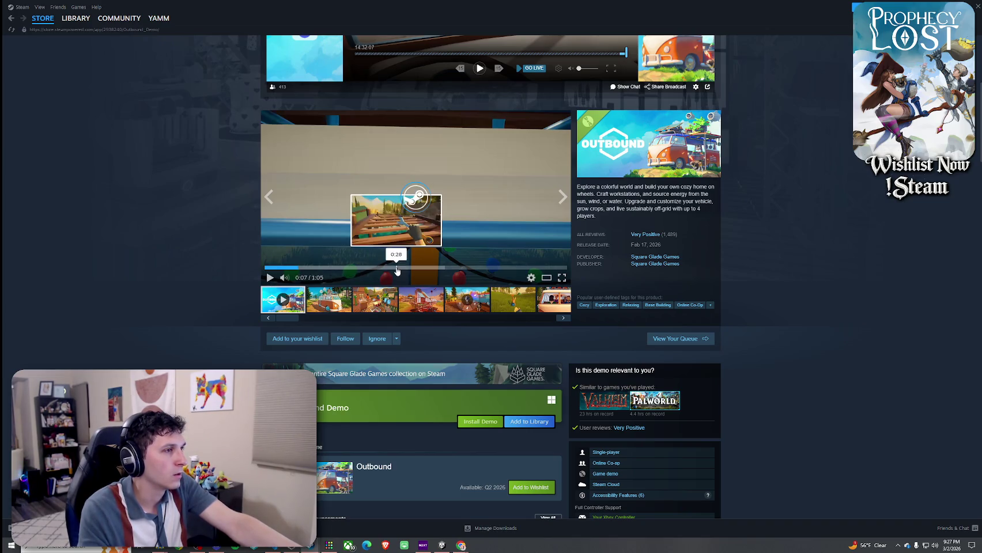
{"action": "left_click", "coordinate": [277, 267]}
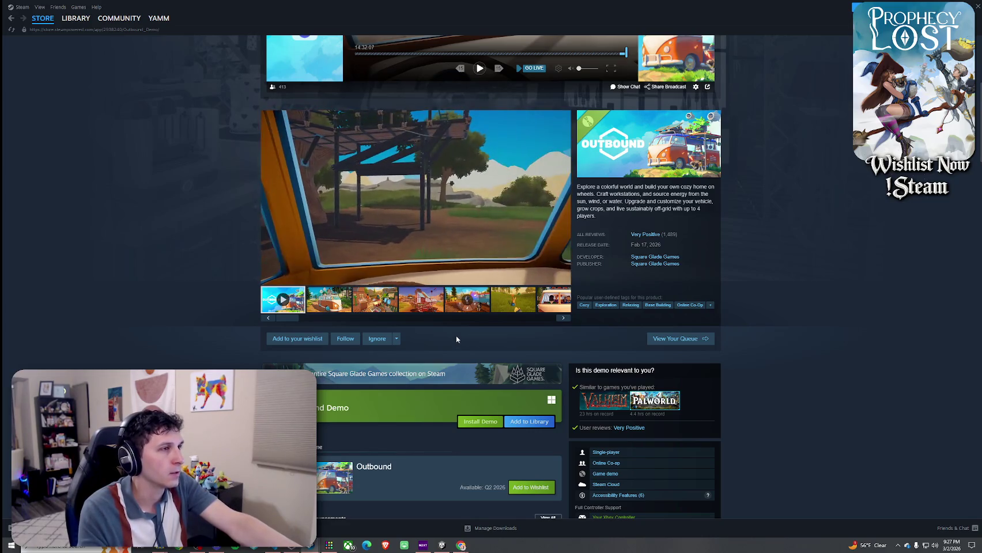
{"action": "mouse_move", "coordinate": [442, 220]}
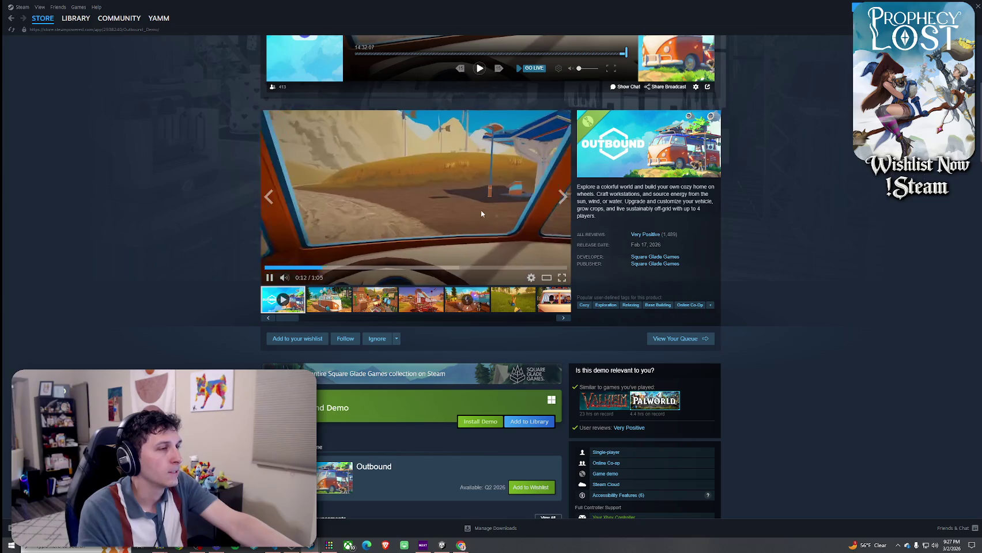
{"action": "mouse_move", "coordinate": [277, 279]}
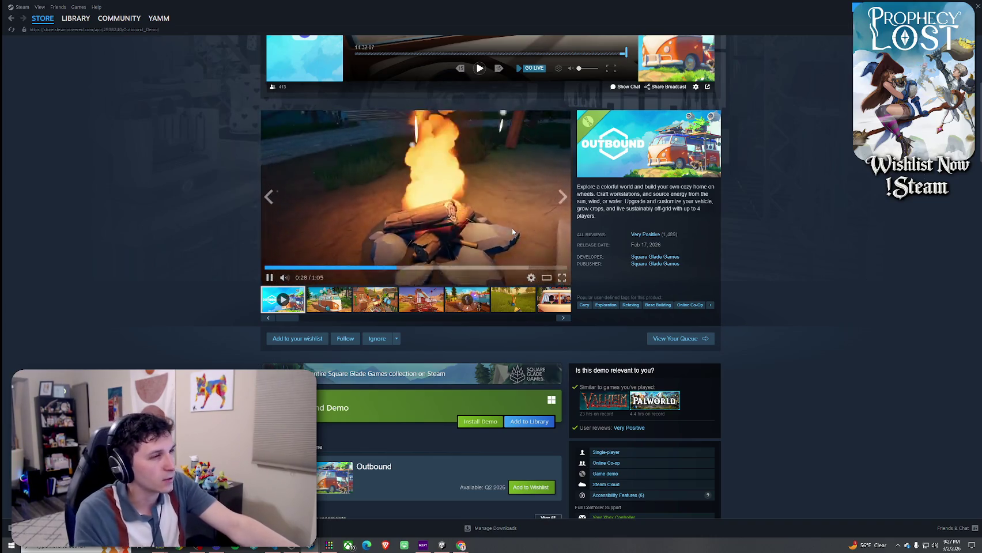
{"action": "scroll", "coordinate": [162, 71], "scroll_direction": "up", "scroll_amount": 2}
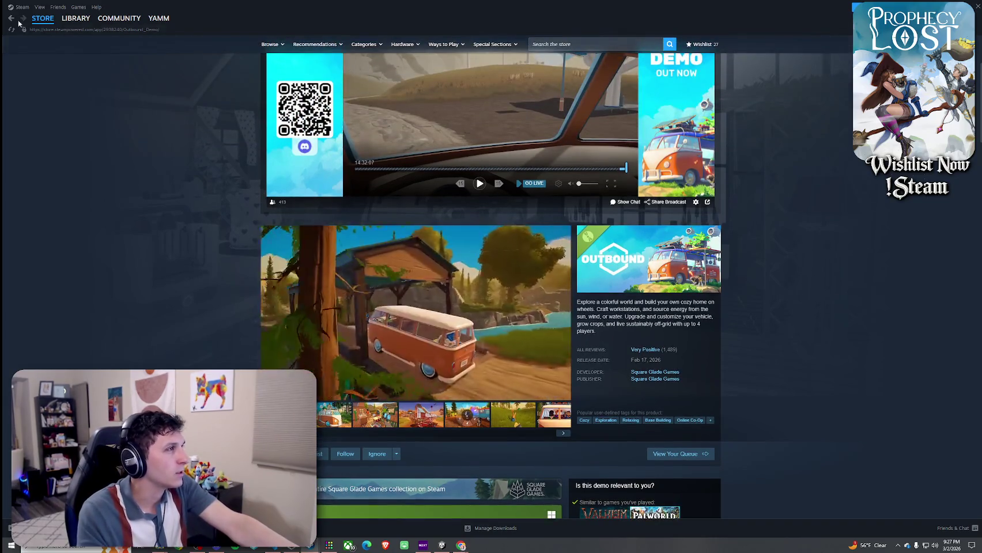
{"action": "left_click", "coordinate": [11, 18]}
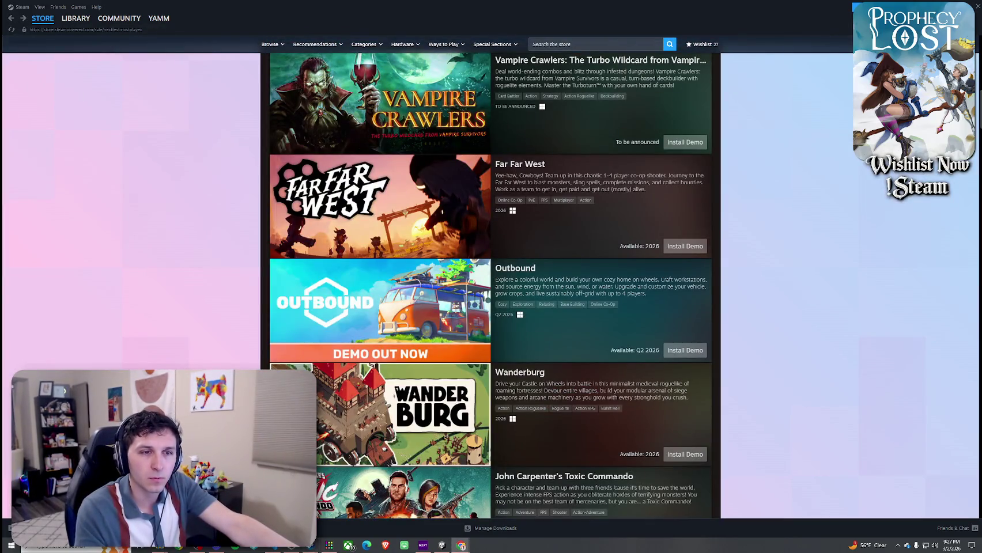
{"action": "mouse_move", "coordinate": [391, 192]}
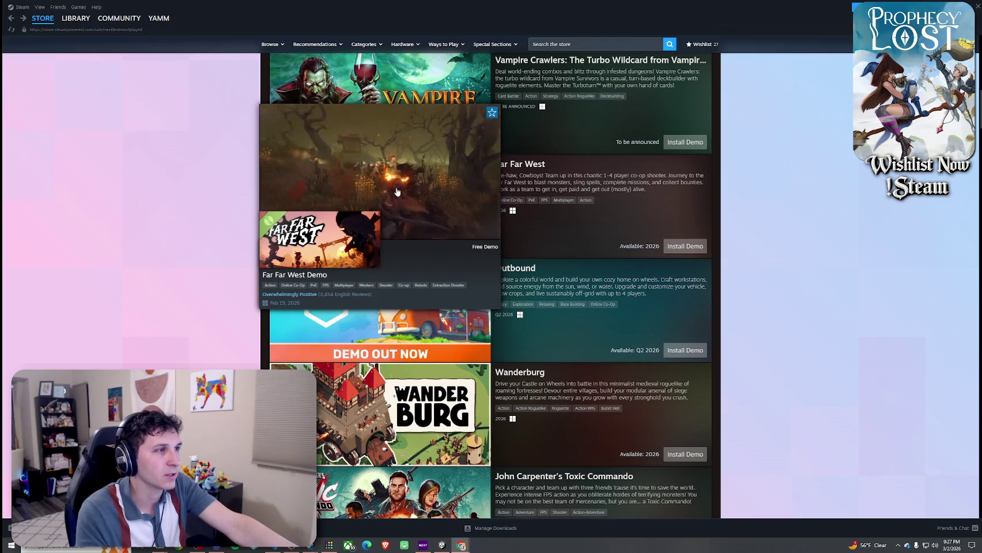
{"action": "scroll", "coordinate": [397, 193], "scroll_direction": "up", "scroll_amount": 3}
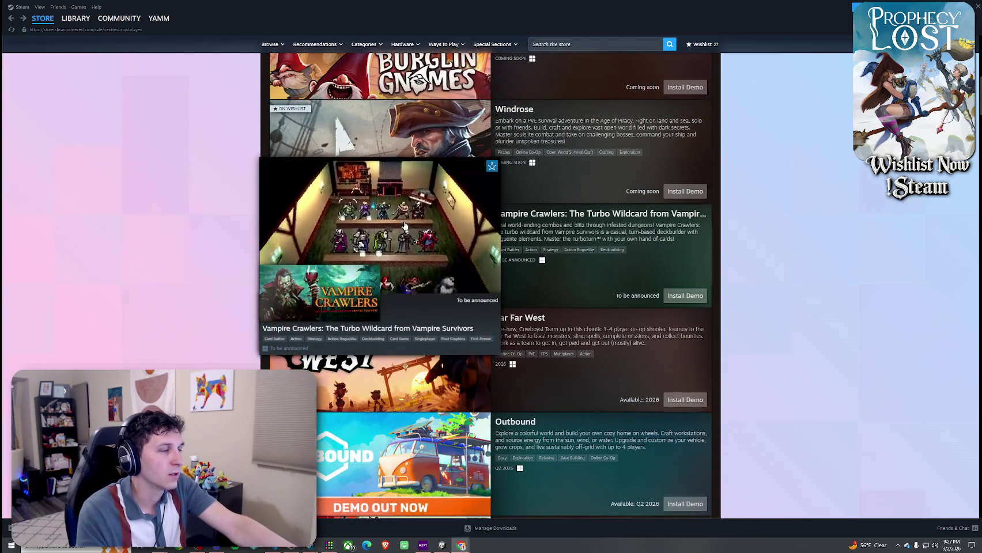
{"action": "scroll", "coordinate": [403, 231], "scroll_direction": "up", "scroll_amount": 2}
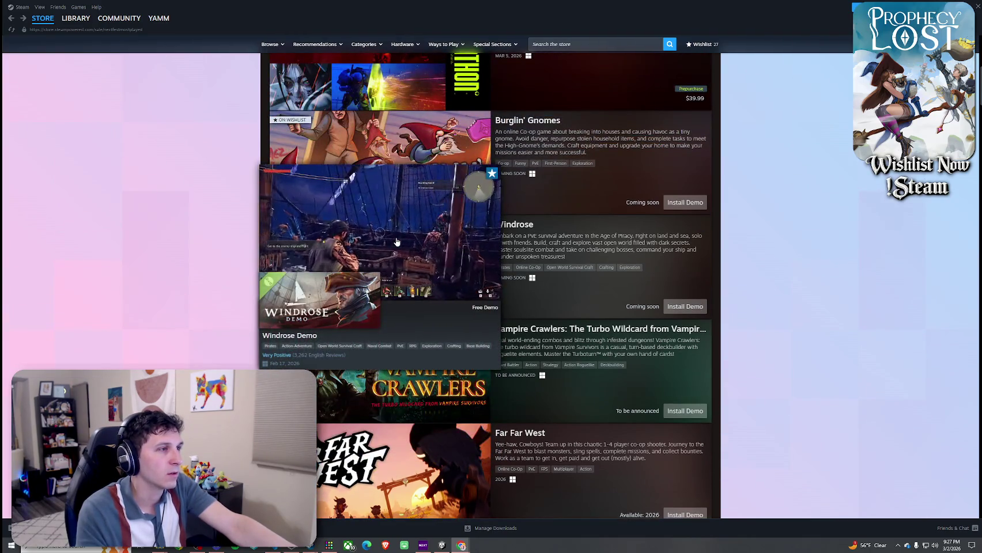
{"action": "scroll", "coordinate": [396, 241], "scroll_direction": "down", "scroll_amount": 7}
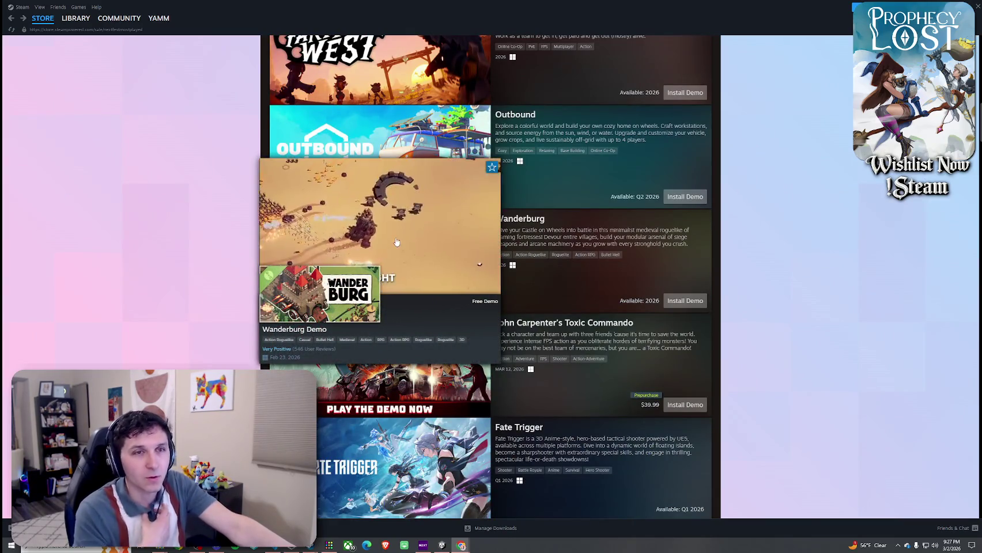
{"action": "scroll", "coordinate": [396, 242], "scroll_direction": "down", "scroll_amount": 3}
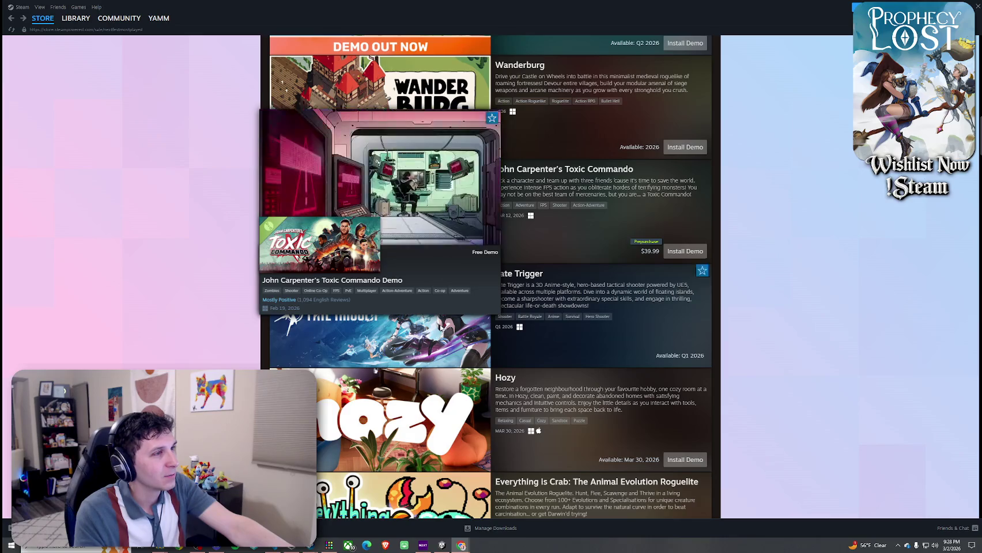
{"action": "mouse_move", "coordinate": [440, 329]}
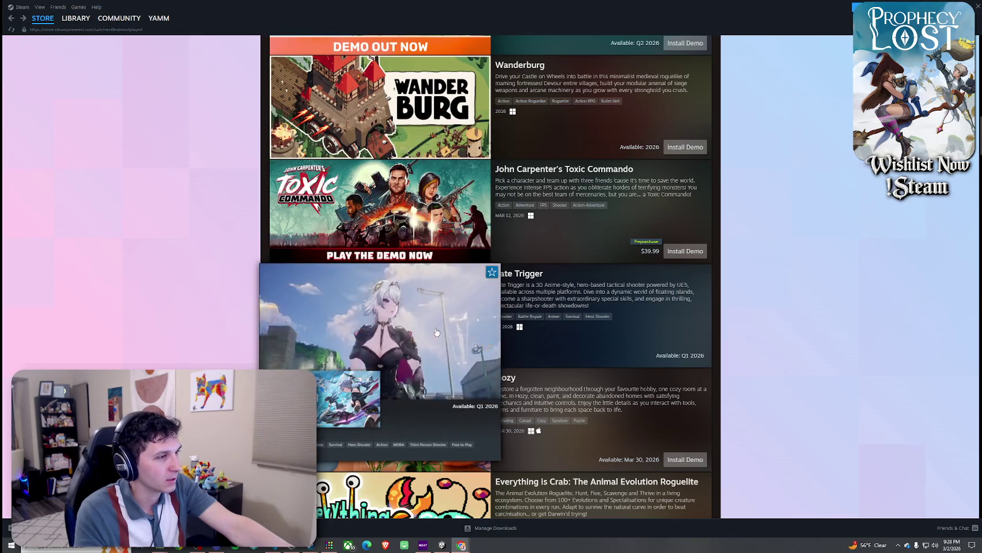
{"action": "scroll", "coordinate": [443, 326], "scroll_direction": "down", "scroll_amount": 2}
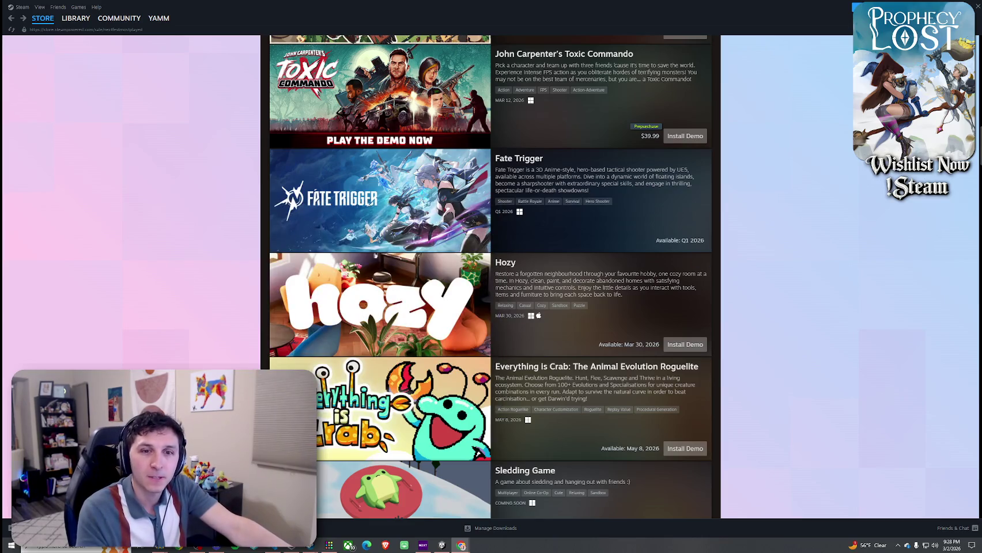
{"action": "scroll", "coordinate": [477, 454], "scroll_direction": "down", "scroll_amount": 2}
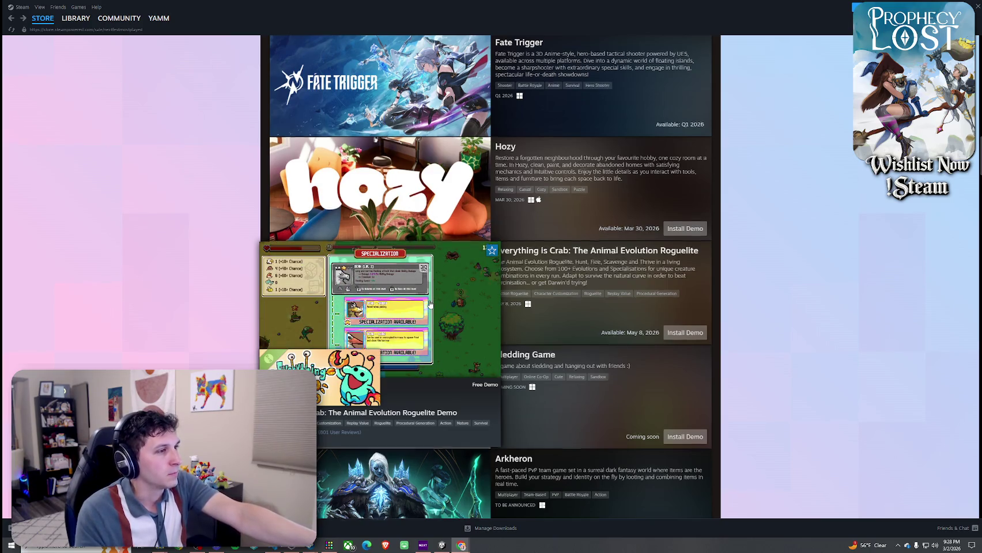
{"action": "scroll", "coordinate": [429, 302], "scroll_direction": "down", "scroll_amount": 1}
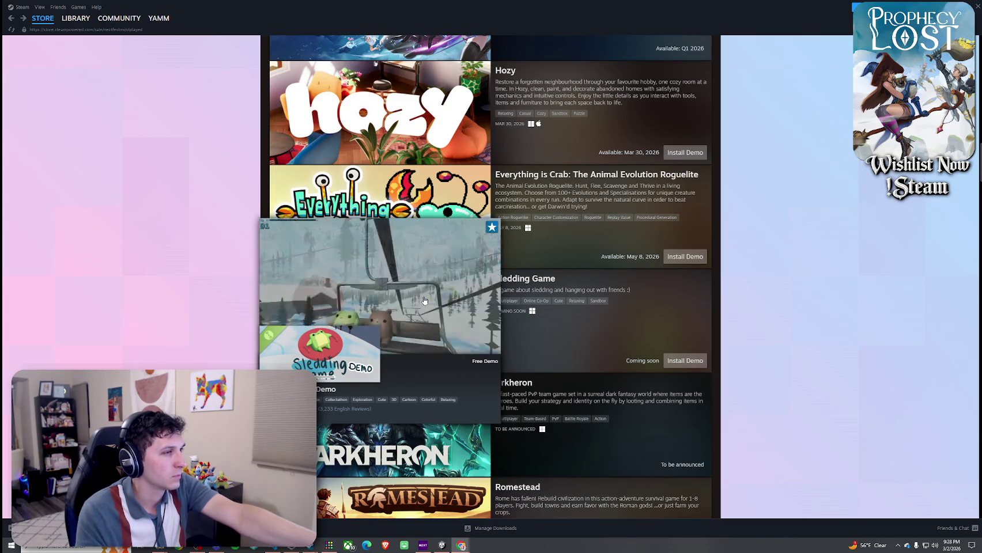
{"action": "scroll", "coordinate": [423, 300], "scroll_direction": "down", "scroll_amount": 2}
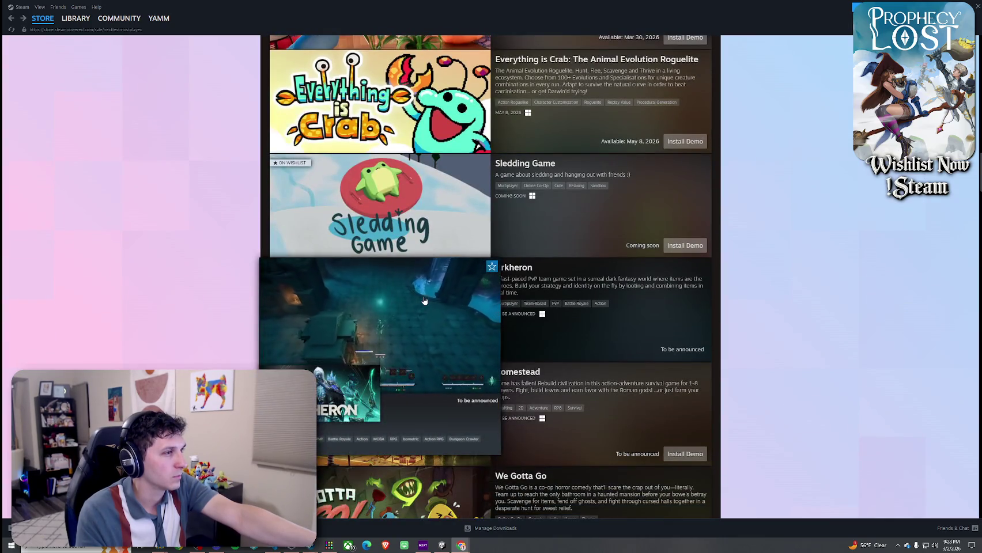
{"action": "scroll", "coordinate": [424, 300], "scroll_direction": "down", "scroll_amount": 2}
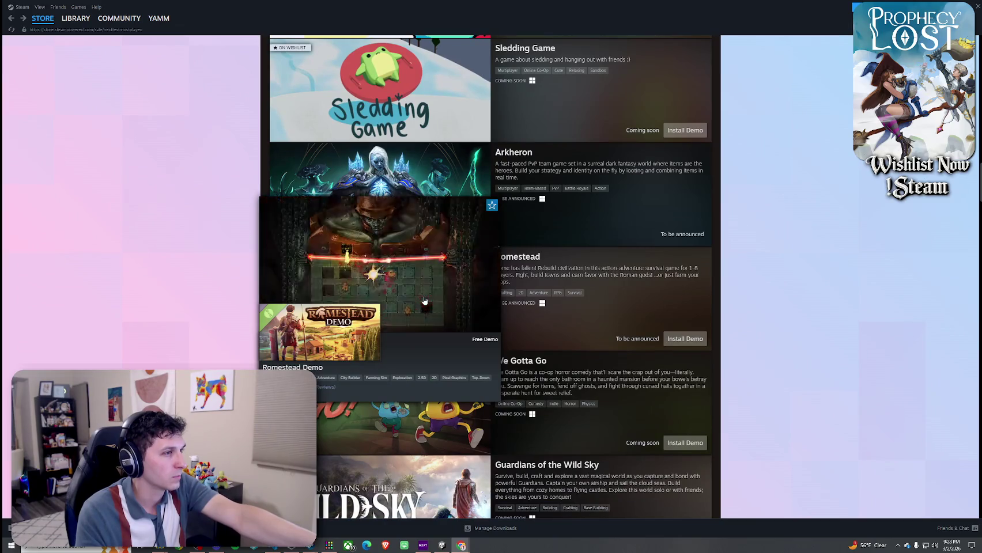
{"action": "scroll", "coordinate": [426, 302], "scroll_direction": "down", "scroll_amount": 1}
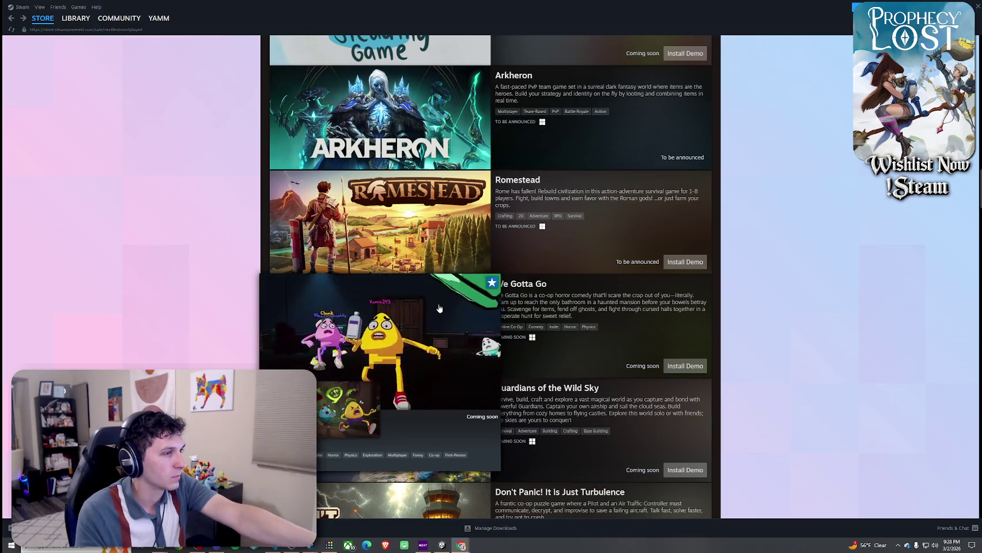
{"action": "scroll", "coordinate": [439, 308], "scroll_direction": "down", "scroll_amount": 3}
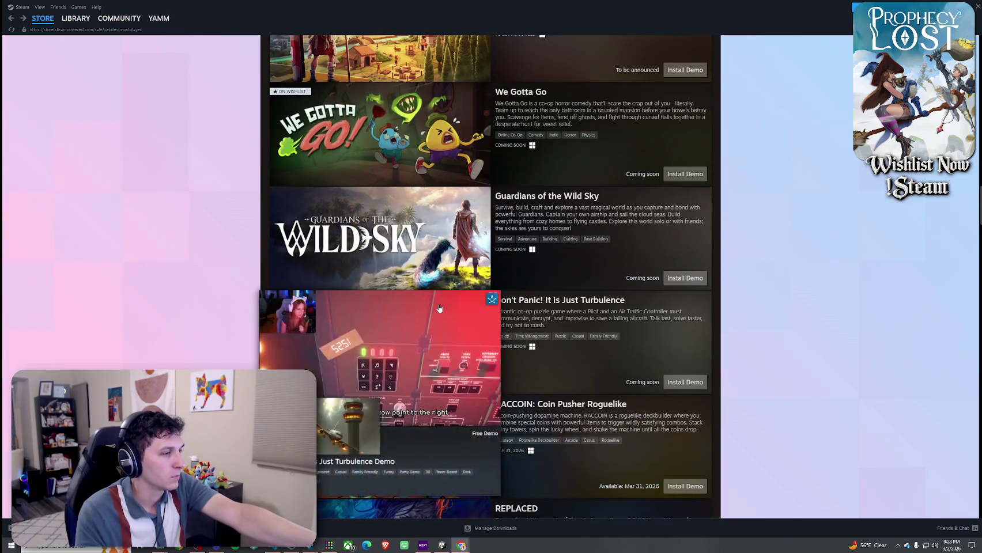
{"action": "scroll", "coordinate": [439, 309], "scroll_direction": "down", "scroll_amount": 2}
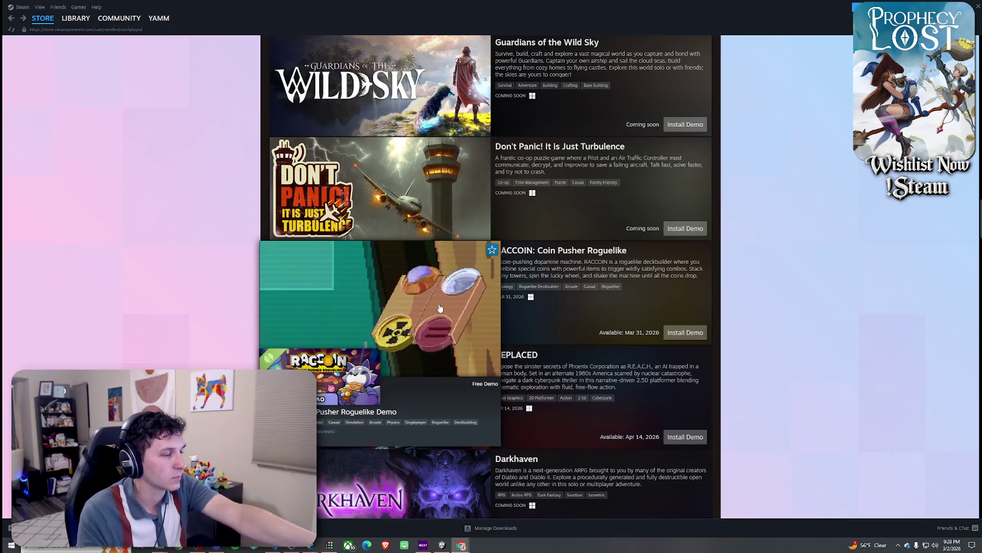
{"action": "scroll", "coordinate": [439, 308], "scroll_direction": "down", "scroll_amount": 3}
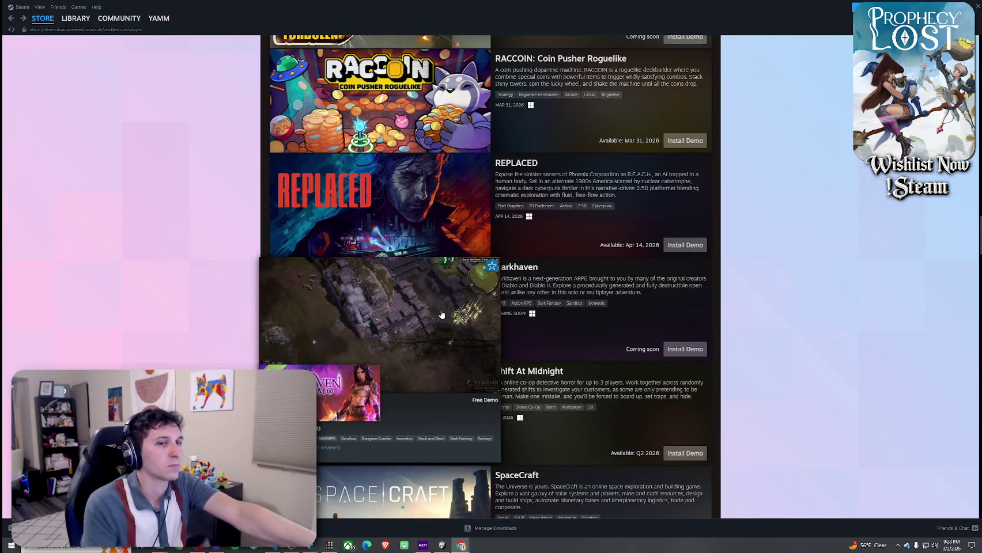
{"action": "scroll", "coordinate": [441, 314], "scroll_direction": "down", "scroll_amount": 3}
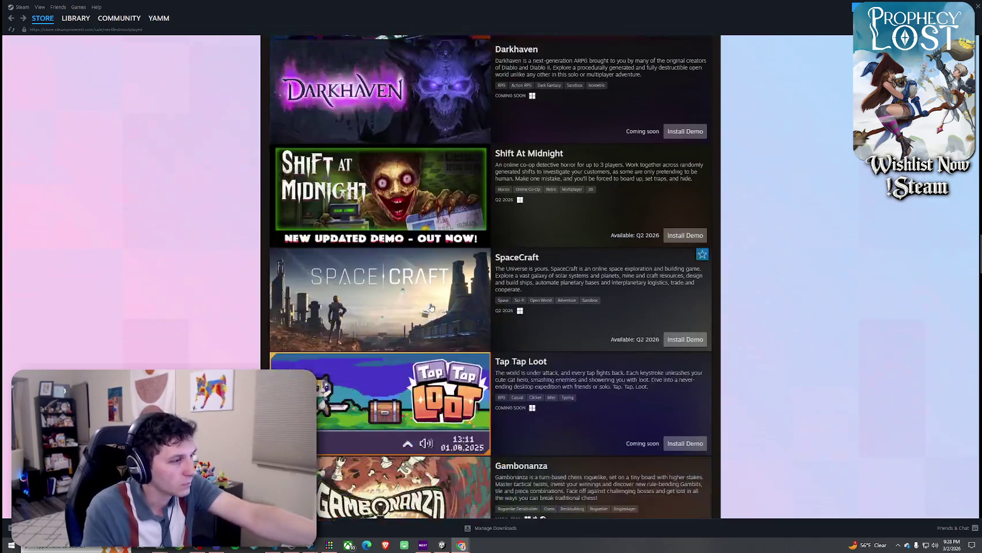
{"action": "scroll", "coordinate": [425, 321], "scroll_direction": "down", "scroll_amount": 6}
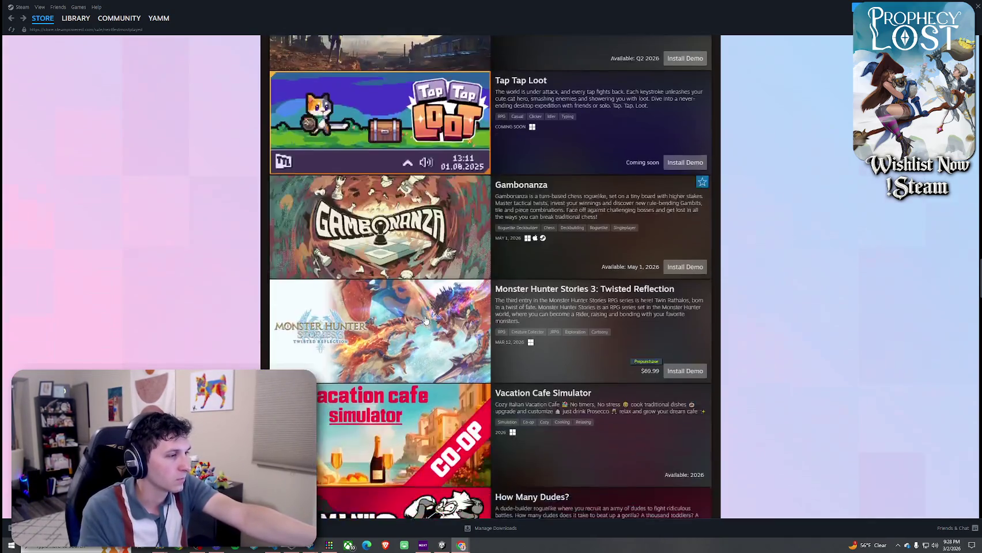
{"action": "scroll", "coordinate": [396, 308], "scroll_direction": "down", "scroll_amount": 2}
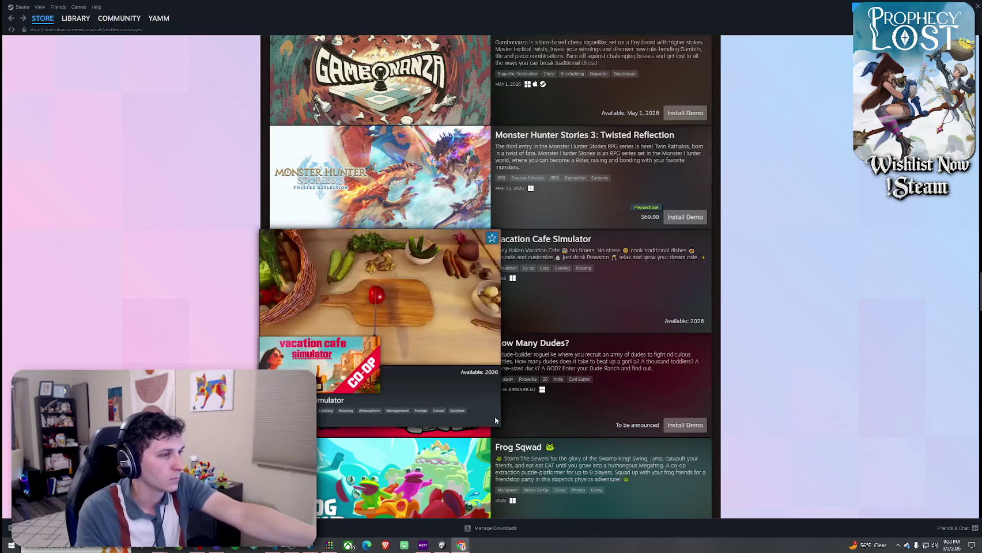
{"action": "mouse_move", "coordinate": [459, 416]}
{"action": "scroll", "coordinate": [459, 416], "scroll_direction": "down", "scroll_amount": 1}
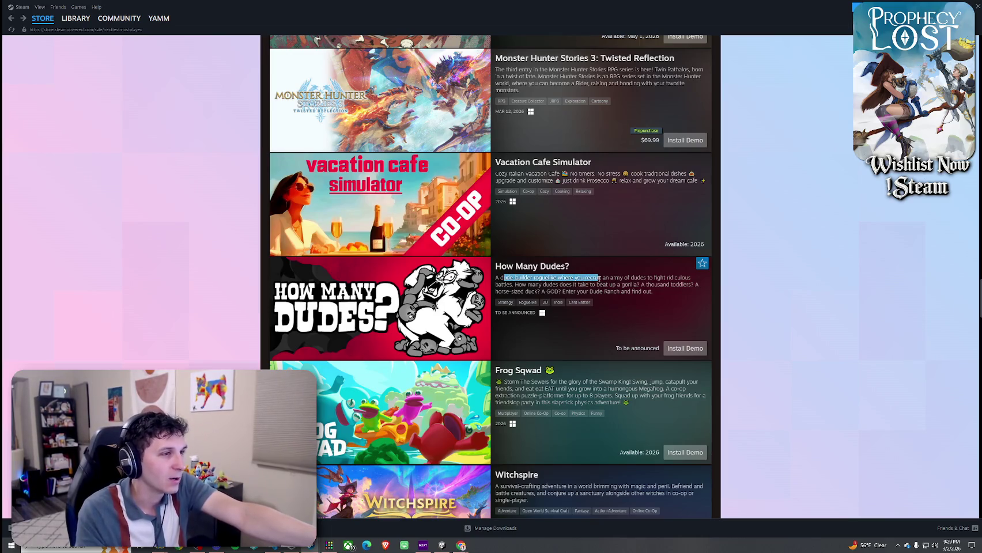
{"action": "left_click", "coordinate": [526, 291]}
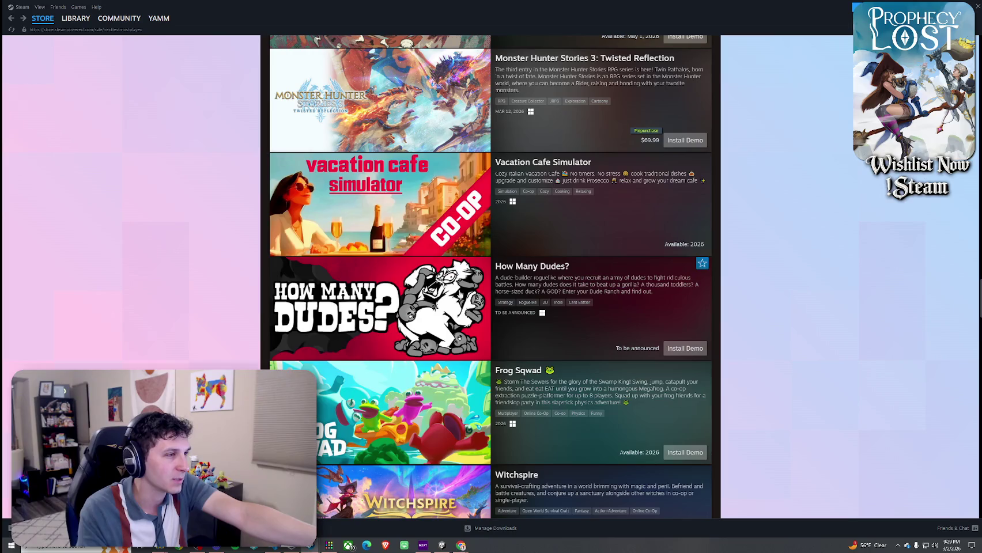
{"action": "mouse_move", "coordinate": [460, 294]}
{"action": "left_click", "coordinate": [497, 333]}
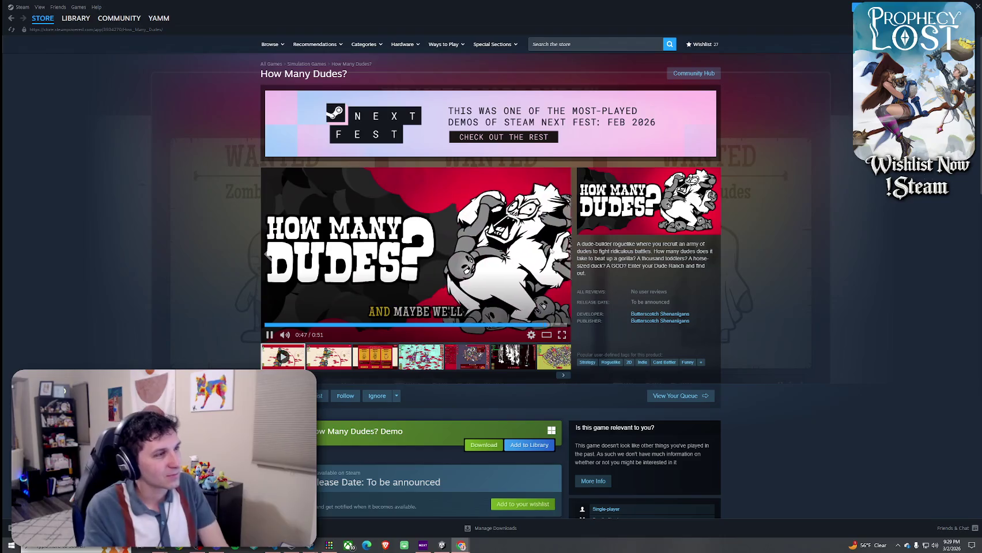
{"action": "scroll", "coordinate": [542, 271], "scroll_direction": "down", "scroll_amount": 2}
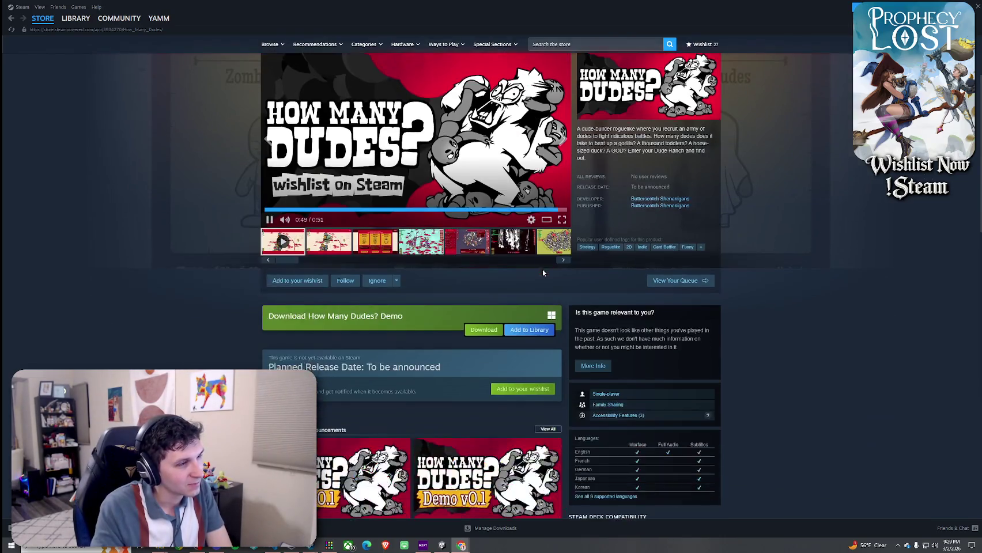
{"action": "scroll", "coordinate": [542, 270], "scroll_direction": "down", "scroll_amount": 6}
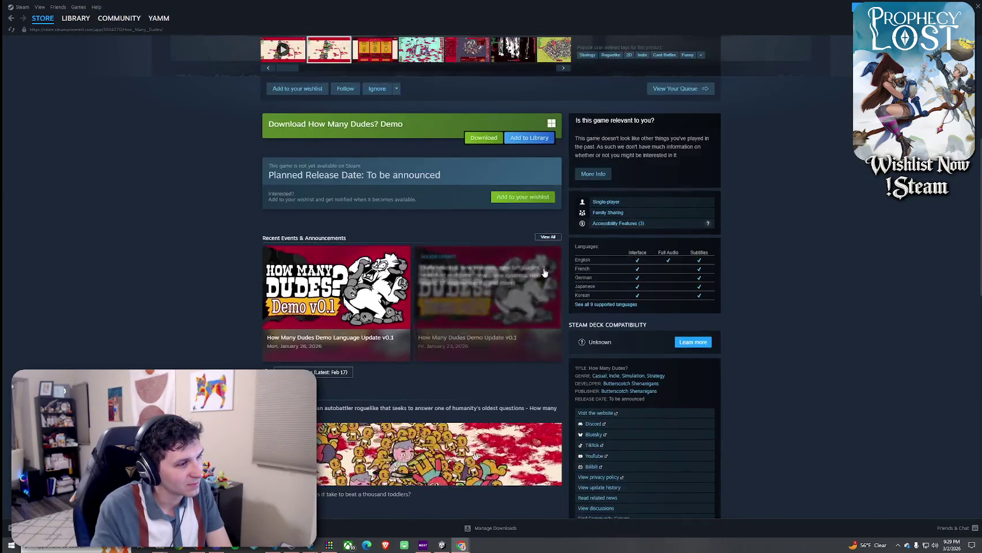
{"action": "scroll", "coordinate": [546, 272], "scroll_direction": "down", "scroll_amount": 6}
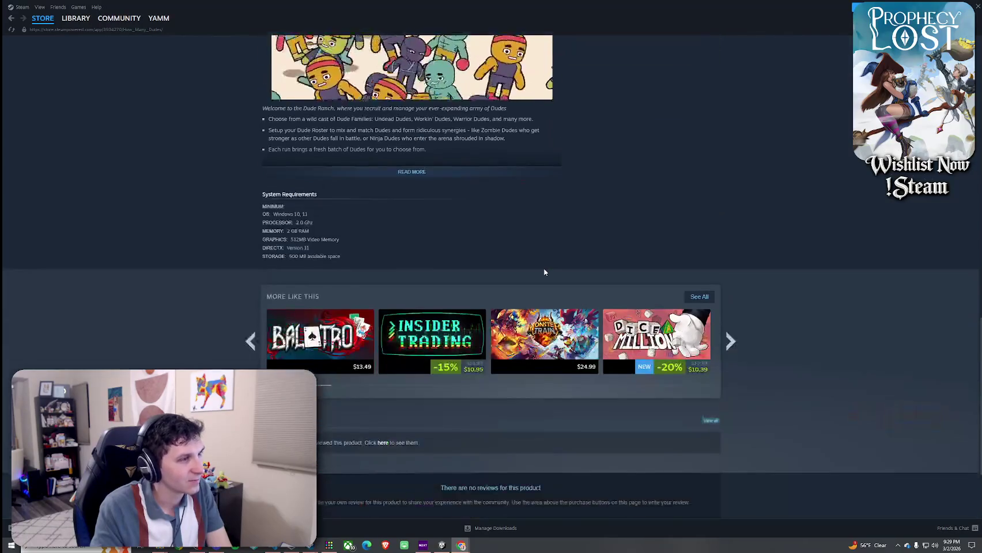
{"action": "scroll", "coordinate": [545, 273], "scroll_direction": "down", "scroll_amount": 1}
{"action": "scroll", "coordinate": [544, 272], "scroll_direction": "up", "scroll_amount": 6}
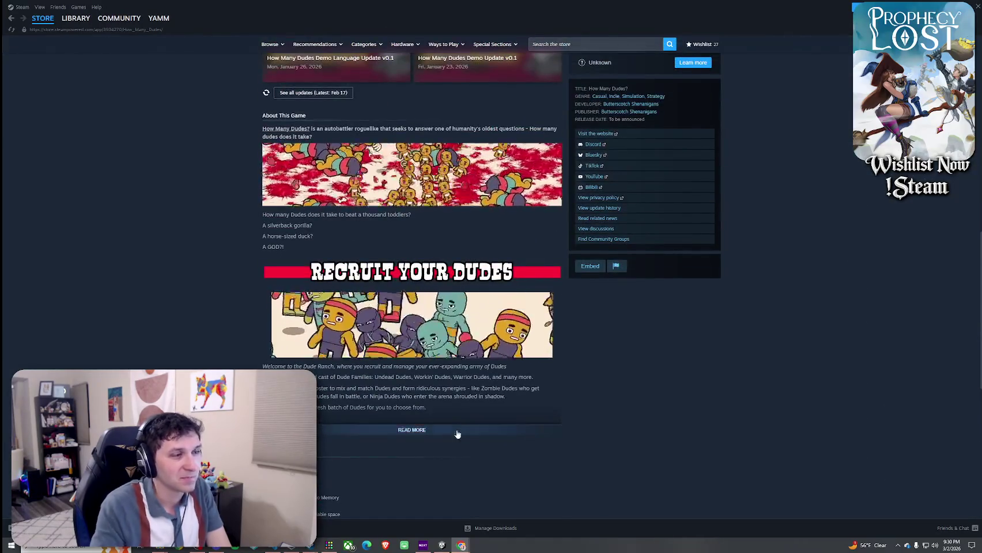
{"action": "scroll", "coordinate": [533, 318], "scroll_direction": "down", "scroll_amount": 5}
{"action": "scroll", "coordinate": [365, 209], "scroll_direction": "up", "scroll_amount": 15}
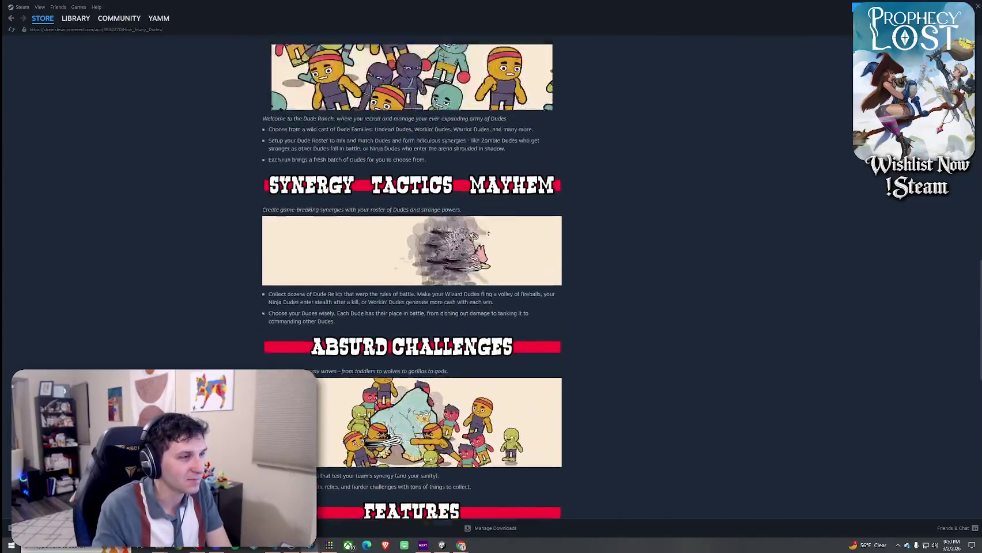
{"action": "left_click", "coordinate": [11, 18]}
{"action": "scroll", "coordinate": [380, 236], "scroll_direction": "down", "scroll_amount": 2}
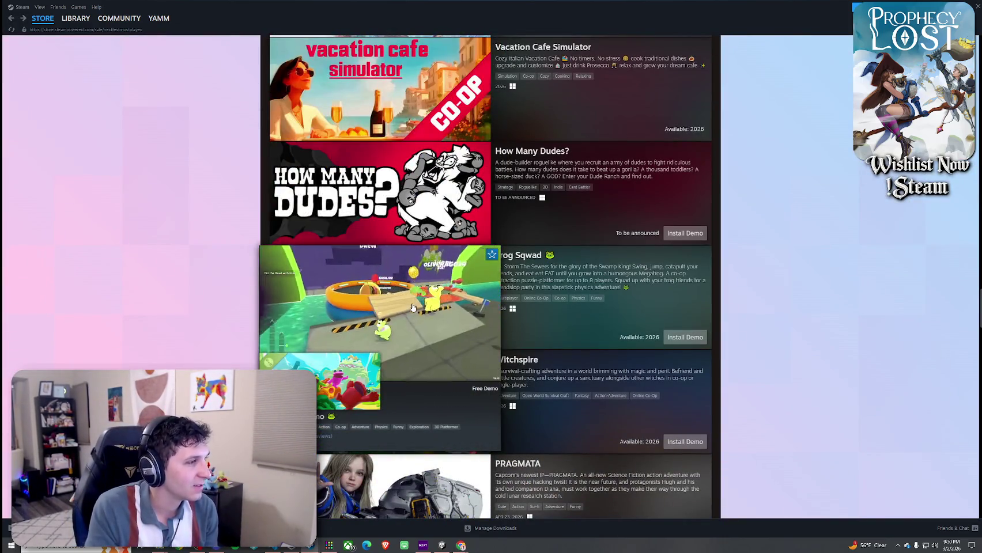
{"action": "scroll", "coordinate": [412, 307], "scroll_direction": "down", "scroll_amount": 1}
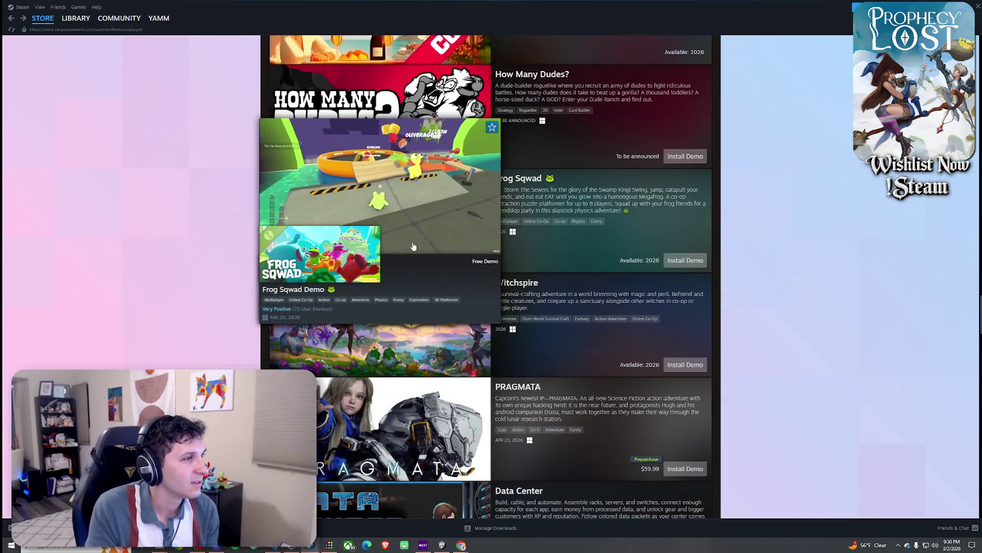
{"action": "mouse_move", "coordinate": [428, 358]}
{"action": "scroll", "coordinate": [429, 358], "scroll_direction": "down", "scroll_amount": 4}
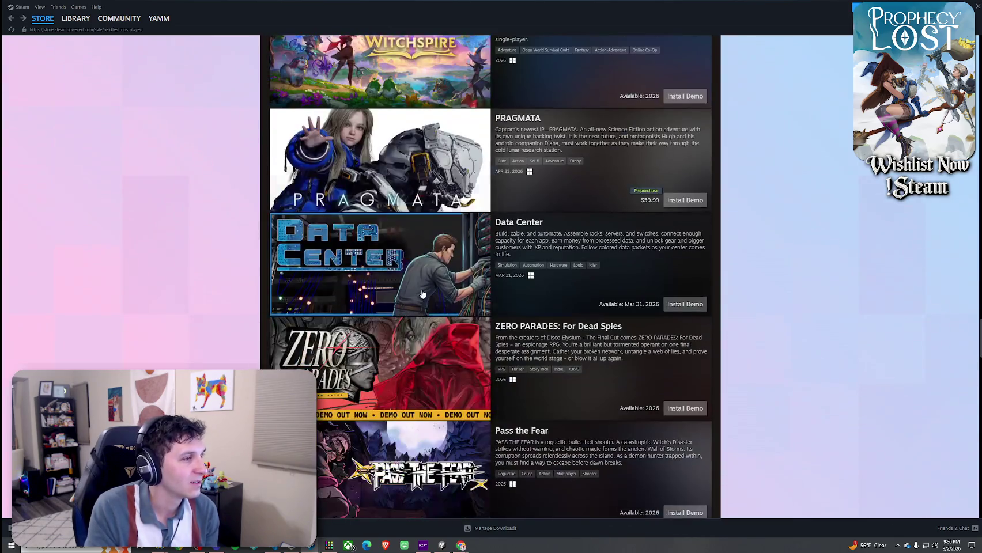
{"action": "mouse_move", "coordinate": [422, 304]}
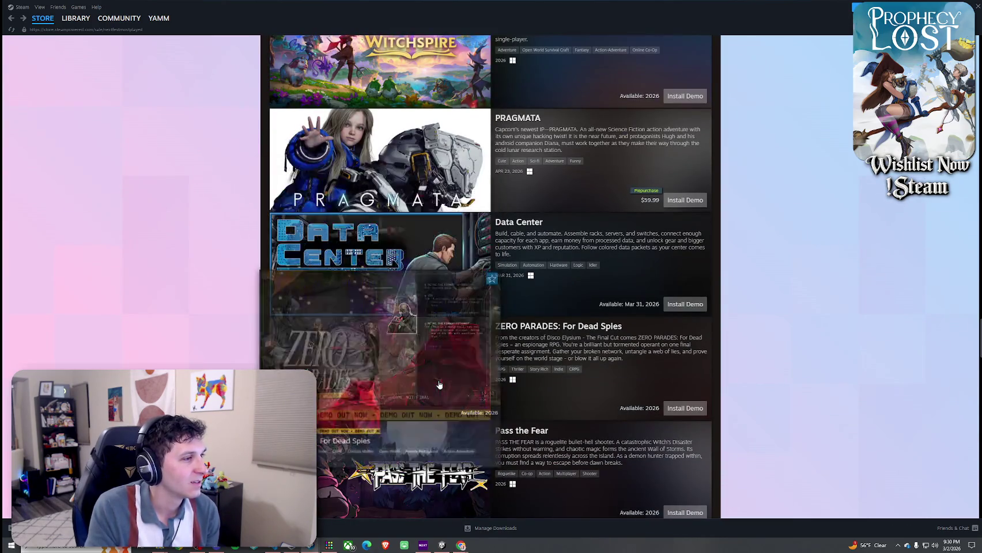
{"action": "scroll", "coordinate": [423, 304], "scroll_direction": "down", "scroll_amount": 3}
{"action": "mouse_move", "coordinate": [436, 329]}
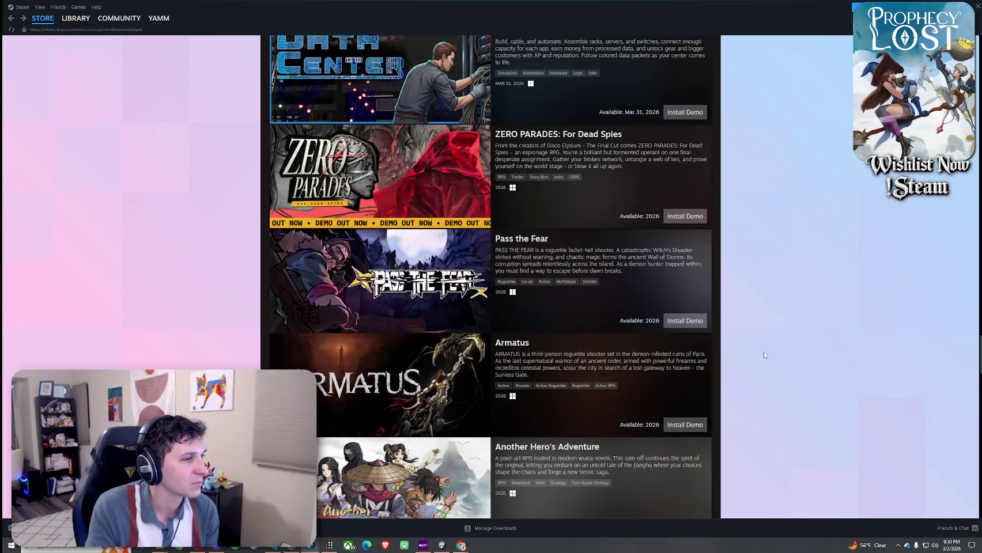
{"action": "scroll", "coordinate": [764, 354], "scroll_direction": "down", "scroll_amount": 2}
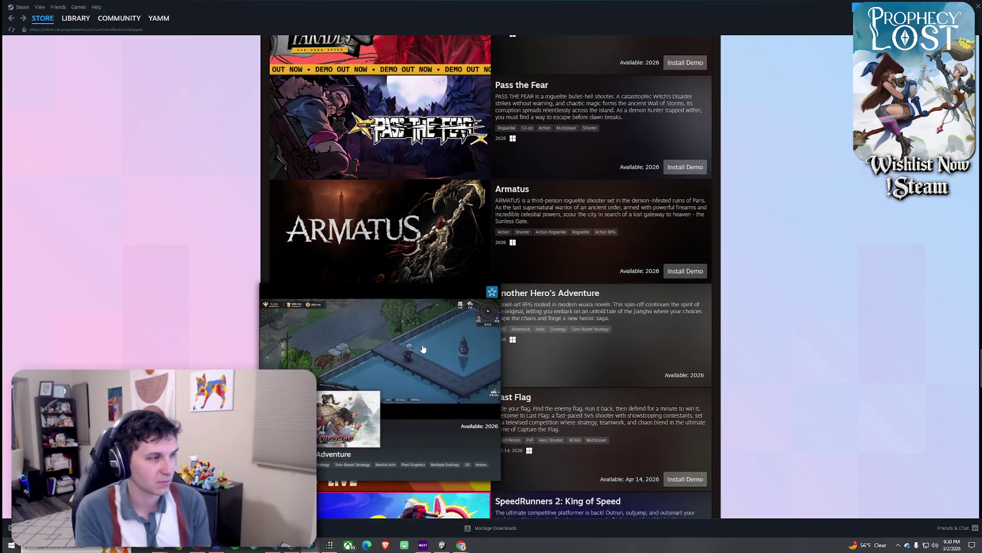
{"action": "scroll", "coordinate": [725, 307], "scroll_direction": "down", "scroll_amount": 1}
{"action": "scroll", "coordinate": [725, 306], "scroll_direction": "down", "scroll_amount": 3}
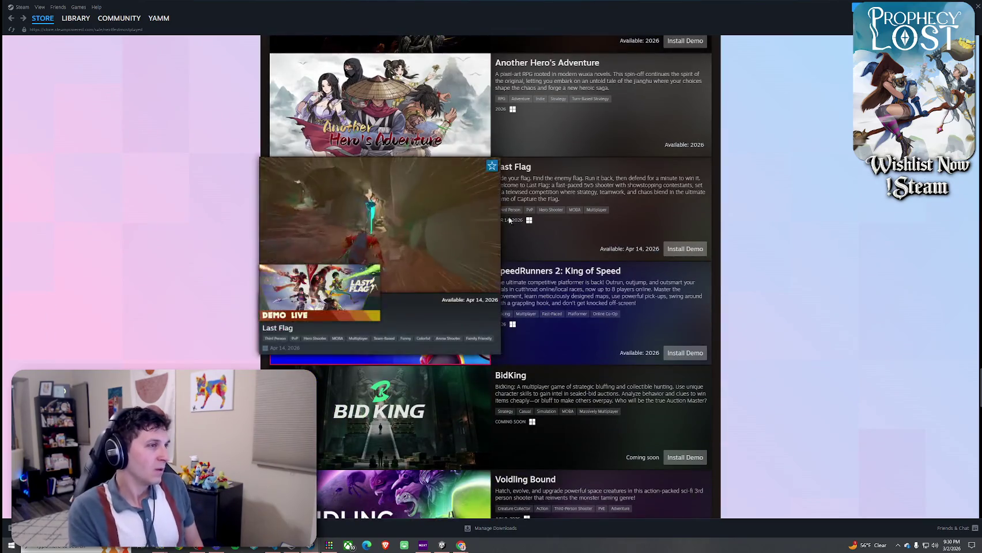
{"action": "scroll", "coordinate": [864, 199], "scroll_direction": "down", "scroll_amount": 4}
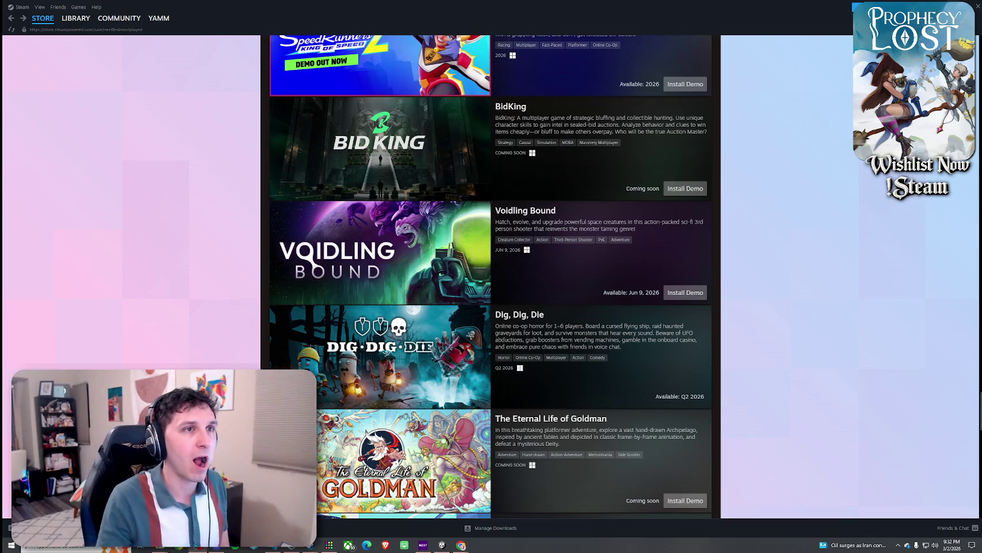
- Switch from the Steam store back to Visual Studio Code with Alt+Tab
{"action": "key", "text": "alt+Tab"}
- Replace the //////// divider with '// Parent first' and N_equippedItemRightHand.transform.SetParent(rightHandPoint);
{"action": "left_click", "coordinate": [618, 119]}
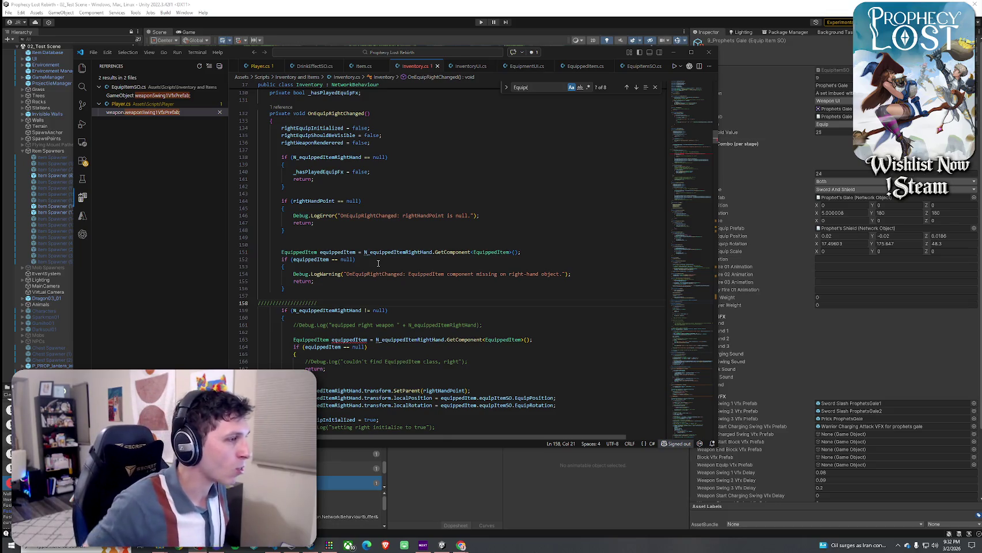
{"action": "scroll", "coordinate": [371, 252], "scroll_direction": "down", "scroll_amount": 3}
{"action": "key", "text": "Up"}
{"action": "key", "text": "Up"}
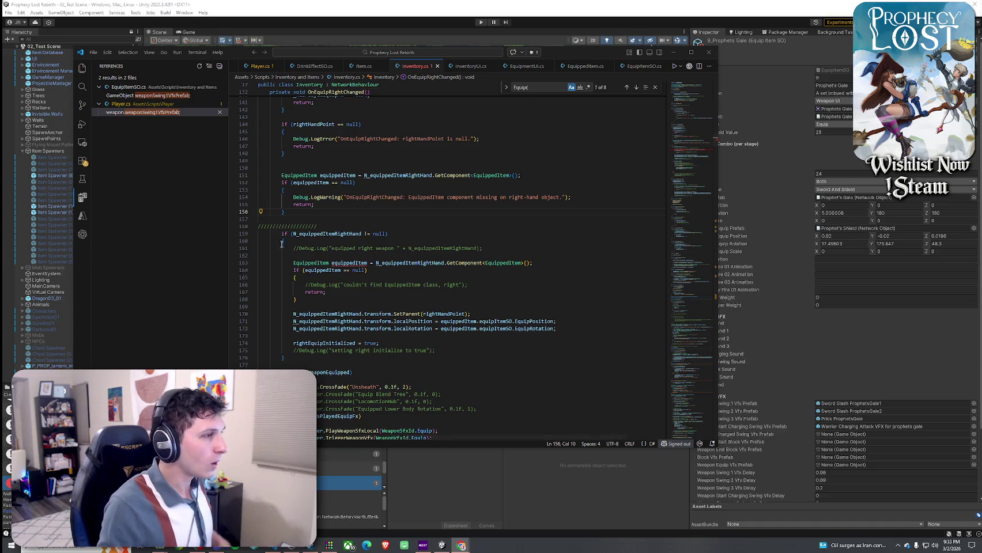
{"action": "left_click_drag", "start_coordinate": [260, 221], "coordinate": [328, 226]}
{"action": "type", "text": "// Parent first     N_equippedItemRightHand.transform.SetParent(rightHandPoint);"}
- Align the Parent first comment and SetParent line, with blank lines around them
{"action": "key", "text": "Up"}
{"action": "key", "text": "Up"}
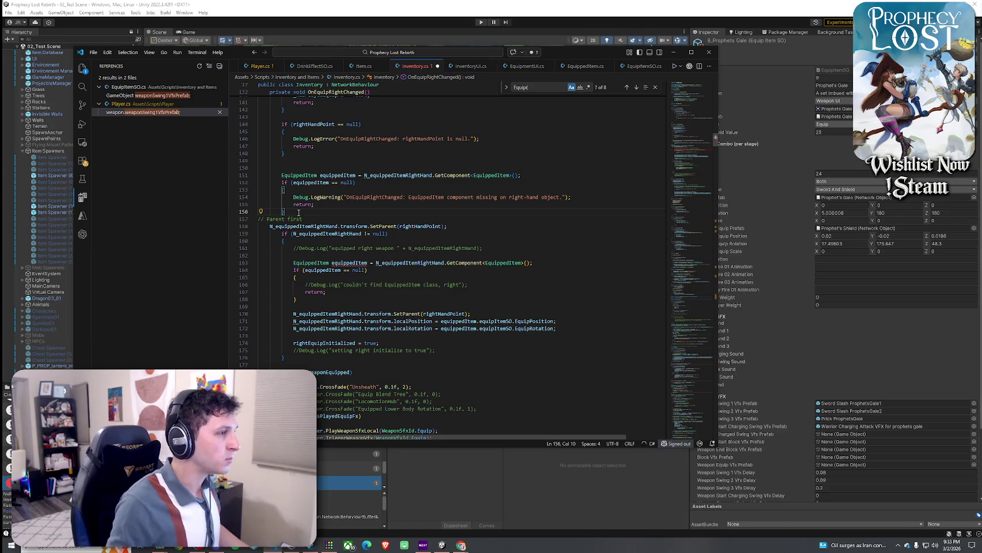
{"action": "key", "text": "Return"}
{"action": "left_click_drag", "start_coordinate": [267, 226], "coordinate": [449, 235]}
{"action": "key", "text": "Tab"}
{"action": "key", "text": "Tab"}
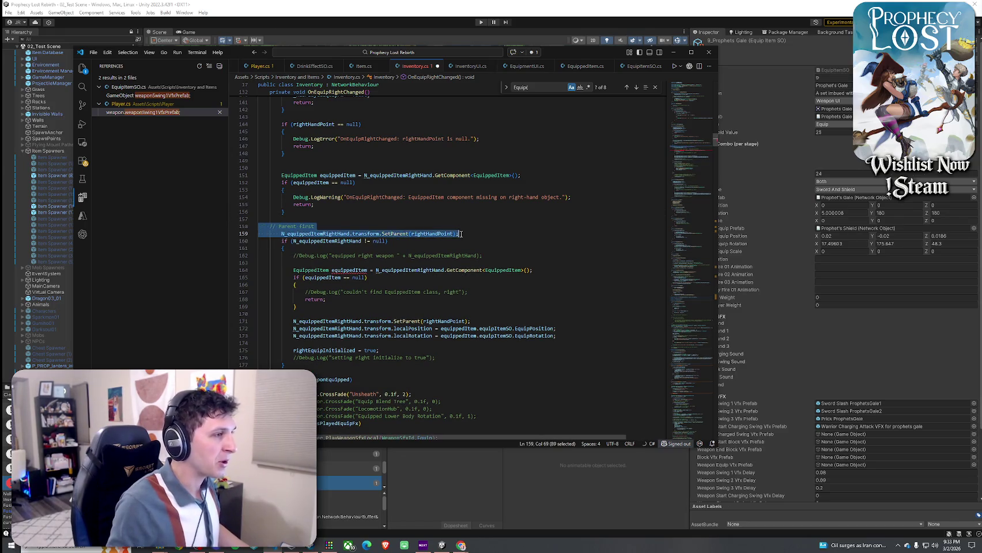
{"action": "left_click", "coordinate": [472, 234]}
{"action": "key", "text": "Return"}
{"action": "key", "text": "Return"}
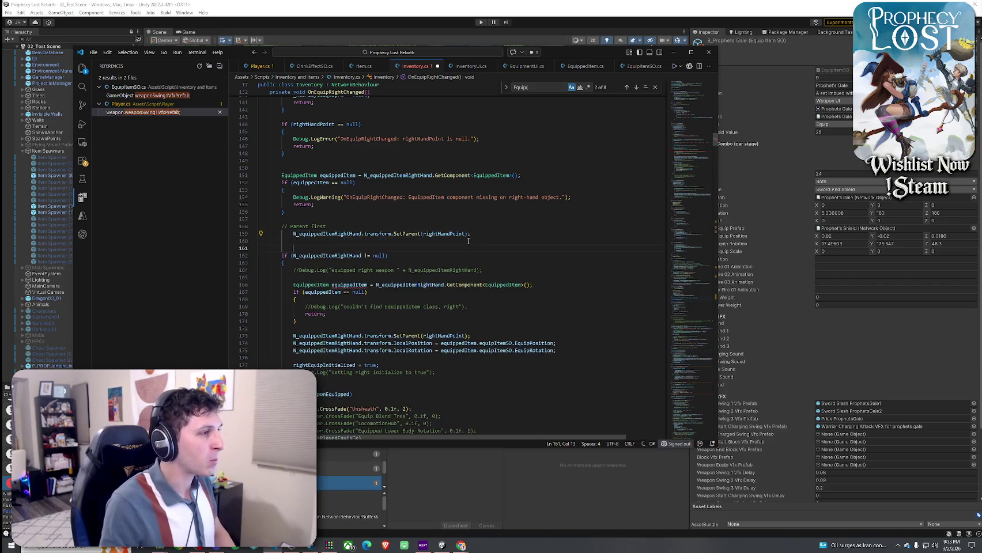
{"action": "left_click", "coordinate": [394, 233]}
{"action": "key", "text": "shift+Tab"}
{"action": "left_click", "coordinate": [356, 248]}
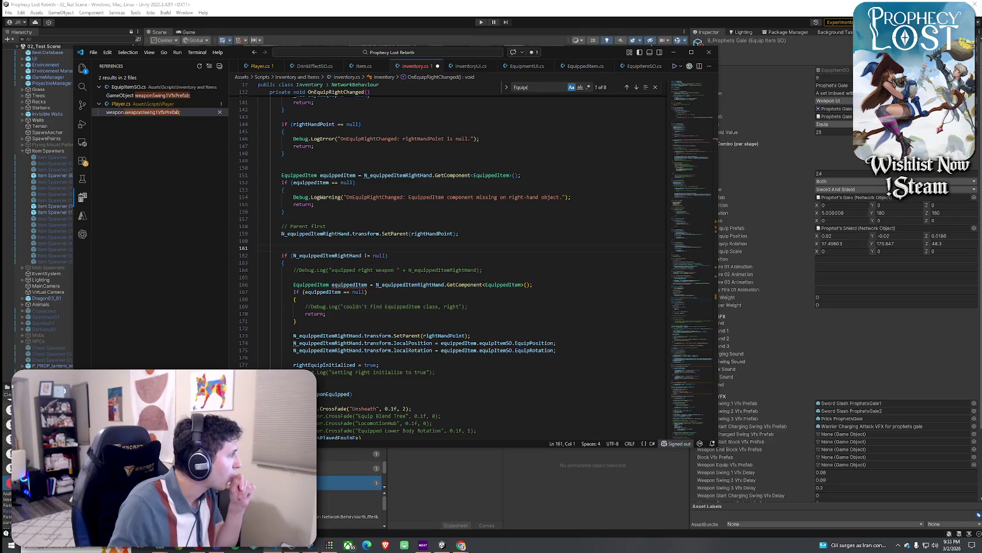
{"action": "scroll", "coordinate": [345, 270], "scroll_direction": "down", "scroll_amount": 1}
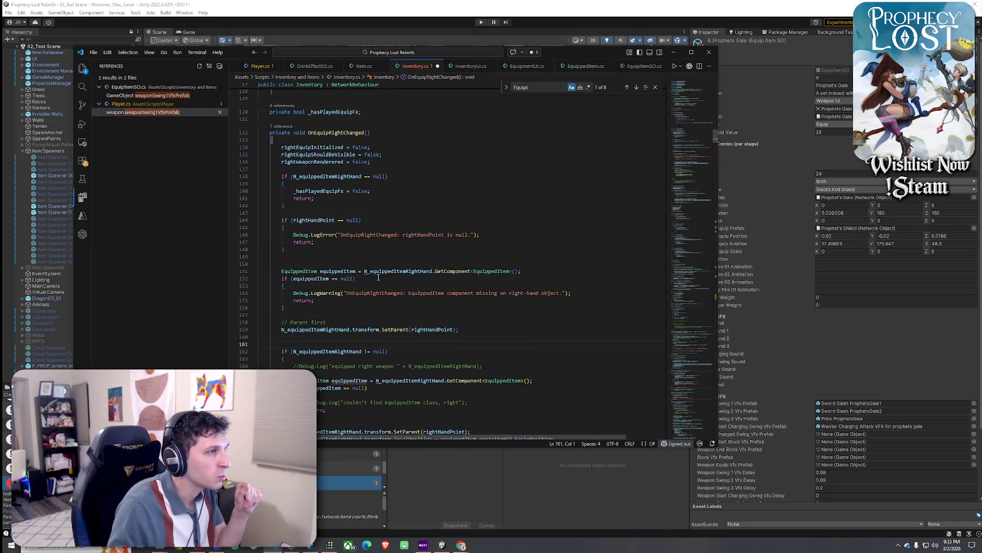